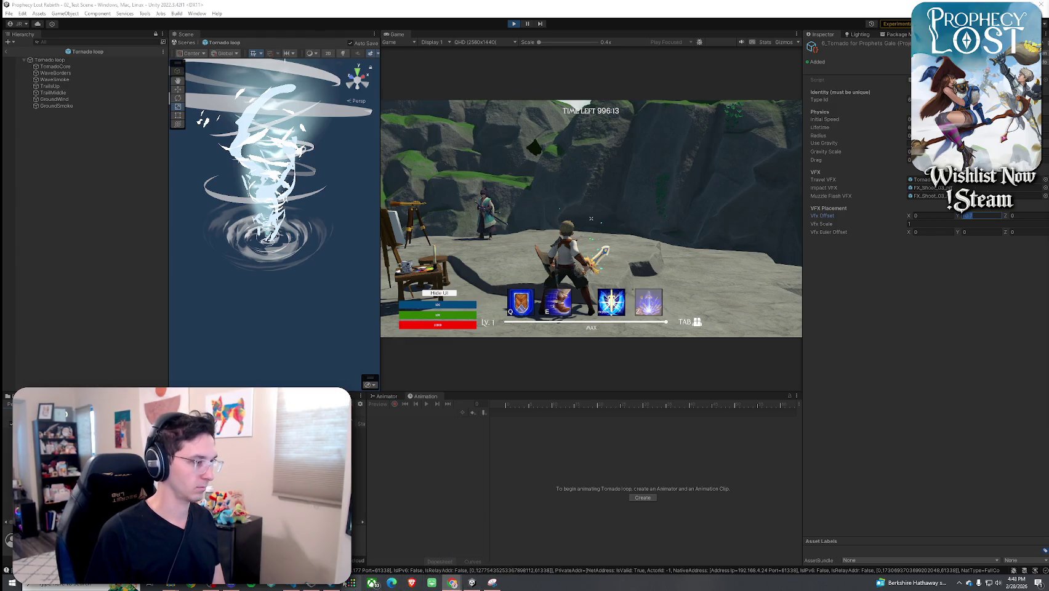
- Switch from the Unity editor to the Steam store's Next Fest page
{"action": "left_click", "coordinate": [472, 582]}
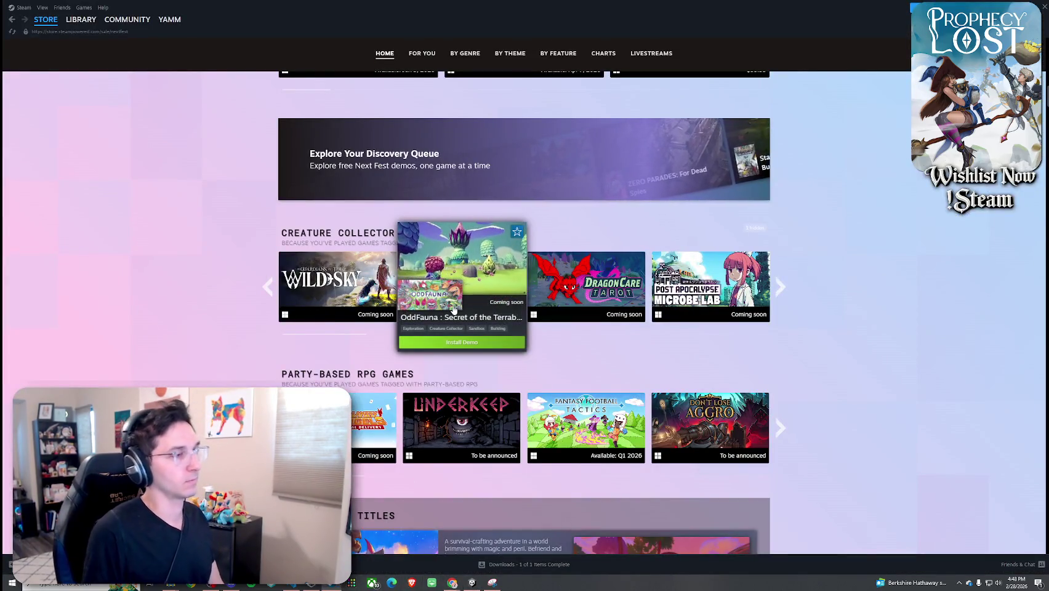
- Browse the Next Fest demo cards and open the Fantasy Football Tactics Demo store page
{"action": "mouse_move", "coordinate": [591, 294]}
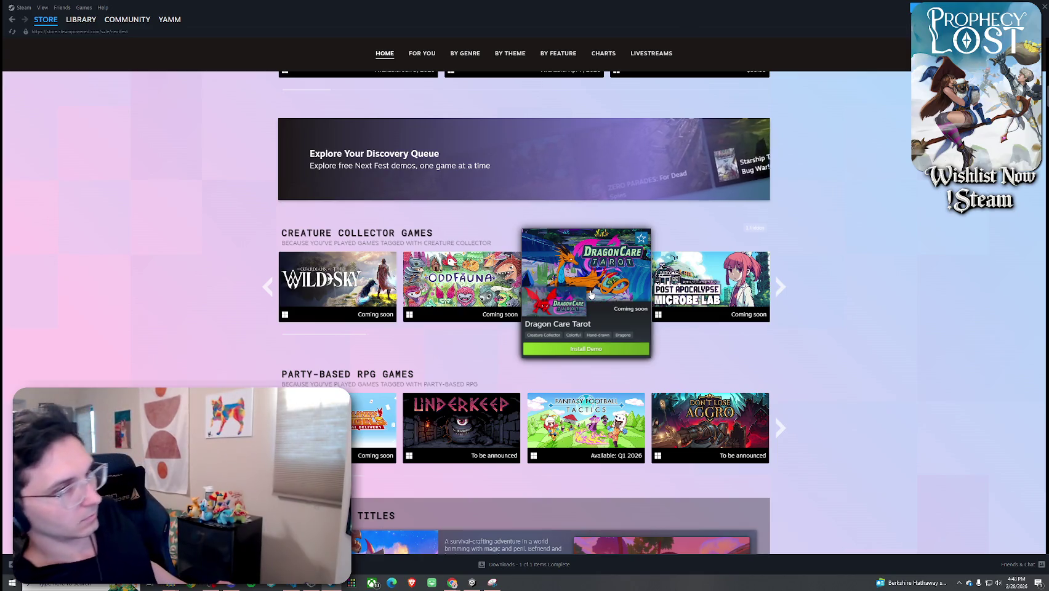
{"action": "mouse_move", "coordinate": [700, 289]}
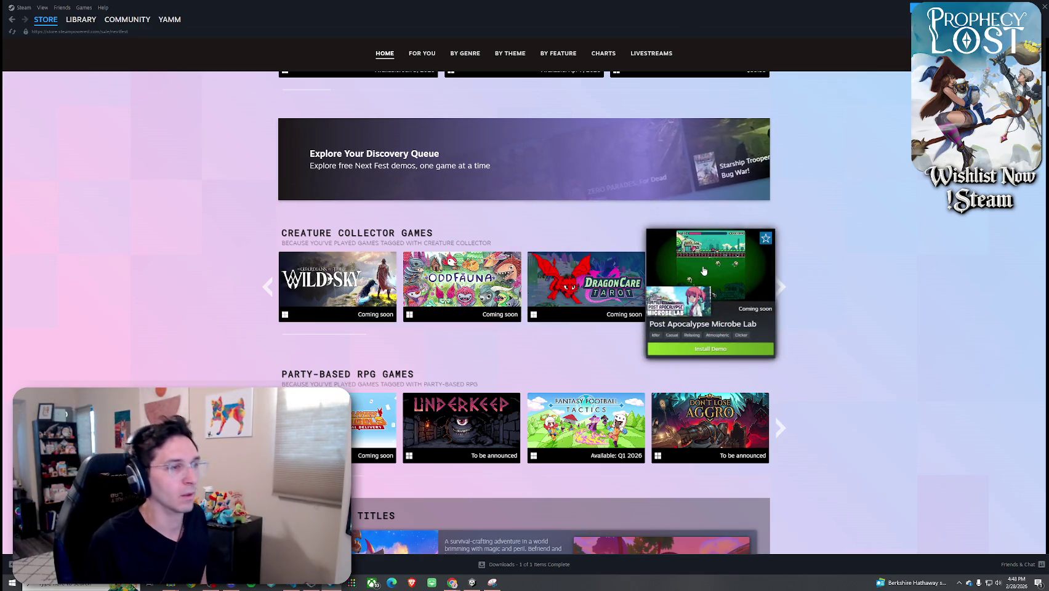
{"action": "scroll", "coordinate": [560, 328], "scroll_direction": "down", "scroll_amount": 1}
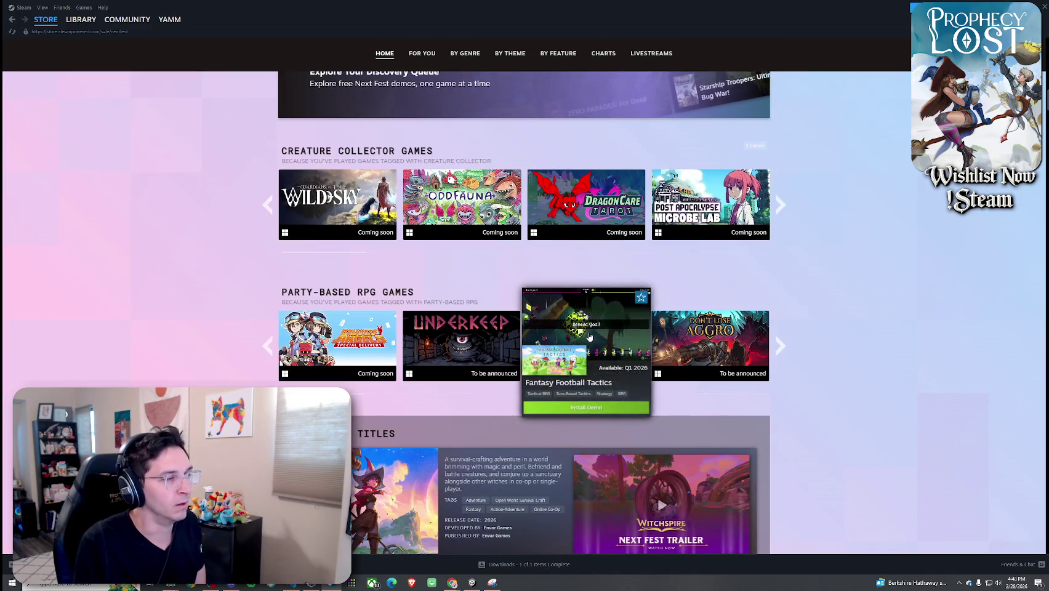
{"action": "mouse_move", "coordinate": [705, 341]}
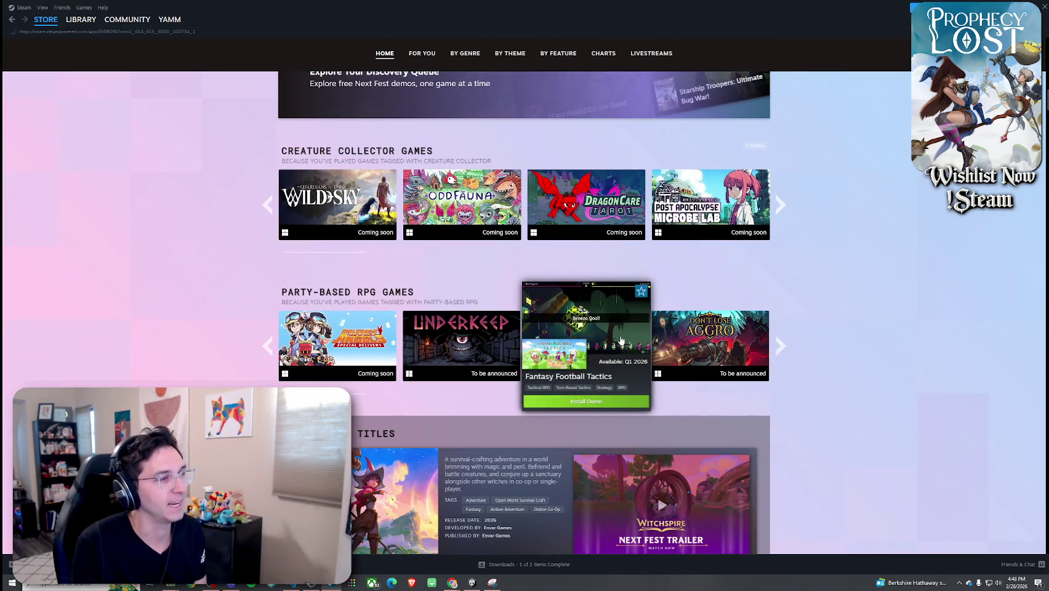
{"action": "left_click", "coordinate": [582, 311]}
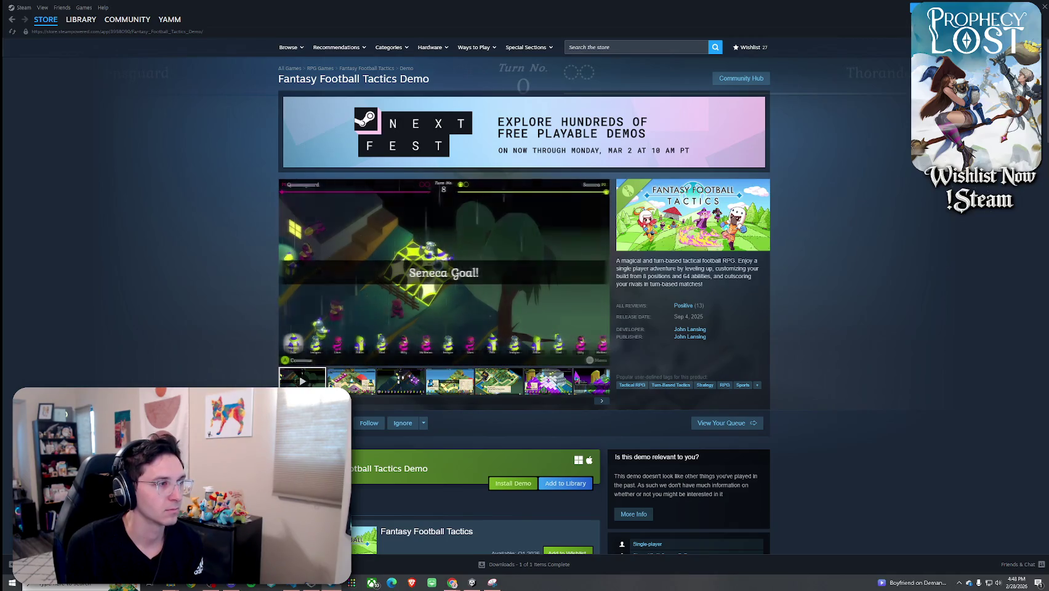
- View two gameplay screenshots of the Fantasy Football Tactics Demo
{"action": "left_click", "coordinate": [400, 381]}
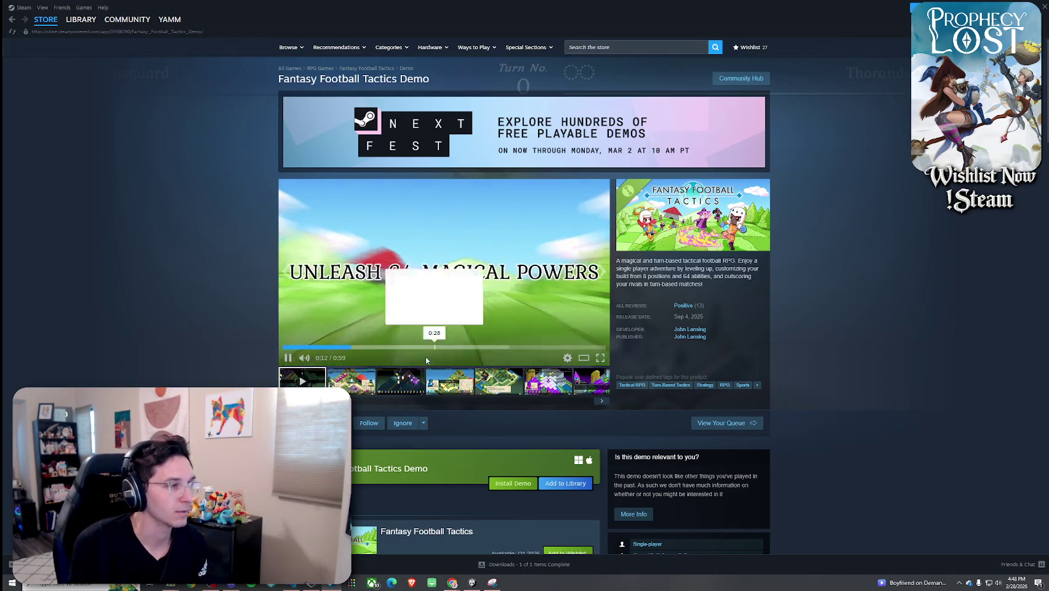
{"action": "left_click", "coordinate": [457, 381]}
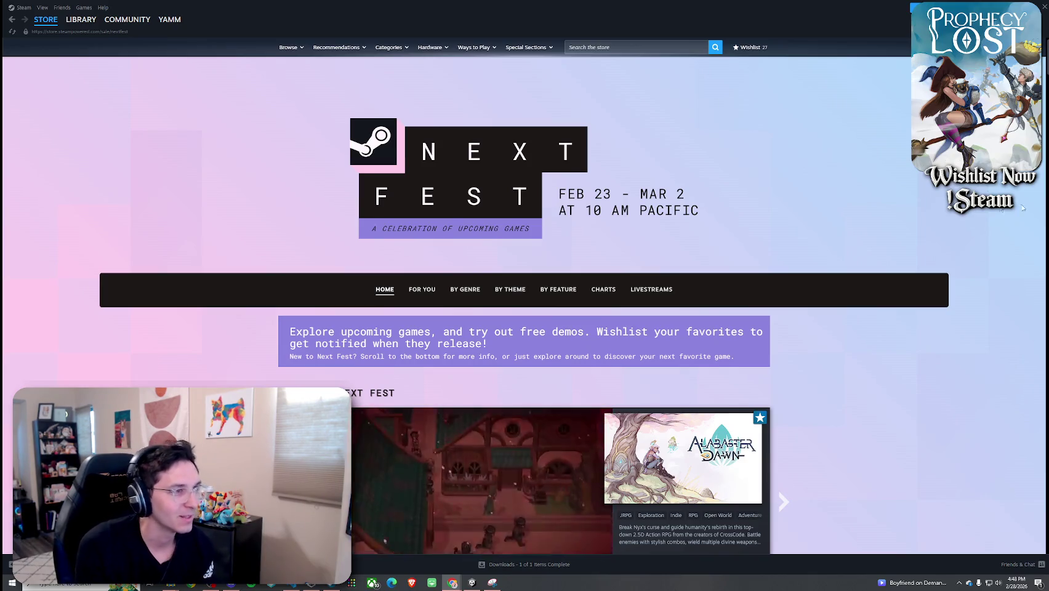
- Scroll to Discover Next Fest, play the Monster Hunter Stories 3 trailer, later pausing it
{"action": "scroll", "coordinate": [839, 237], "scroll_direction": "down", "scroll_amount": 1}
{"action": "scroll", "coordinate": [838, 237], "scroll_direction": "down", "scroll_amount": 1}
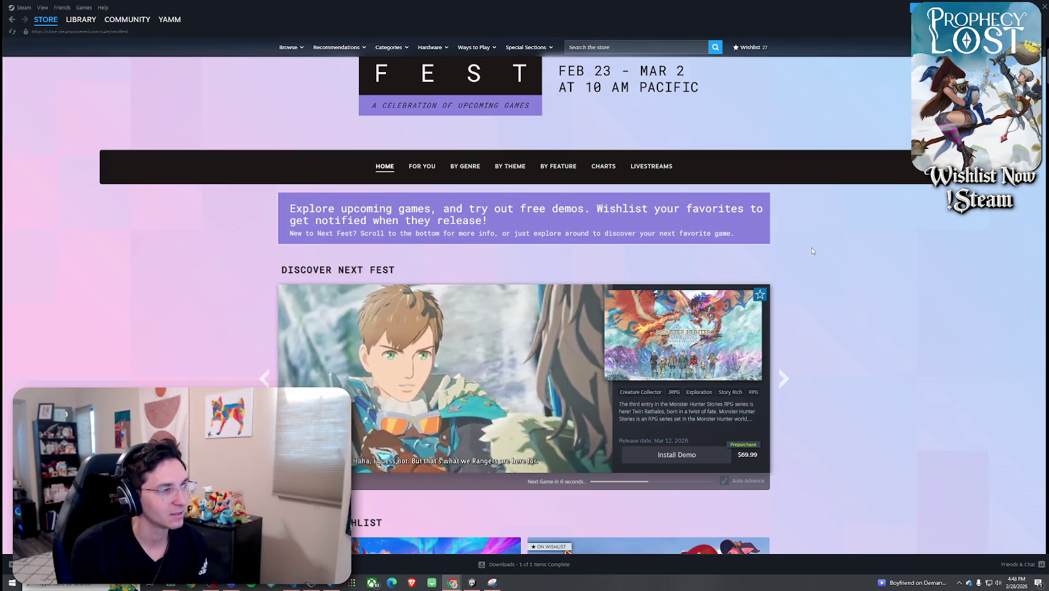
{"action": "scroll", "coordinate": [677, 277], "scroll_direction": "down", "scroll_amount": 2}
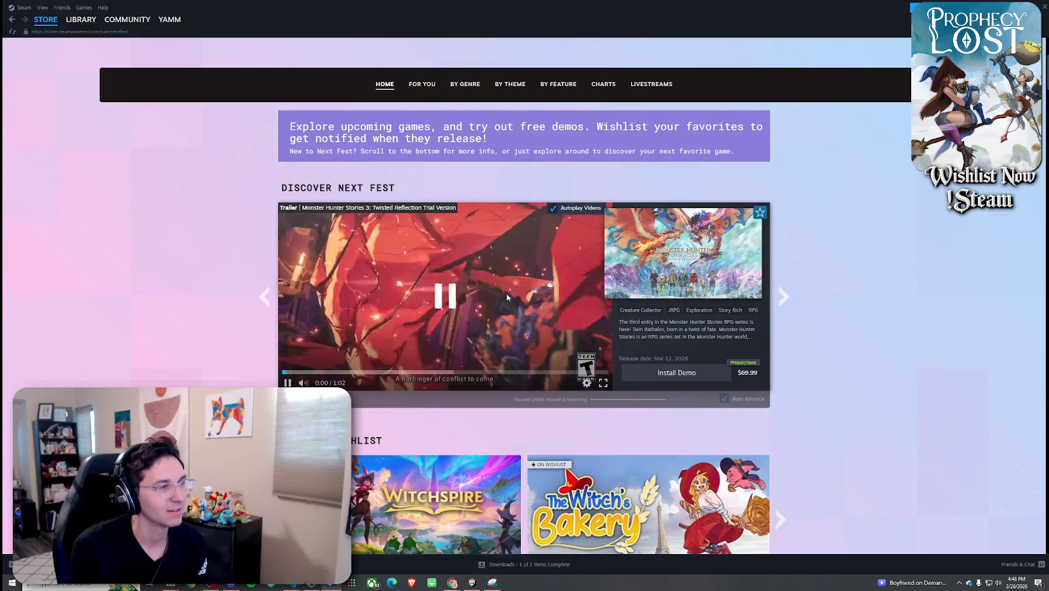
{"action": "left_click", "coordinate": [506, 294]}
{"action": "left_click", "coordinate": [505, 293]}
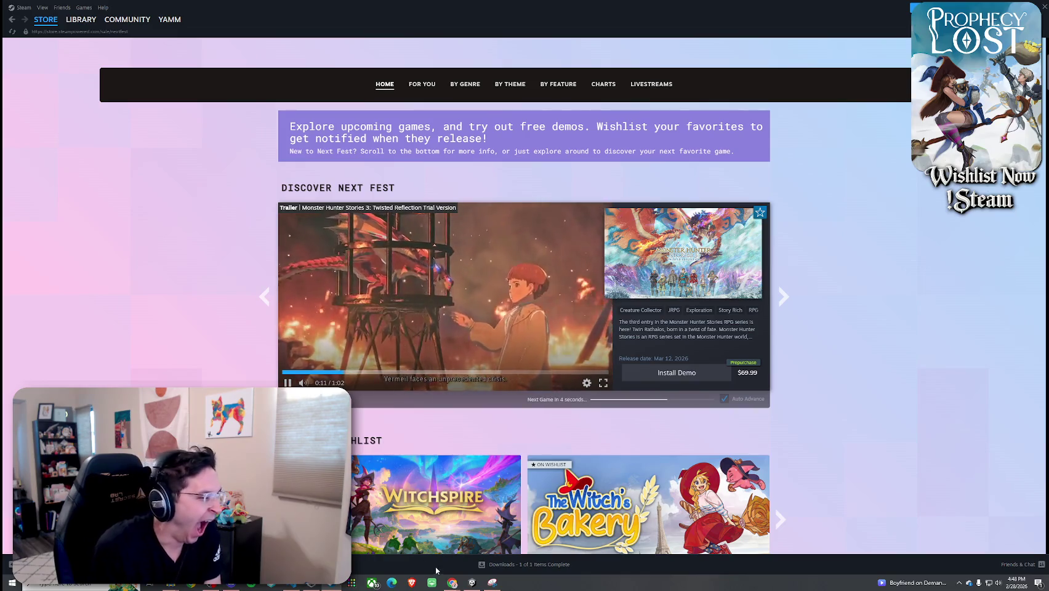
{"action": "left_click", "coordinate": [480, 582]}
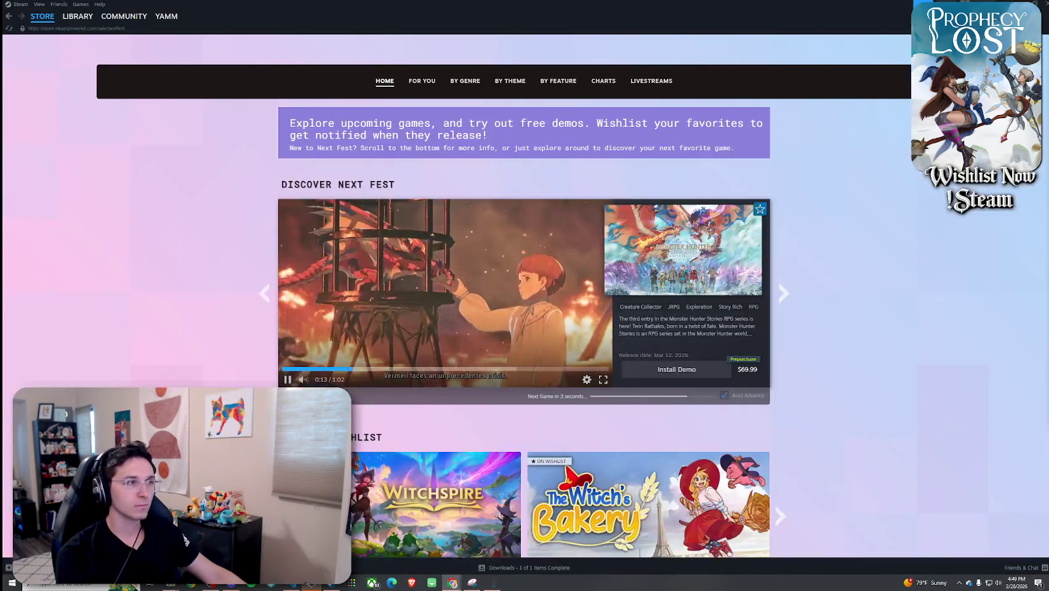
{"action": "left_click", "coordinate": [446, 290]}
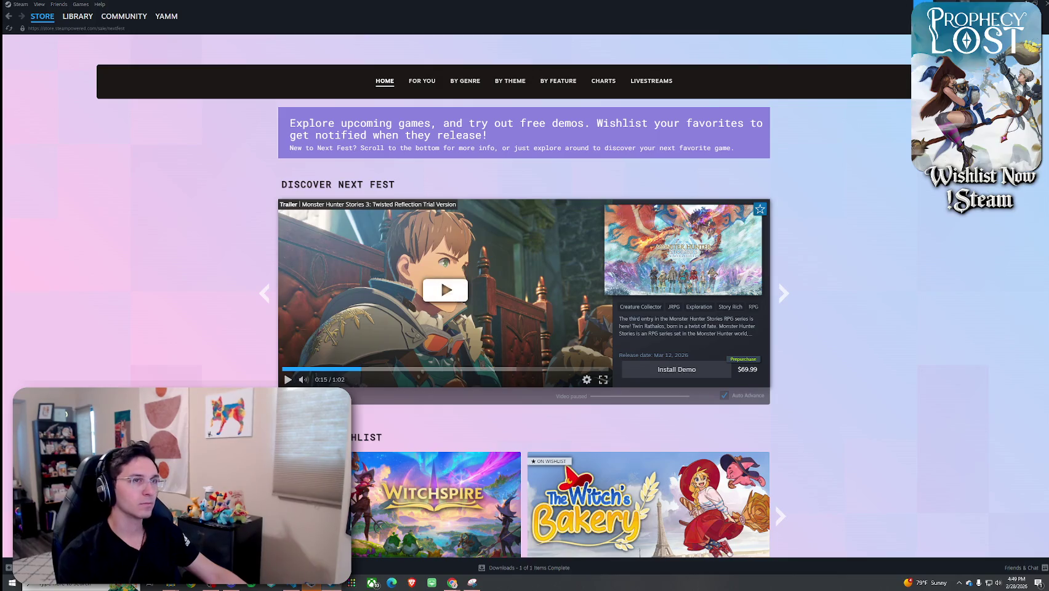
- Close the Steam store window, returning to Unity's Prophecy Lost title screen
{"action": "left_click", "coordinate": [1045, 4]}
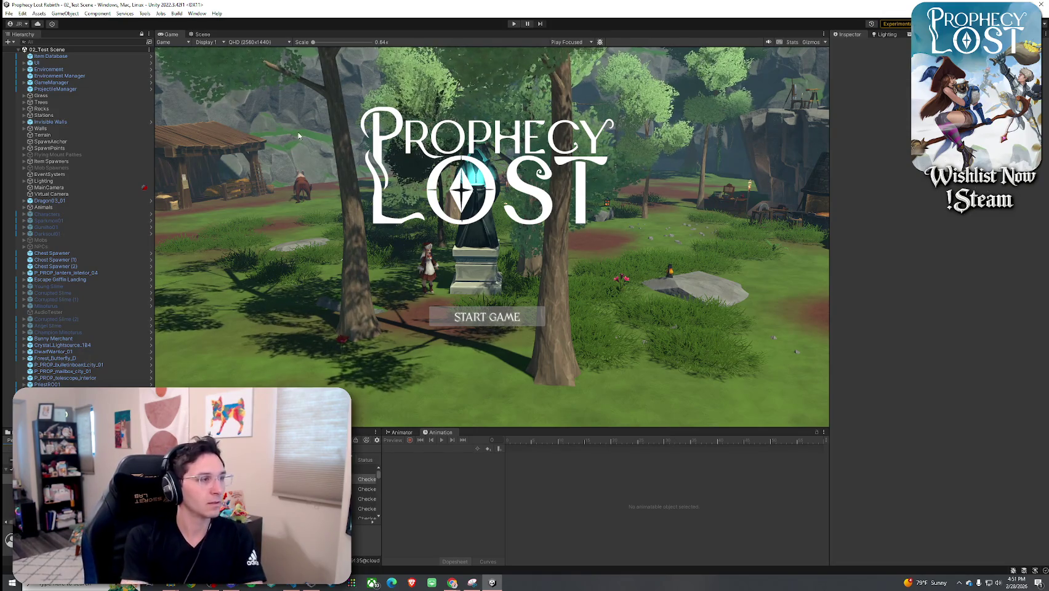
- Enter Play mode, start the game from the title screen, and walk toward the statue
{"action": "left_click", "coordinate": [9, 13]}
{"action": "key", "text": "Escape"}
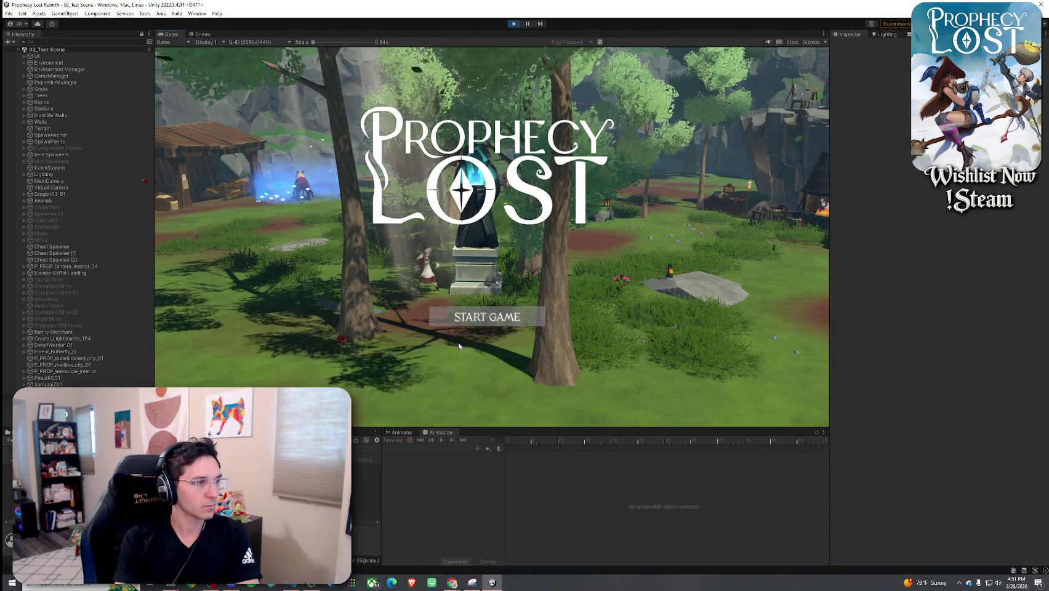
{"action": "left_click", "coordinate": [456, 318]}
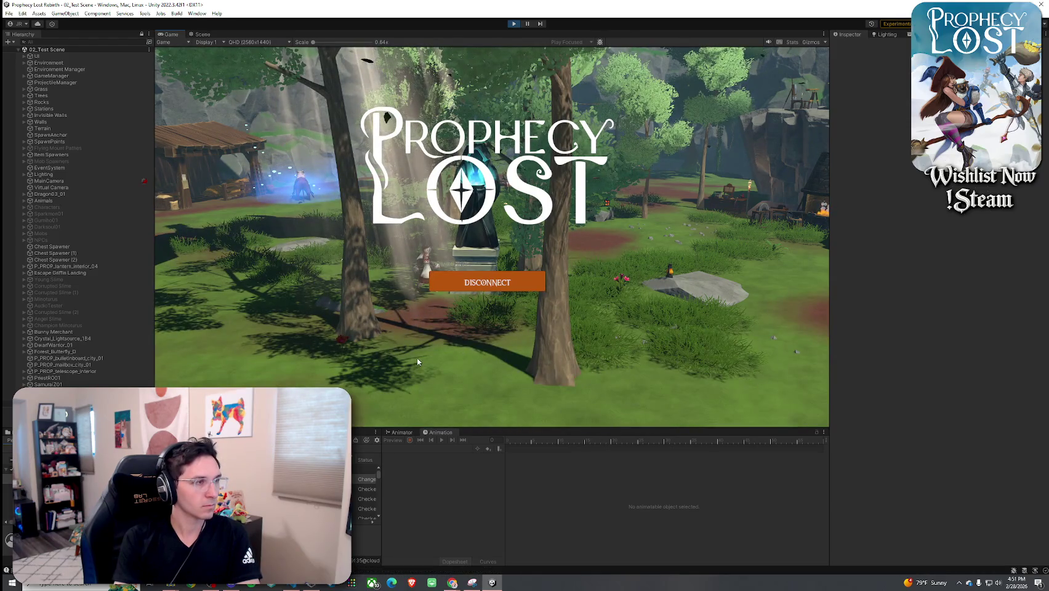
{"action": "key", "text": "w"}
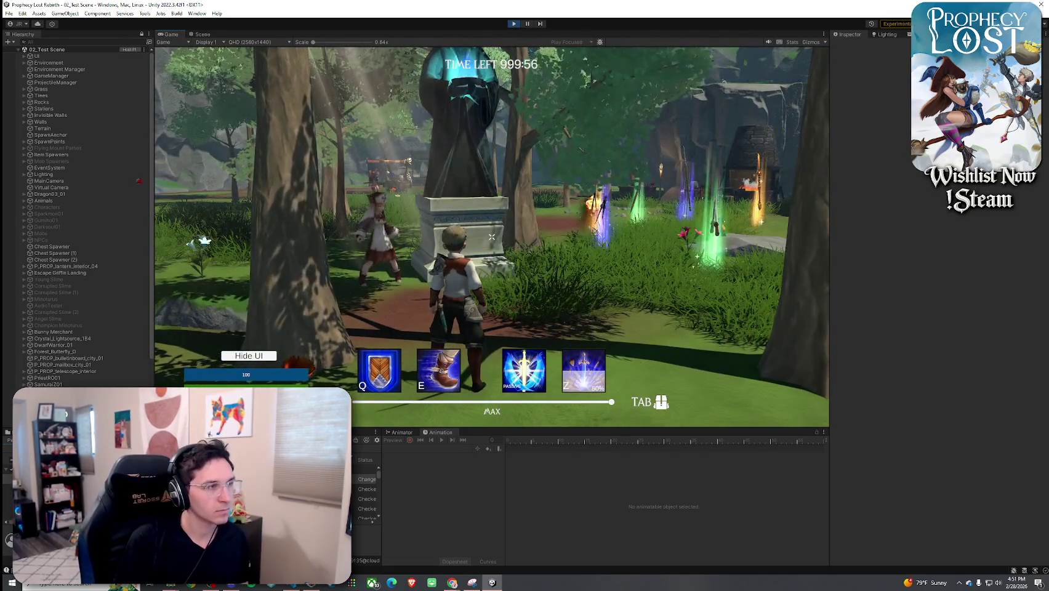
- Run the character past the statue toward the blacksmith area and toggle the inventory grid
{"action": "key", "text": "a"}
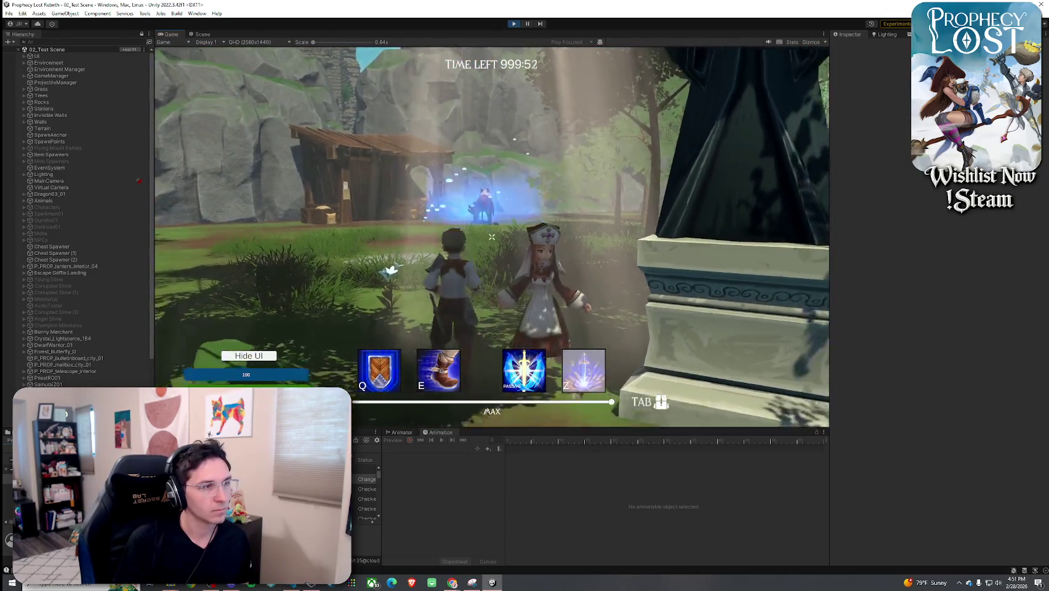
{"action": "key", "text": "d"}
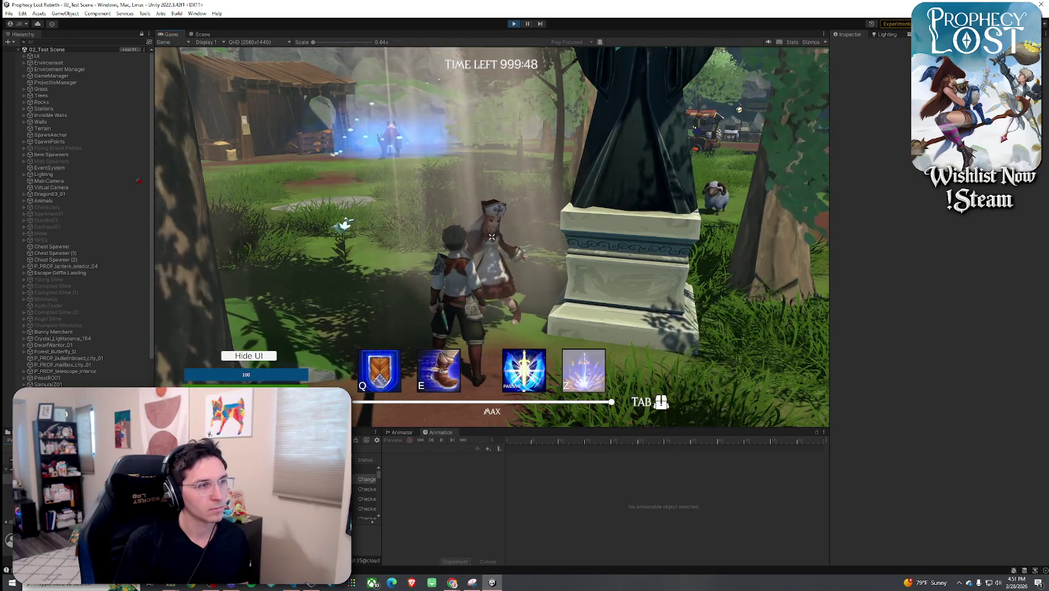
{"action": "key", "text": "w"}
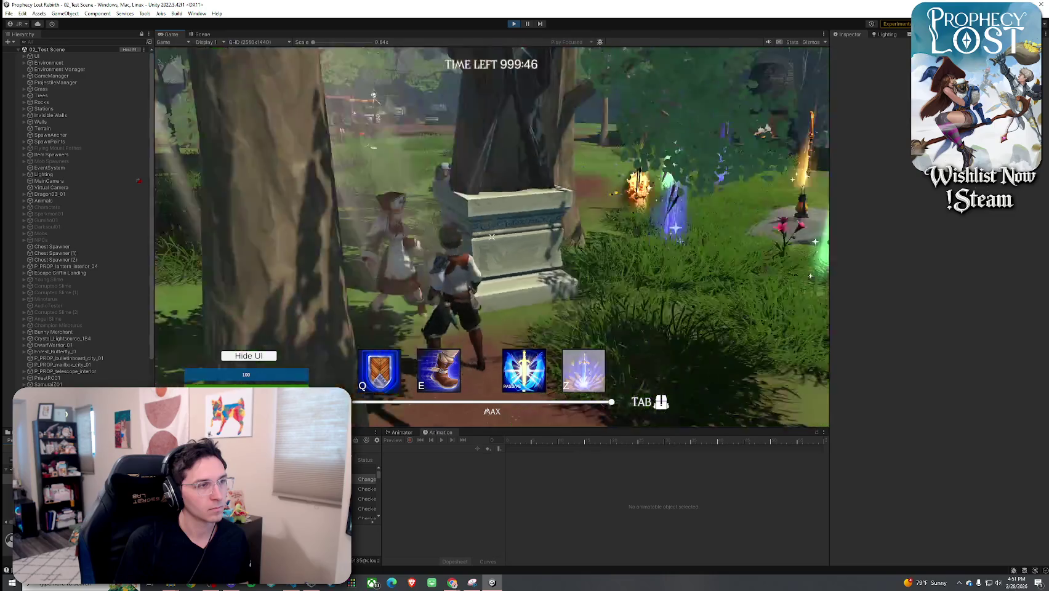
{"action": "key", "text": "w"}
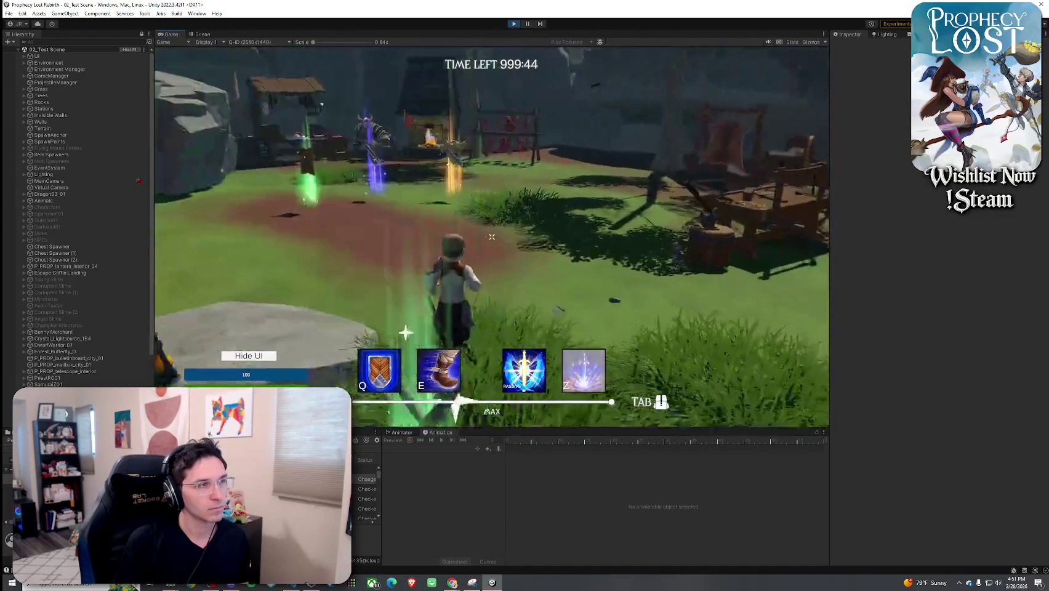
{"action": "key", "text": "Tab"}
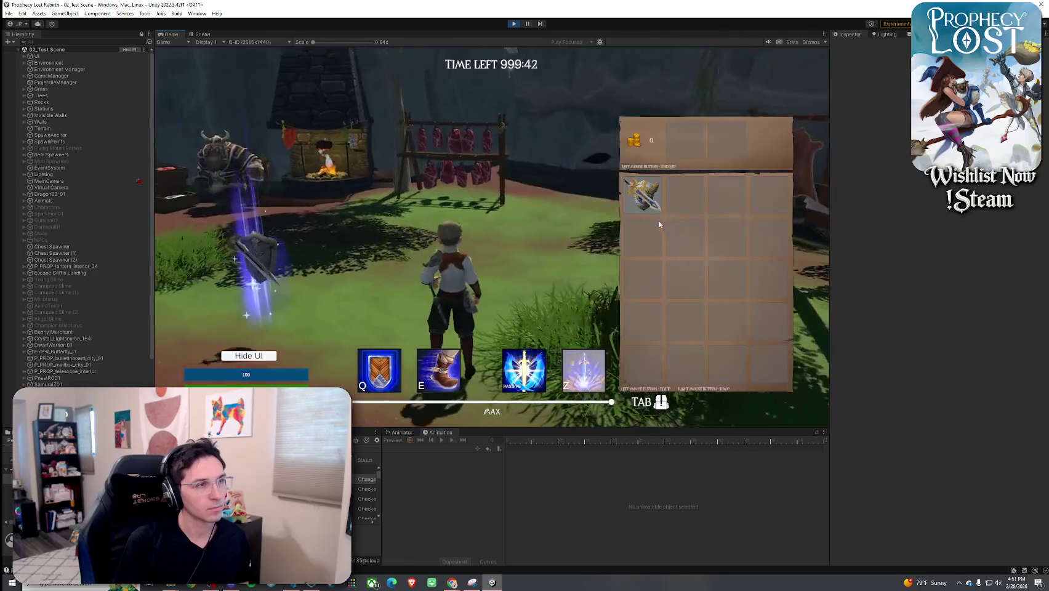
{"action": "key", "text": "Tab"}
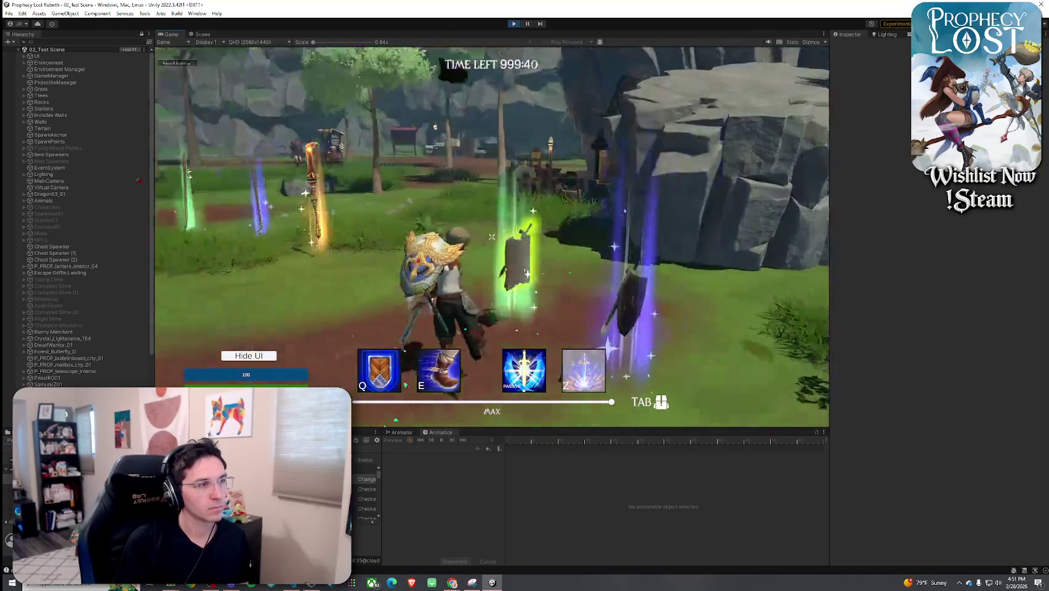
- Perform the four-hit sword combo with whirlwind, then select the 6_Tornado projectile asset
{"action": "left_click", "coordinate": [491, 237]}
{"action": "left_click", "coordinate": [491, 237]}
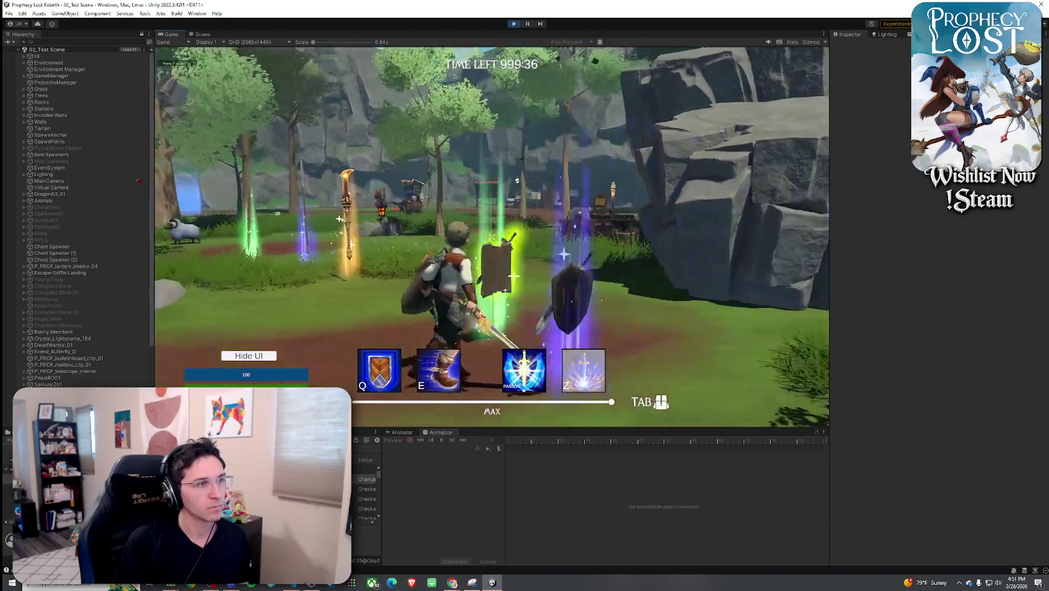
{"action": "left_click", "coordinate": [491, 237]}
{"action": "left_click", "coordinate": [491, 236]}
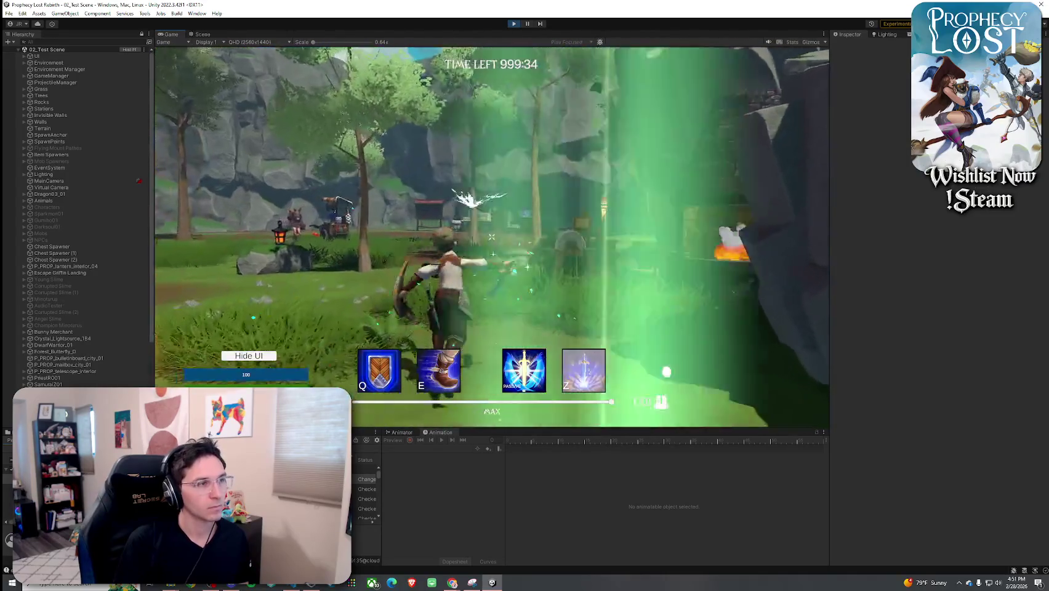
{"action": "key", "text": "super"}
{"action": "key", "text": "super"}
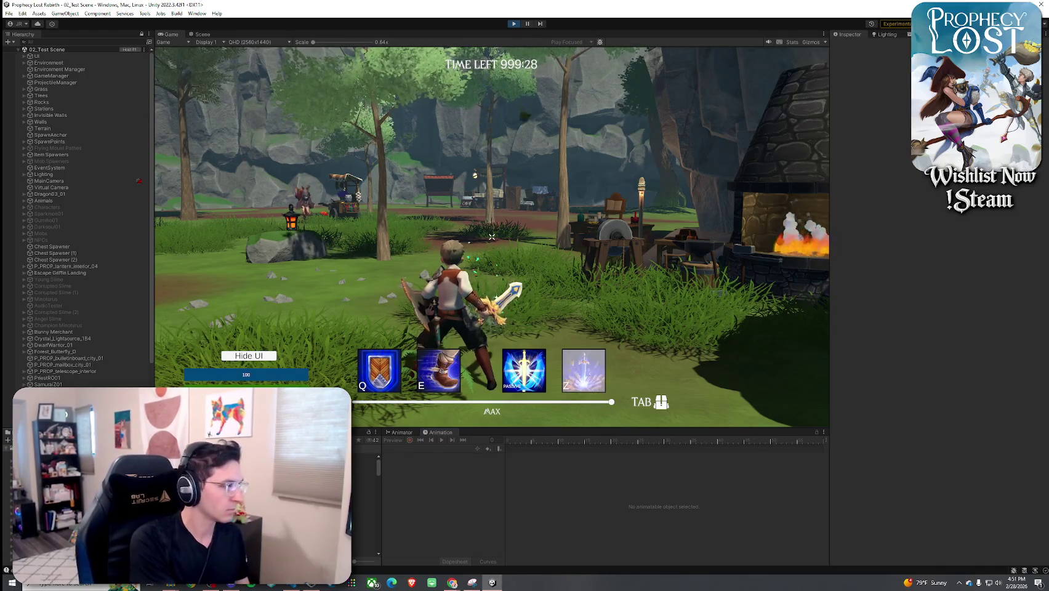
{"action": "left_click", "coordinate": [367, 457]}
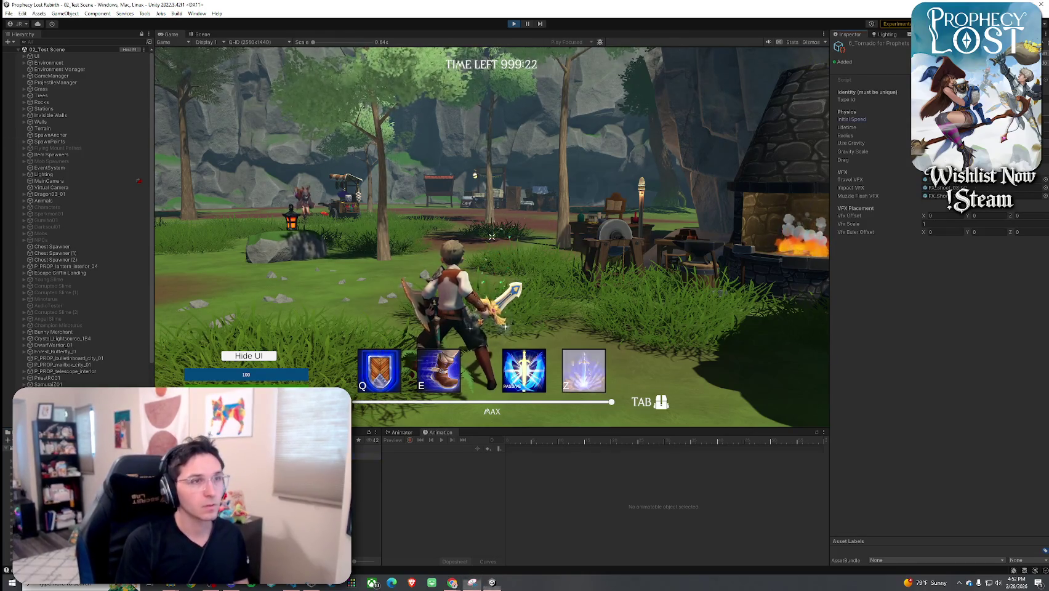
- Set the tornado projectile's Vfx Offset Y to -0.7 and cast it in-game to test
{"action": "left_click", "coordinate": [852, 119]}
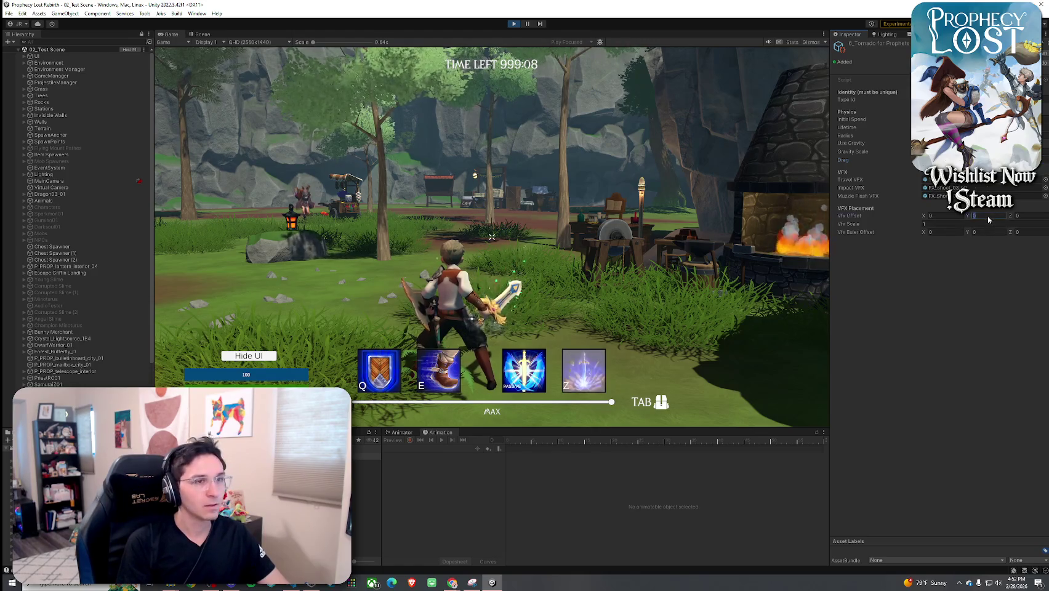
{"action": "type", "text": "-0.7"}
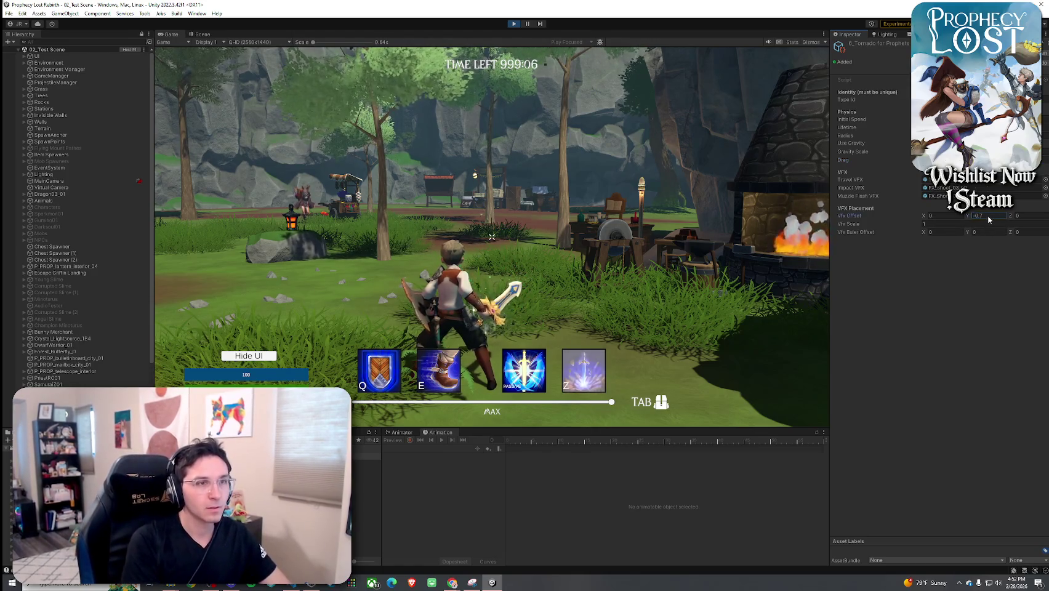
{"action": "left_click", "coordinate": [655, 226]}
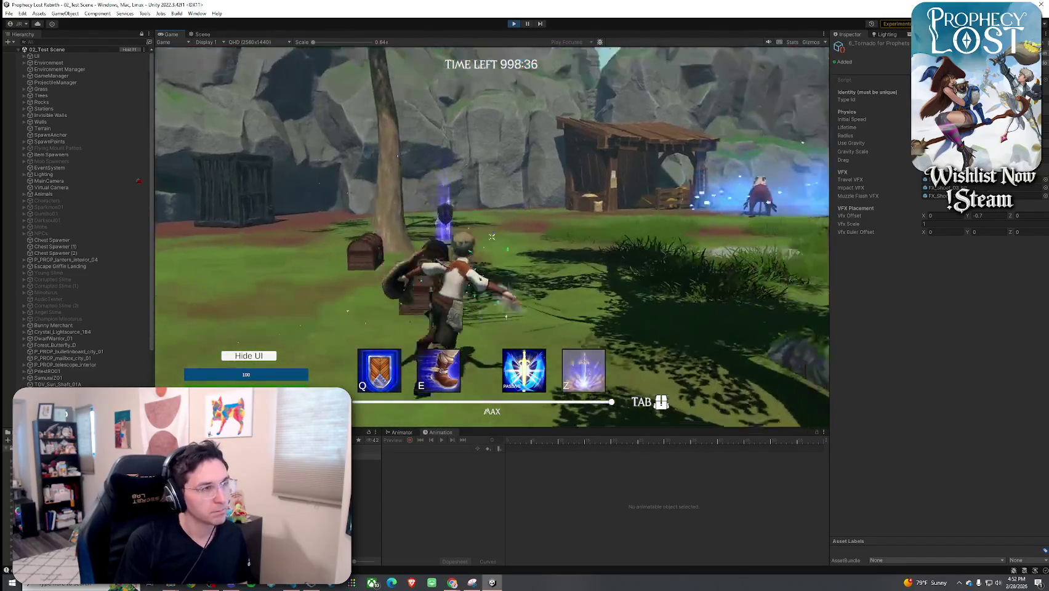
- Run and swing the sword in play mode, then open the Tornado loop prefab in Prefab Mode
{"action": "key", "text": "w"}
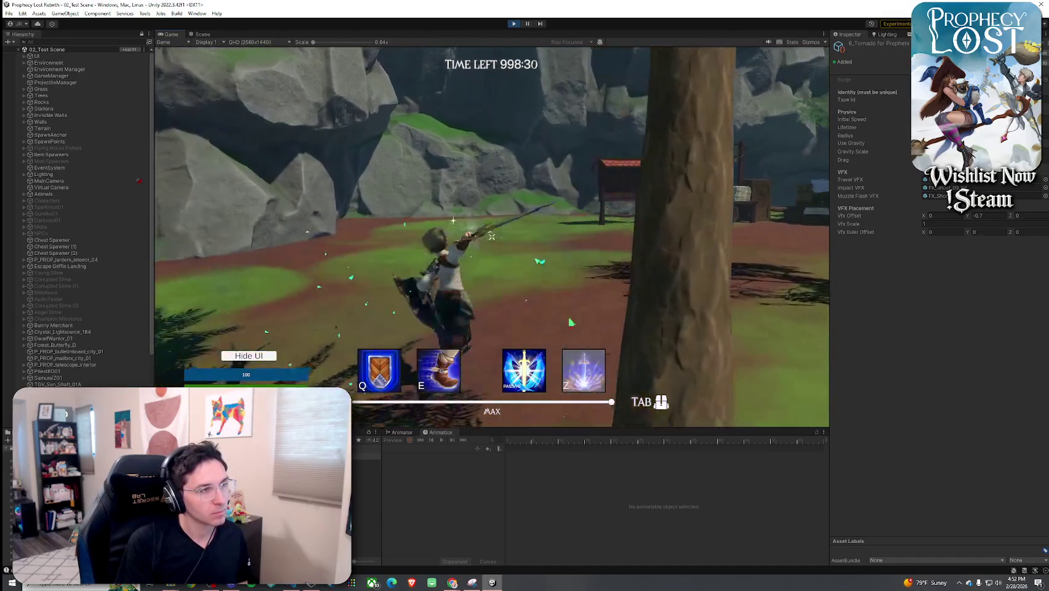
{"action": "left_click", "coordinate": [492, 237]}
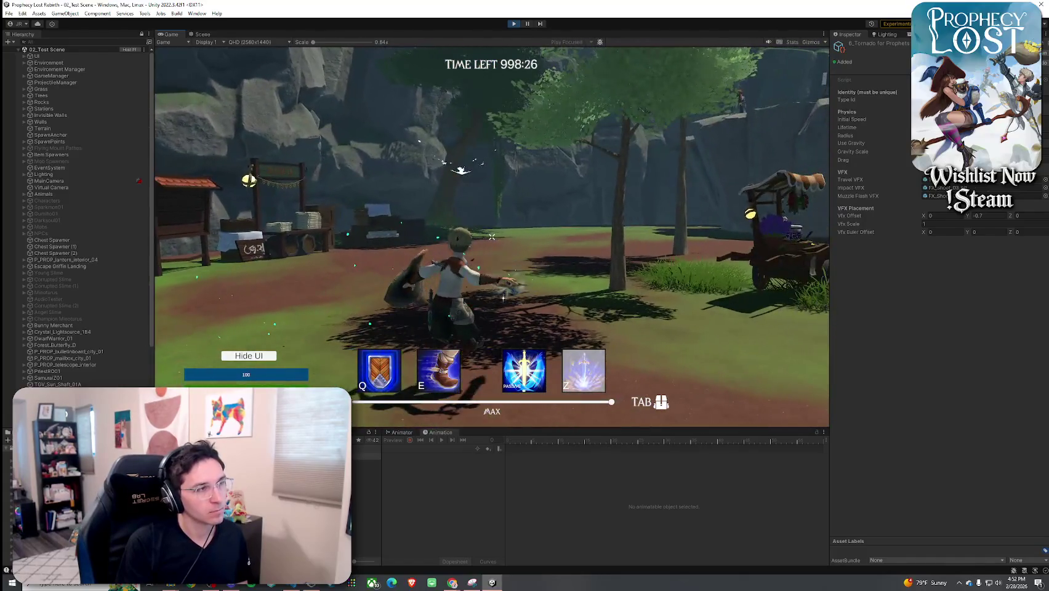
{"action": "key", "text": "w"}
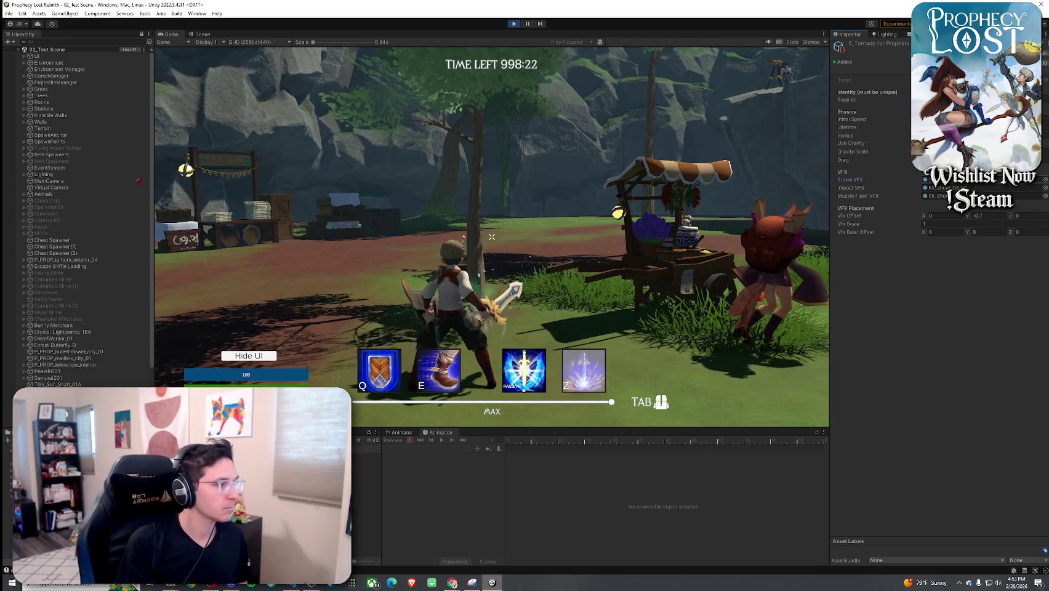
{"action": "double_click", "coordinate": [942, 179]}
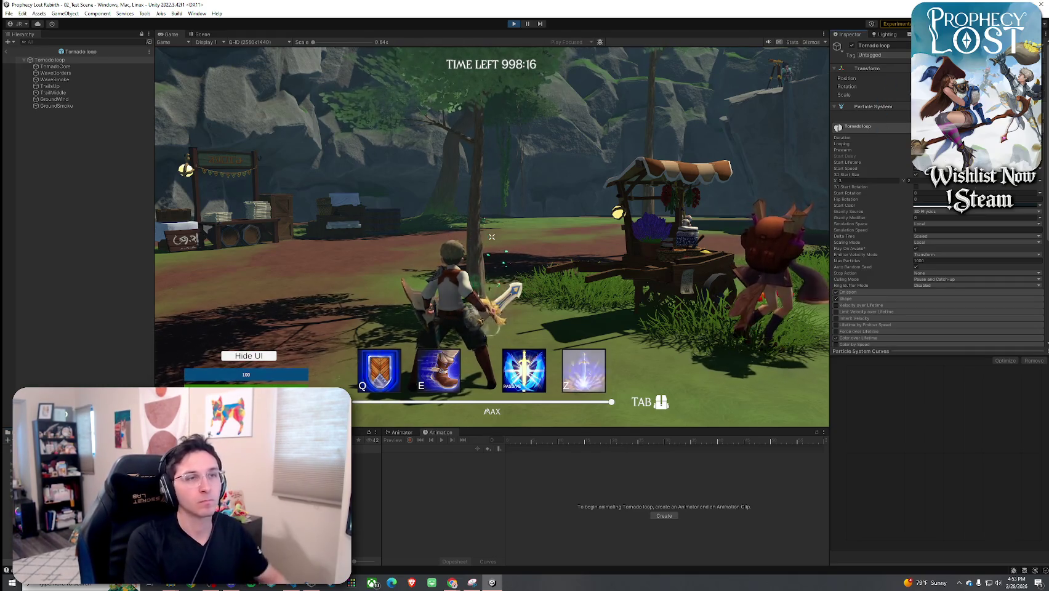
- Attack three times to fire and watch the tornado projectile
{"action": "left_click", "coordinate": [491, 237]}
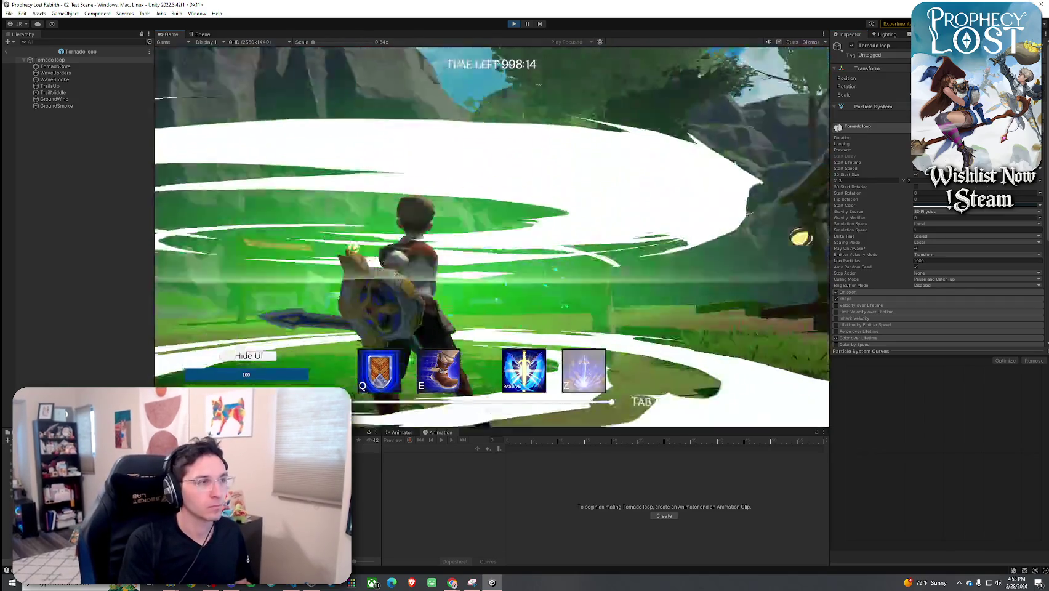
{"action": "left_click", "coordinate": [491, 236]}
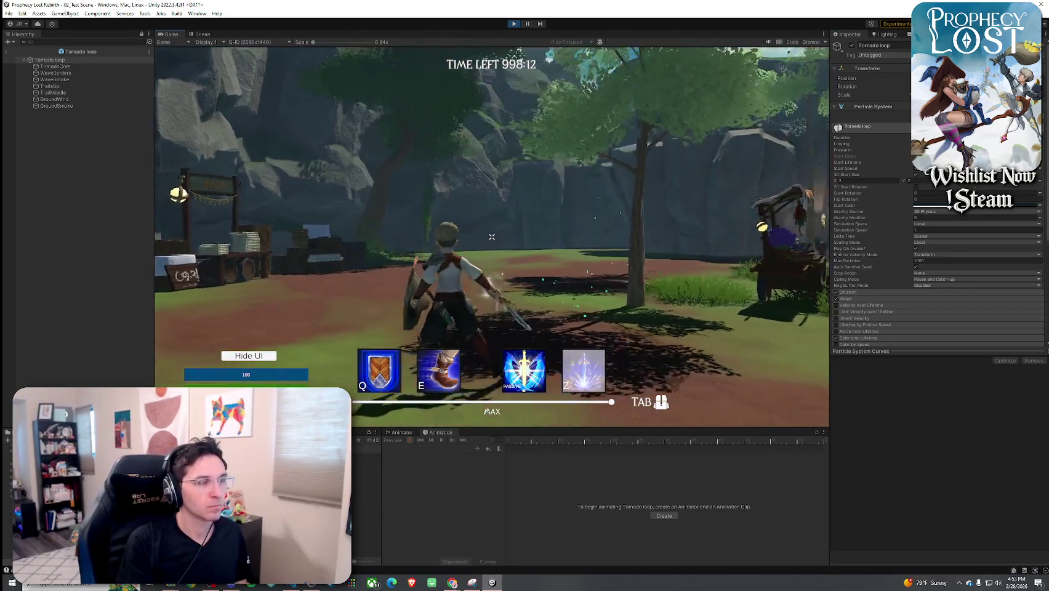
{"action": "left_click", "coordinate": [491, 237]}
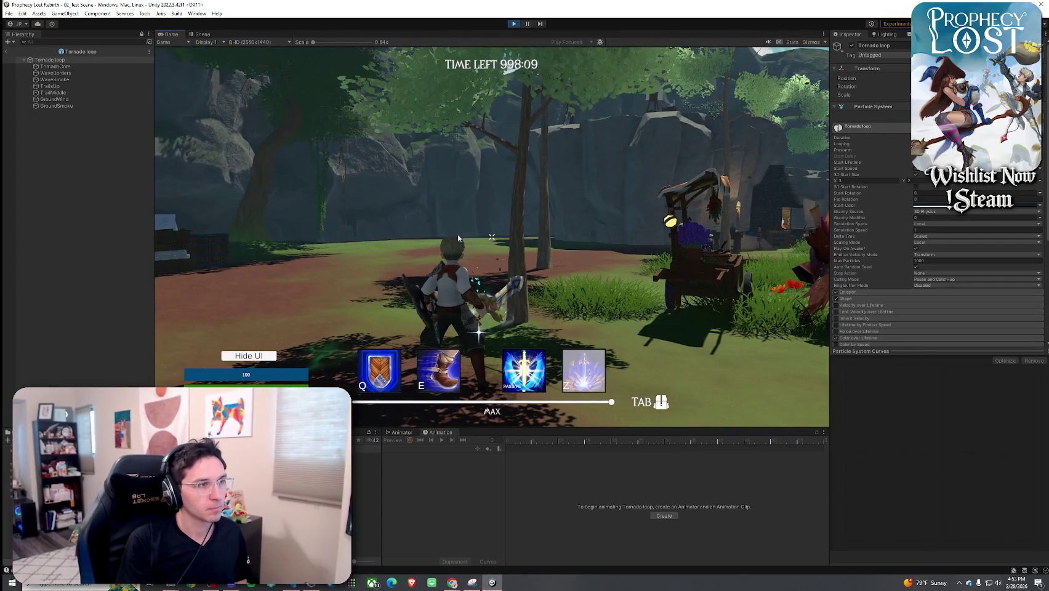
- Repeat sword combos to test the green wind slash, then return to 02_Test Scene
{"action": "left_click", "coordinate": [491, 236]}
{"action": "left_click", "coordinate": [492, 236]}
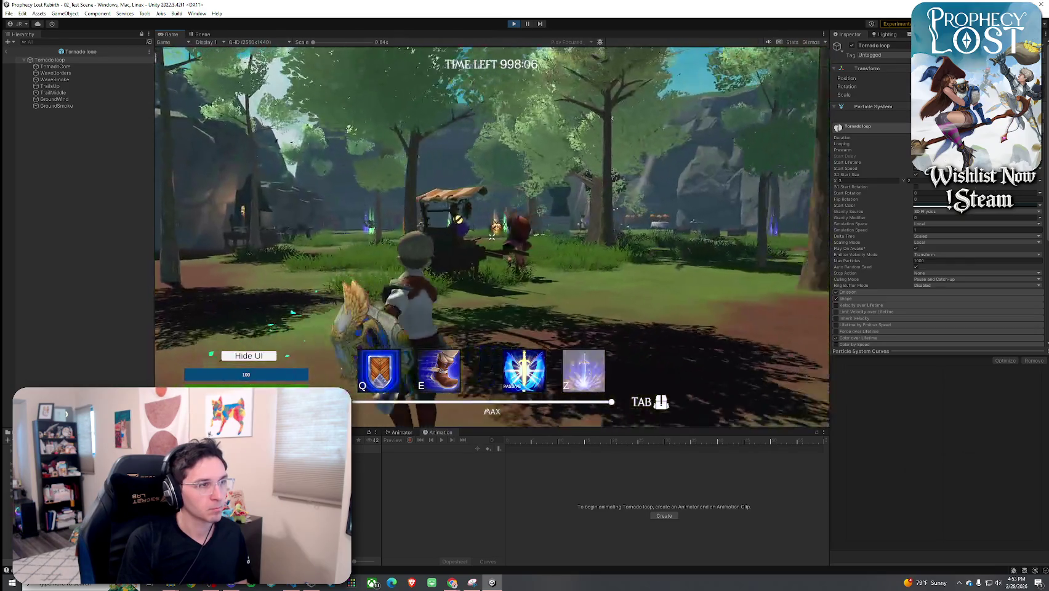
{"action": "left_click", "coordinate": [491, 237]}
{"action": "left_click", "coordinate": [491, 236]}
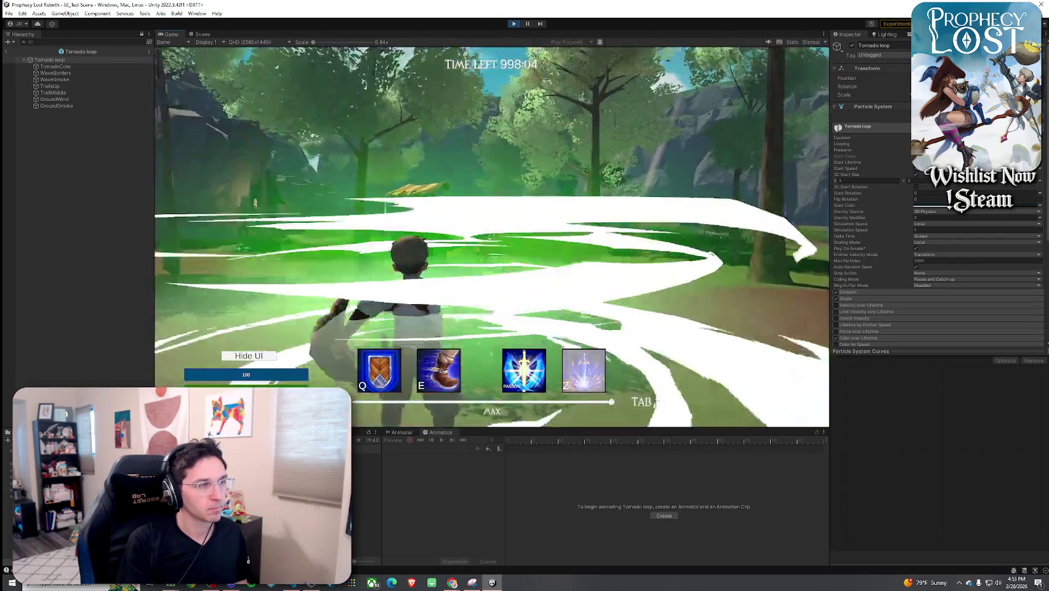
{"action": "left_click", "coordinate": [491, 237]}
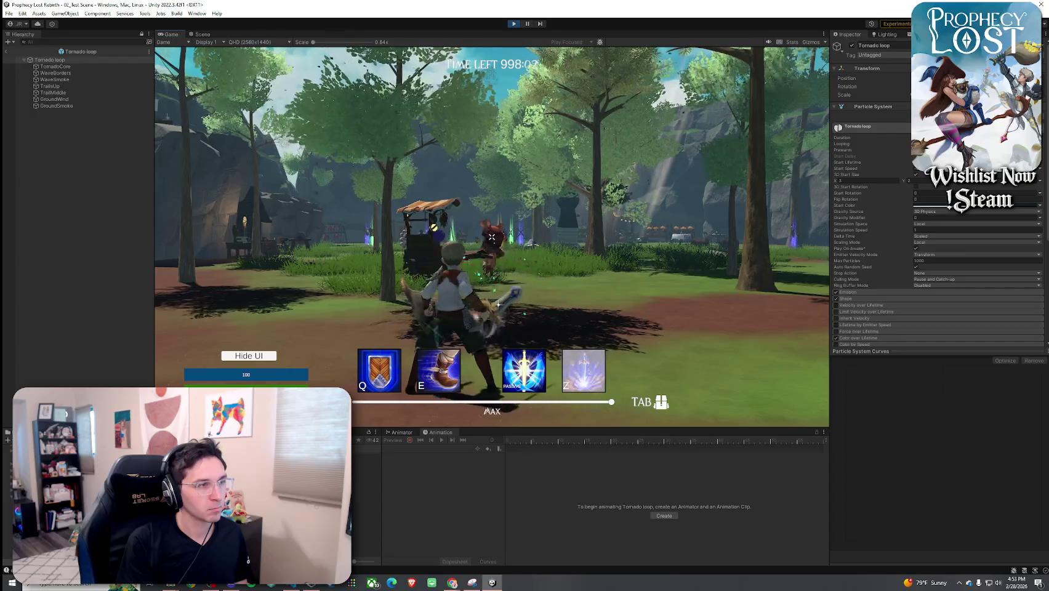
{"action": "left_click", "coordinate": [491, 236]}
{"action": "left_click", "coordinate": [491, 236]}
{"action": "left_click", "coordinate": [491, 236]}
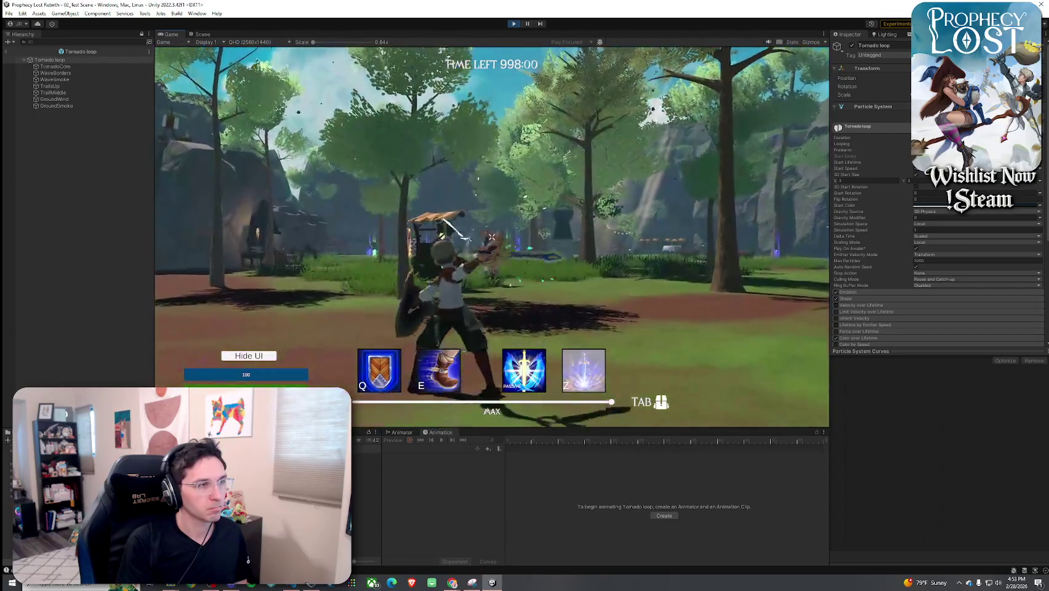
{"action": "left_click", "coordinate": [7, 52]}
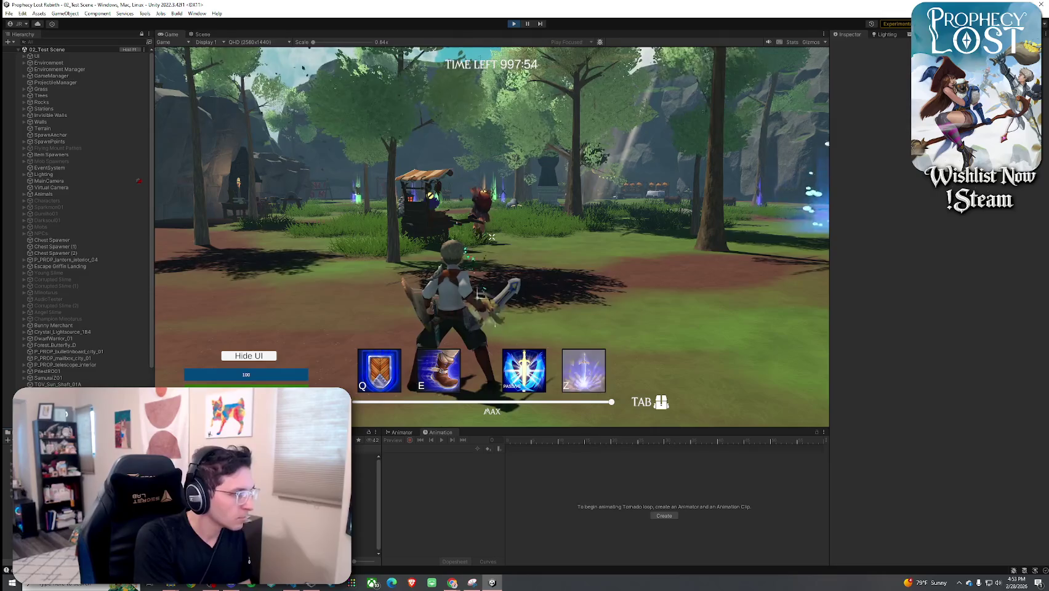
- Inspect the tornado projectile asset, then the Prophets Gale weapon data down to Weapon VFX
{"action": "left_click", "coordinate": [367, 463]}
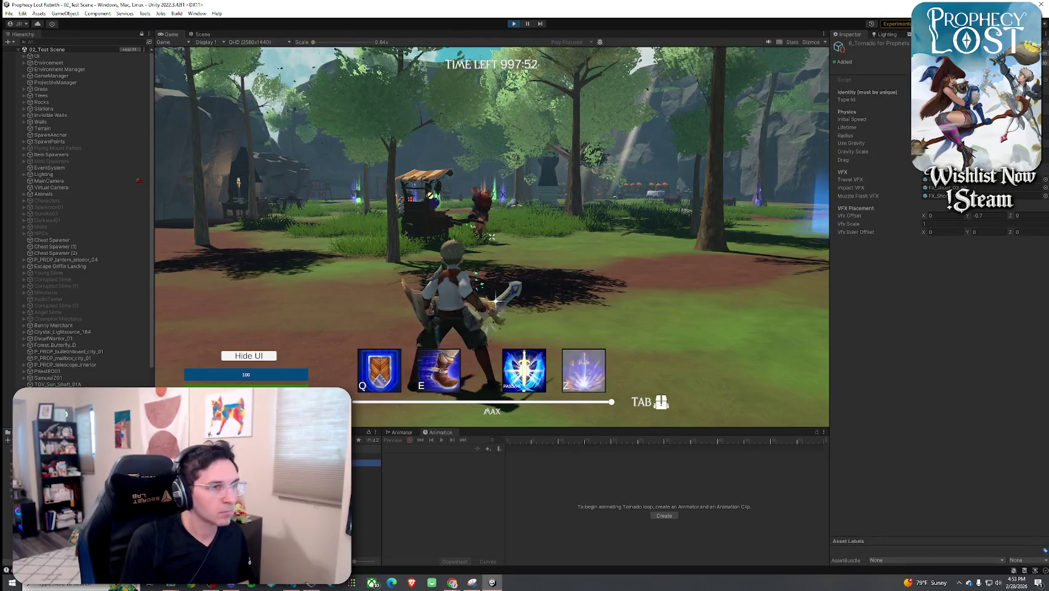
{"action": "left_click", "coordinate": [367, 456]}
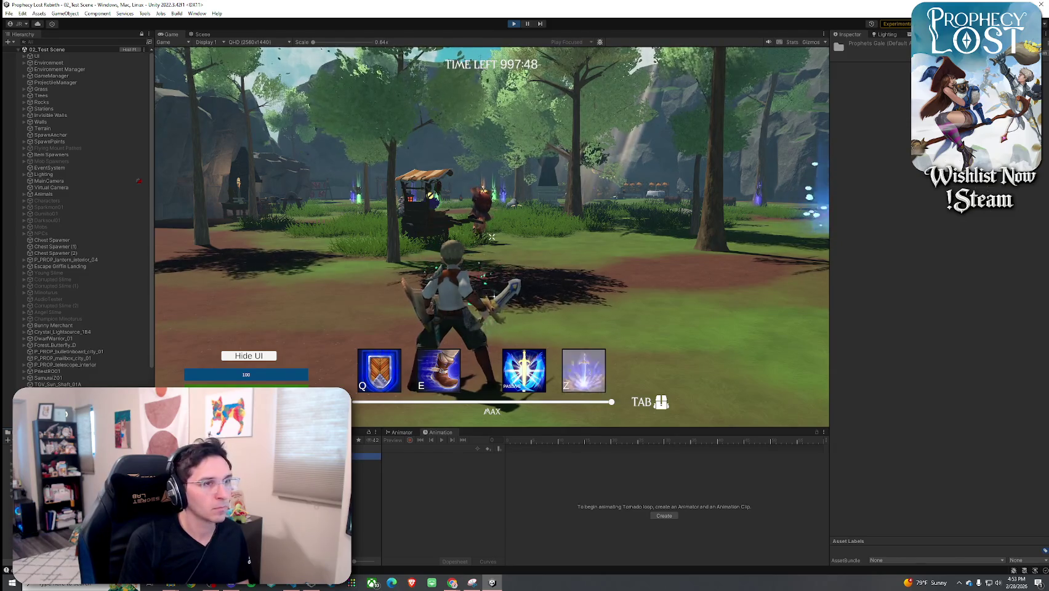
{"action": "left_click", "coordinate": [366, 464]}
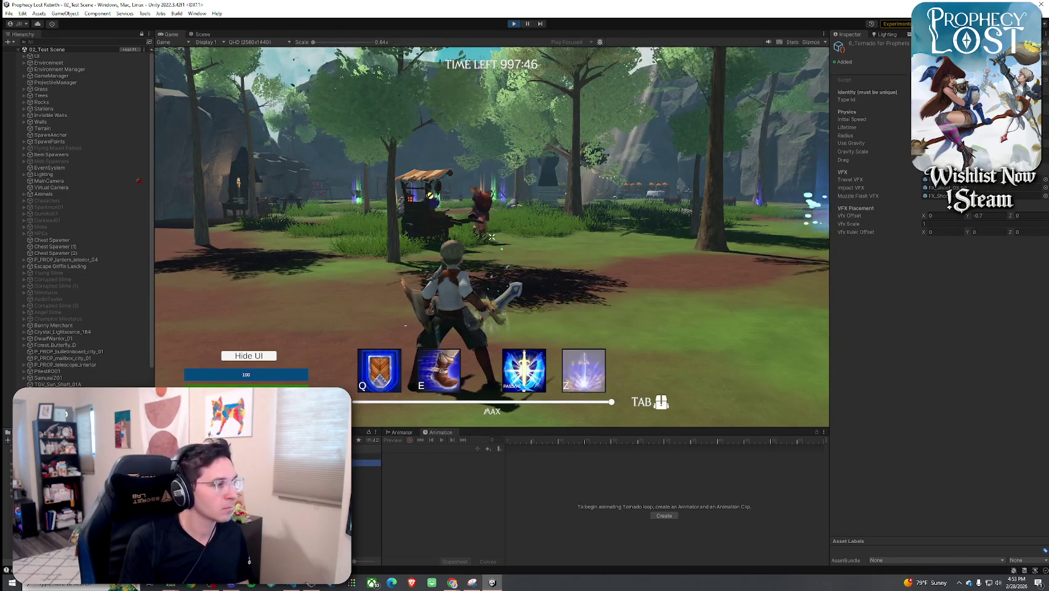
{"action": "left_click", "coordinate": [366, 469]}
{"action": "scroll", "coordinate": [908, 333], "scroll_direction": "down", "scroll_amount": 5}
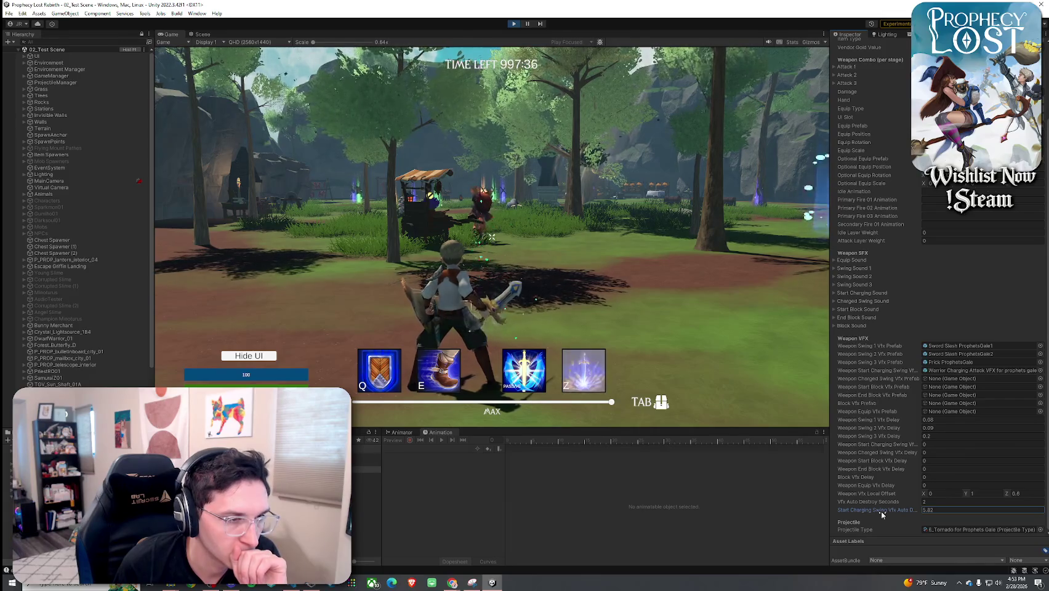
- Swing the sword repeatedly in play mode to test the tornado combo slashes
{"action": "left_click", "coordinate": [639, 354]}
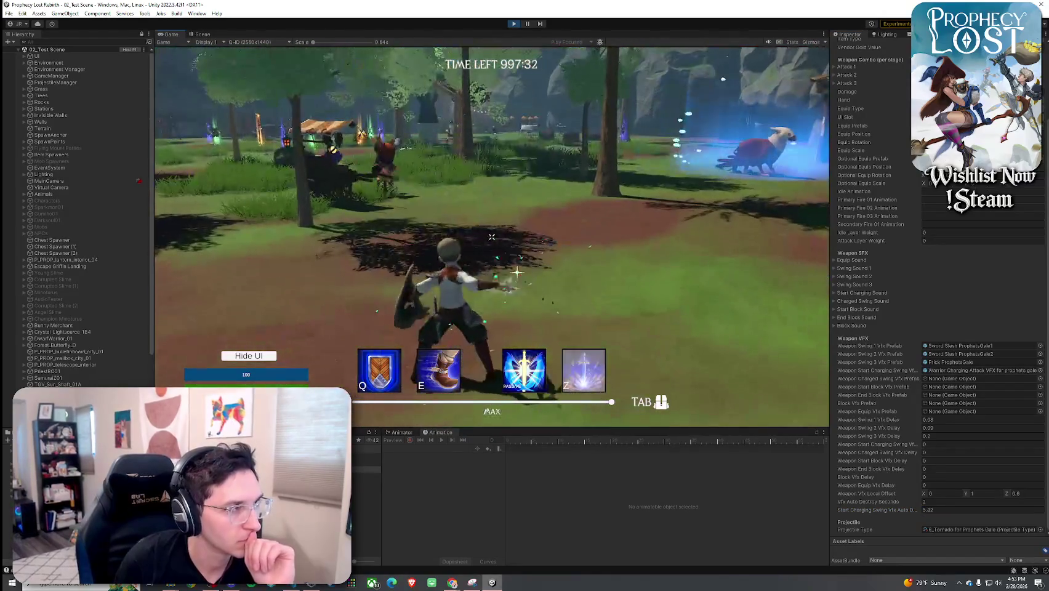
{"action": "left_click", "coordinate": [492, 237]}
{"action": "left_click", "coordinate": [492, 236]}
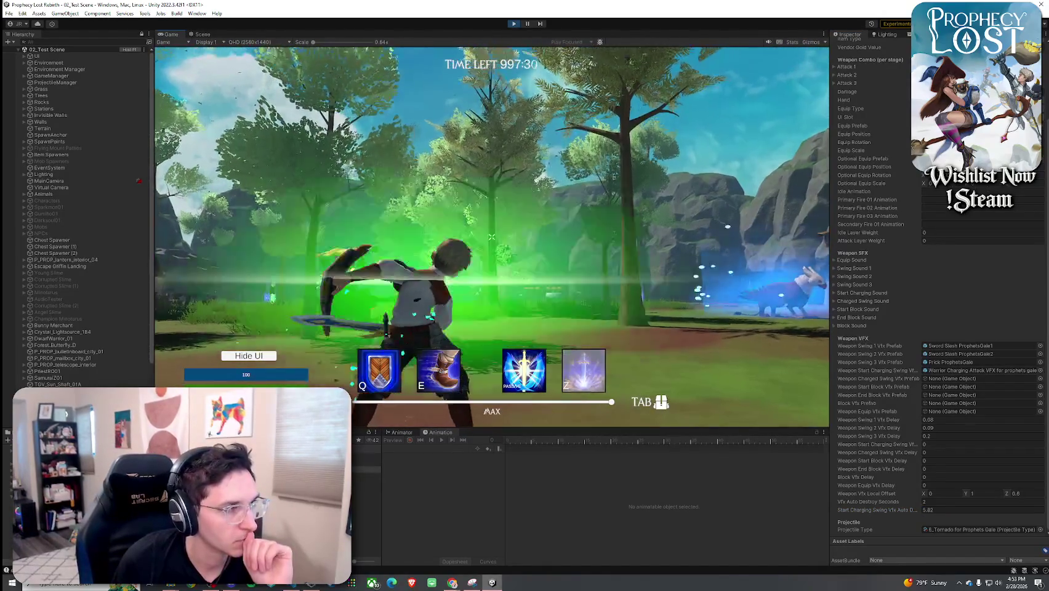
{"action": "left_click", "coordinate": [492, 236]}
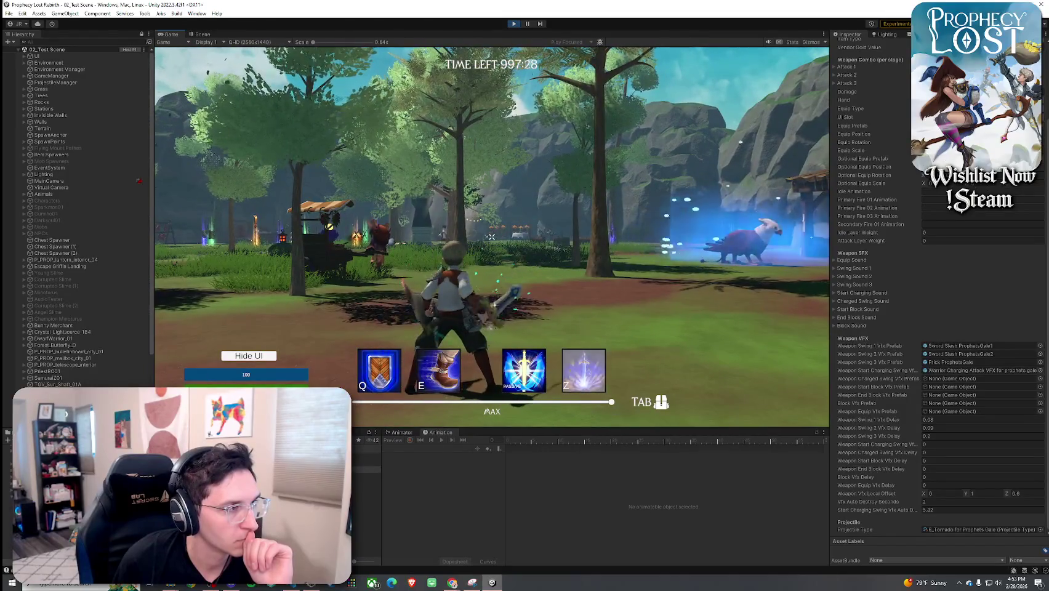
{"action": "left_click", "coordinate": [492, 236]}
{"action": "left_click", "coordinate": [492, 237]}
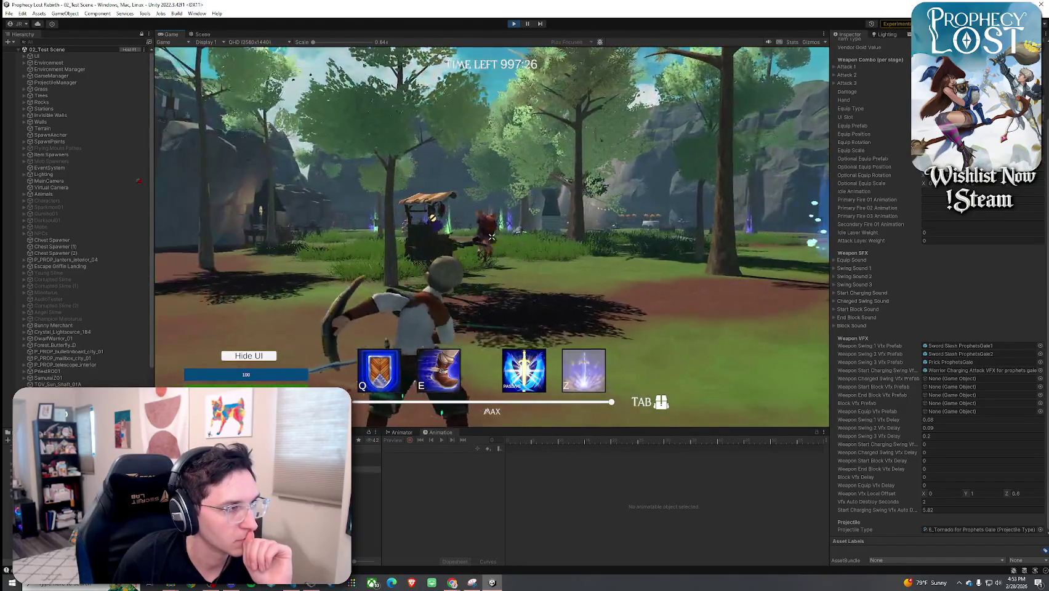
{"action": "left_click", "coordinate": [492, 236]}
{"action": "left_click", "coordinate": [492, 236]}
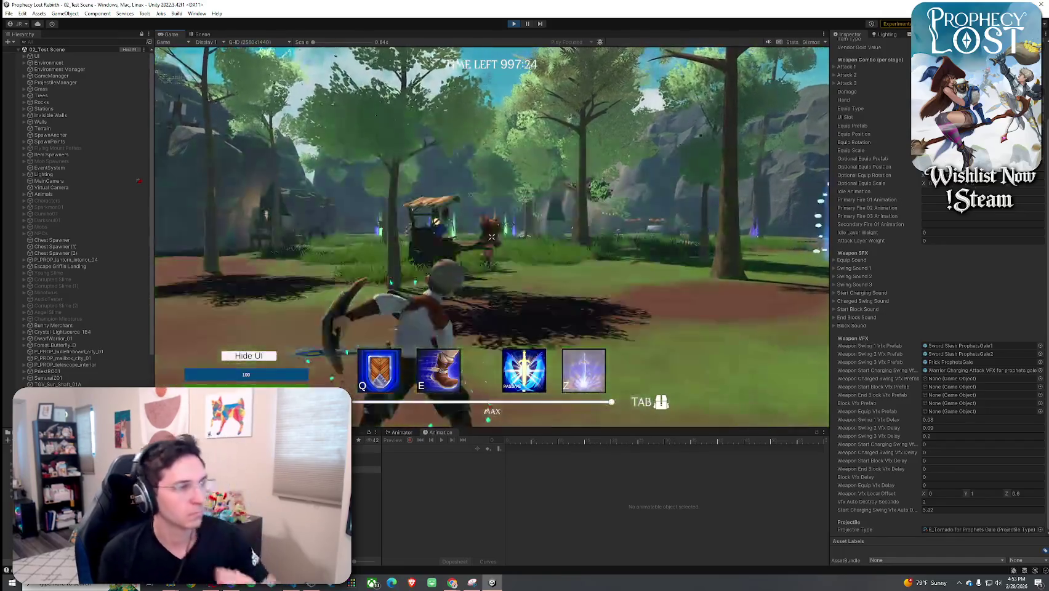
{"action": "left_click", "coordinate": [492, 237]}
{"action": "key", "text": "super"}
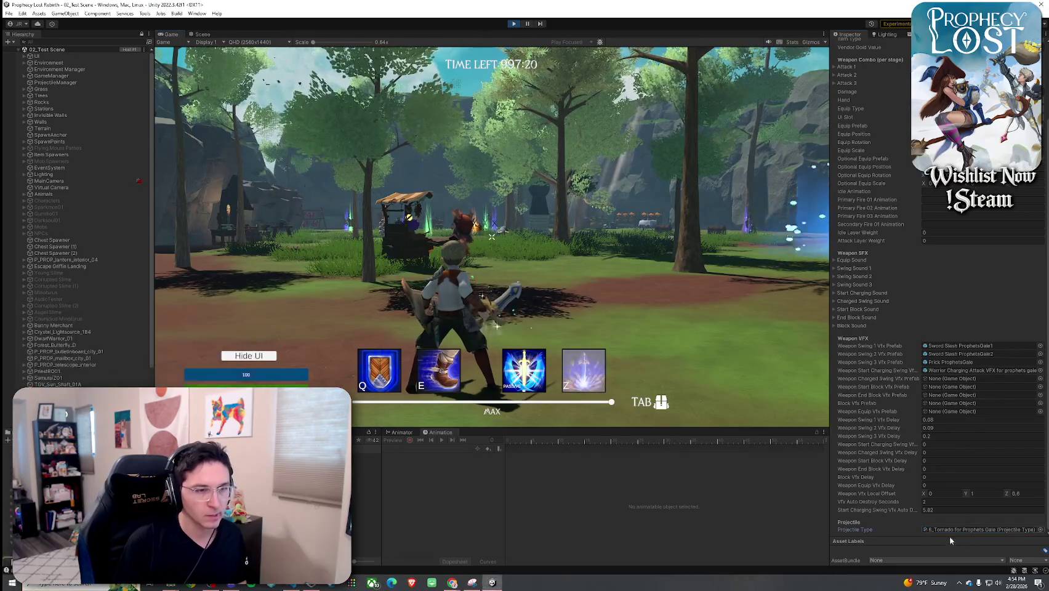
- Open the E_Tornado projectile asset and its FX_Shoot_03_hit effect prefab
{"action": "double_click", "coordinate": [982, 529]}
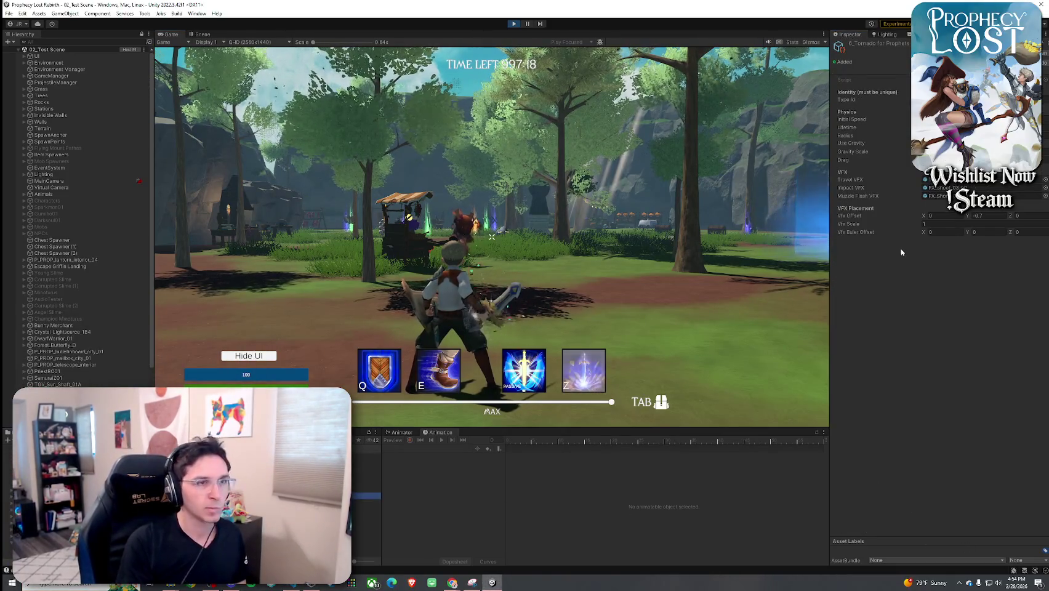
{"action": "double_click", "coordinate": [949, 188]}
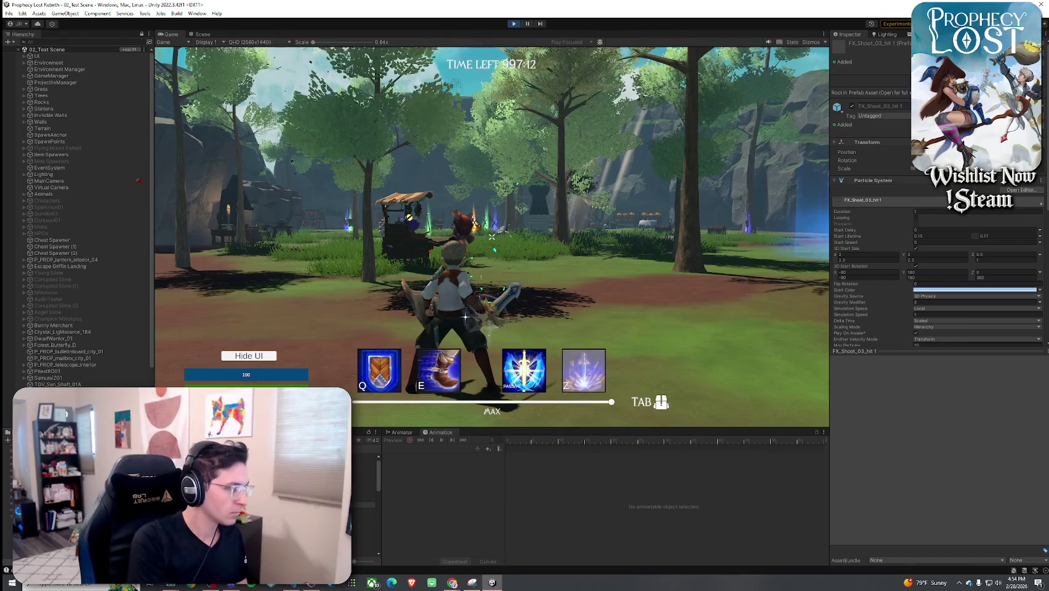
{"action": "left_click", "coordinate": [1022, 190]}
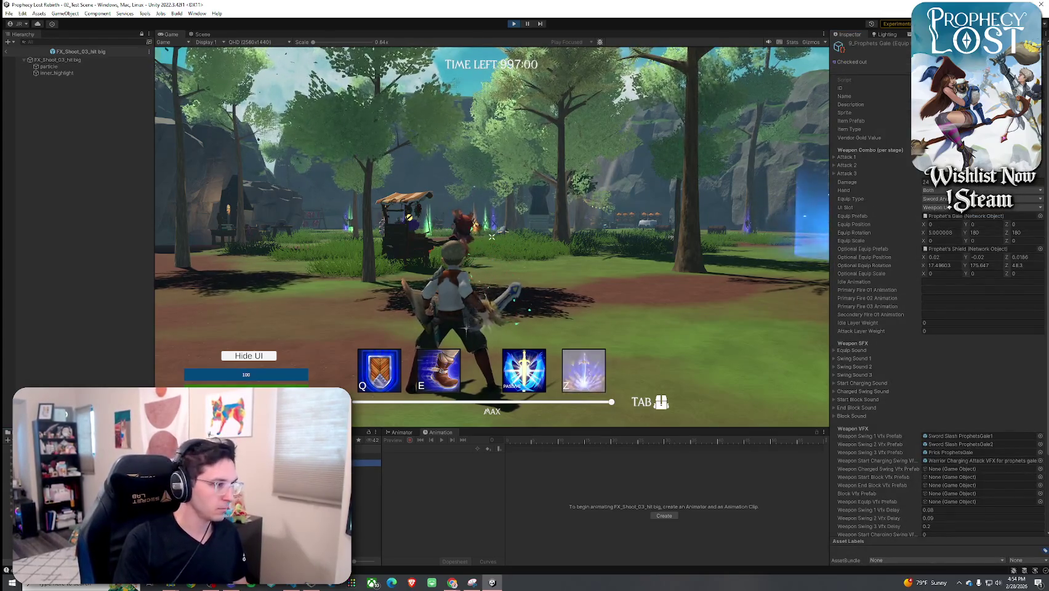
- Swap the tornado's VFX to FX_Shoot_03_hit big via a '3 hit big' search, then fire it in play mode
{"action": "left_click", "coordinate": [1045, 188]}
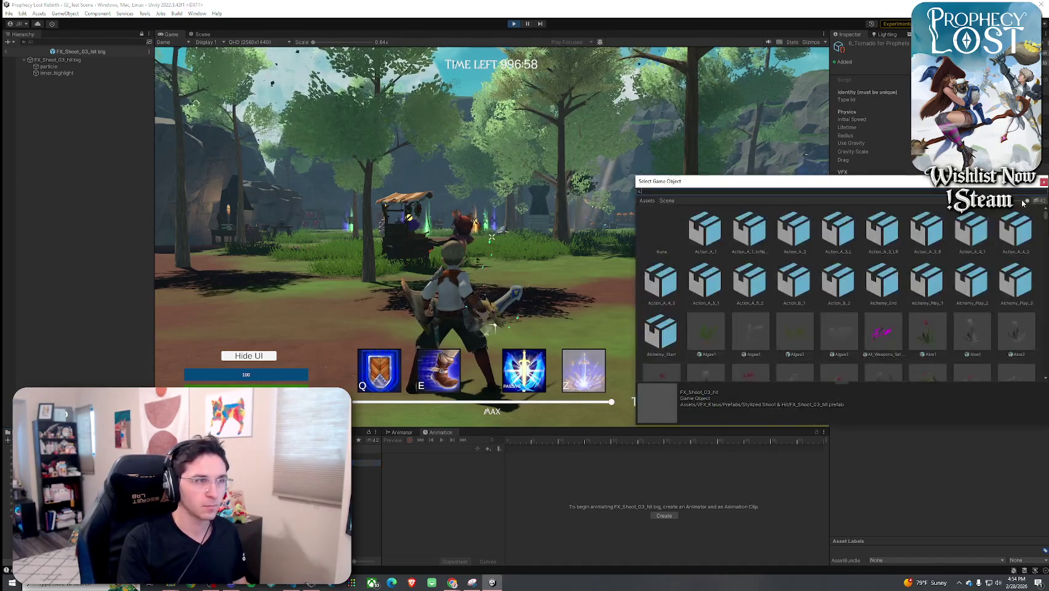
{"action": "type", "text": "03 hit big"}
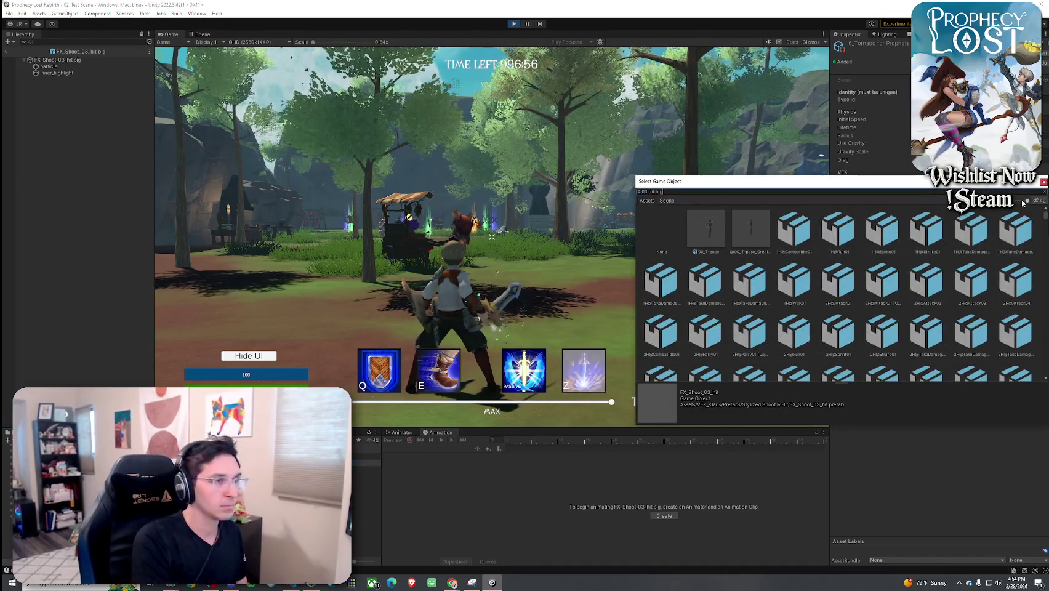
{"action": "double_click", "coordinate": [723, 248]}
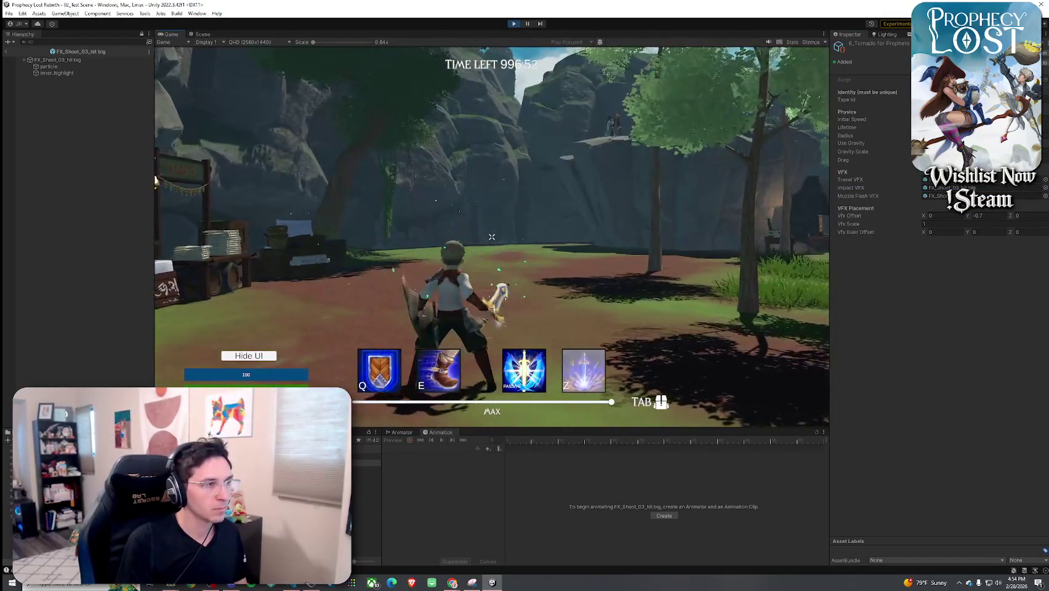
{"action": "left_click", "coordinate": [492, 237]}
{"action": "left_click", "coordinate": [491, 237]}
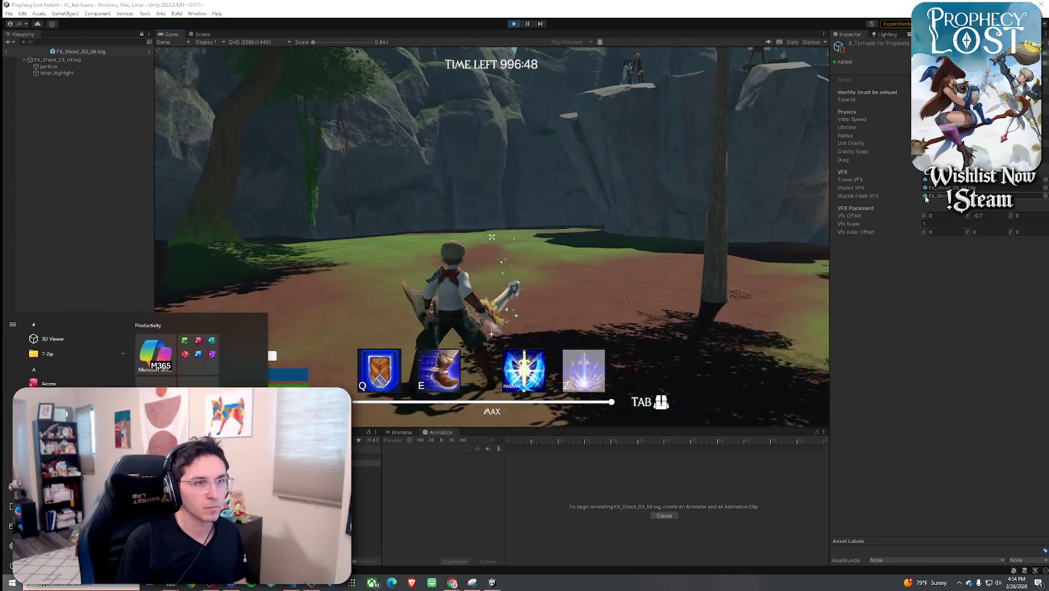
{"action": "left_click", "coordinate": [492, 237]}
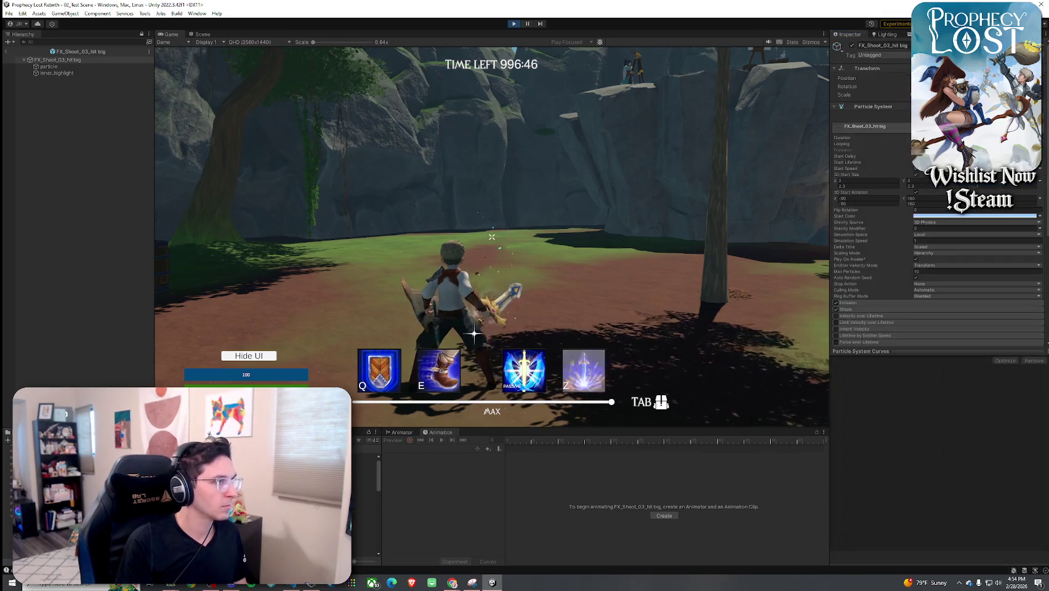
- Preview and replay the FX_Shoot_03_hit big particle burst in the Scene view, then exit the prefab
{"action": "left_click", "coordinate": [202, 34]}
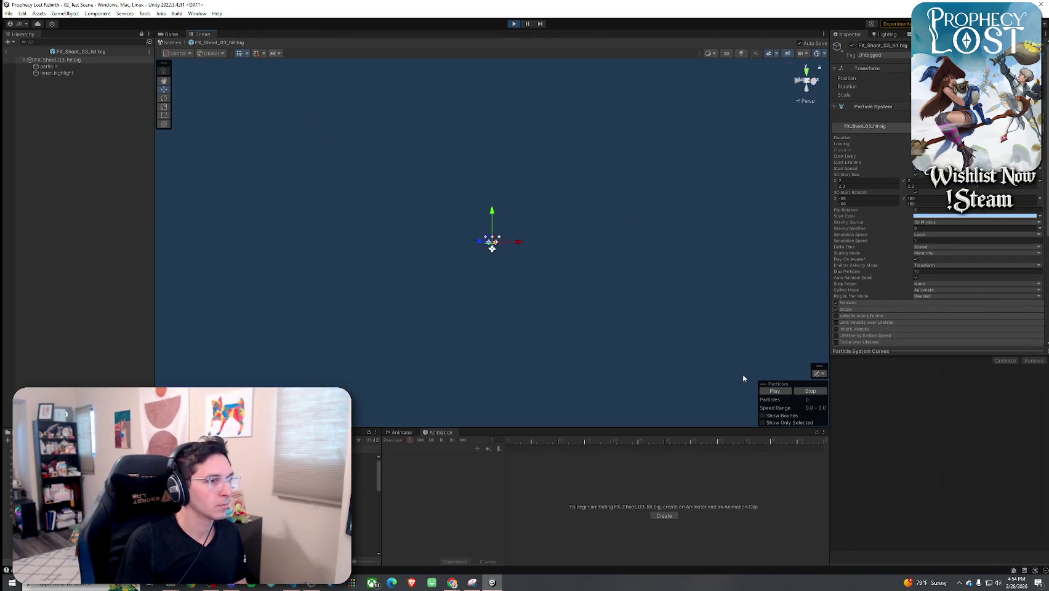
{"action": "left_click", "coordinate": [774, 392]}
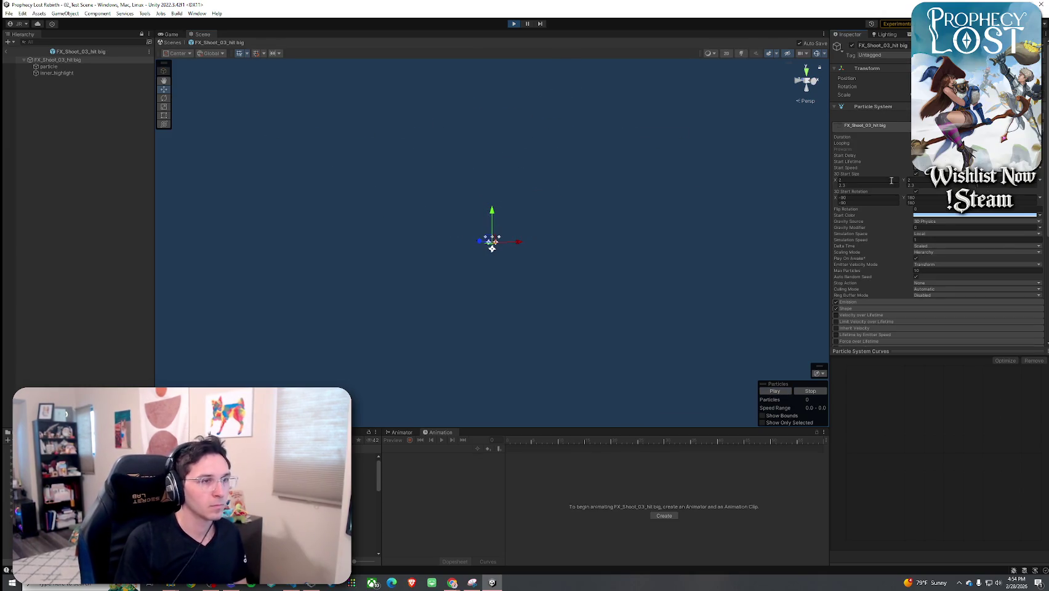
{"action": "left_click", "coordinate": [787, 393]}
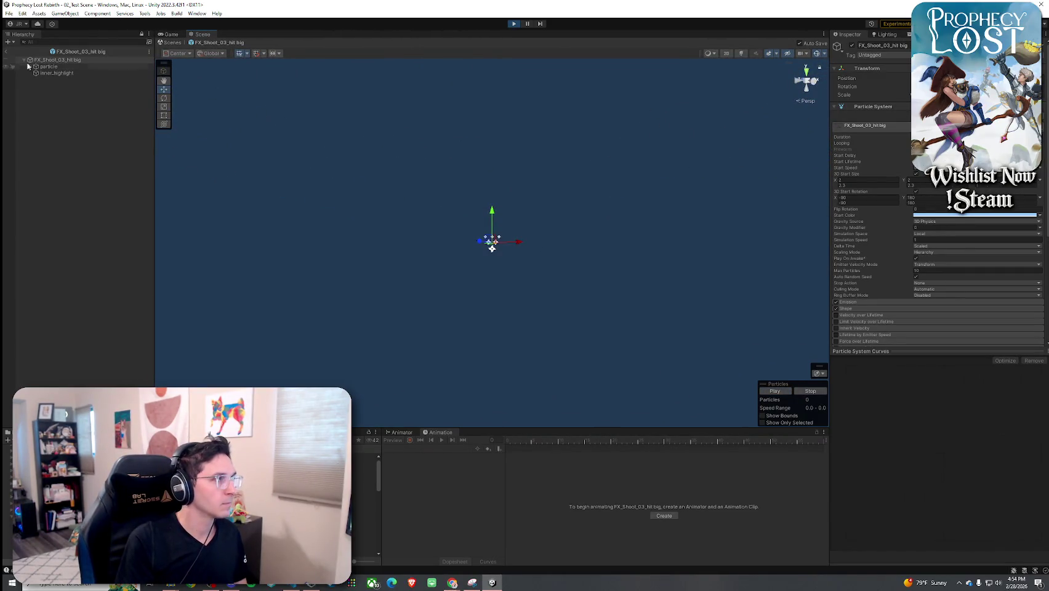
{"action": "left_click", "coordinate": [8, 53]}
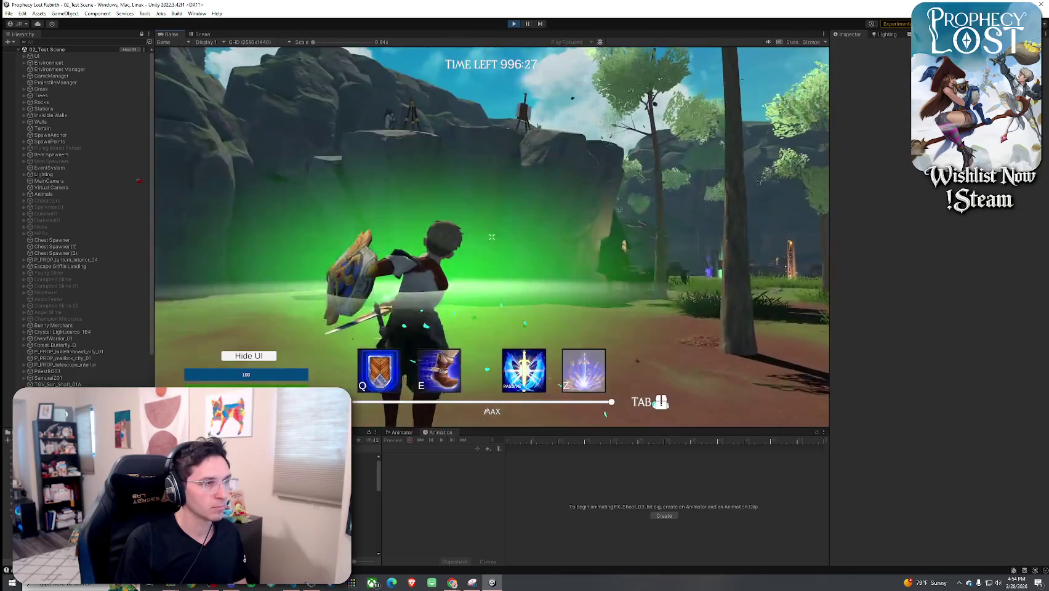
- Fire the tornado projectile in play mode and free the cursor from the game
{"action": "left_click", "coordinate": [491, 236]}
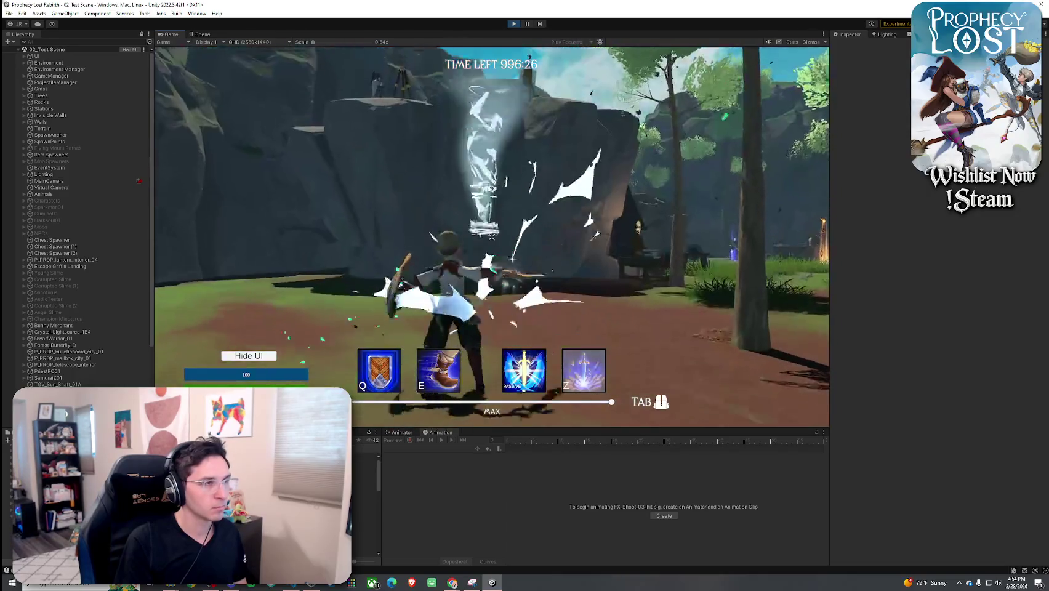
{"action": "key", "text": "super"}
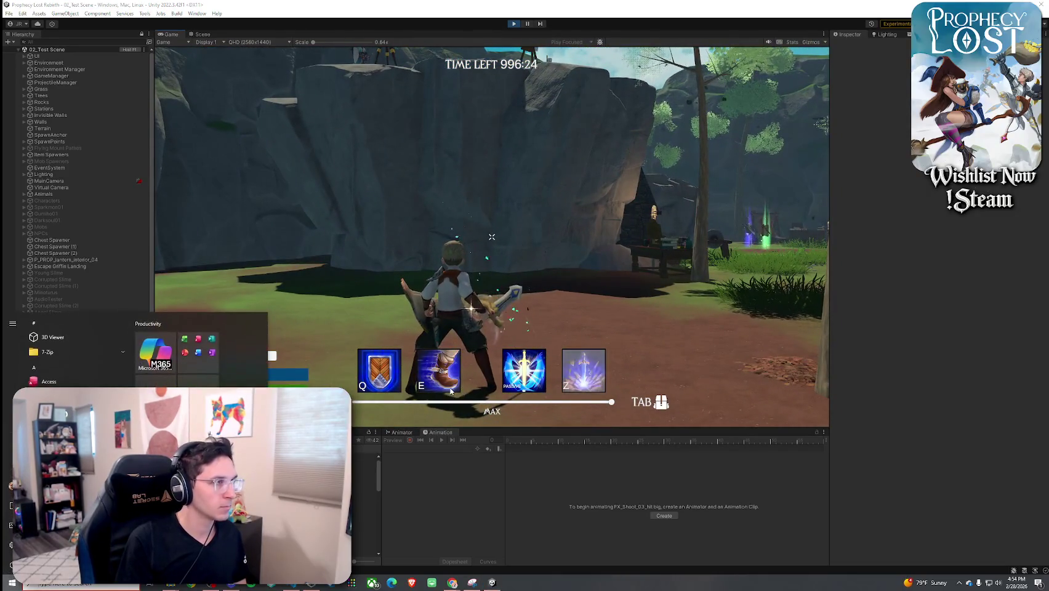
{"action": "key", "text": "super"}
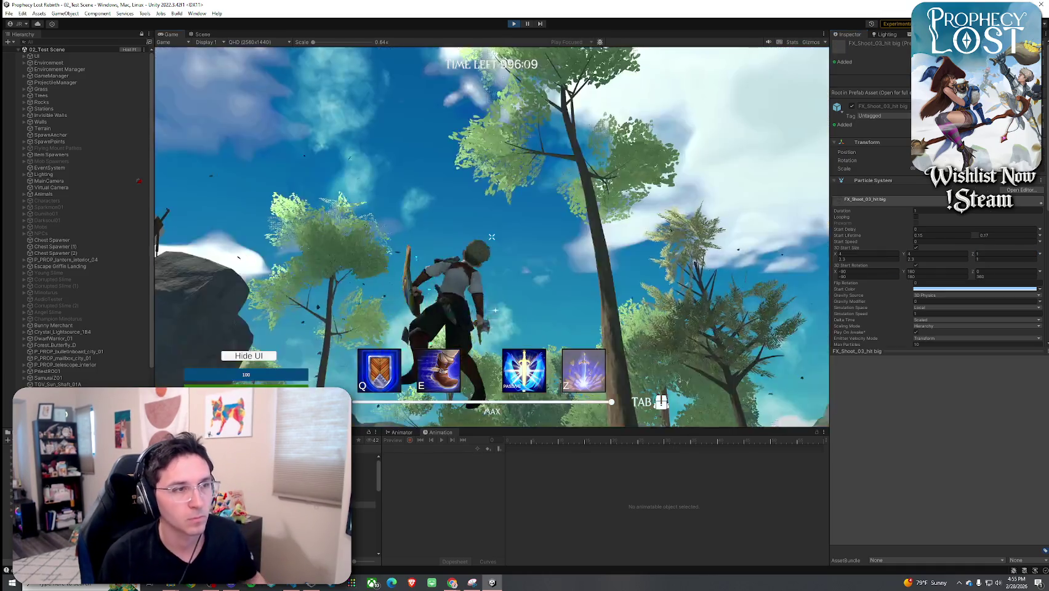
- Swing the sword four times to watch the FX_Shoot_03_hit big slash effect
{"action": "left_click", "coordinate": [491, 236]}
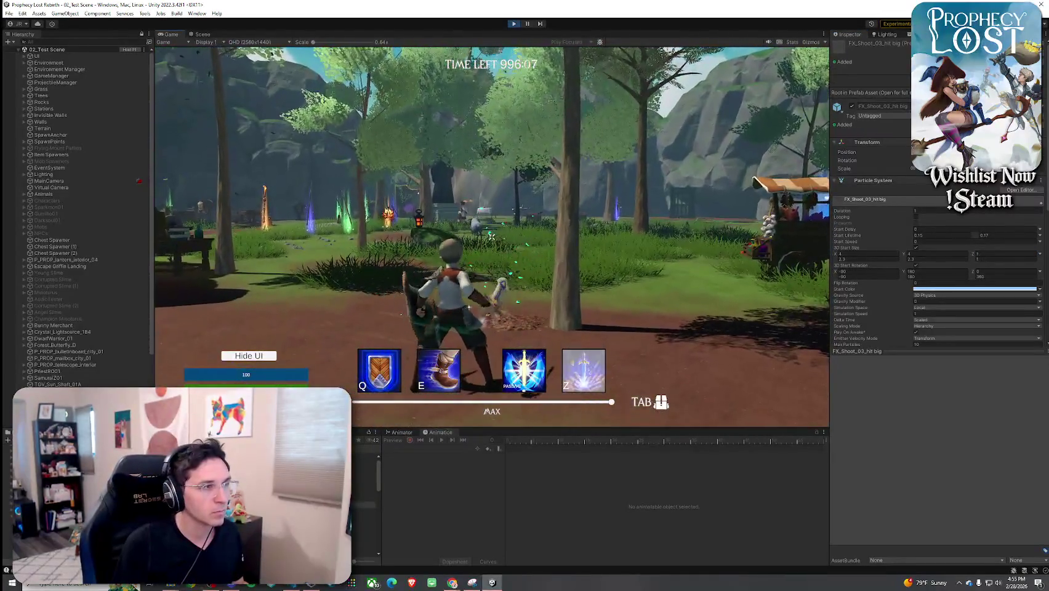
{"action": "left_click", "coordinate": [491, 236]}
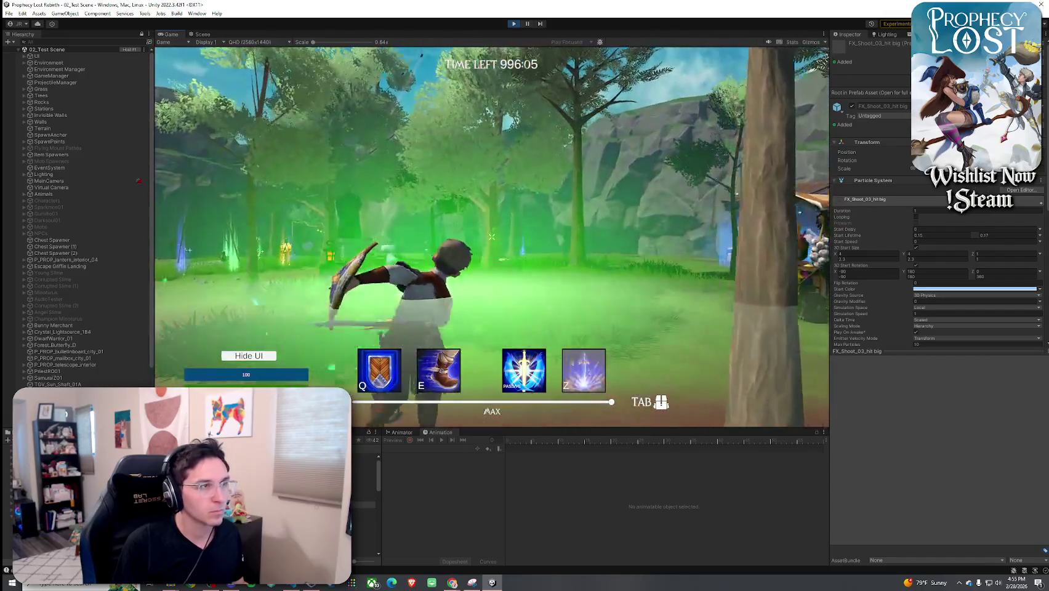
{"action": "left_click", "coordinate": [491, 236]}
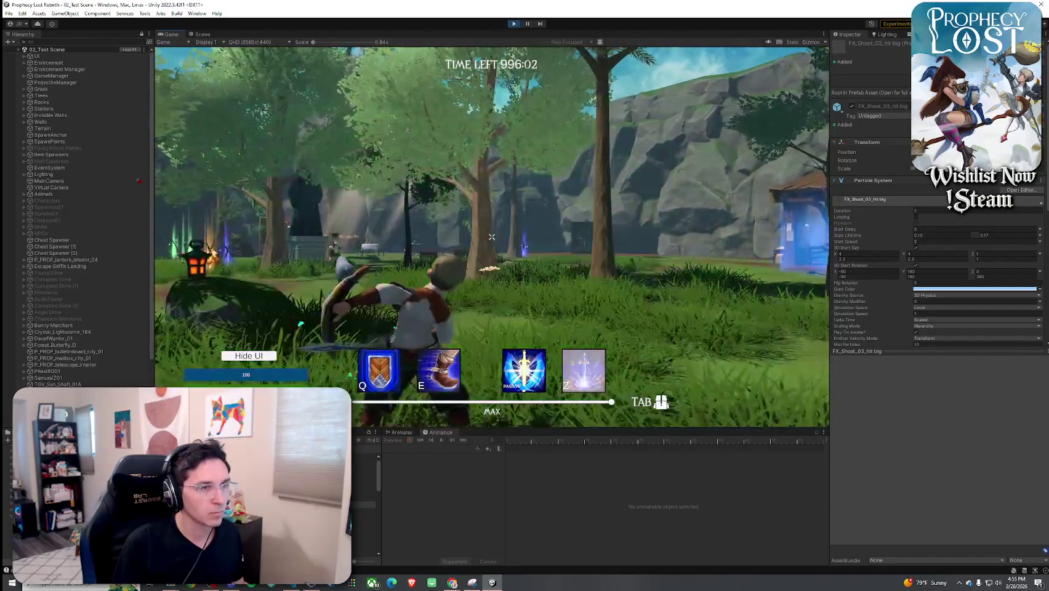
{"action": "left_click", "coordinate": [491, 236]}
{"action": "key", "text": "Escape"}
- Edit the effect's 3D Start Size Y and Z values and retest the resized slash
{"action": "left_click", "coordinate": [866, 259]}
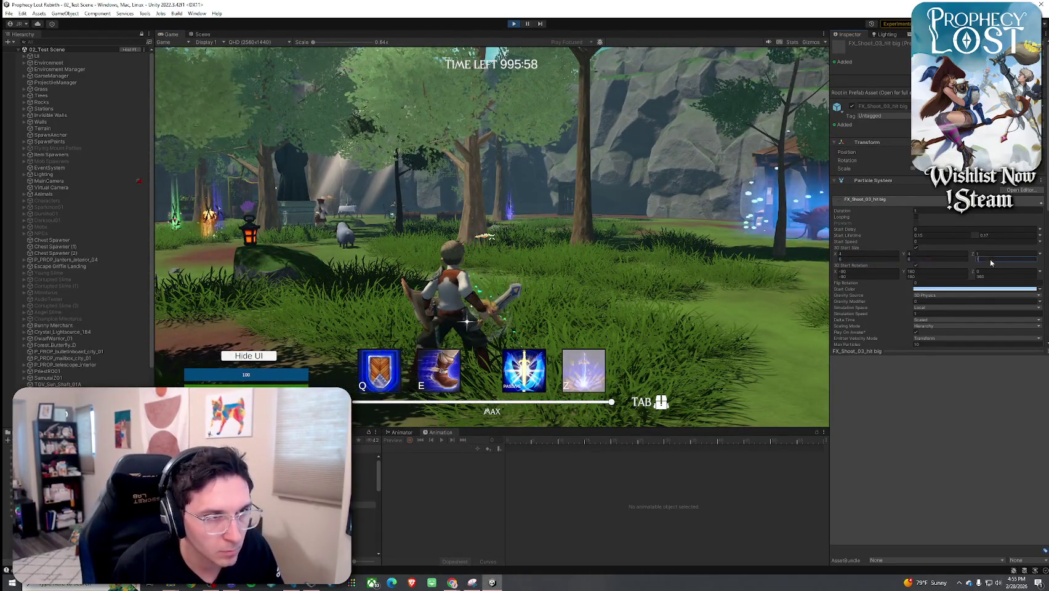
{"action": "left_click", "coordinate": [491, 236]}
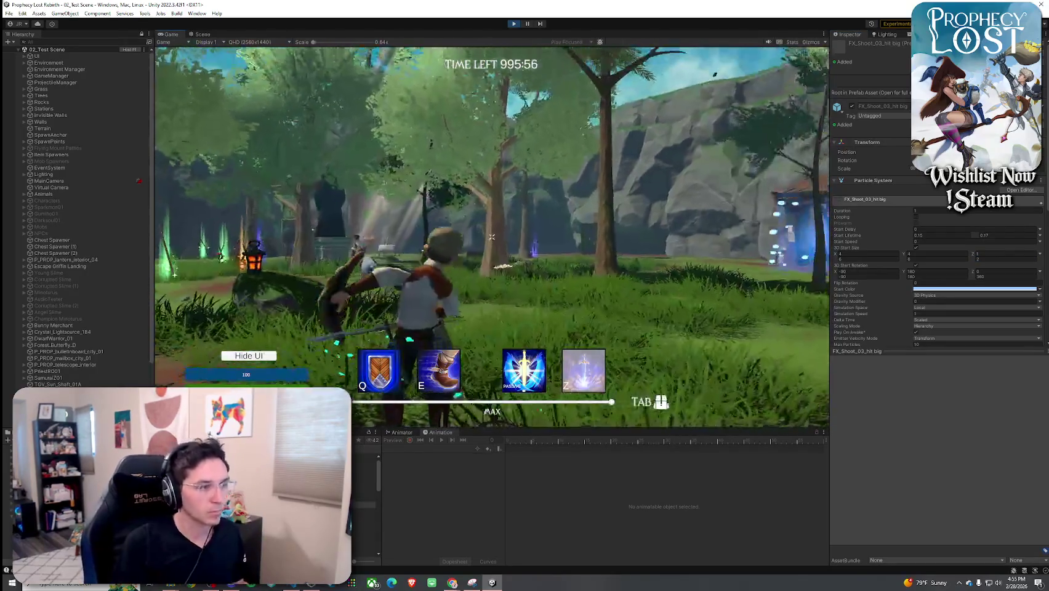
{"action": "left_click", "coordinate": [491, 237]}
{"action": "left_click", "coordinate": [492, 236]}
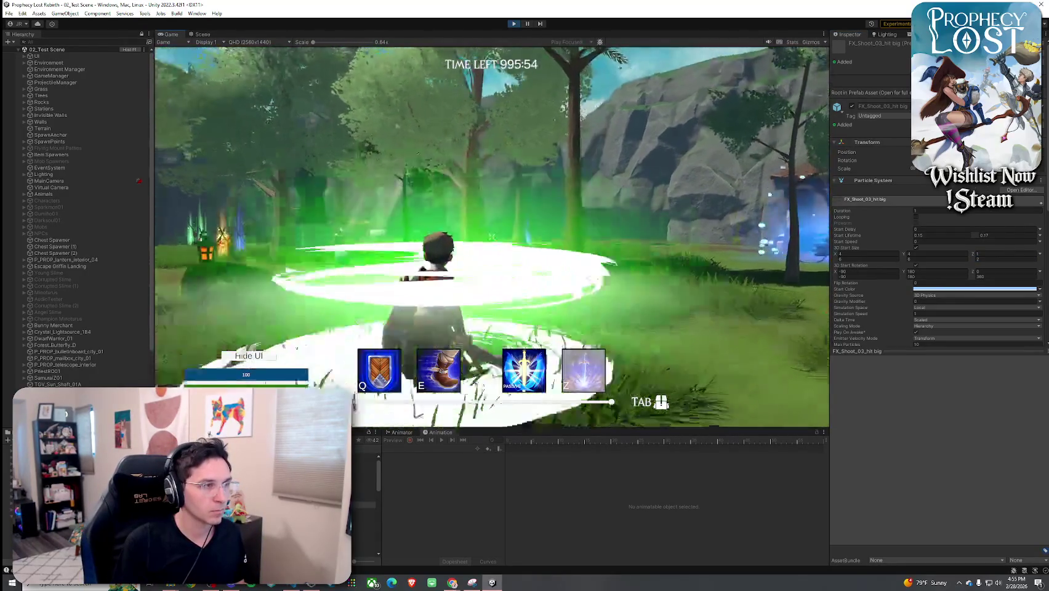
{"action": "left_click", "coordinate": [492, 236]}
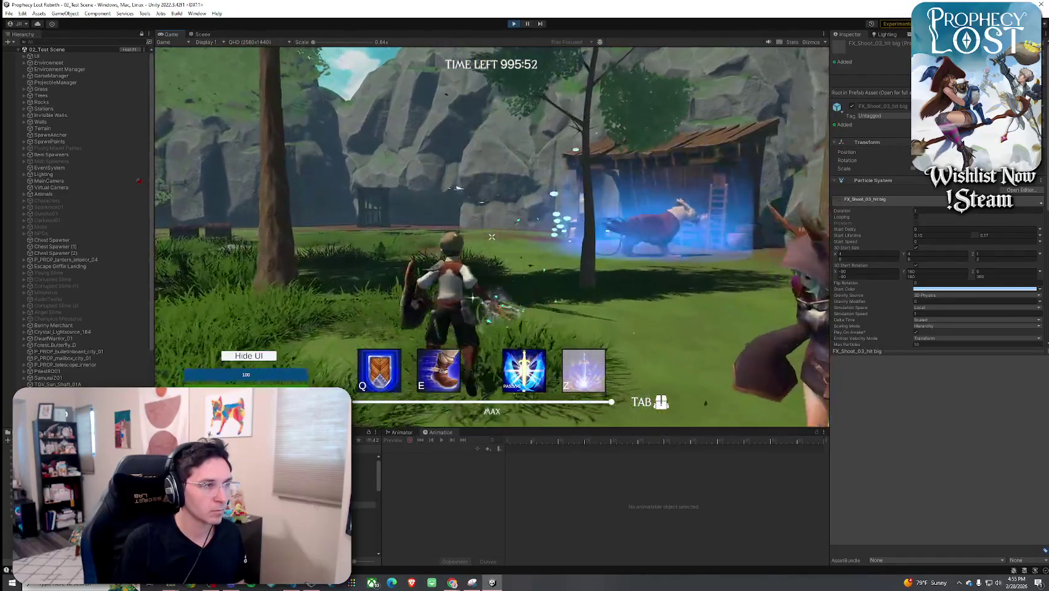
{"action": "key", "text": "super"}
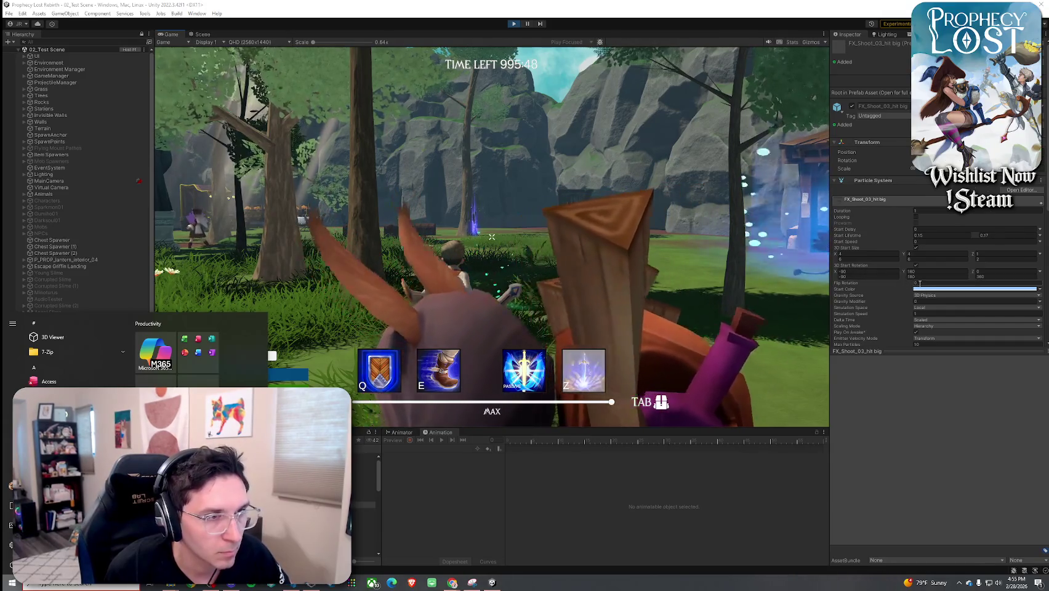
- Adjust the effect's Simulation Speed, then walk and swing repeatedly to check the updated slash
{"action": "left_click", "coordinate": [918, 314]}
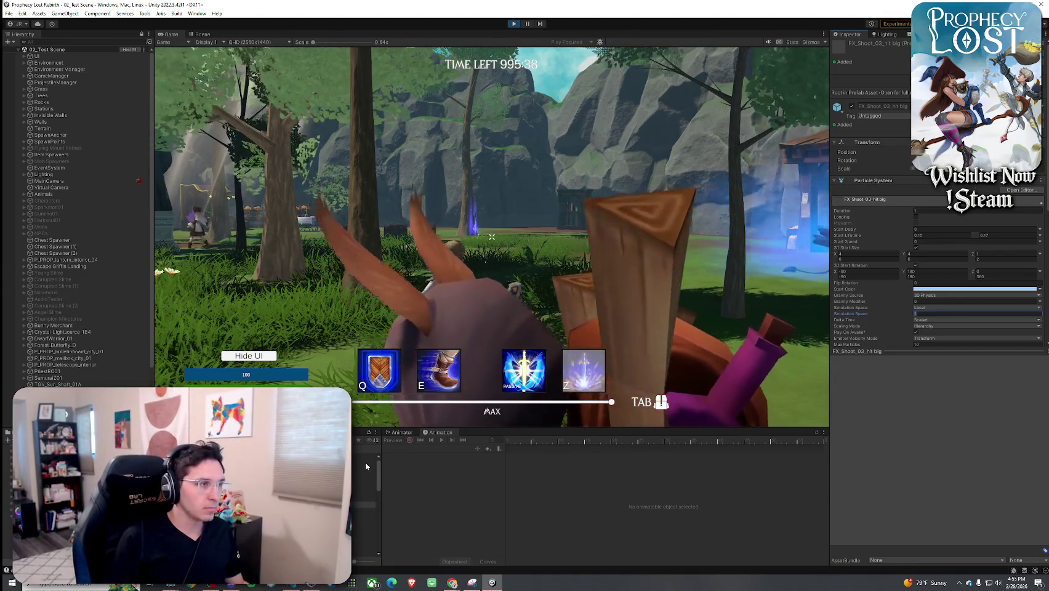
{"action": "key", "text": "w"}
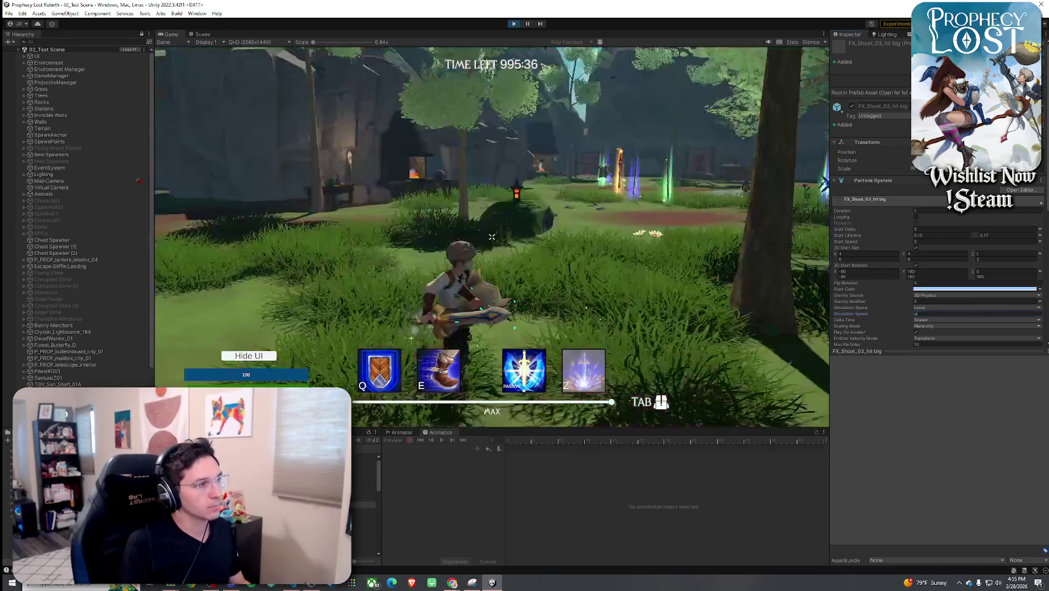
{"action": "left_click", "coordinate": [491, 237]}
{"action": "left_click", "coordinate": [491, 237]}
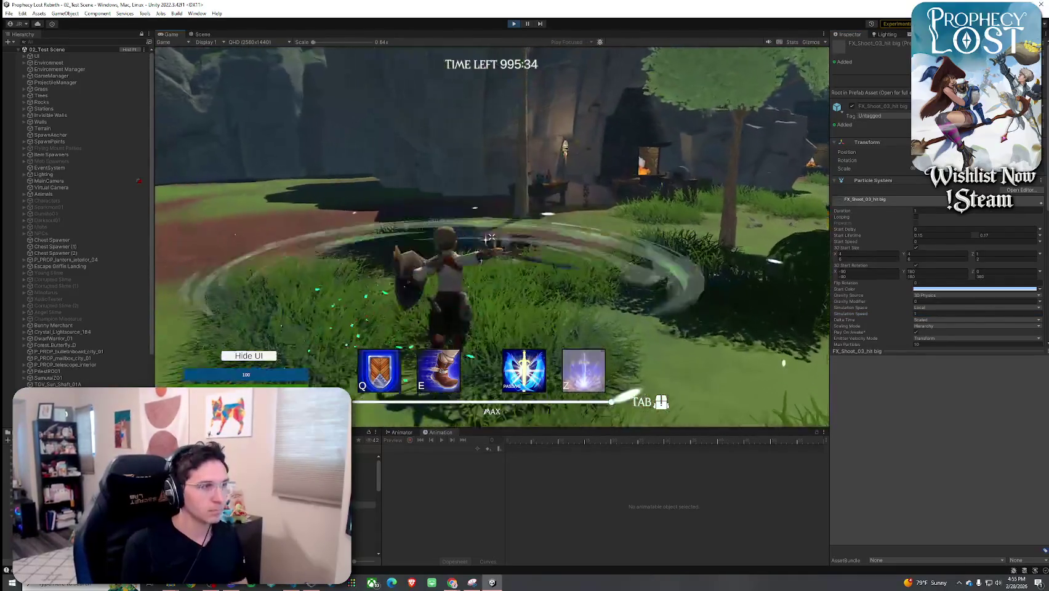
{"action": "left_click", "coordinate": [491, 237]}
{"action": "left_click", "coordinate": [491, 236]}
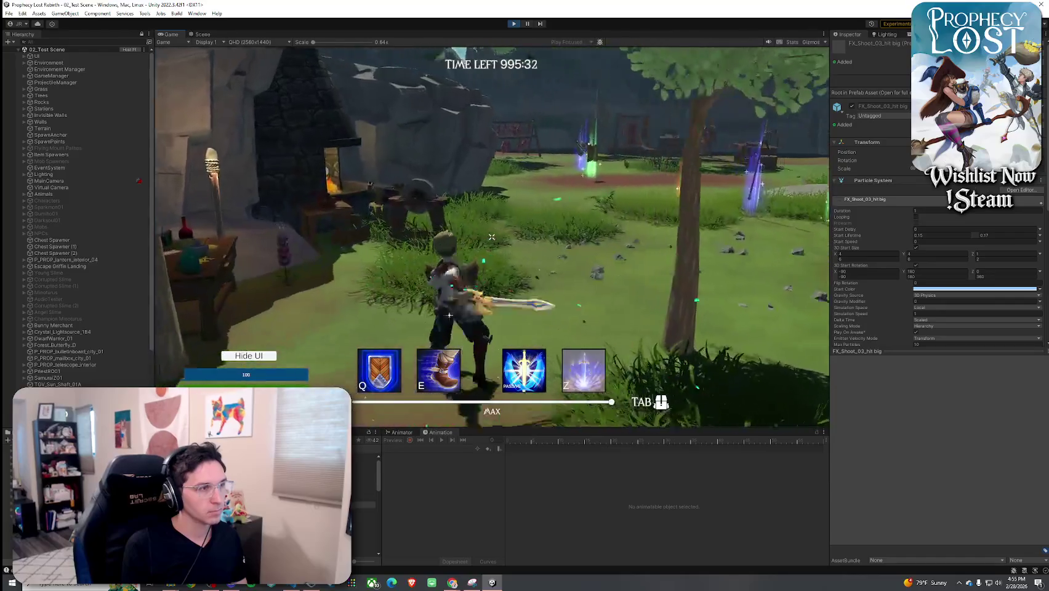
{"action": "left_click", "coordinate": [492, 236]}
{"action": "key", "text": "w"}
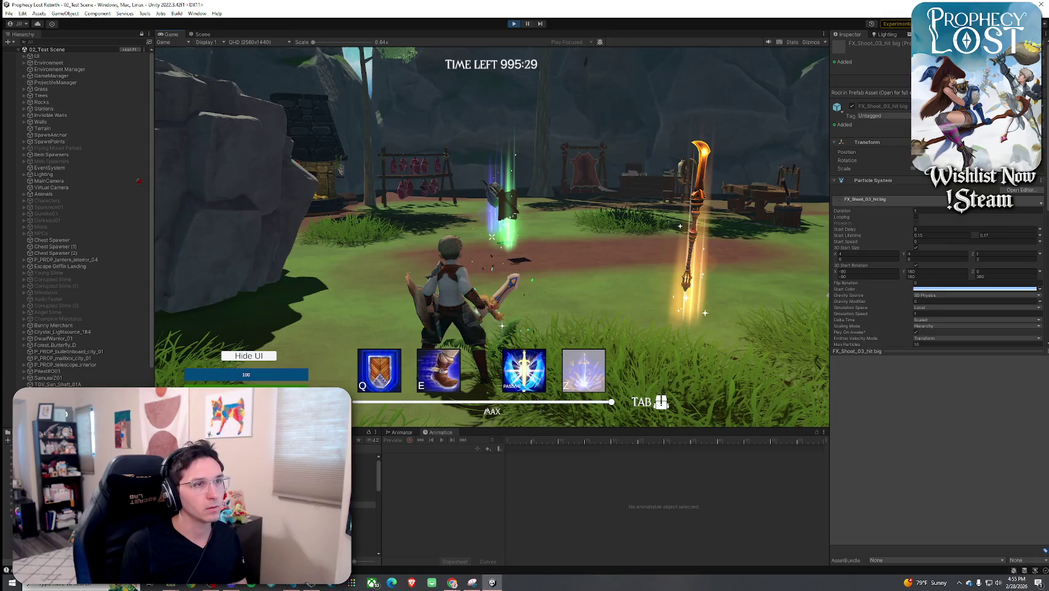
{"action": "left_click", "coordinate": [491, 236]}
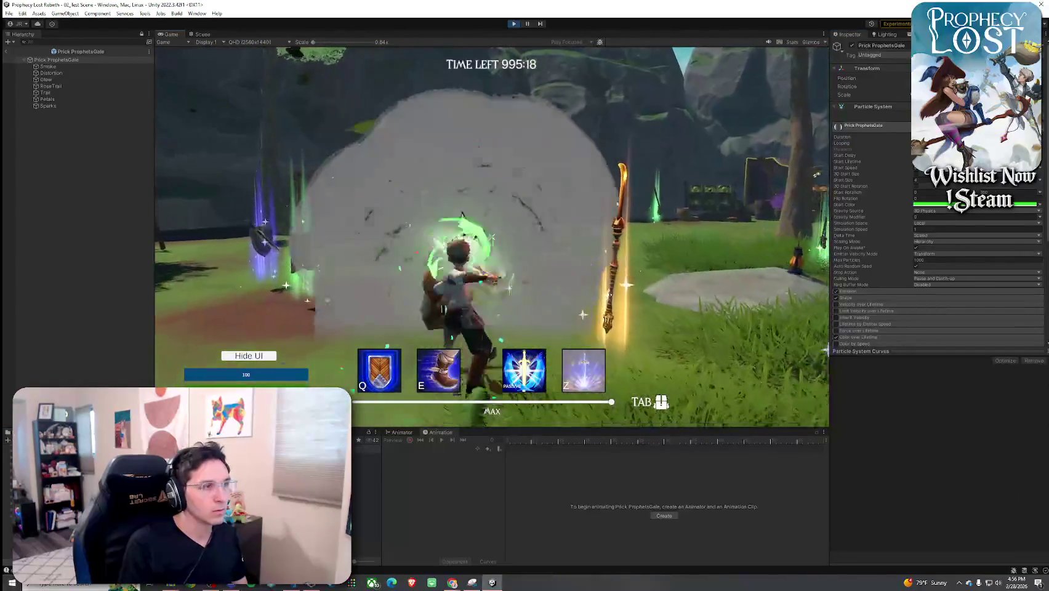
- Swing the sword six times to trigger gale bursts, then exit the prefab back to 02_Test Scene
{"action": "left_click", "coordinate": [491, 236]}
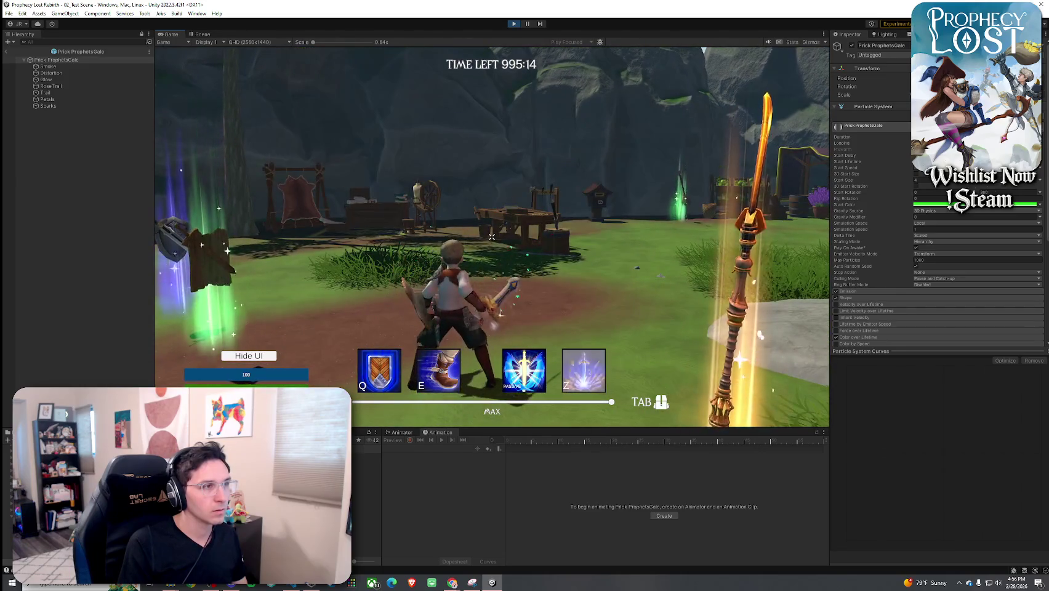
{"action": "left_click", "coordinate": [491, 236]}
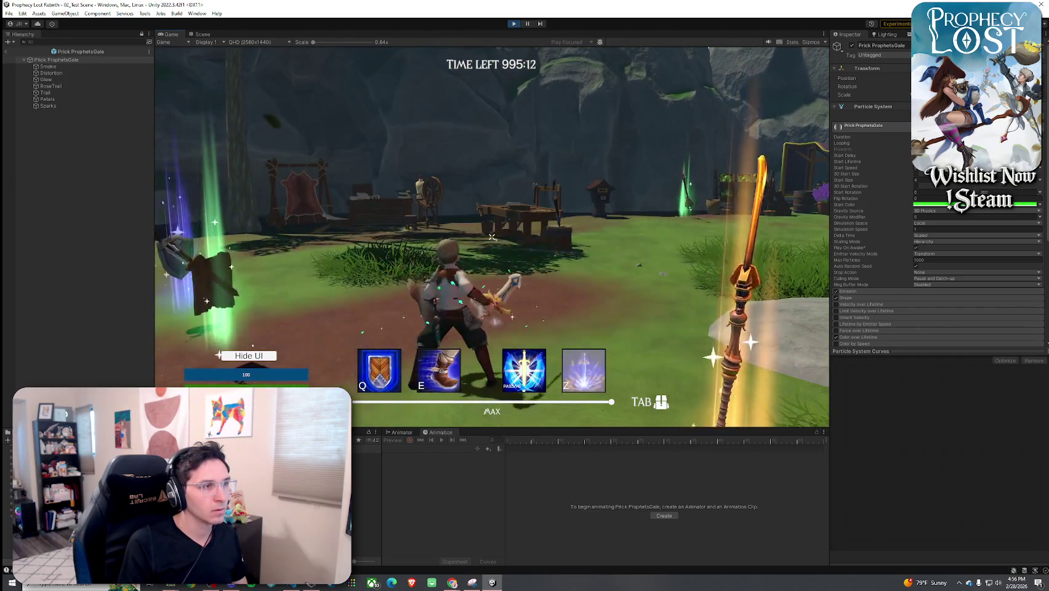
{"action": "left_click", "coordinate": [492, 237]}
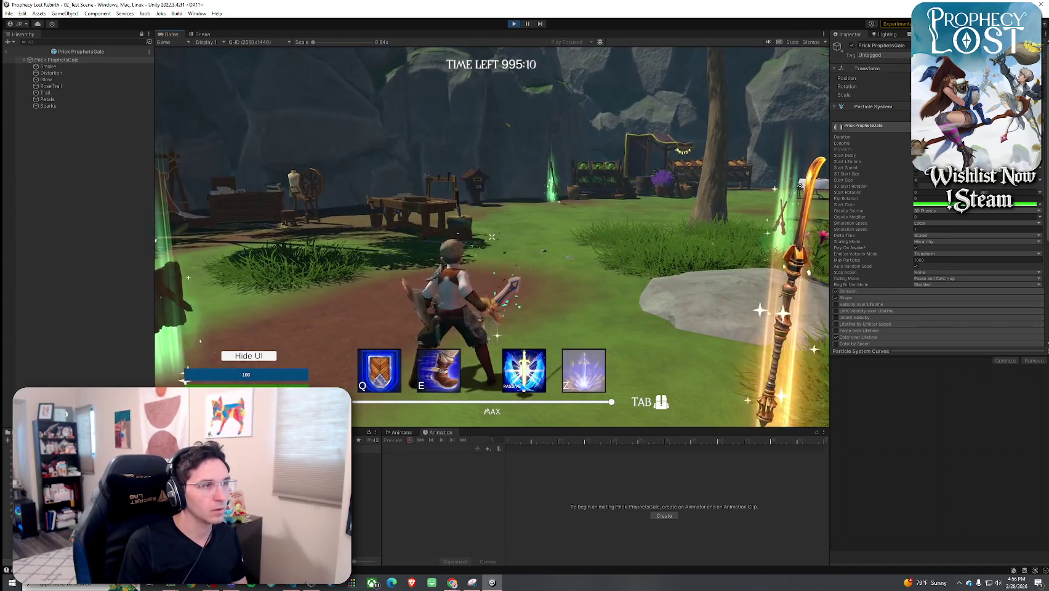
{"action": "left_click", "coordinate": [491, 236]}
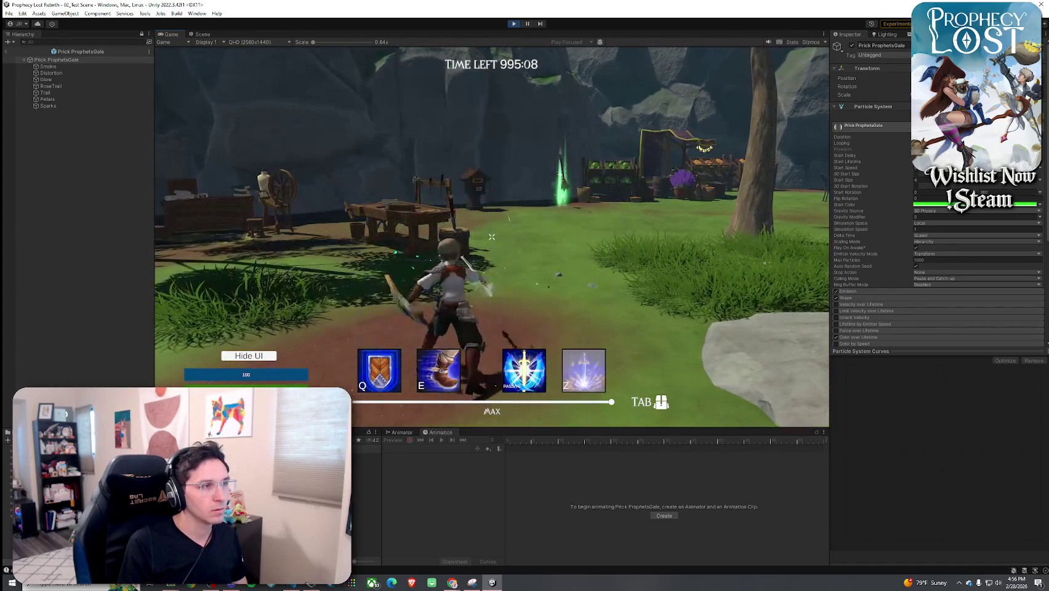
{"action": "left_click", "coordinate": [491, 236]}
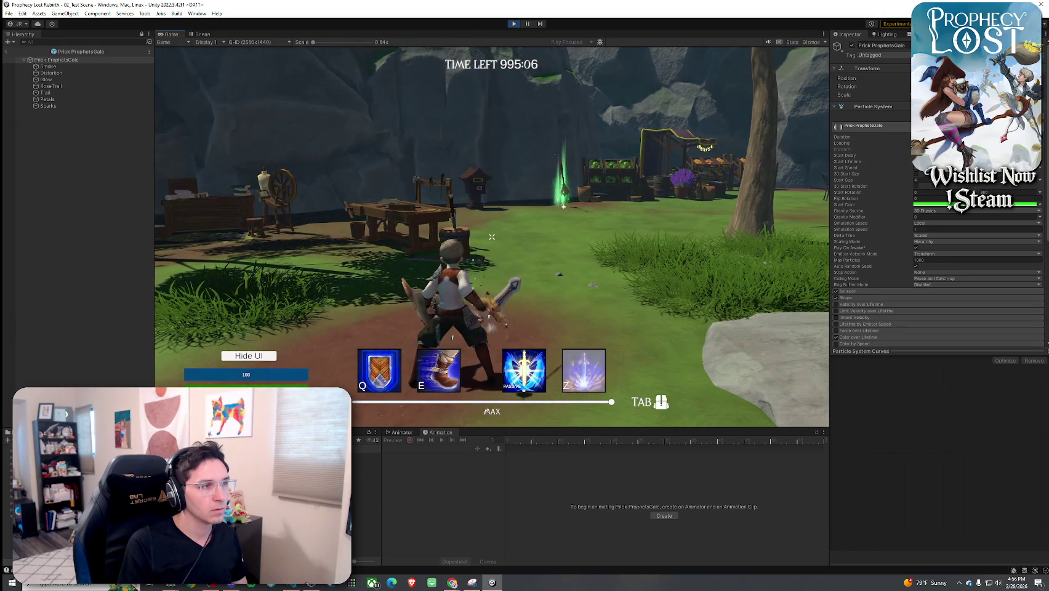
{"action": "left_click", "coordinate": [491, 236]}
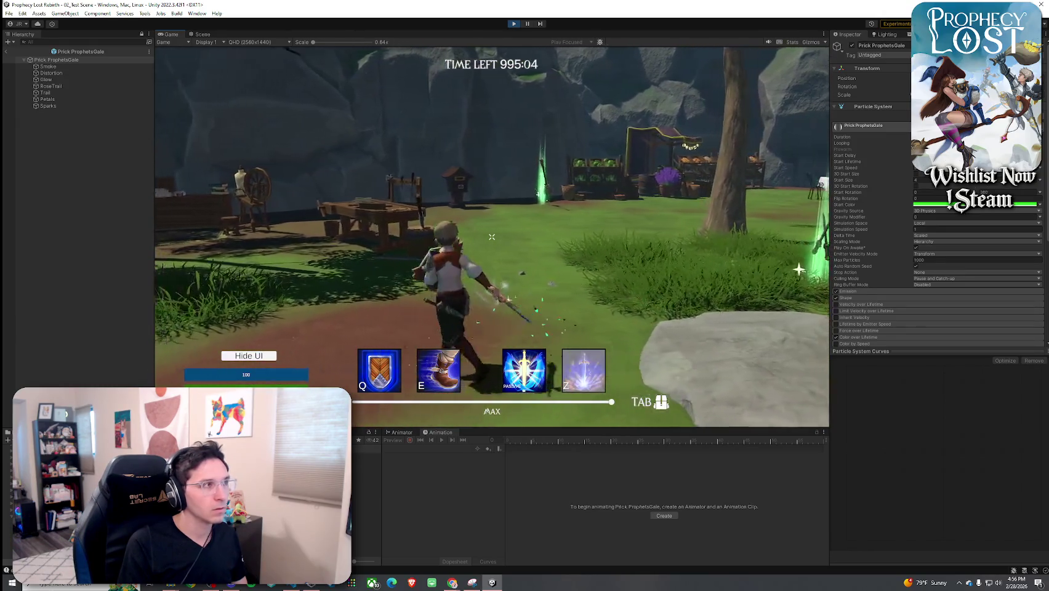
{"action": "key", "text": "super"}
{"action": "key", "text": "super"}
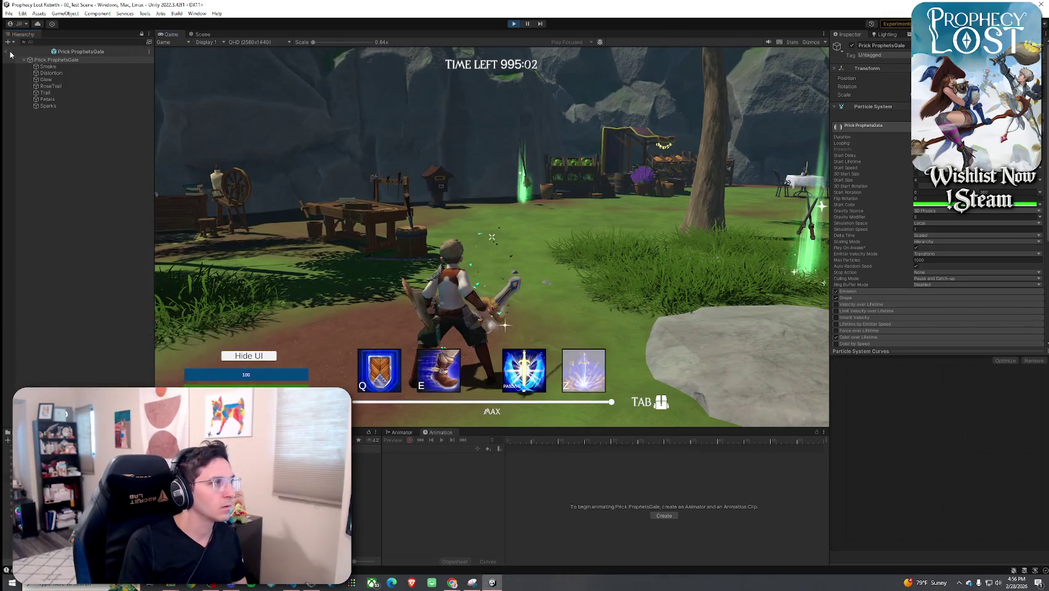
{"action": "left_click", "coordinate": [8, 52]}
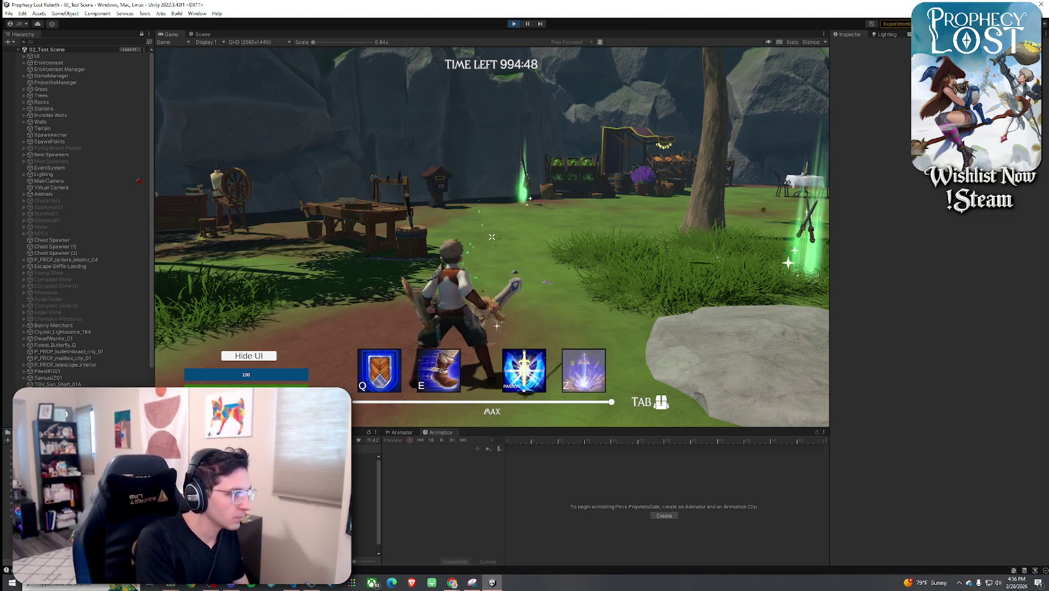
- On Prophets Gale, change Attack 3's Combo Expire Seconds from 0.8 to 0.95
{"action": "left_click", "coordinate": [364, 469]}
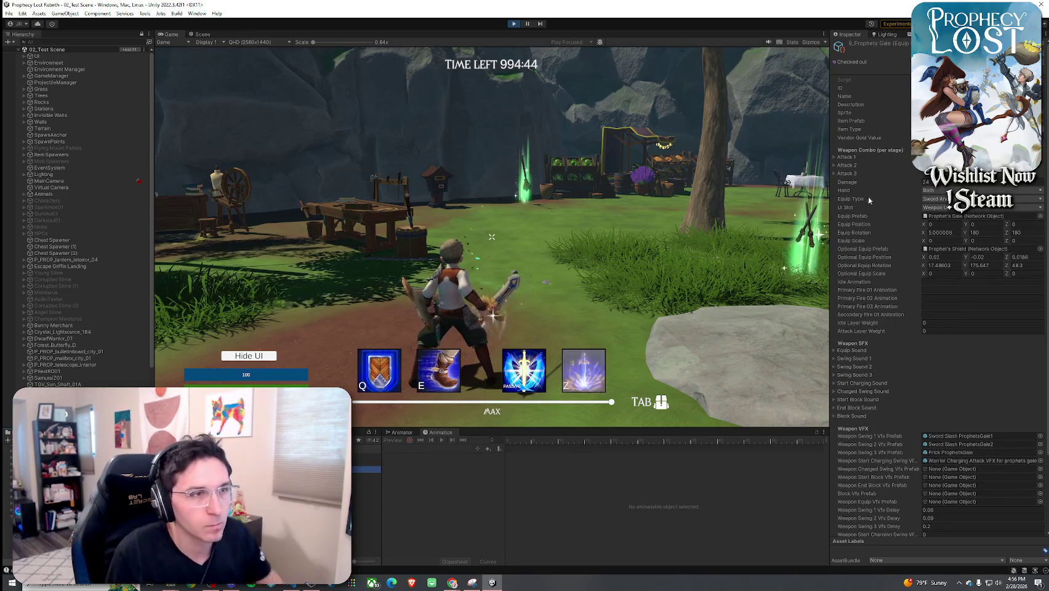
{"action": "left_click", "coordinate": [852, 166]}
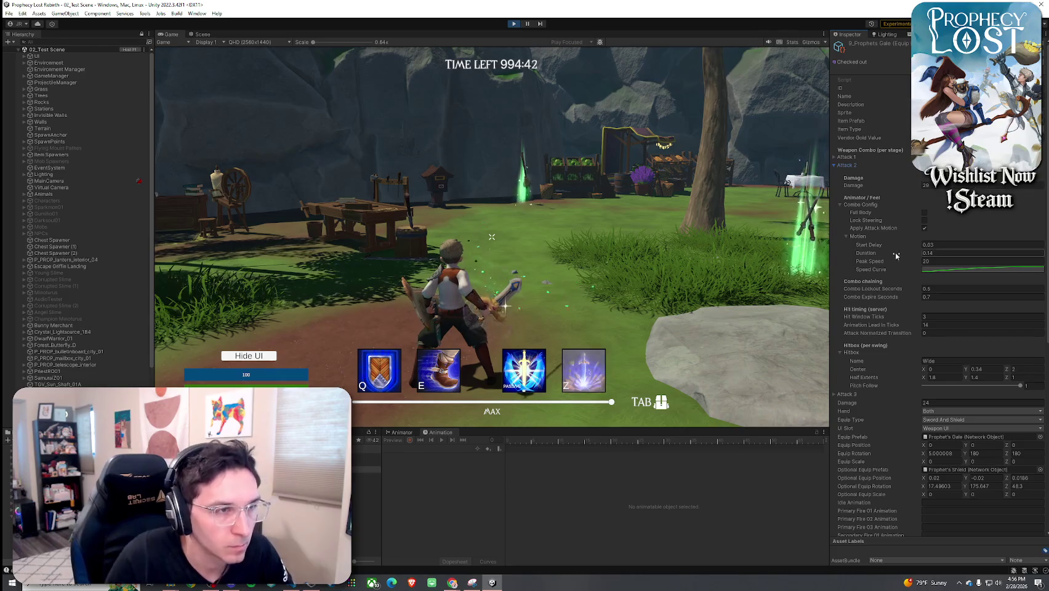
{"action": "scroll", "coordinate": [876, 287], "scroll_direction": "down", "scroll_amount": 3}
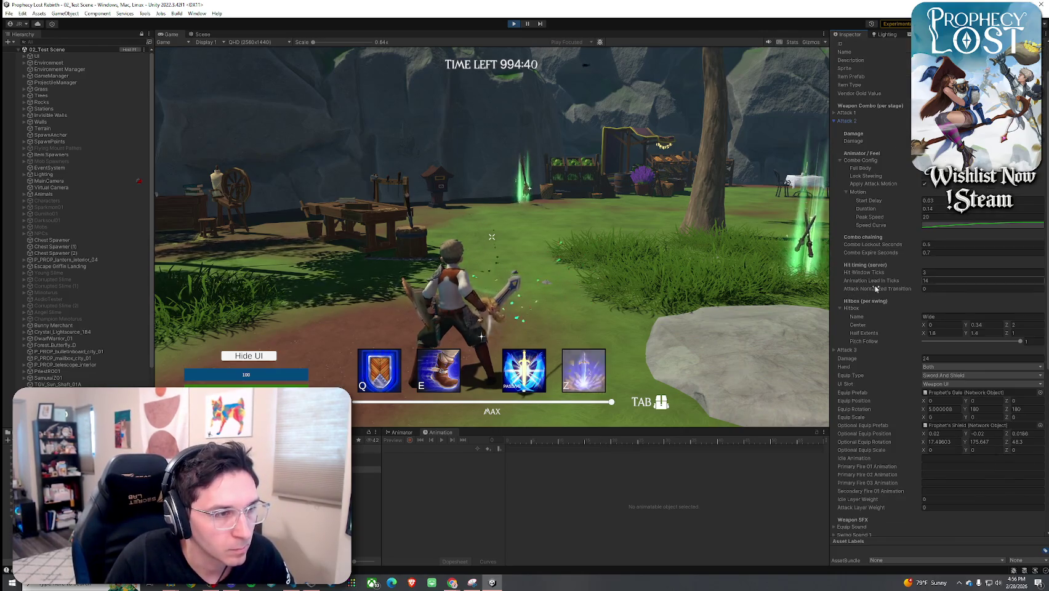
{"action": "left_click", "coordinate": [847, 351]}
{"action": "scroll", "coordinate": [884, 308], "scroll_direction": "down", "scroll_amount": 6}
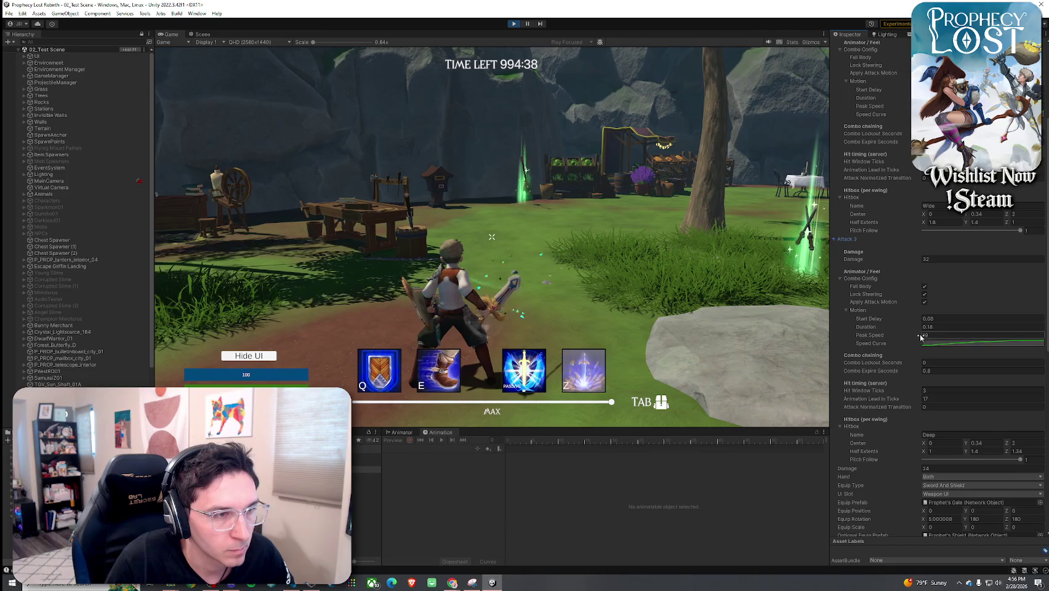
{"action": "scroll", "coordinate": [902, 342], "scroll_direction": "down", "scroll_amount": 2}
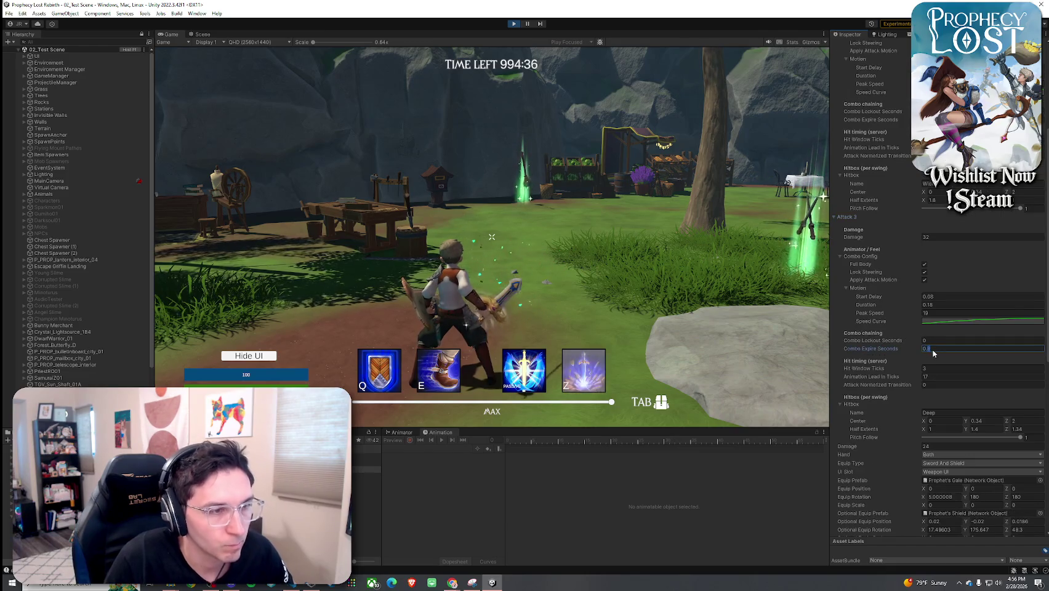
{"action": "type", "text": "0.95"}
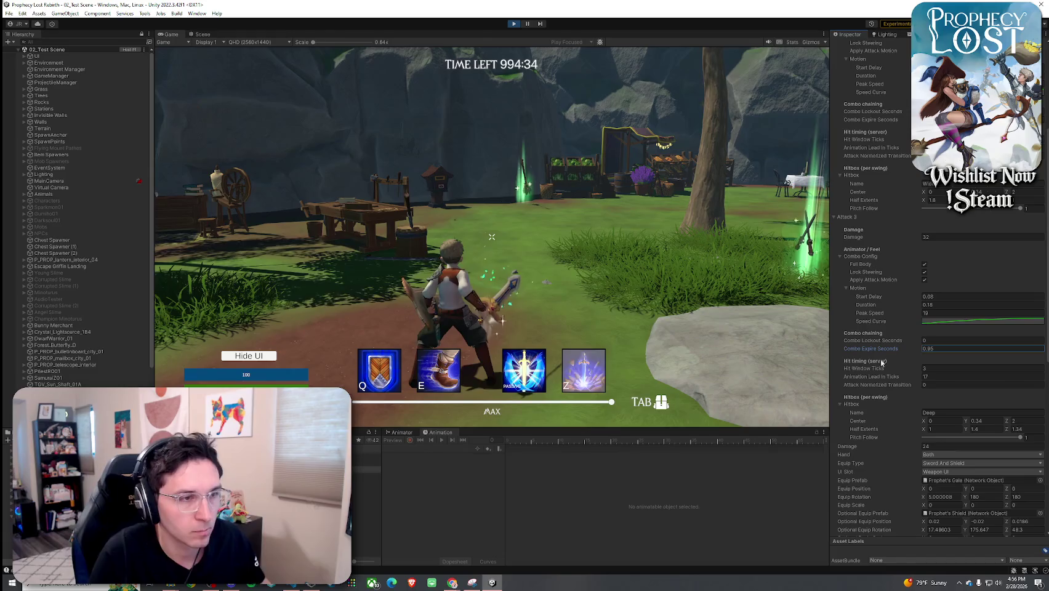
{"action": "left_click", "coordinate": [770, 357]}
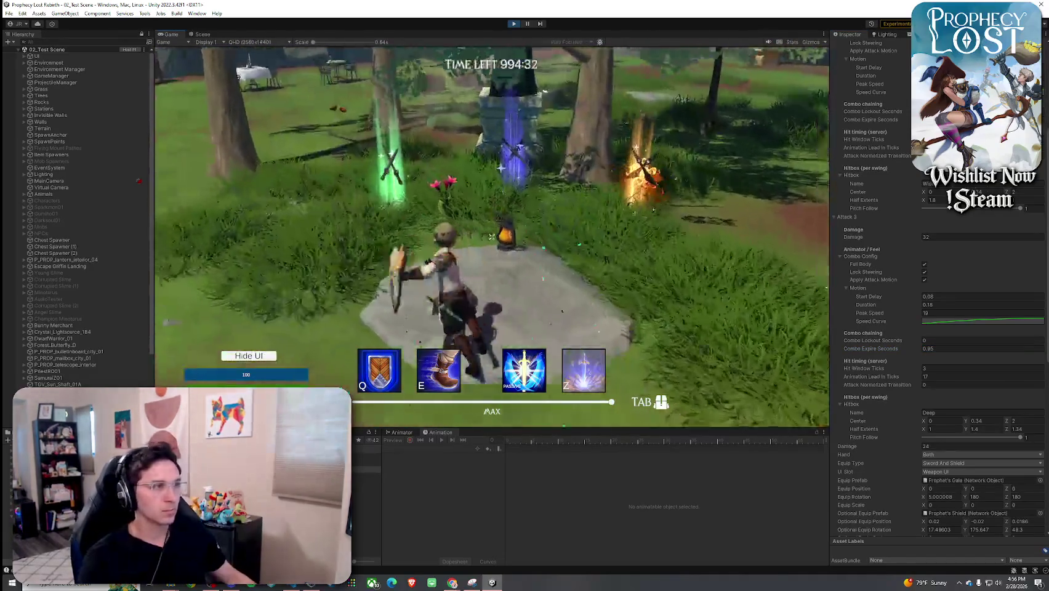
- Walk off the stone platform across the grass, swinging green-glowing sword attacks
{"action": "key", "text": "w"}
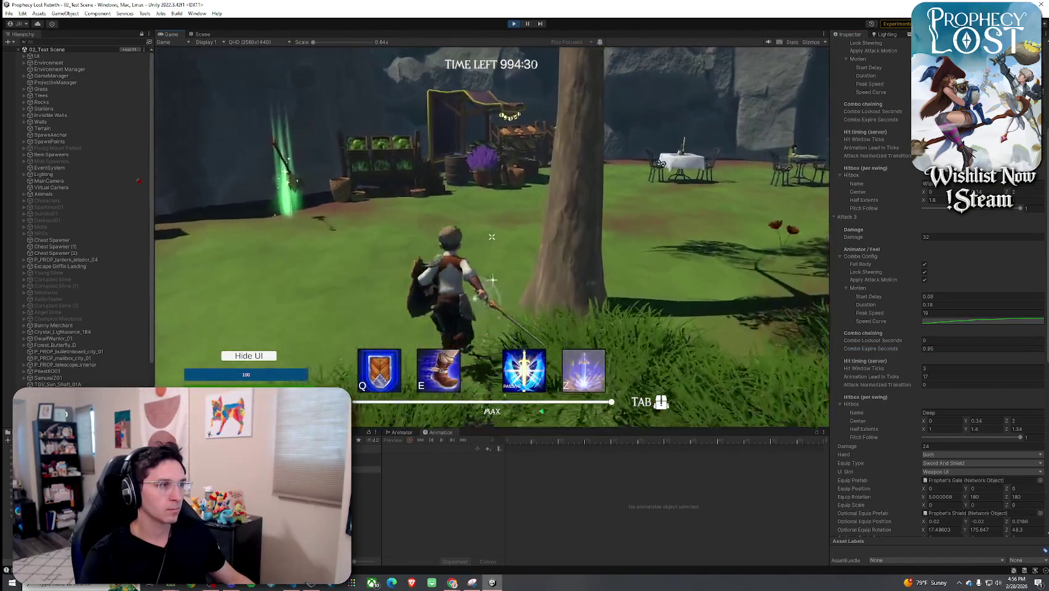
{"action": "key", "text": "w"}
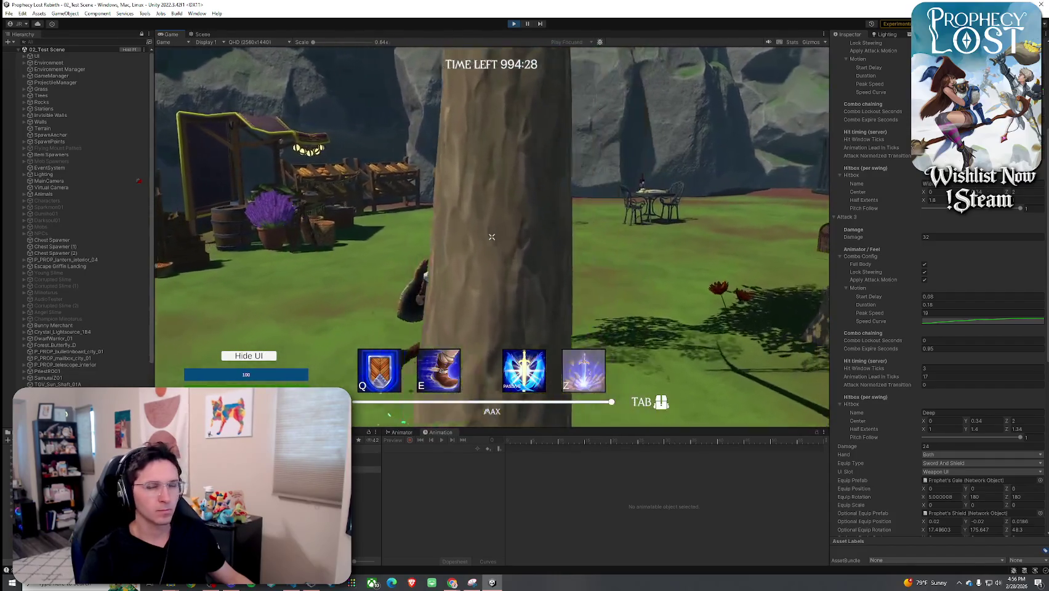
{"action": "key", "text": "w"}
{"action": "left_click", "coordinate": [491, 237]}
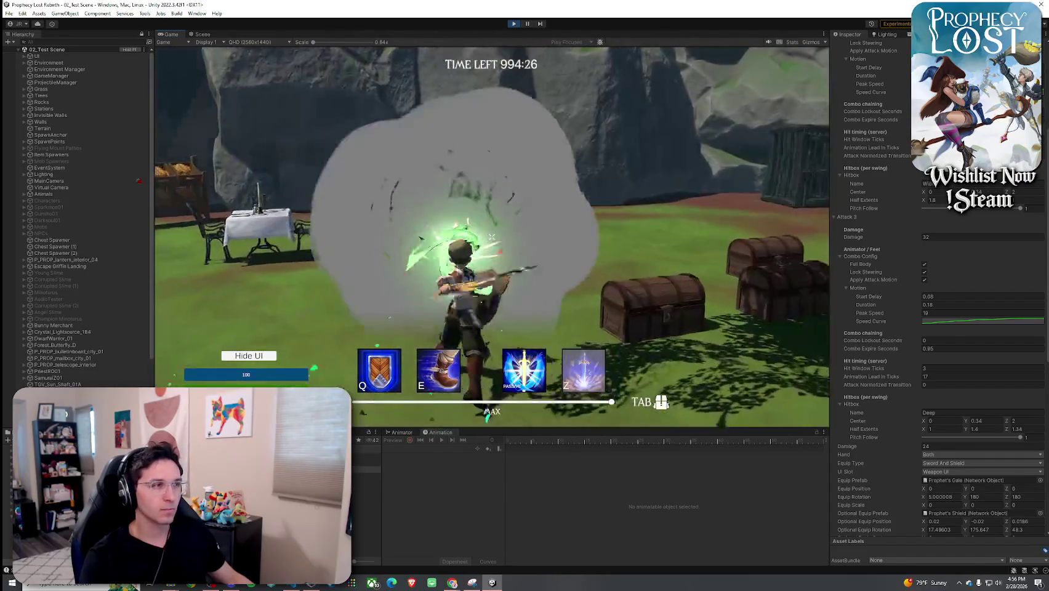
{"action": "key", "text": "w"}
{"action": "left_click", "coordinate": [491, 237]}
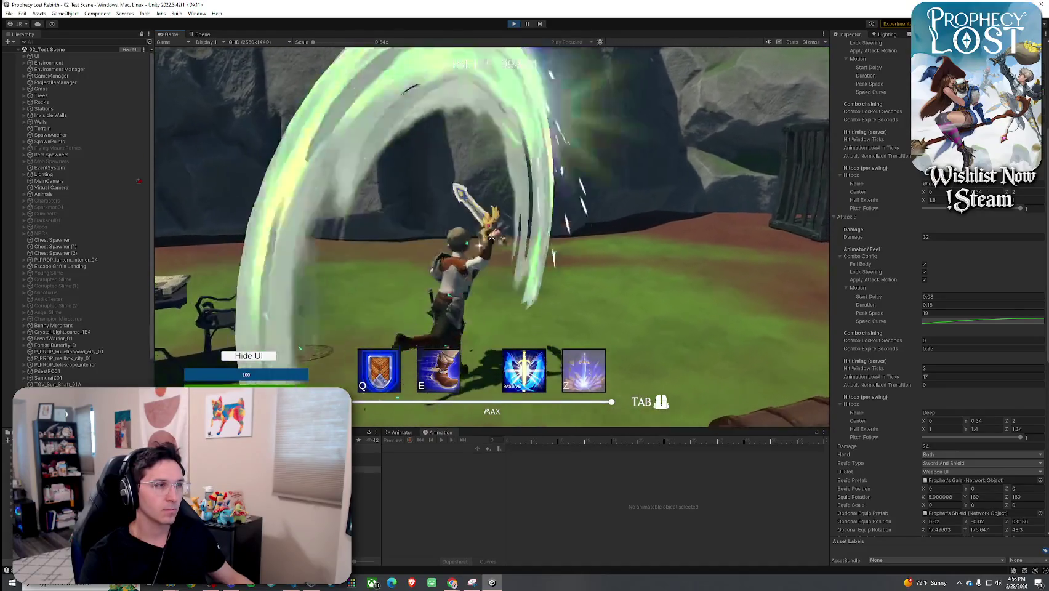
{"action": "key", "text": "w"}
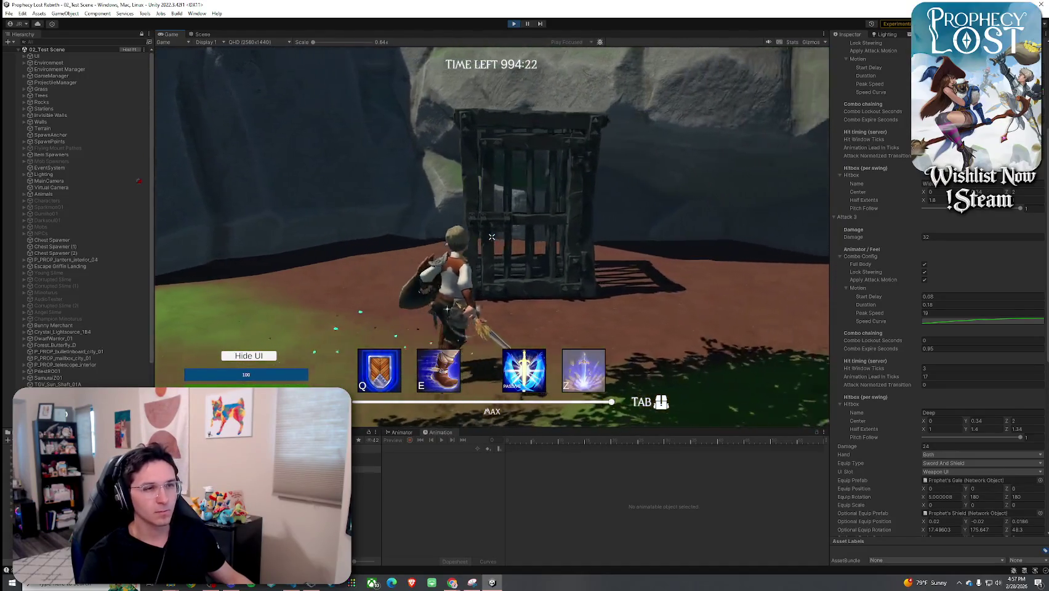
- Open the chest, walk to the glowing shield, and equip the sword from the inventory
{"action": "key", "text": "w"}
{"action": "key", "text": "Tab"}
{"action": "key", "text": "Tab"}
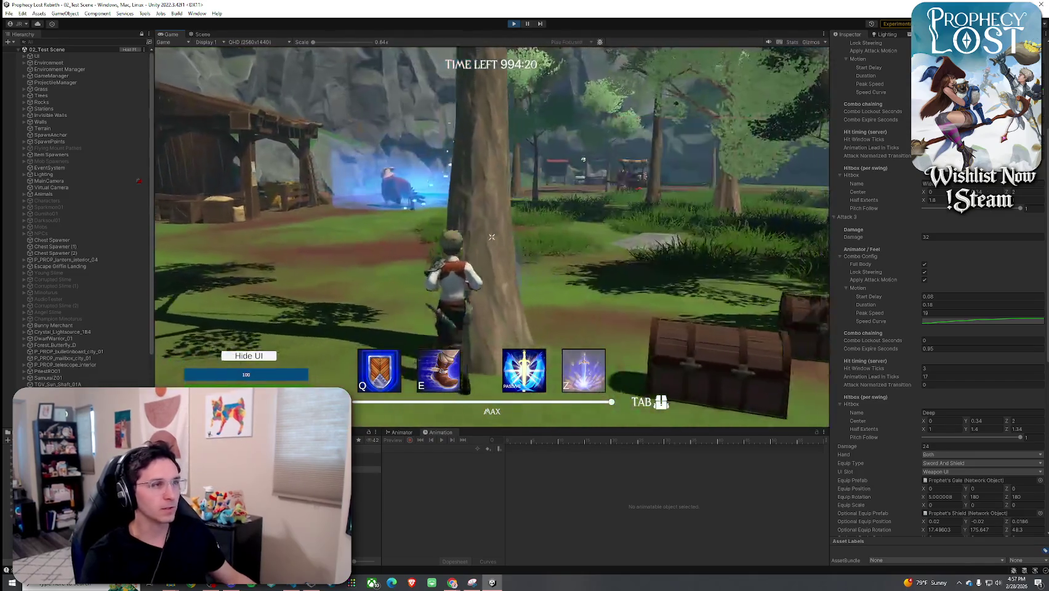
{"action": "key", "text": "w"}
{"action": "key", "text": "f"}
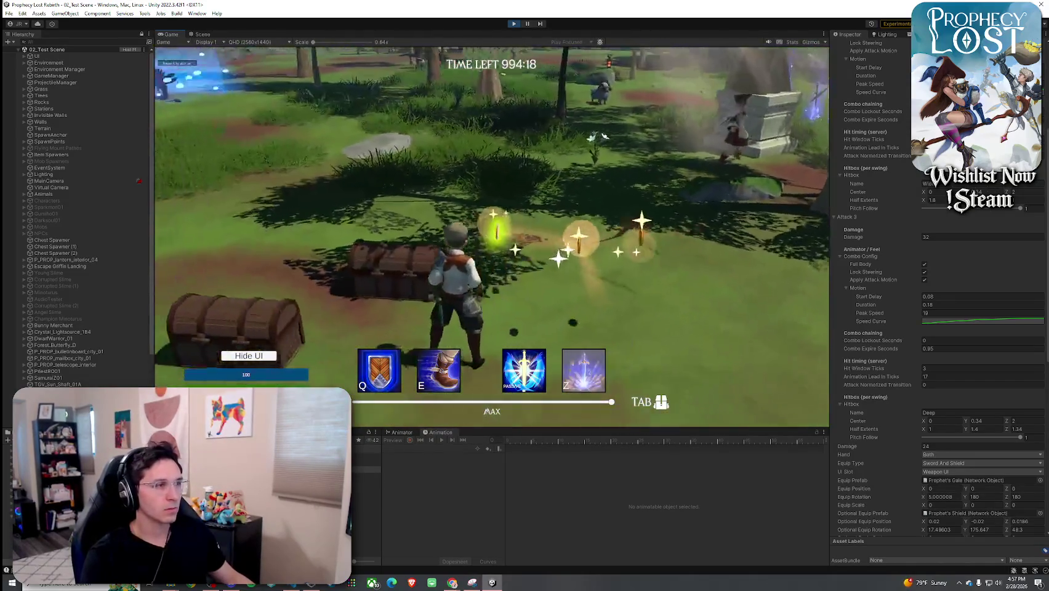
{"action": "key", "text": "w"}
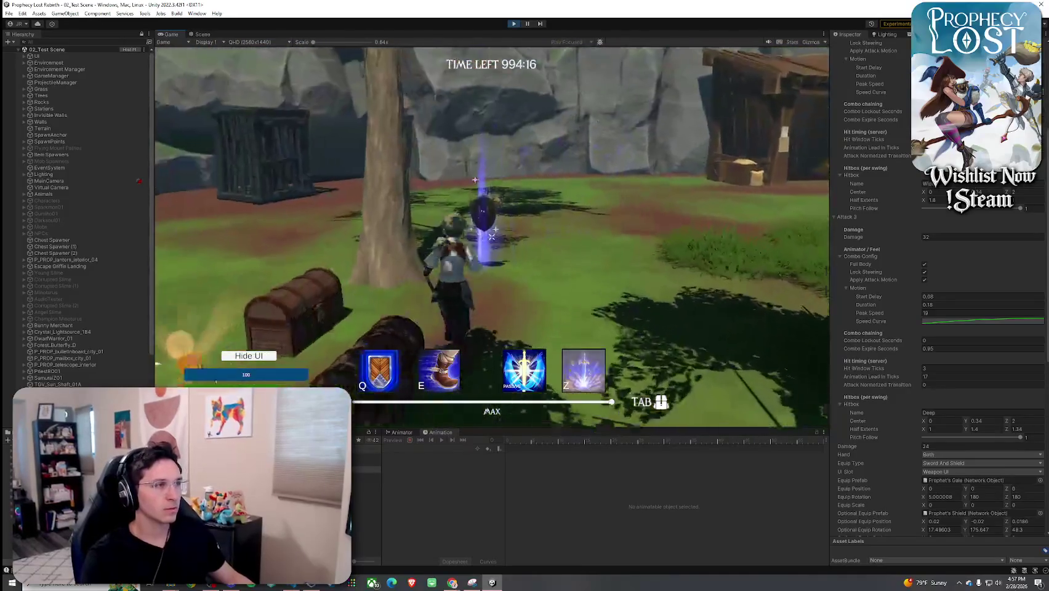
{"action": "key", "text": "w"}
{"action": "key", "text": "Tab"}
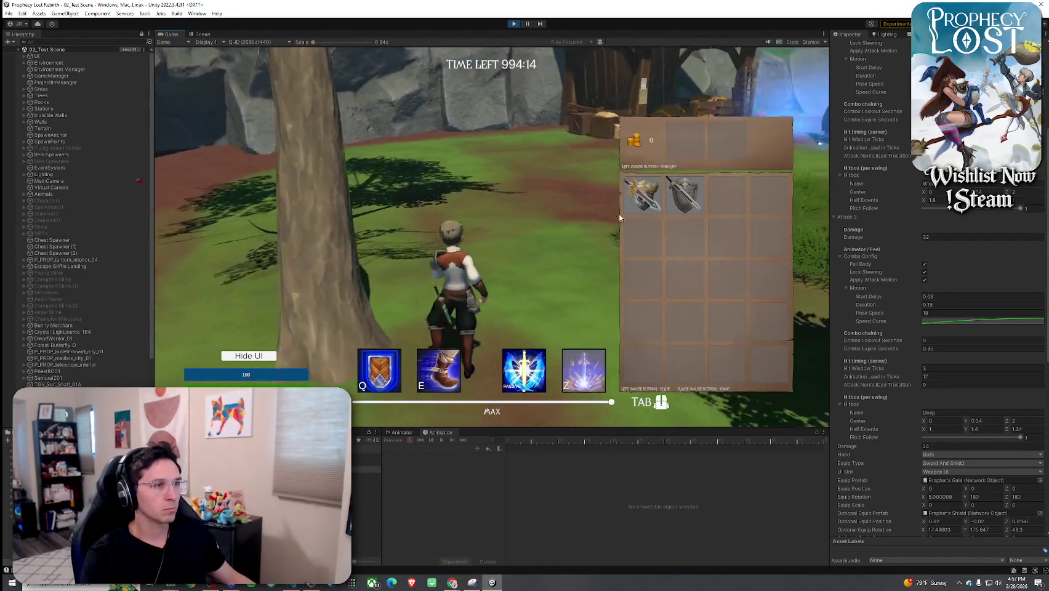
{"action": "left_click", "coordinate": [643, 194]}
{"action": "key", "text": "Tab"}
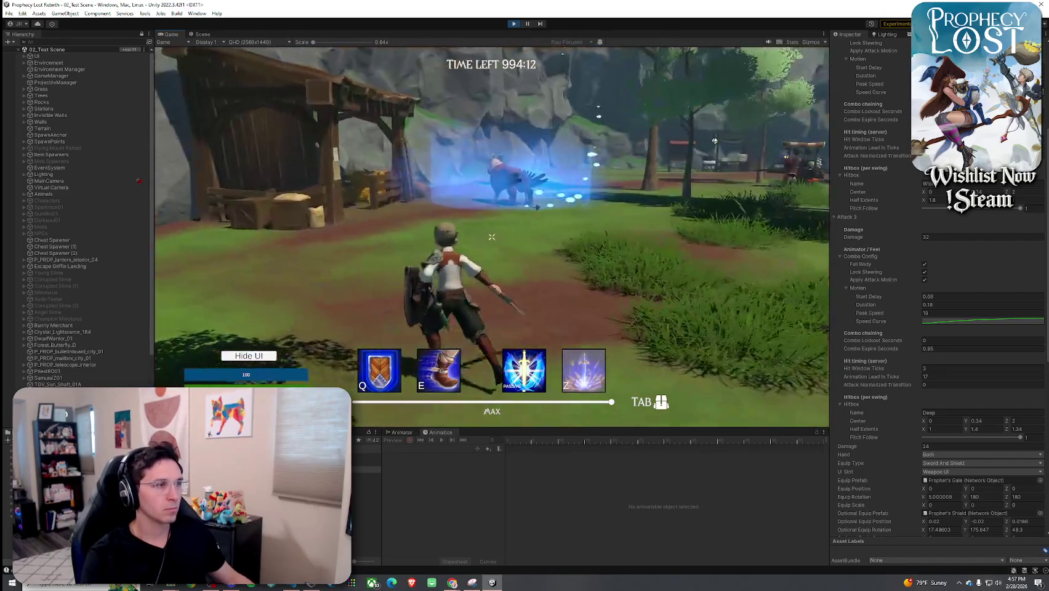
- Run a five-swing combo on the glowing creature, ending with a swirling attack
{"action": "left_click", "coordinate": [492, 236]}
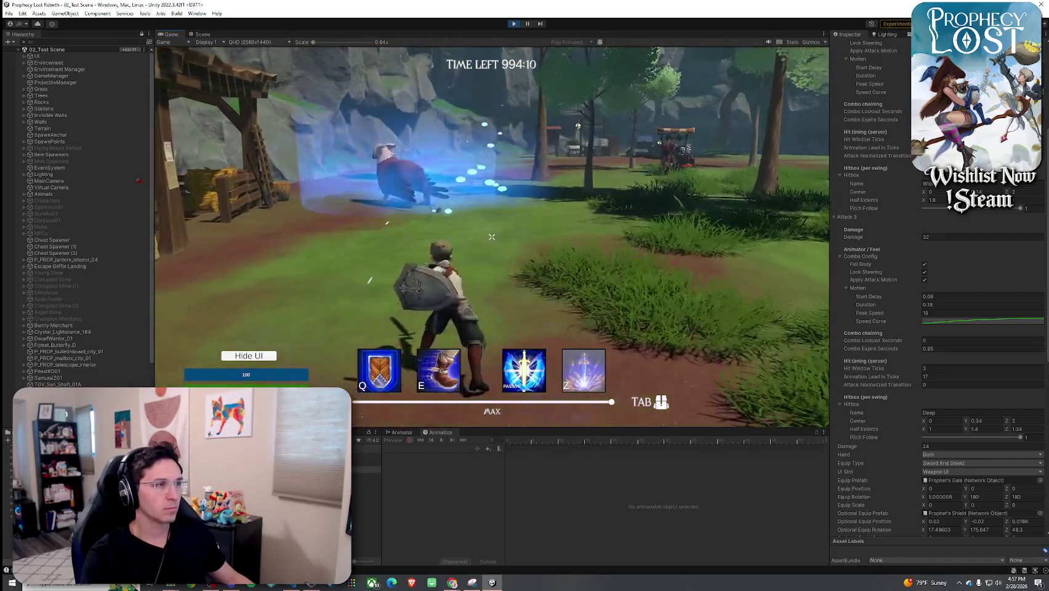
{"action": "left_click", "coordinate": [492, 236]}
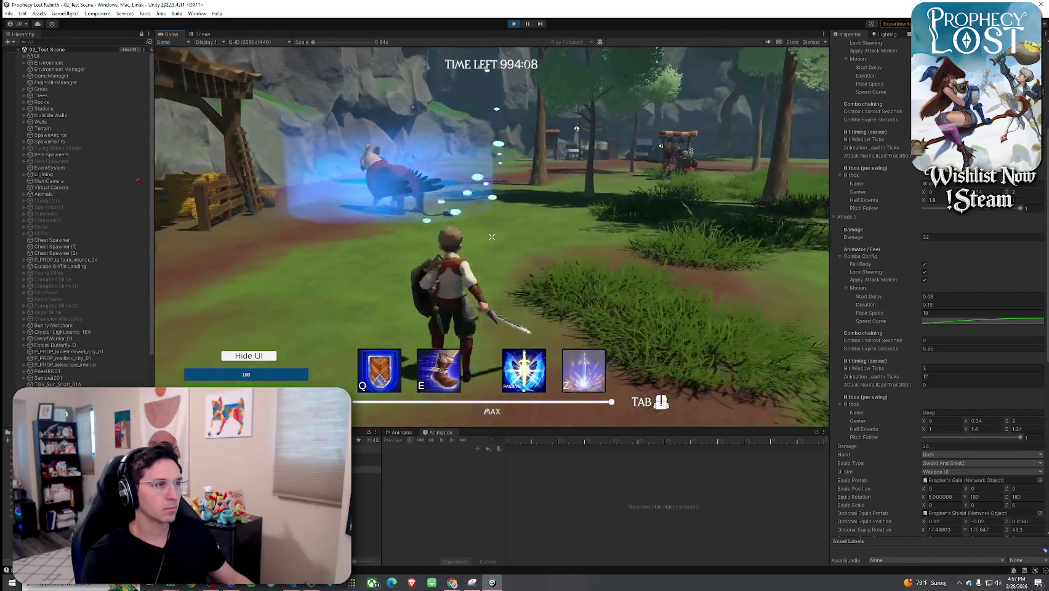
{"action": "left_click", "coordinate": [491, 236]}
{"action": "left_click", "coordinate": [492, 237]}
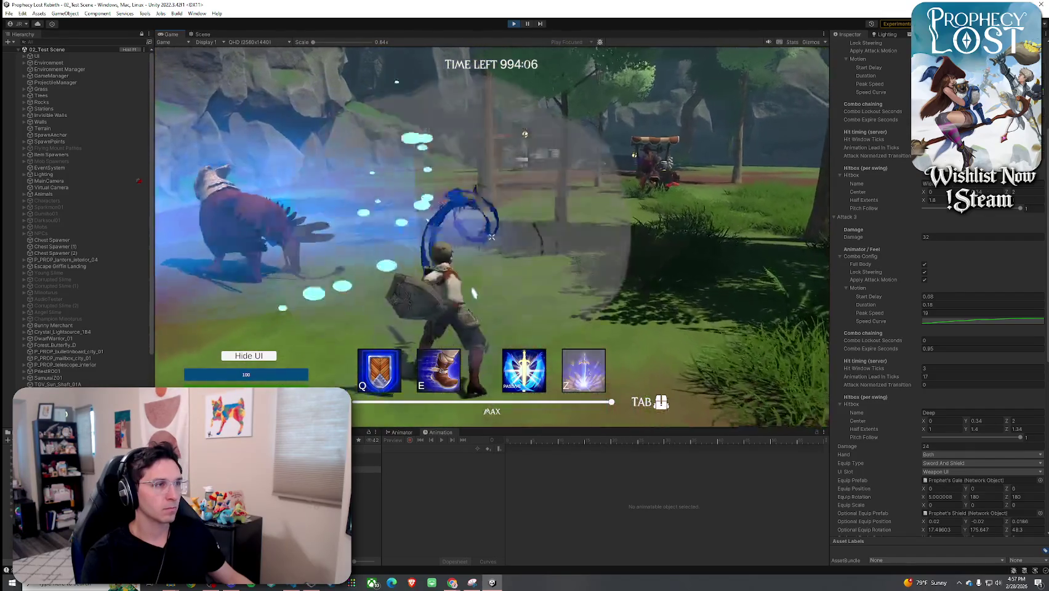
{"action": "left_click", "coordinate": [491, 236]}
{"action": "key", "text": "Tab"}
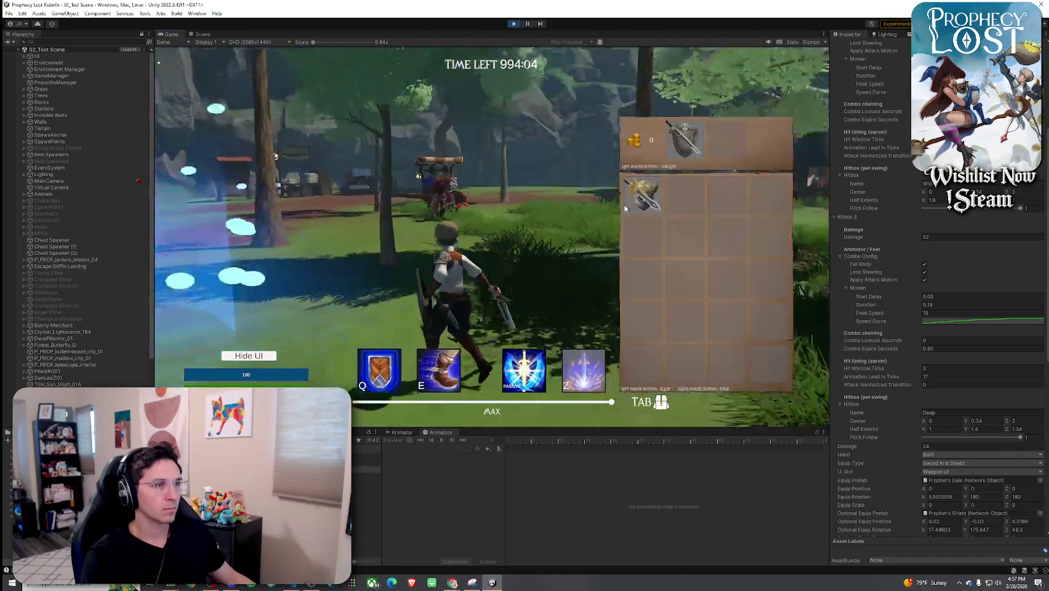
- Test a six-swing combo: white slash, vertical slash, spin, green arc and horizontal slashes
{"action": "key", "text": "Tab"}
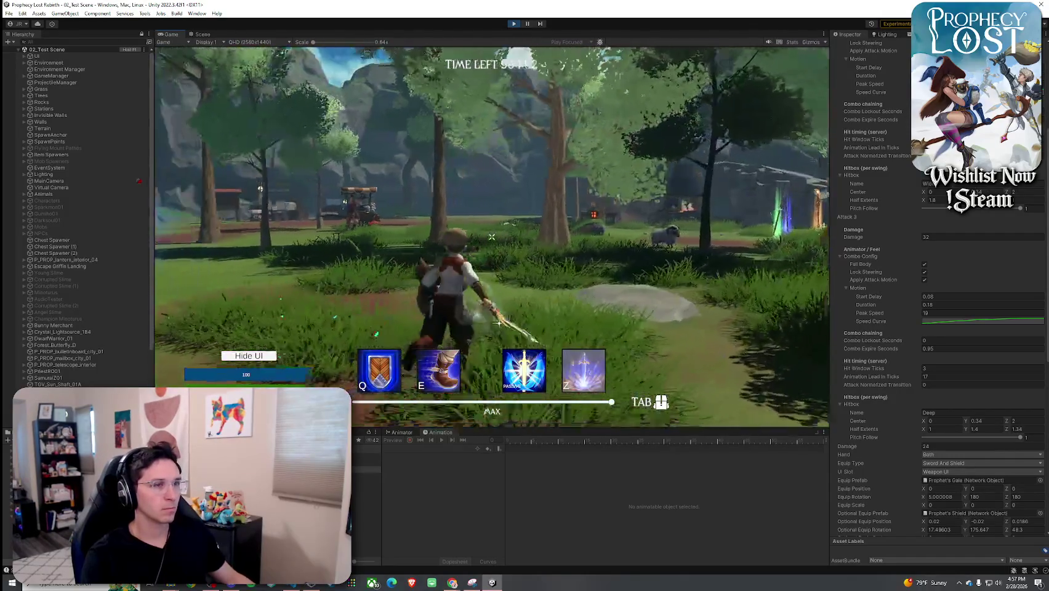
{"action": "left_click", "coordinate": [491, 236]}
{"action": "left_click", "coordinate": [491, 236]}
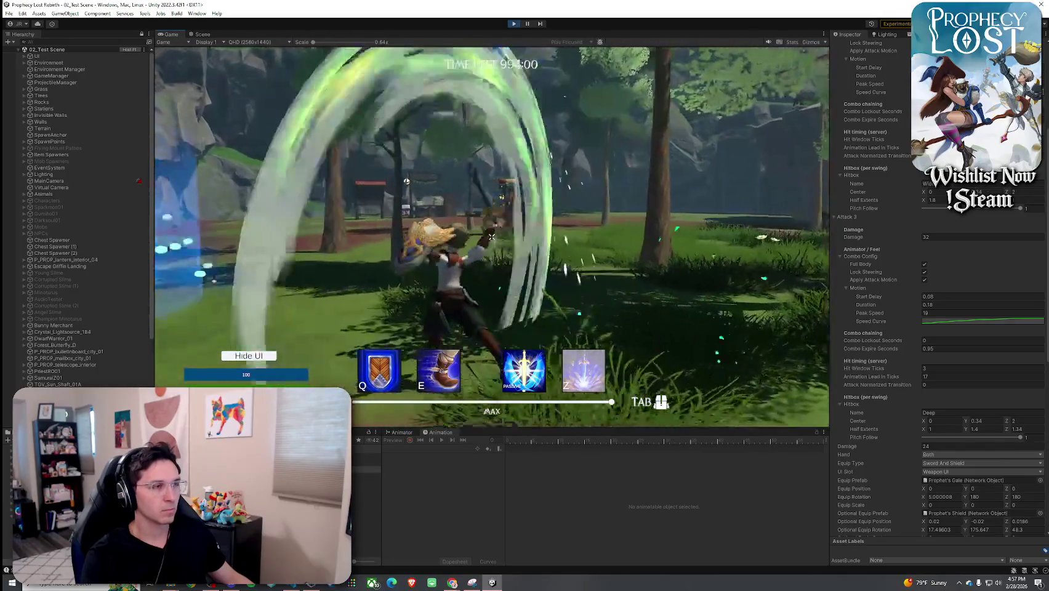
{"action": "left_click", "coordinate": [492, 237]}
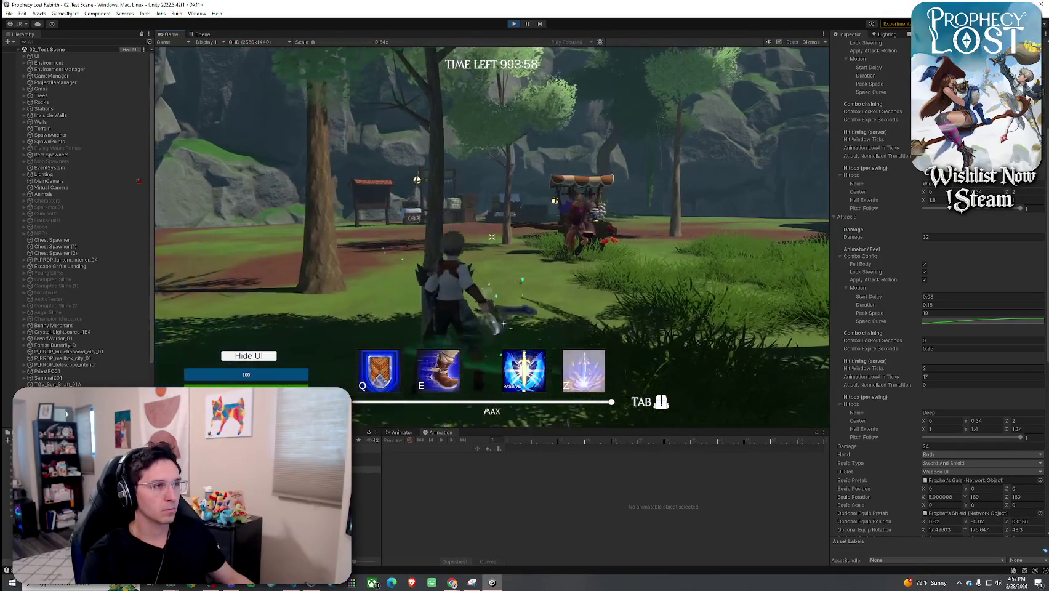
{"action": "left_click", "coordinate": [491, 236]}
{"action": "left_click", "coordinate": [492, 237]}
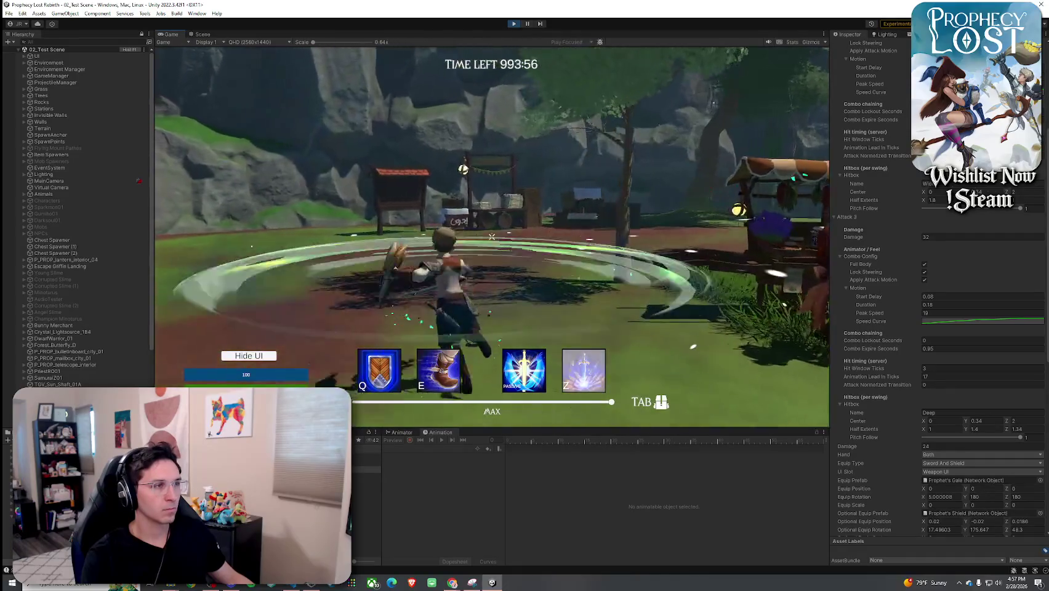
{"action": "left_click", "coordinate": [491, 237]}
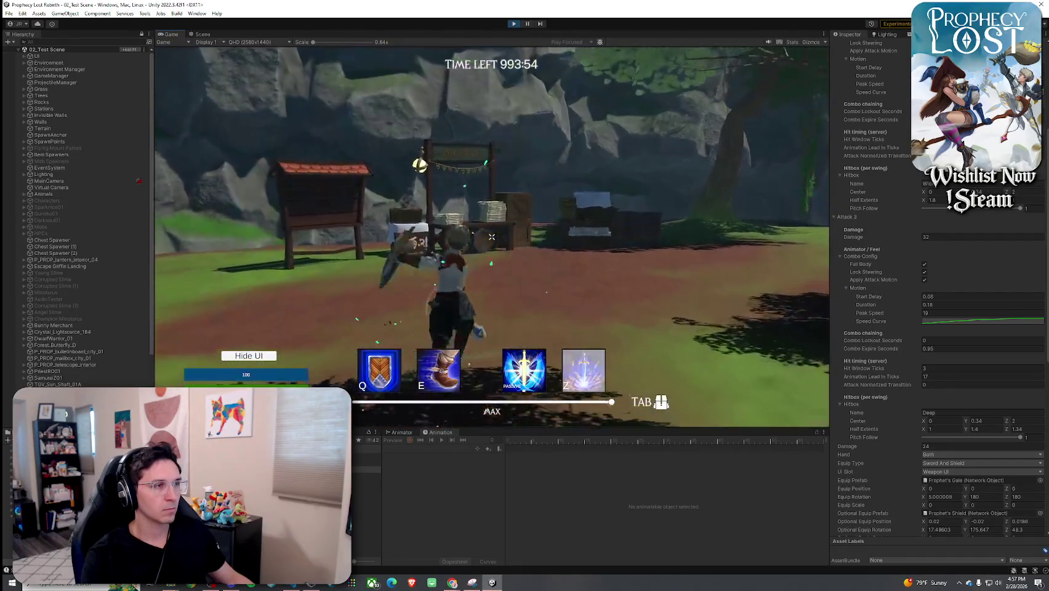
{"action": "key", "text": "Tab"}
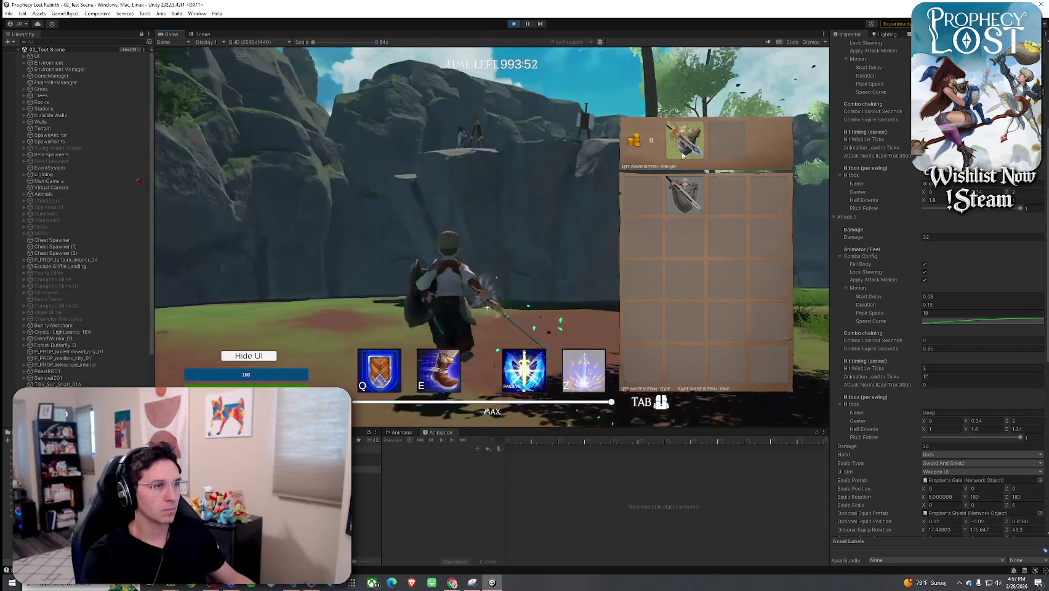
{"action": "key", "text": "Tab"}
- Swing another seven-hit series with pauses to check the blue arcs and combo timing
{"action": "left_click", "coordinate": [491, 237]}
{"action": "left_click", "coordinate": [491, 236]}
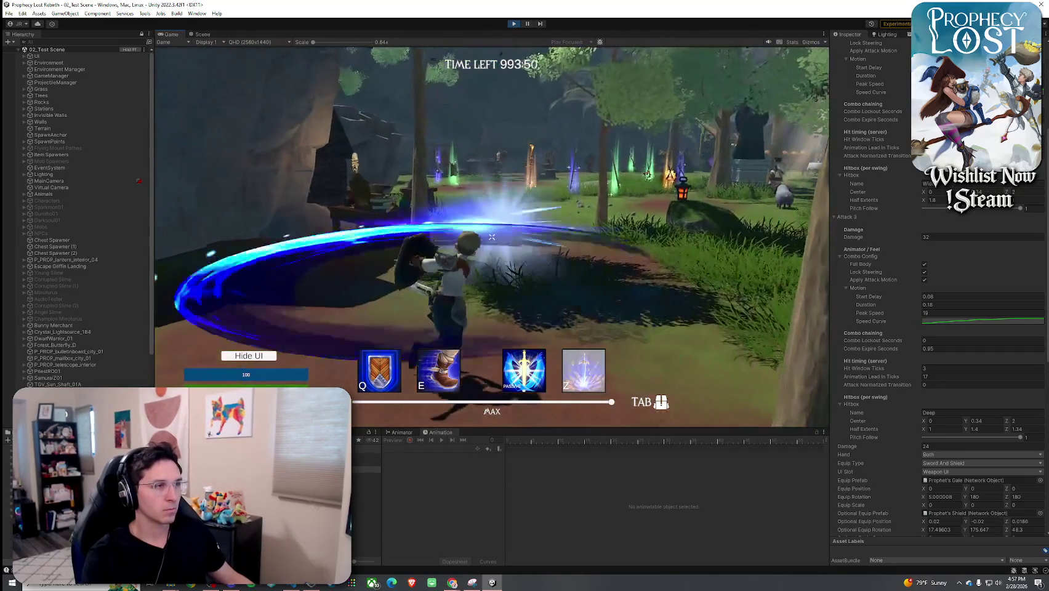
{"action": "left_click", "coordinate": [492, 236]}
{"action": "left_click", "coordinate": [491, 236]}
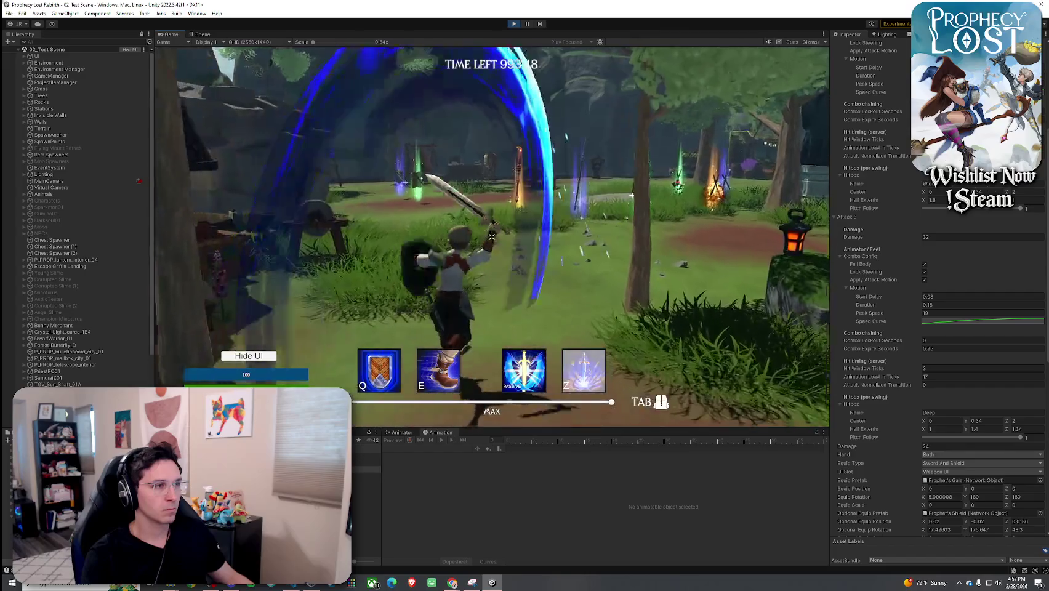
{"action": "left_click", "coordinate": [491, 236]}
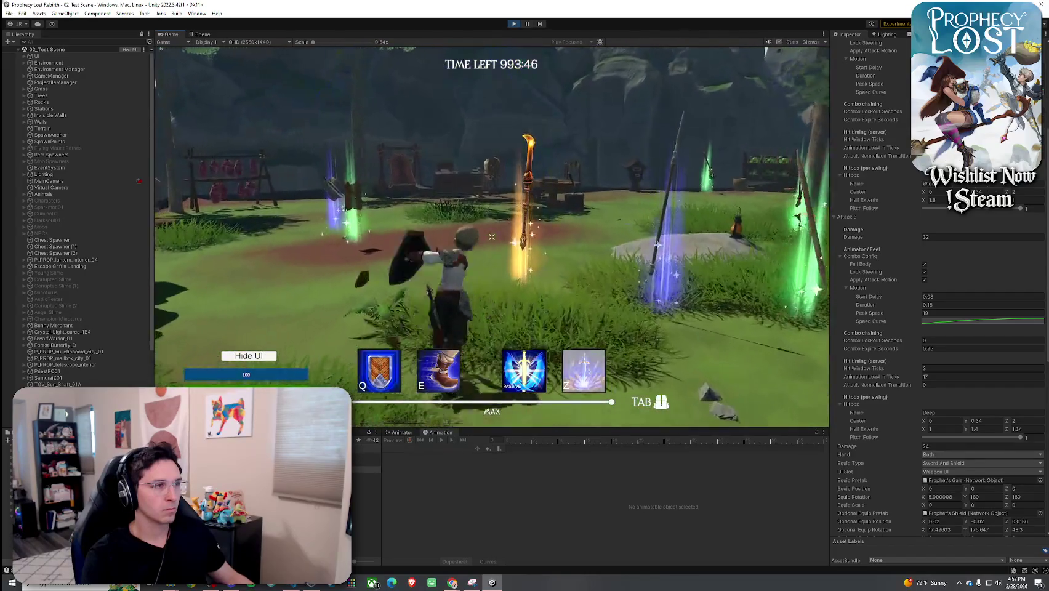
{"action": "left_click", "coordinate": [491, 236]}
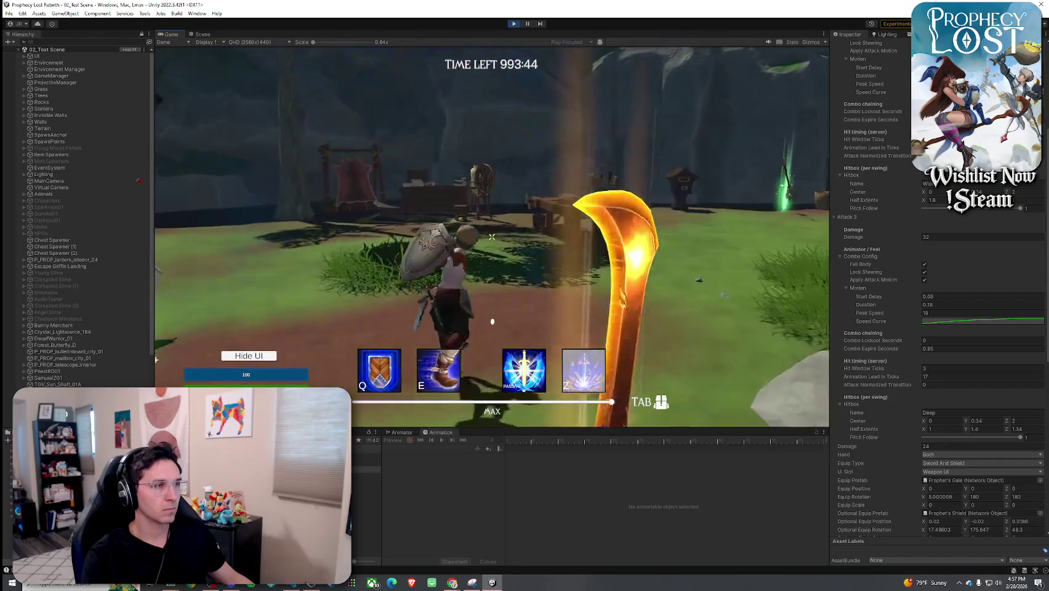
{"action": "left_click", "coordinate": [492, 237]}
- Move the sword into the equipped slot and the shield back into the inventory
{"action": "key", "text": "Tab"}
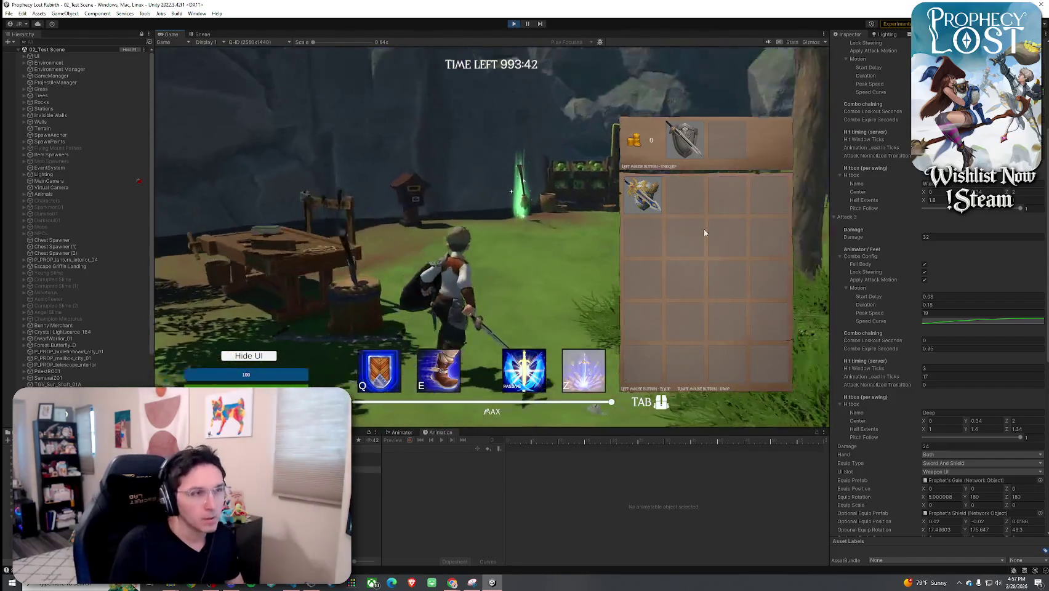
{"action": "left_click", "coordinate": [684, 138]}
{"action": "left_click", "coordinate": [643, 194]}
{"action": "key", "text": "super"}
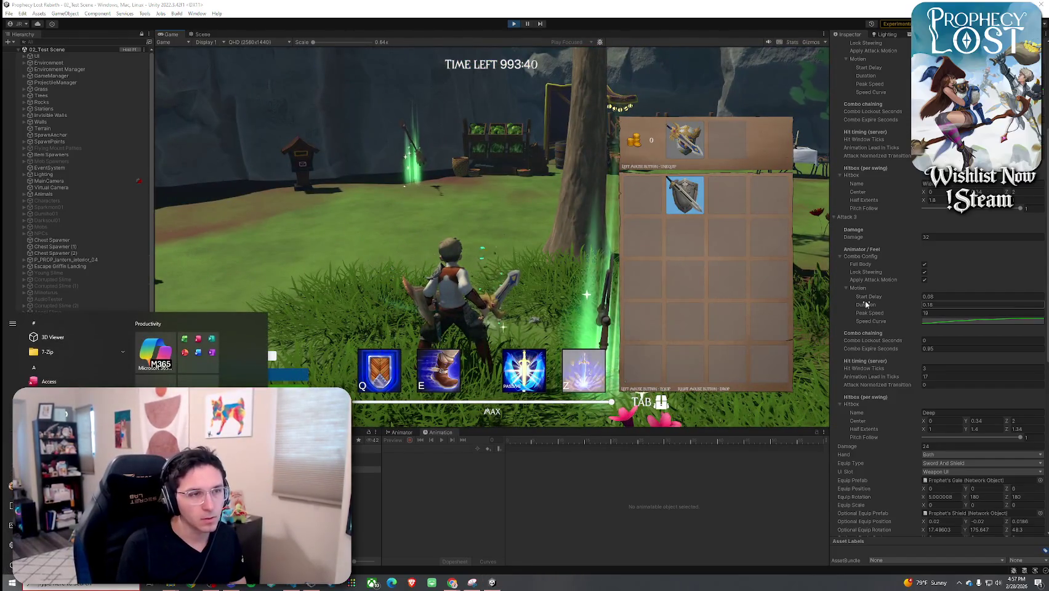
{"action": "left_click", "coordinate": [602, 304]}
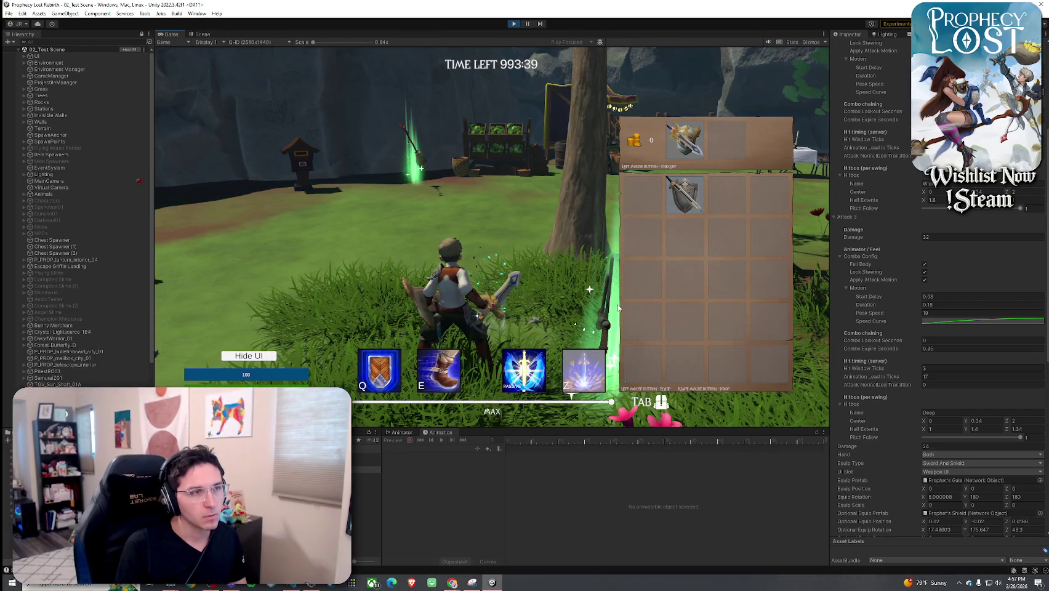
{"action": "key", "text": "Tab"}
- Swing a few more slashes while running toward the mailbox
{"action": "left_click", "coordinate": [491, 237]}
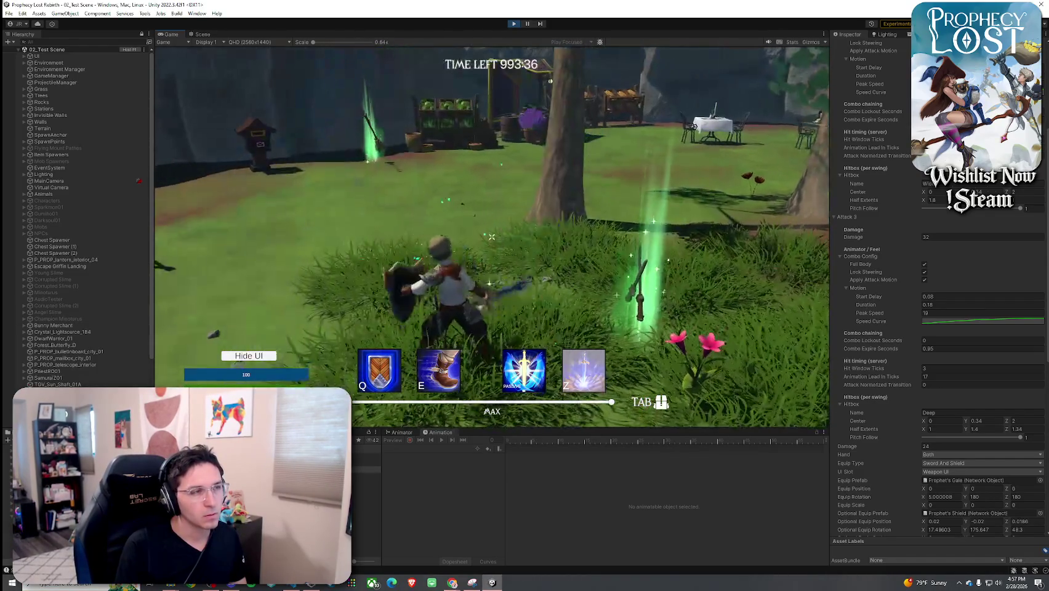
{"action": "left_click", "coordinate": [491, 237]}
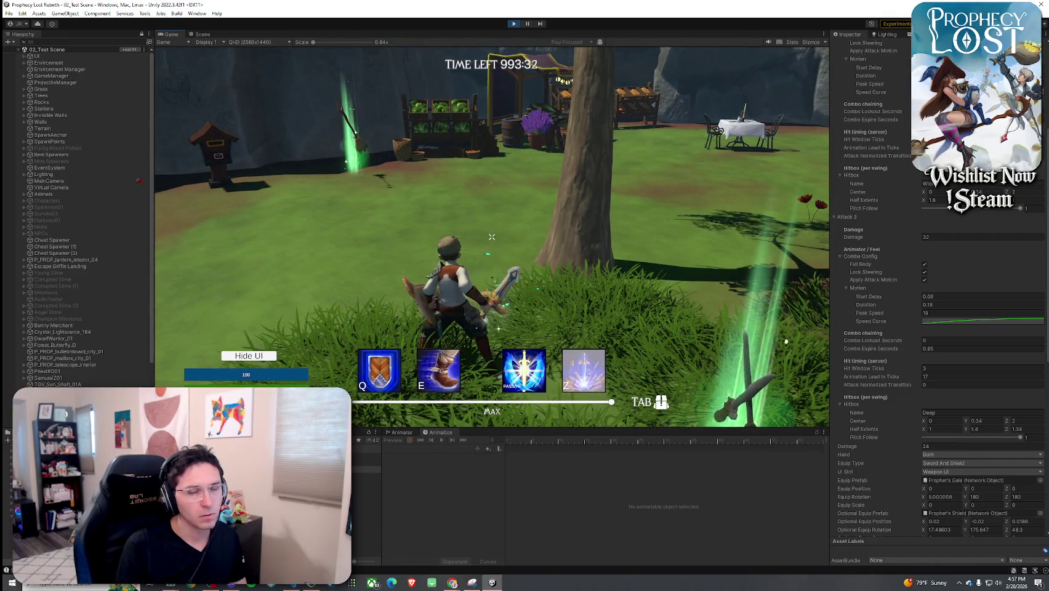
{"action": "key", "text": "w"}
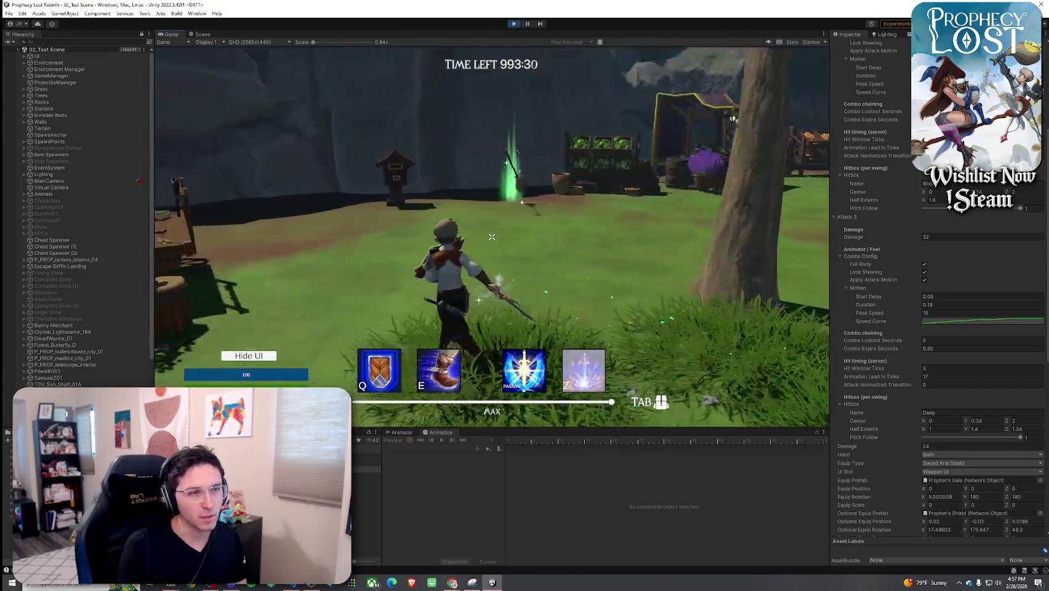
{"action": "left_click", "coordinate": [491, 236]}
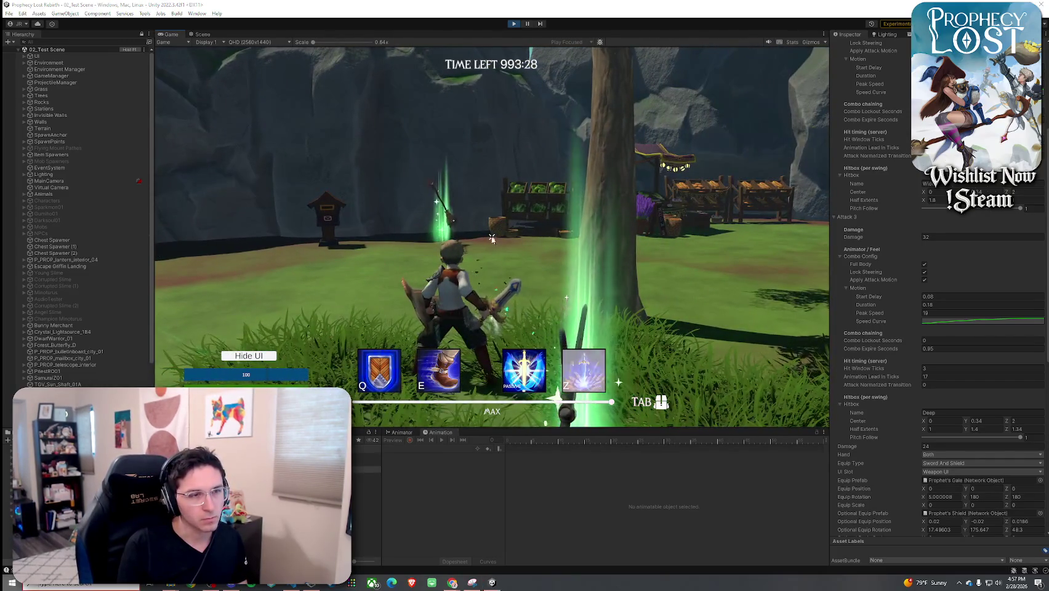
{"action": "key", "text": "super"}
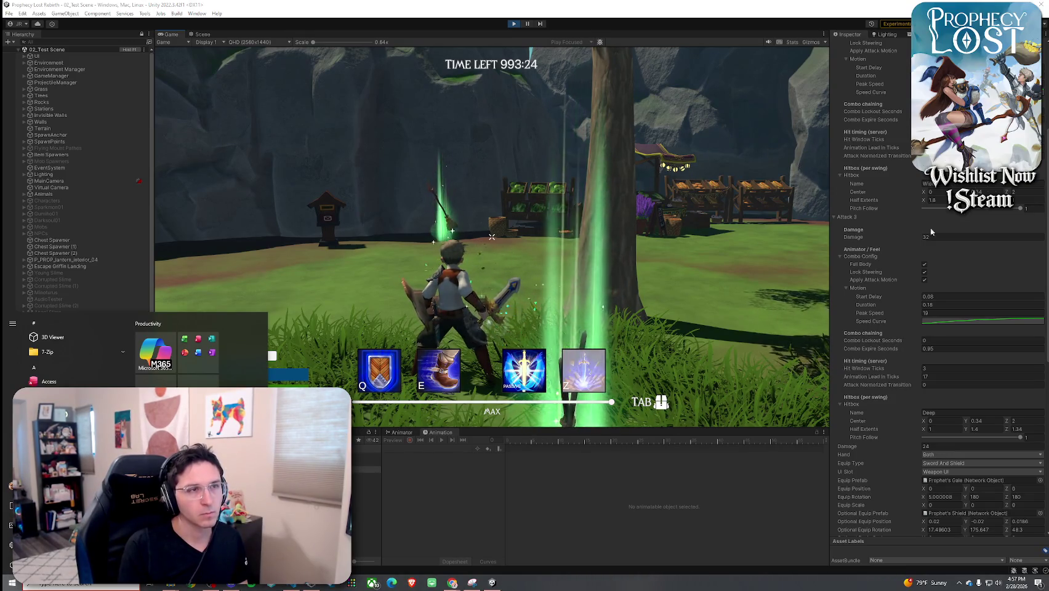
- Set Attack 2's Combo Expire Seconds to 0.75 and resume swinging in the game
{"action": "scroll", "coordinate": [903, 197], "scroll_direction": "up", "scroll_amount": 3}
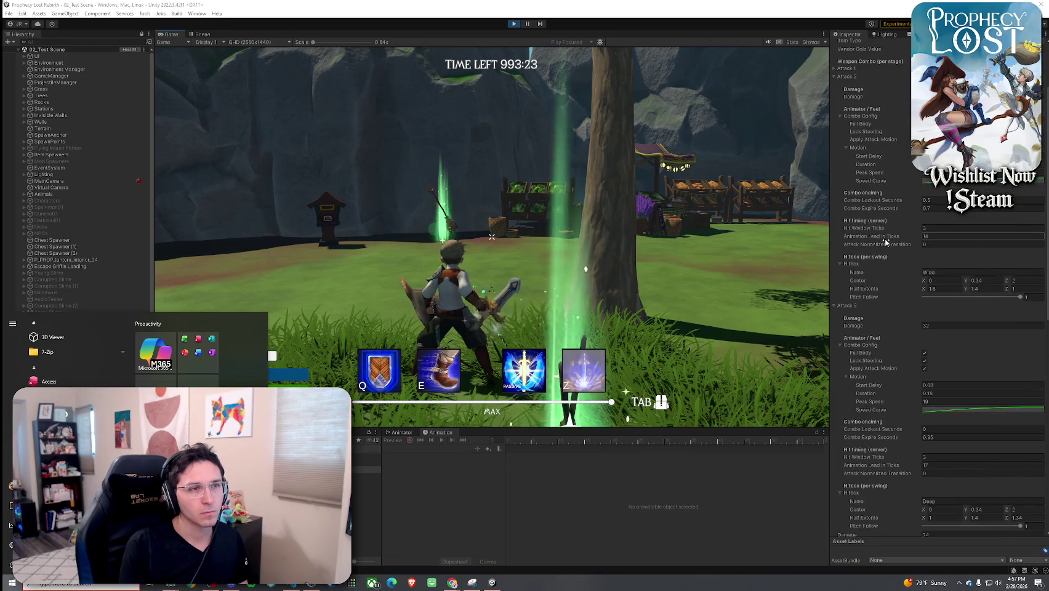
{"action": "left_click", "coordinate": [933, 210]}
{"action": "type", "text": "0.75"}
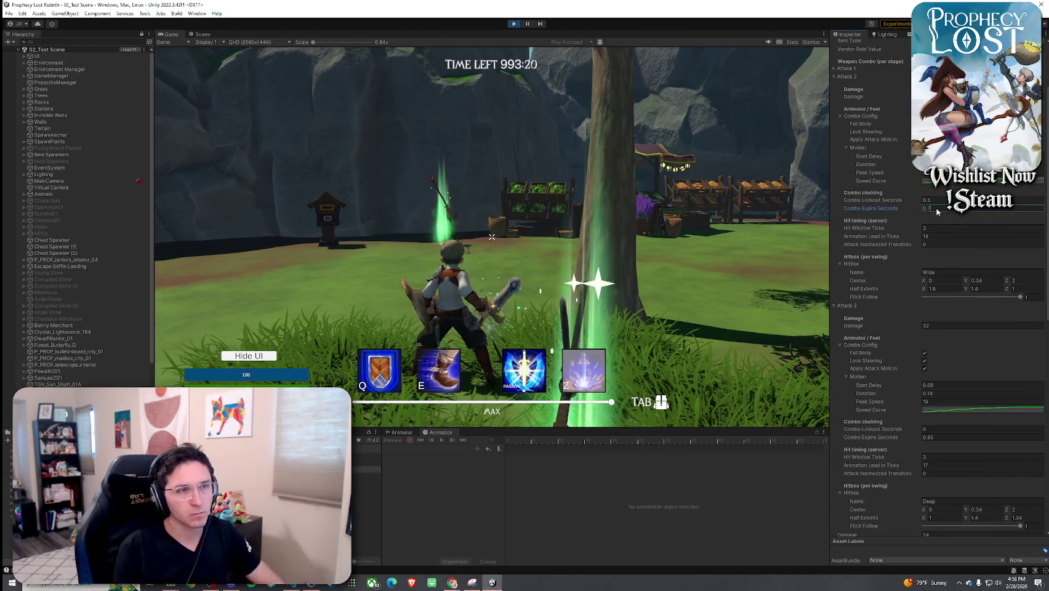
{"action": "left_click", "coordinate": [492, 237]}
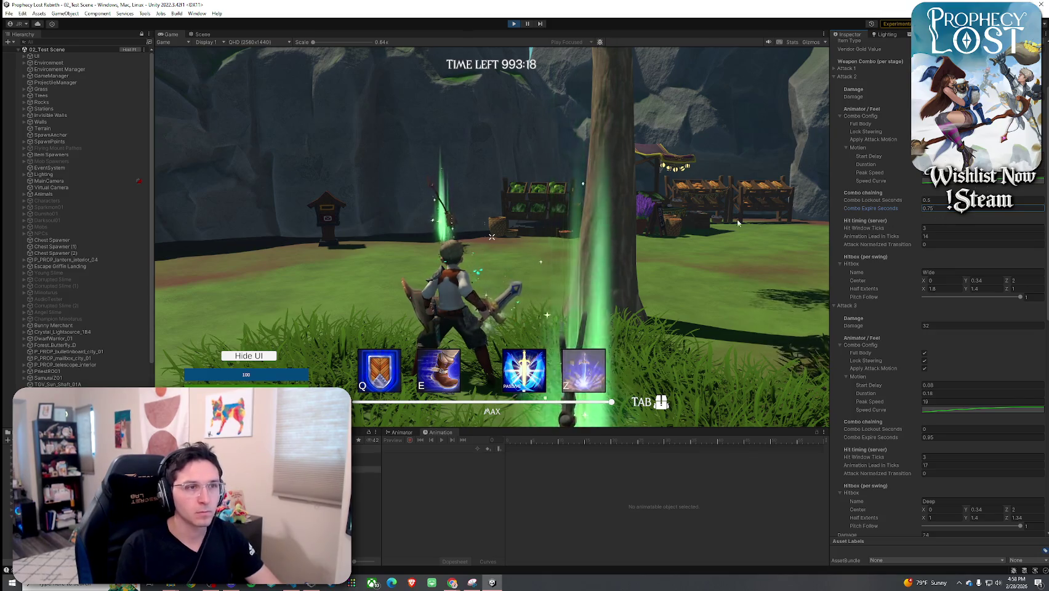
{"action": "left_click", "coordinate": [492, 237]}
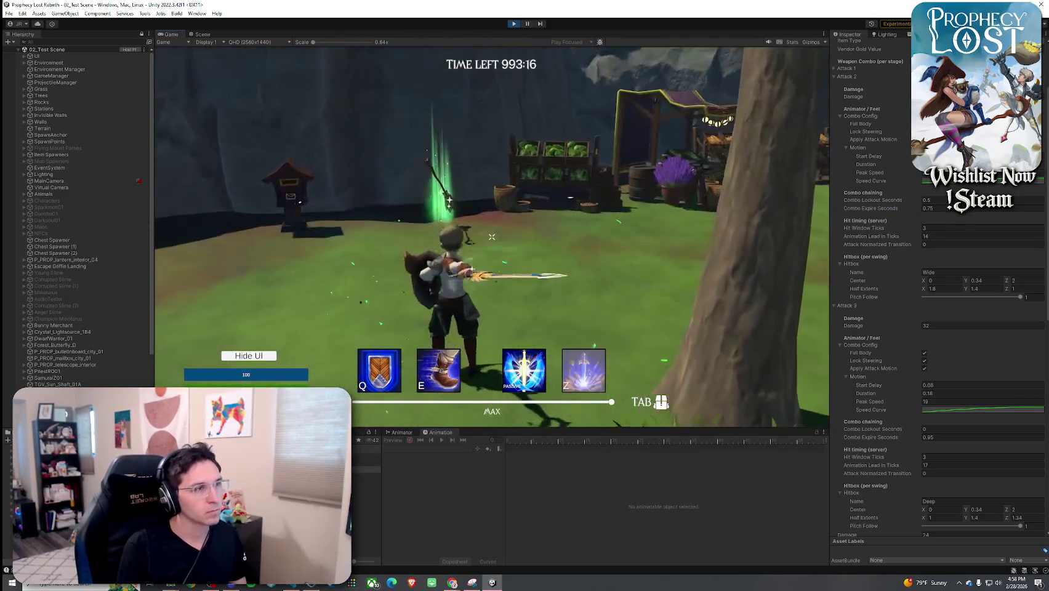
- Run past the café tables to the chests and strike them open
{"action": "left_click", "coordinate": [492, 237]}
{"action": "key", "text": "w"}
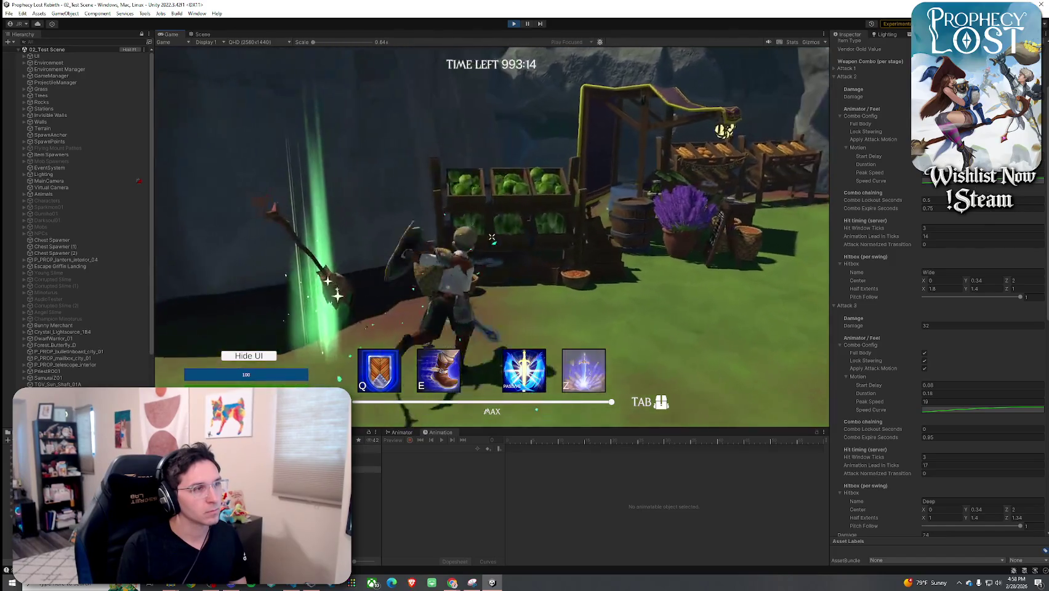
{"action": "key", "text": "w"}
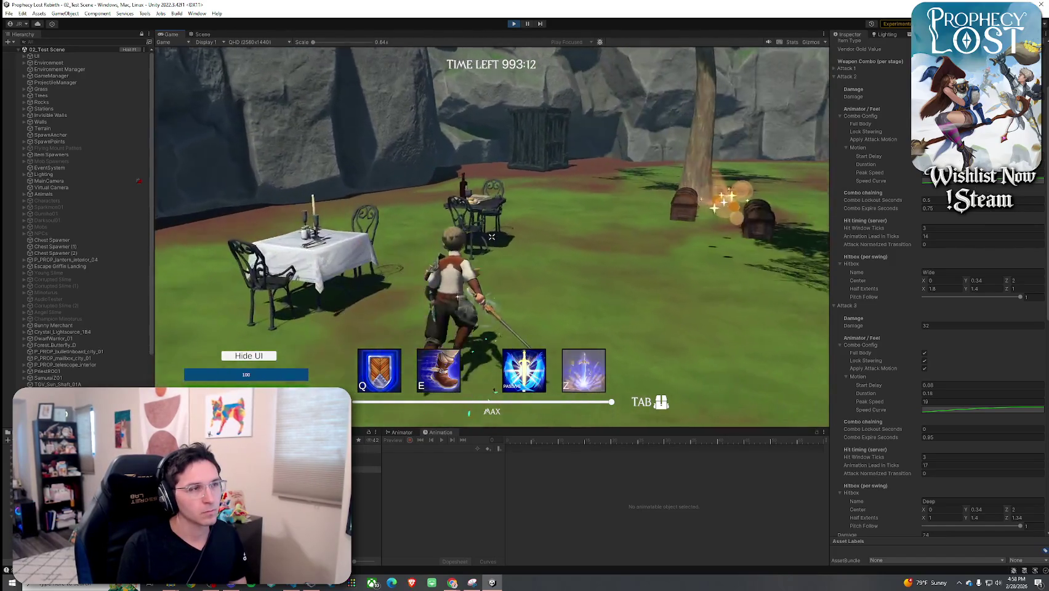
{"action": "left_click", "coordinate": [492, 237]}
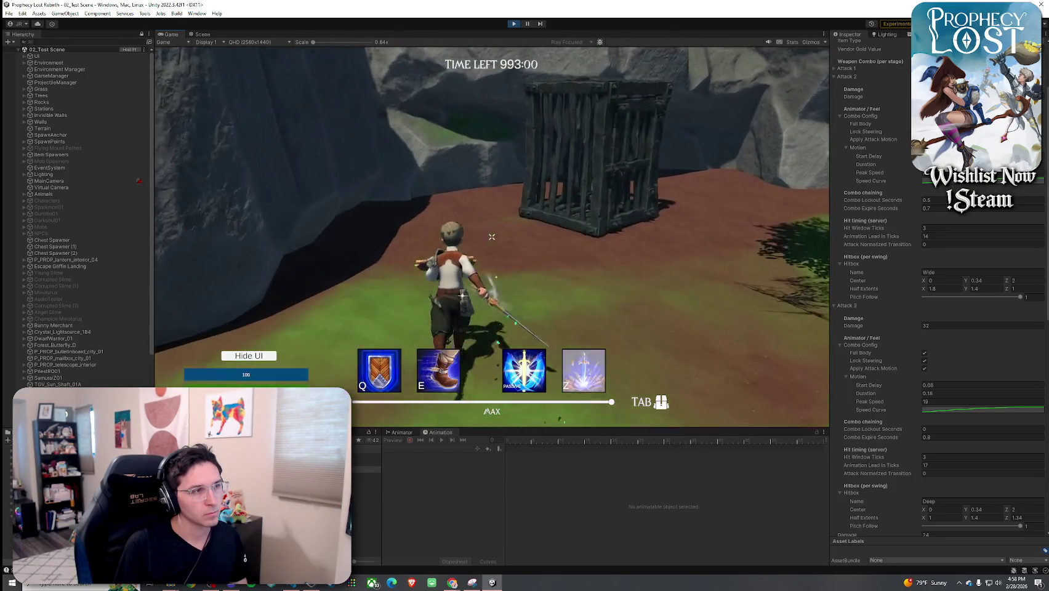
- Combo-attack the creature, run along the dirt path to the market stalls, then stop Play mode
{"action": "key", "text": "w"}
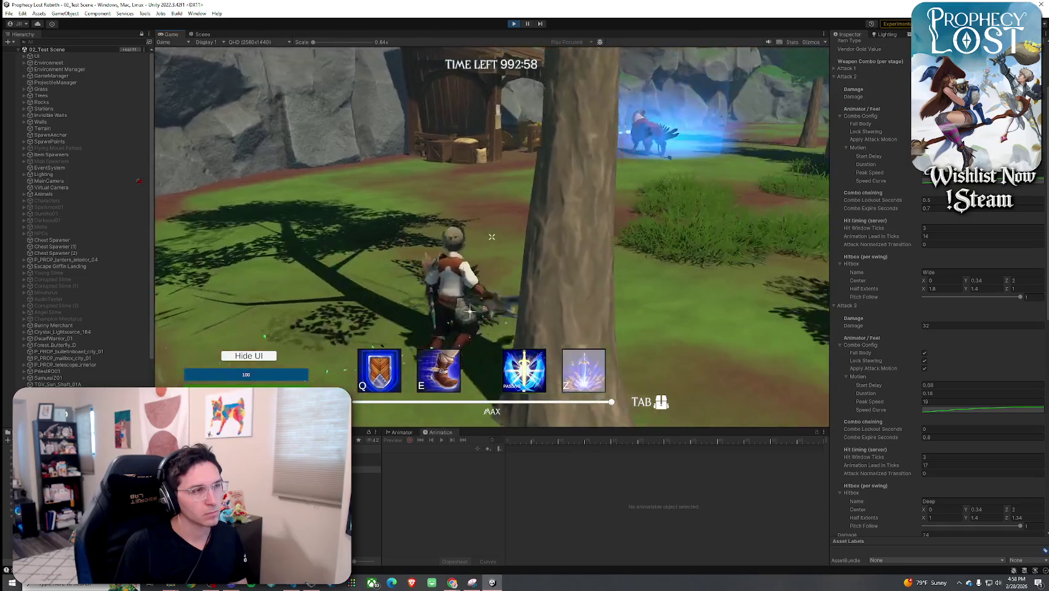
{"action": "left_click", "coordinate": [491, 236]}
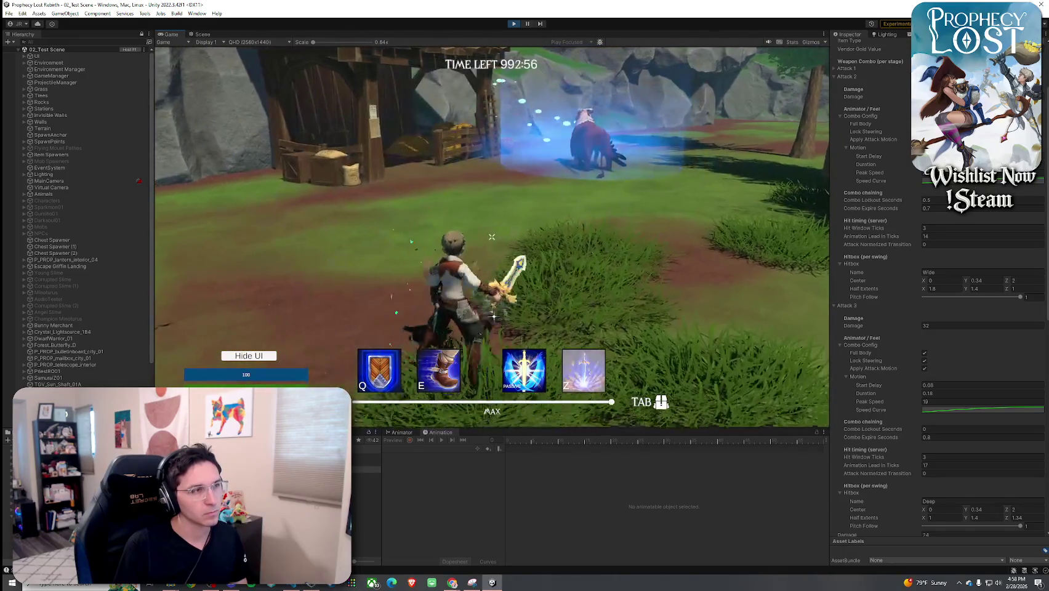
{"action": "left_click", "coordinate": [491, 236]}
{"action": "left_click", "coordinate": [492, 236]}
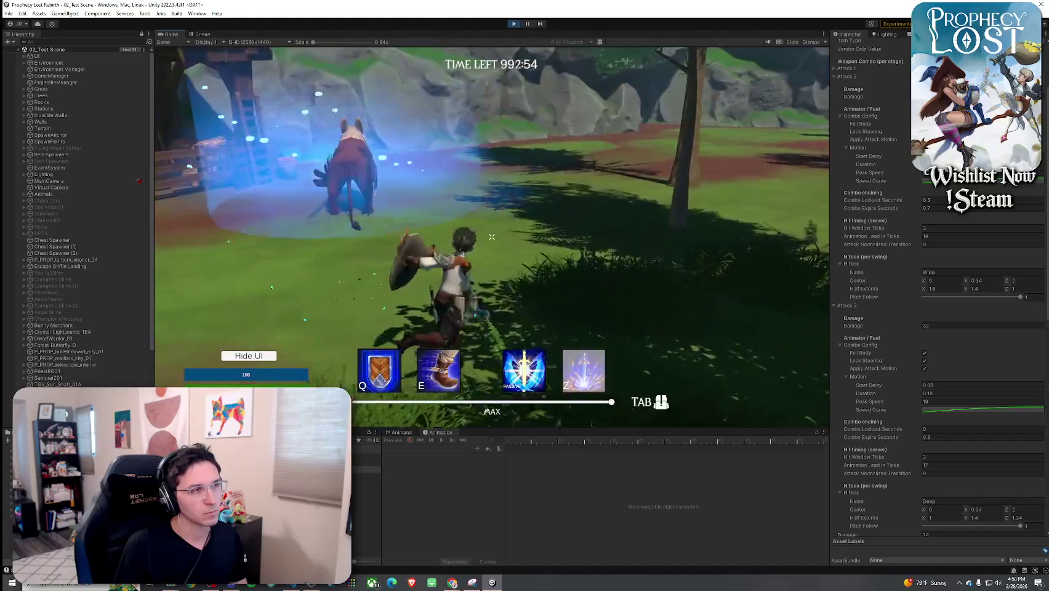
{"action": "left_click", "coordinate": [491, 236]}
{"action": "key", "text": "w"}
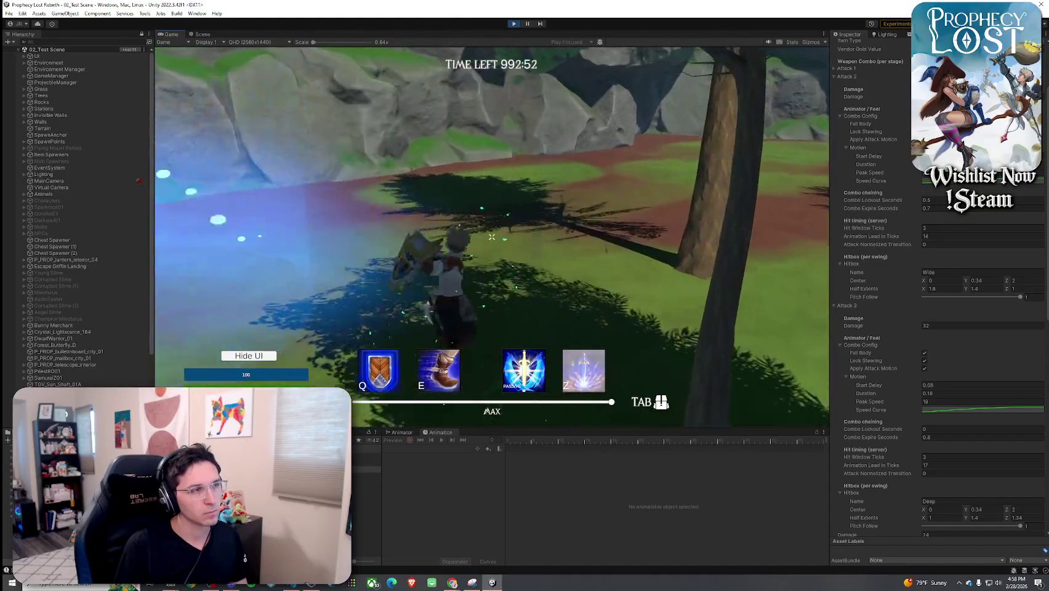
{"action": "left_click", "coordinate": [492, 237]}
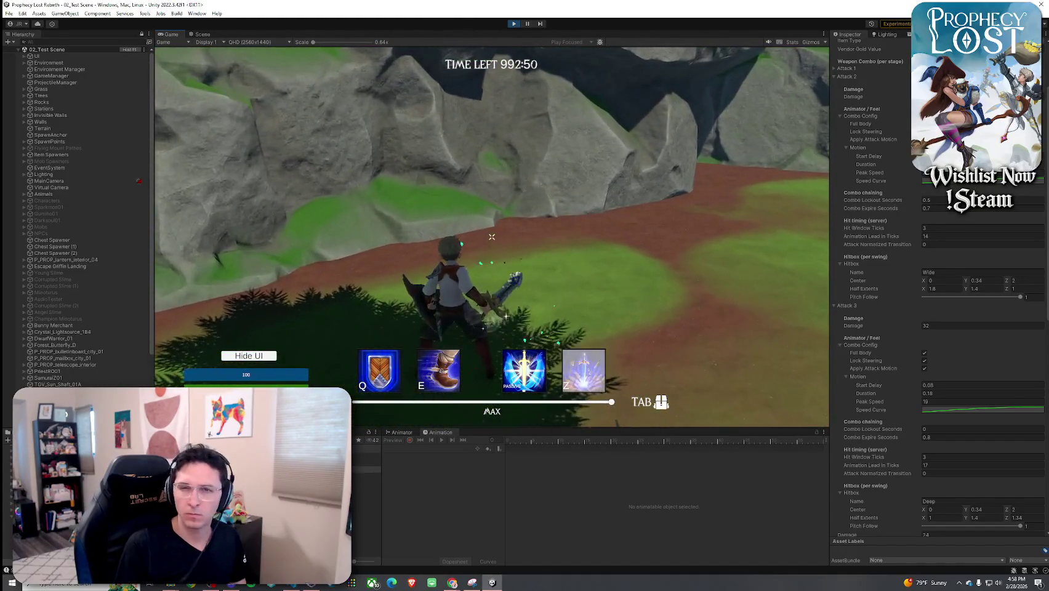
{"action": "key", "text": "w"}
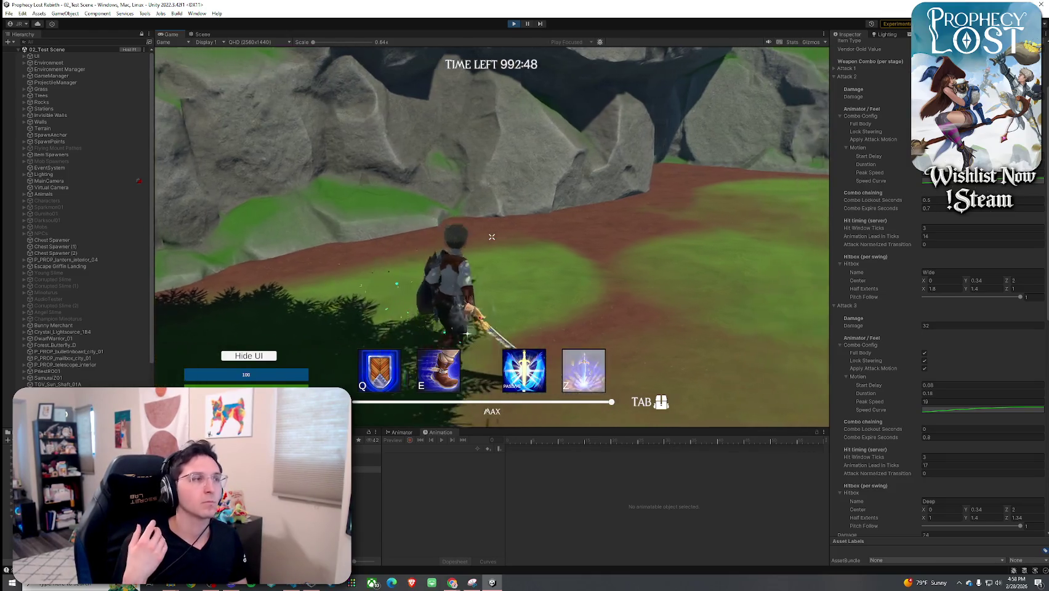
{"action": "key", "text": "w"}
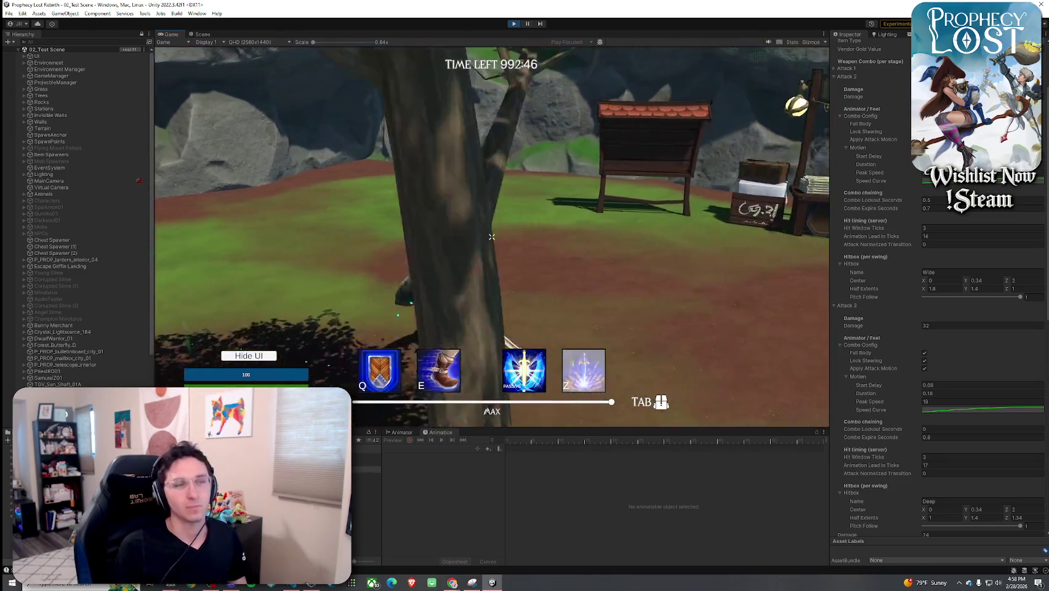
{"action": "key", "text": "super"}
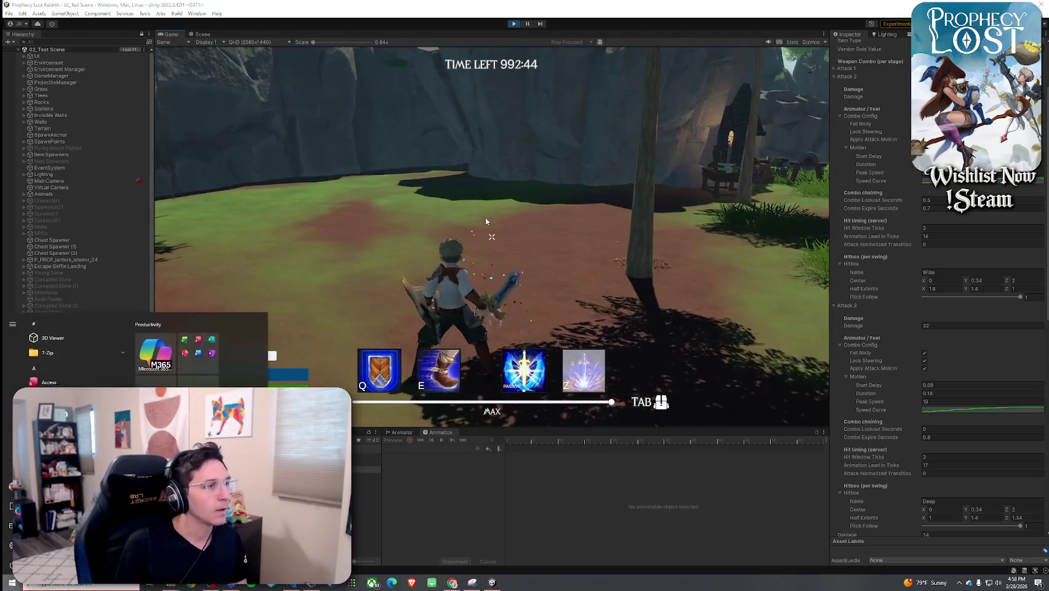
{"action": "left_click", "coordinate": [514, 24]}
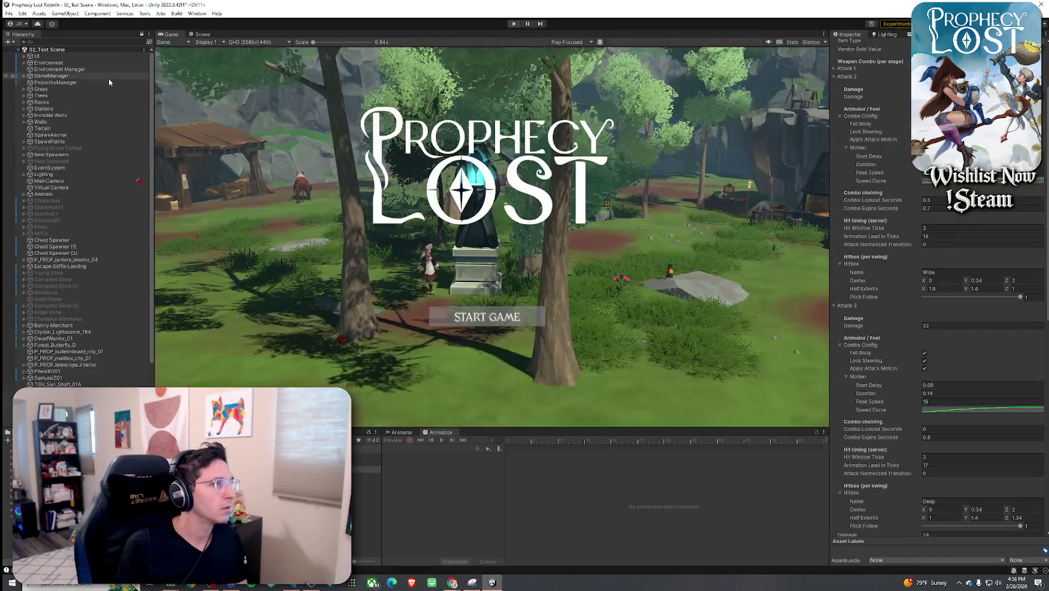
- Briefly open and dismiss the top-left menu while the Hierarchy refreshes
{"action": "left_click", "coordinate": [9, 13]}
{"action": "key", "text": "Escape"}
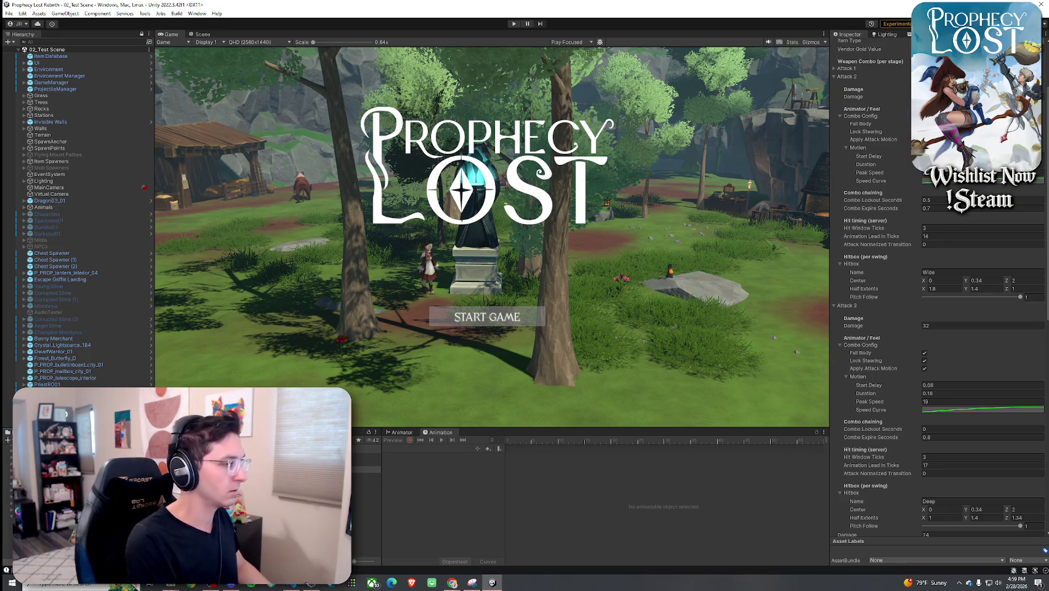
- Preview the Blade Slash Schwing 02 and Schwing 03 sound clips
{"action": "left_click", "coordinate": [364, 522]}
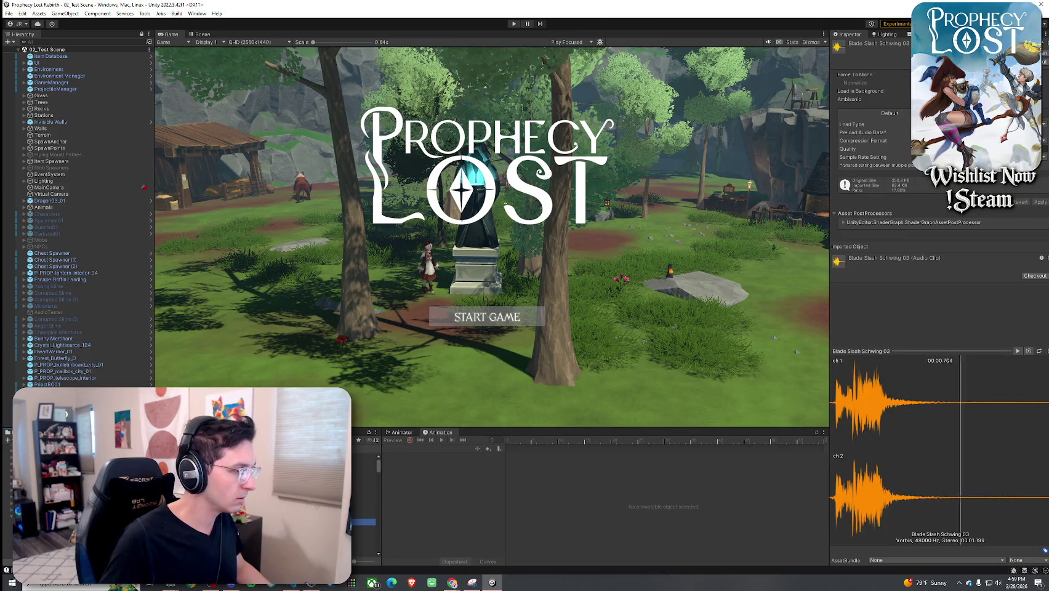
{"action": "scroll", "coordinate": [366, 514], "scroll_direction": "down", "scroll_amount": 1}
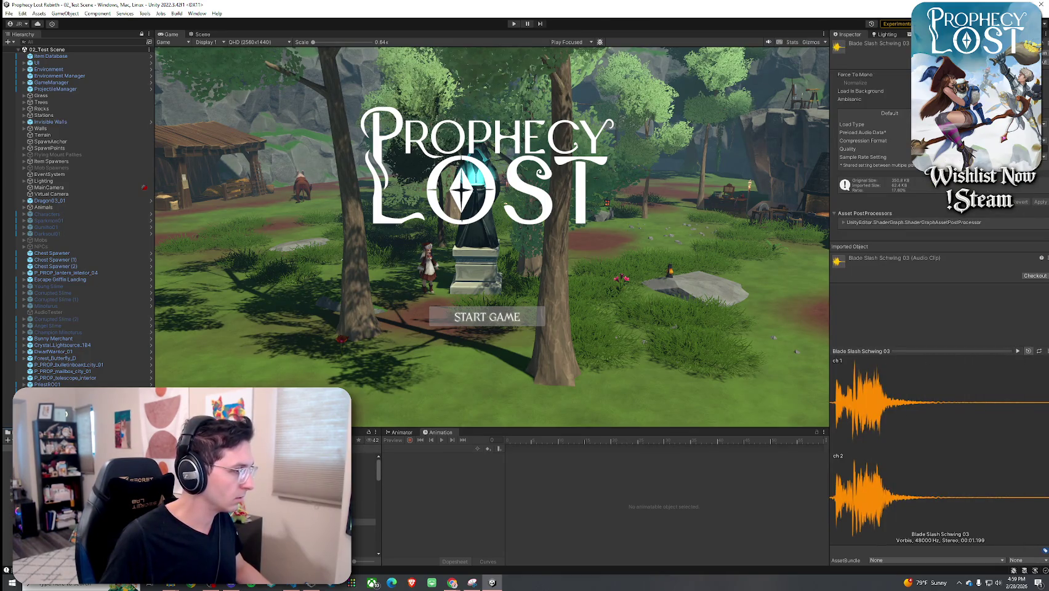
{"action": "left_click", "coordinate": [363, 522]}
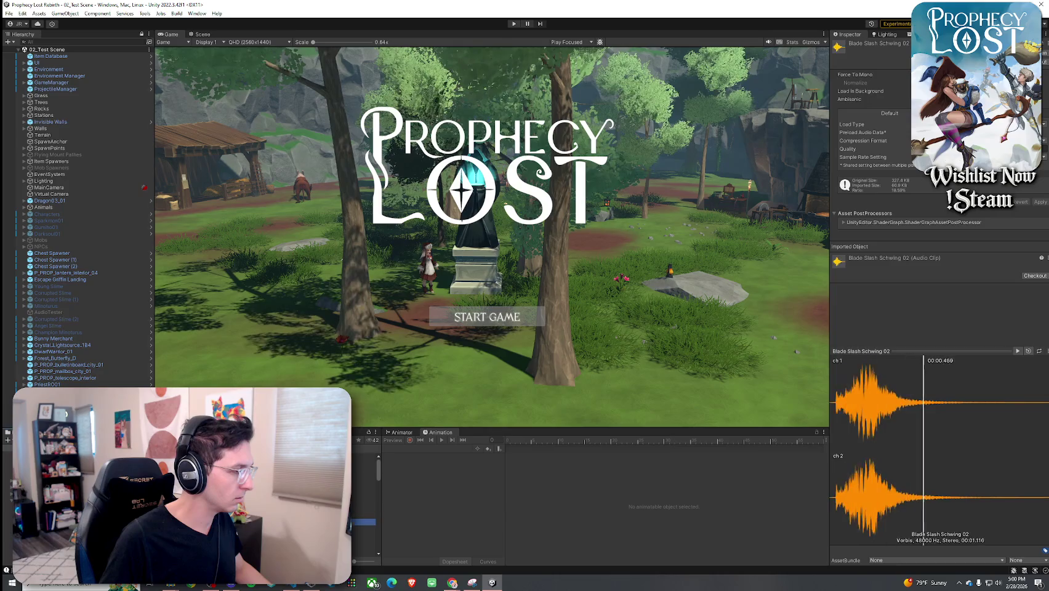
{"action": "key", "text": "Down"}
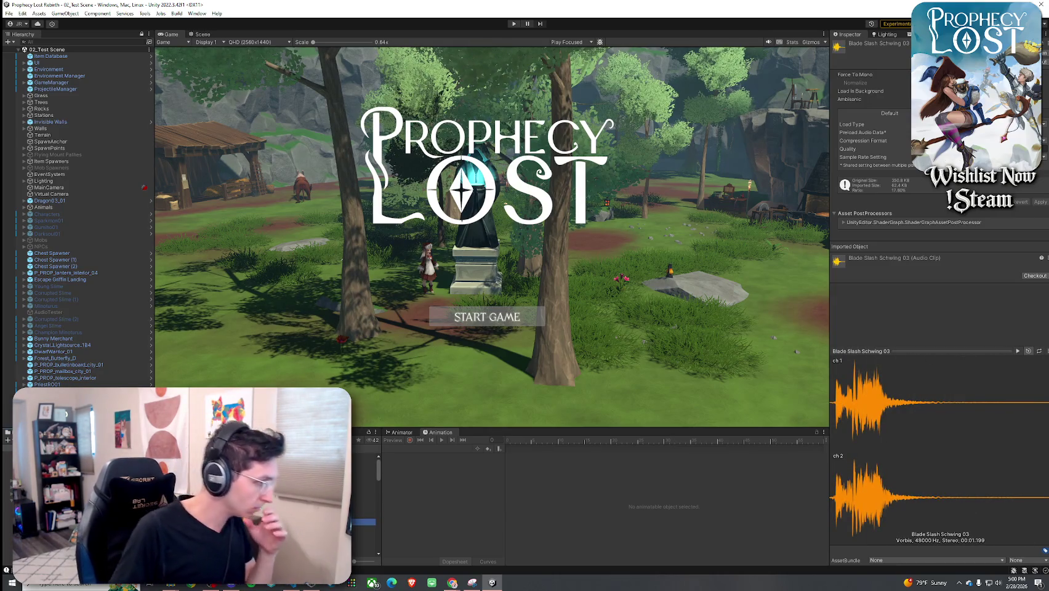
- Compare the Blade Slash Short and Wind clips, finishing back on Schwing 03
{"action": "left_click", "coordinate": [363, 498]}
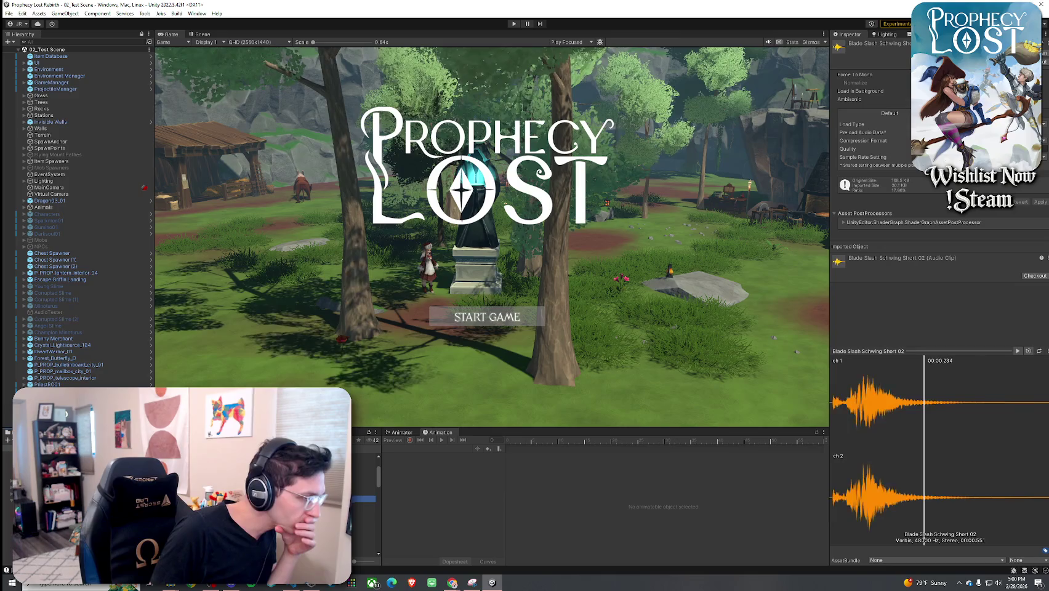
{"action": "left_click", "coordinate": [364, 513]}
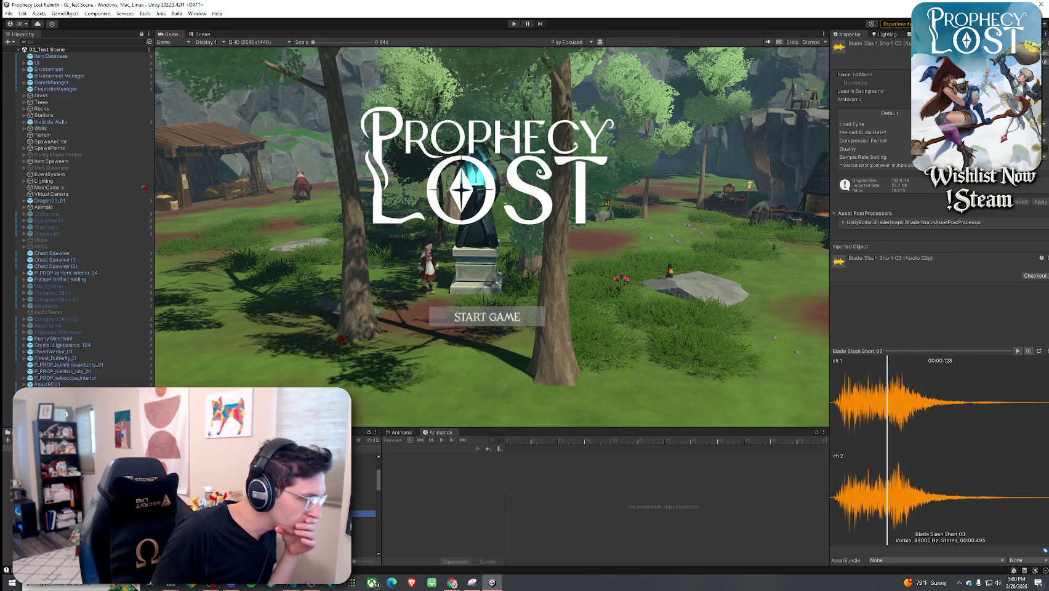
{"action": "left_click", "coordinate": [363, 533]}
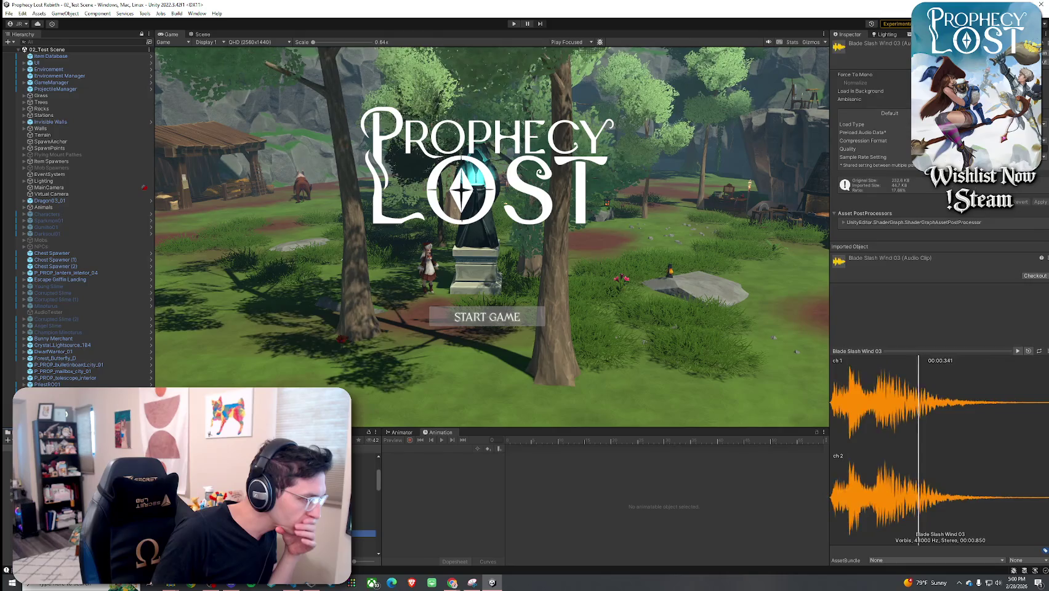
{"action": "left_click", "coordinate": [363, 527]}
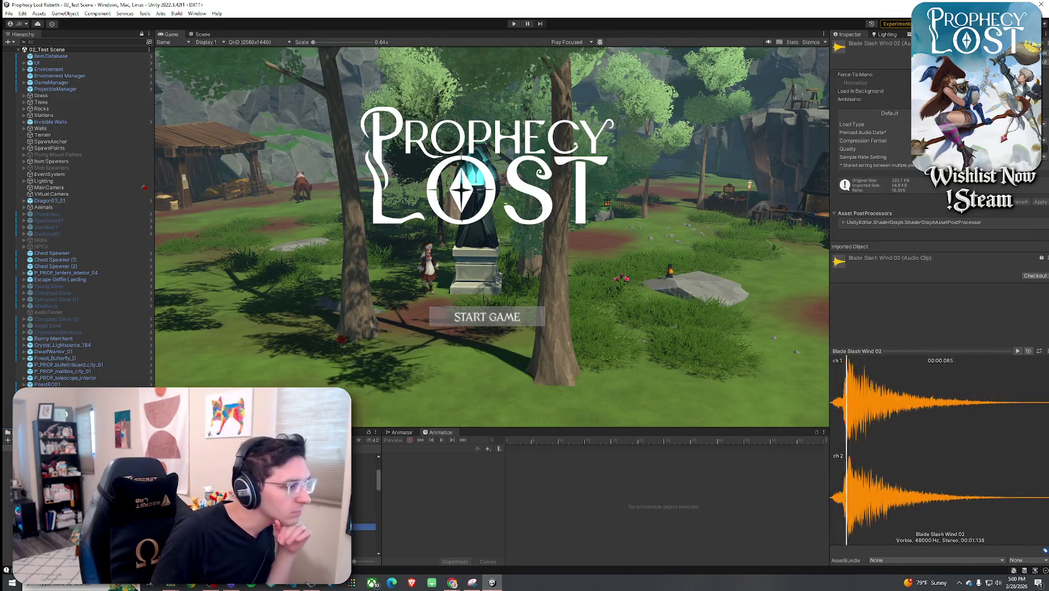
{"action": "left_click", "coordinate": [363, 515]}
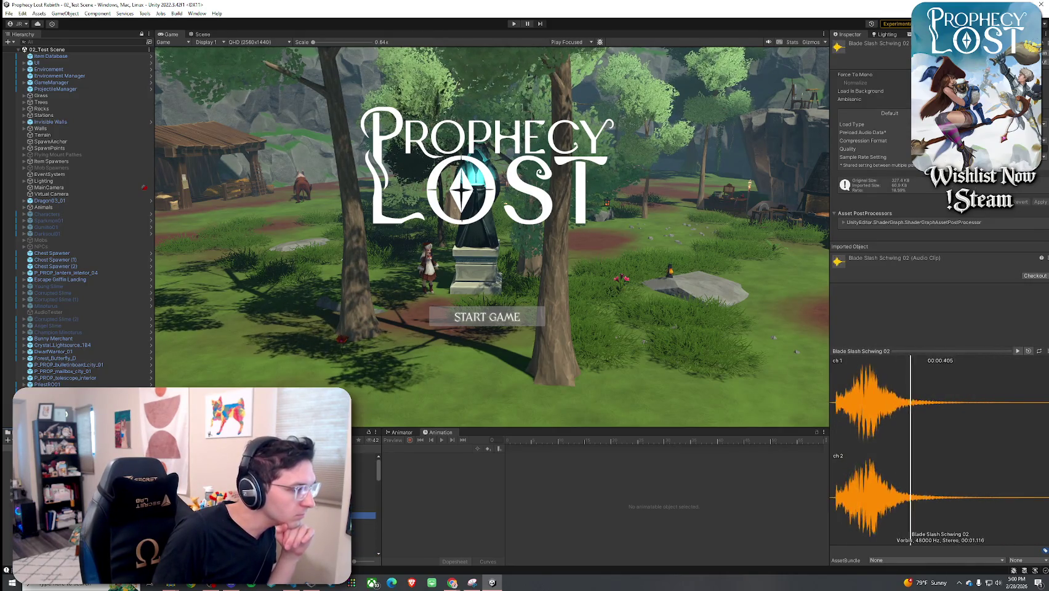
{"action": "left_click", "coordinate": [364, 522]}
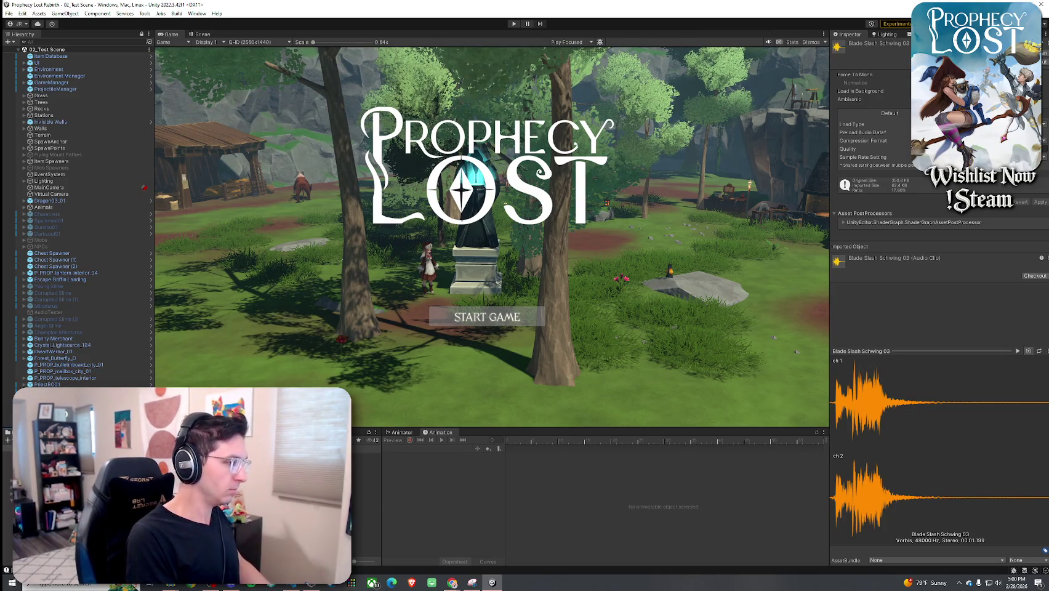
{"action": "left_click", "coordinate": [368, 462]}
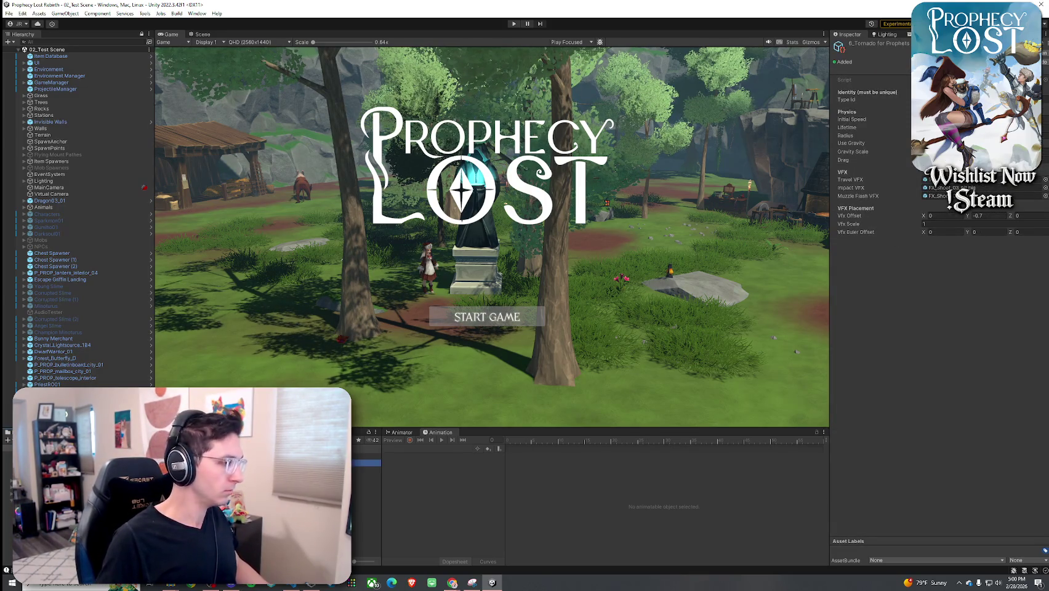
- Assign Blade Slash Schwing 01 to Swing Sound 1 after comparing Schwing 03–05
{"action": "key", "text": "Down"}
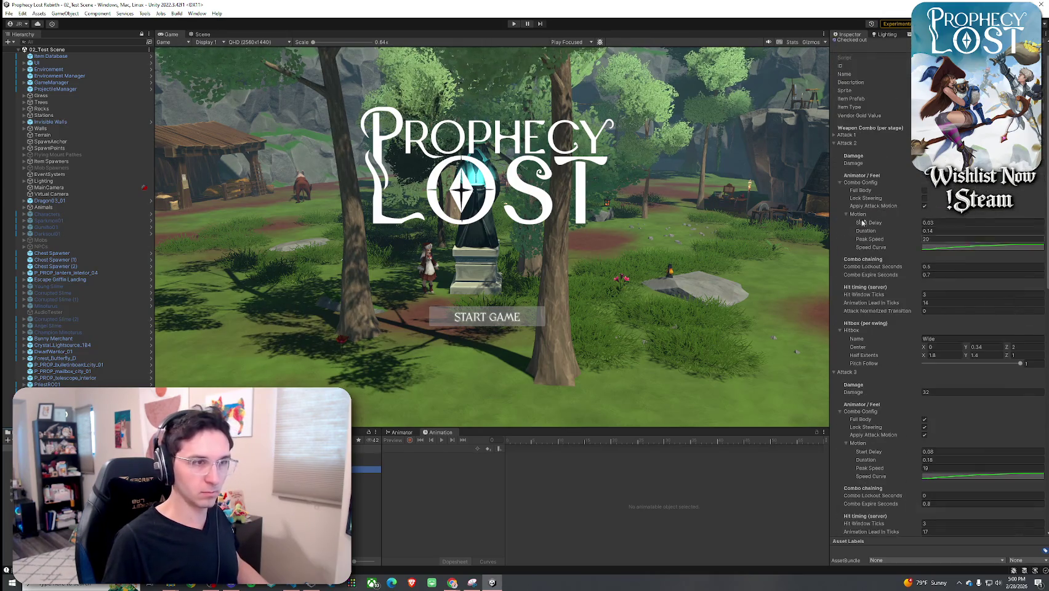
{"action": "left_click", "coordinate": [836, 143]}
{"action": "left_click", "coordinate": [836, 151]}
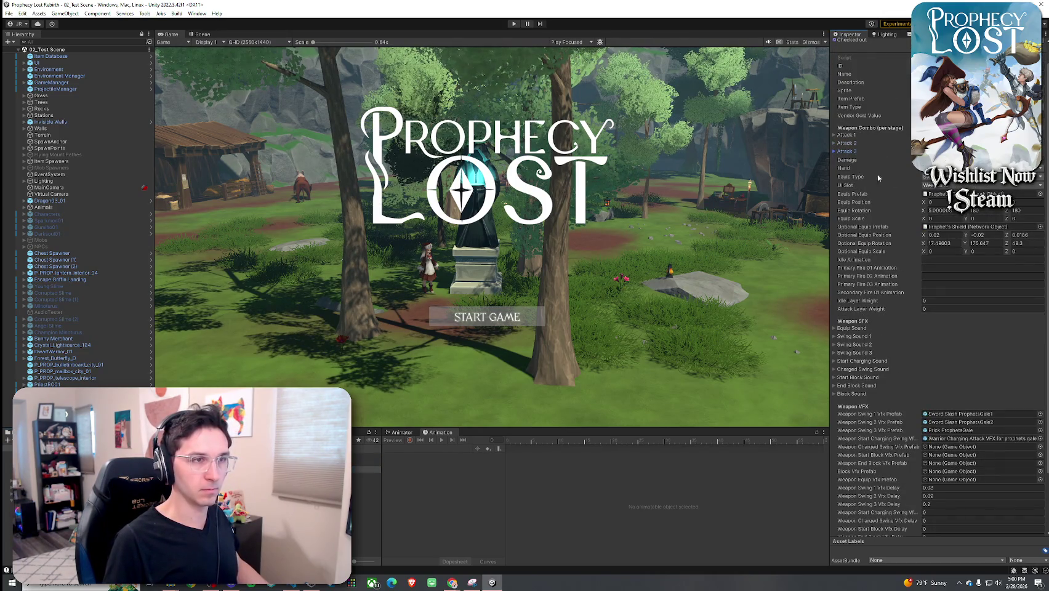
{"action": "scroll", "coordinate": [922, 348], "scroll_direction": "down", "scroll_amount": 3}
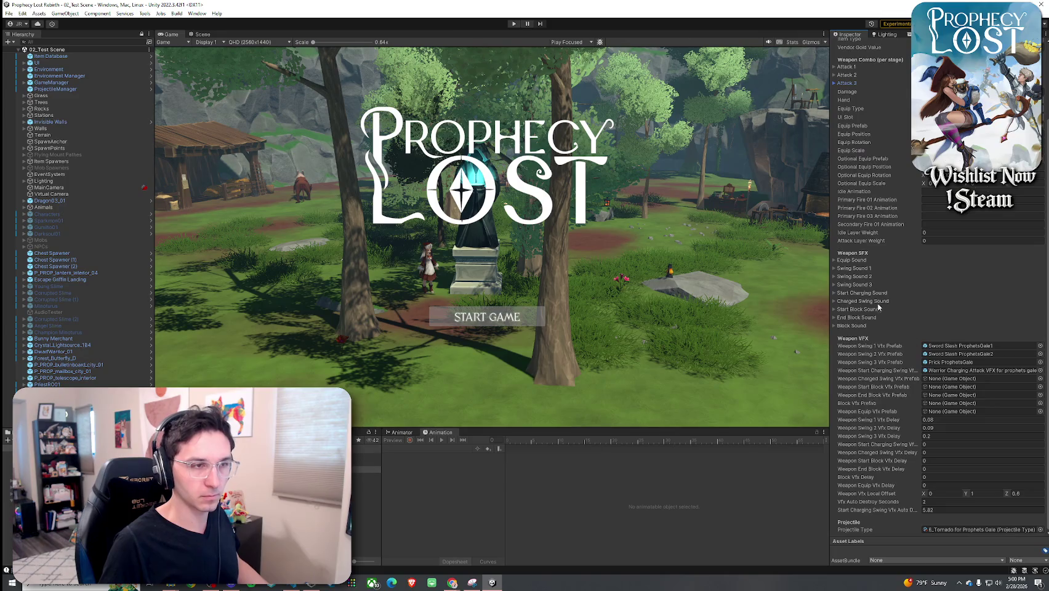
{"action": "left_click", "coordinate": [854, 269]}
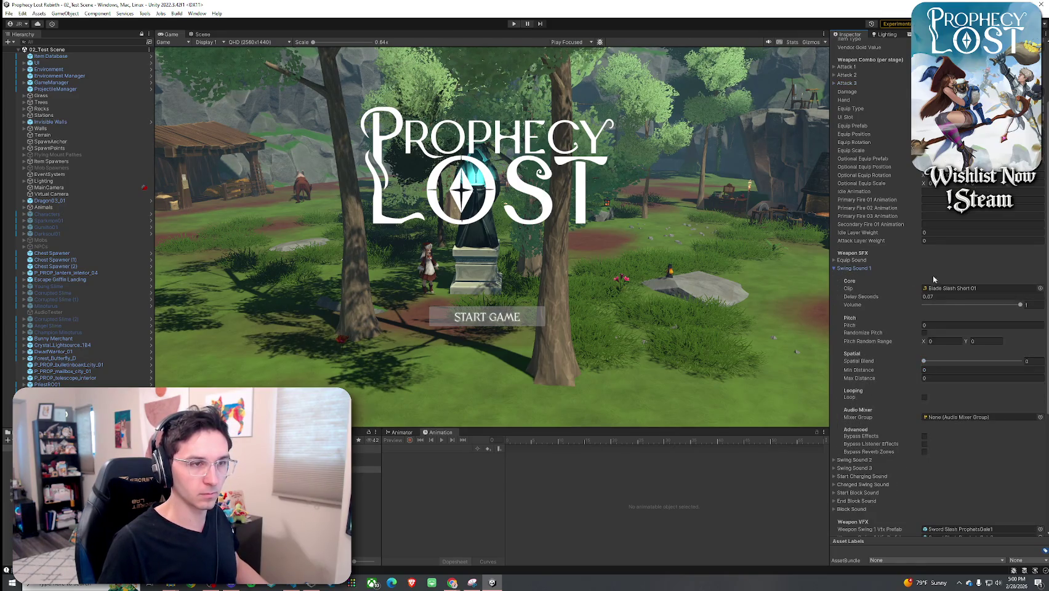
{"action": "left_click", "coordinate": [1039, 288]}
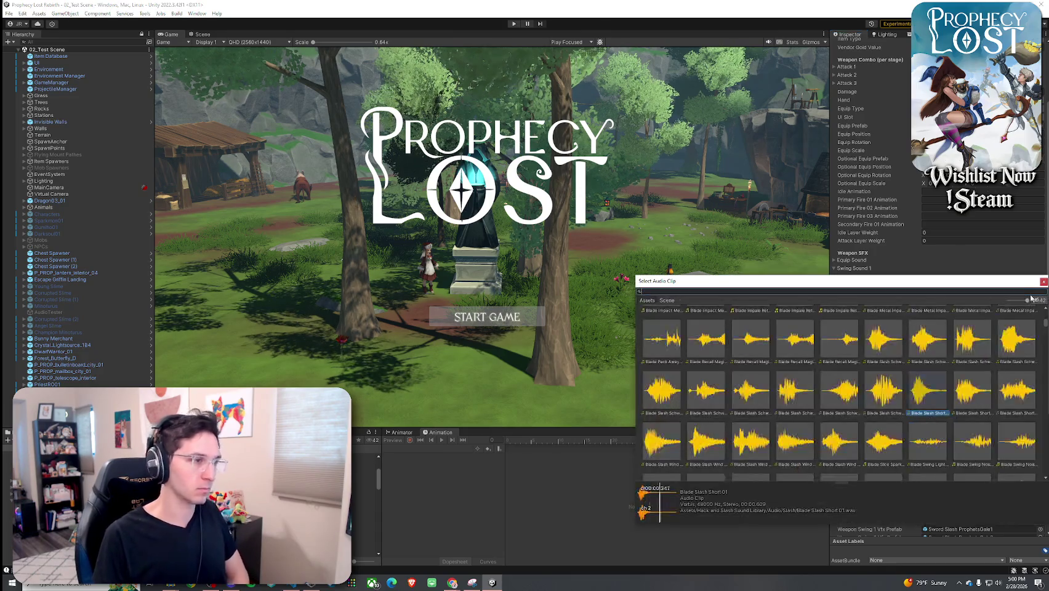
{"action": "type", "text": "swing"}
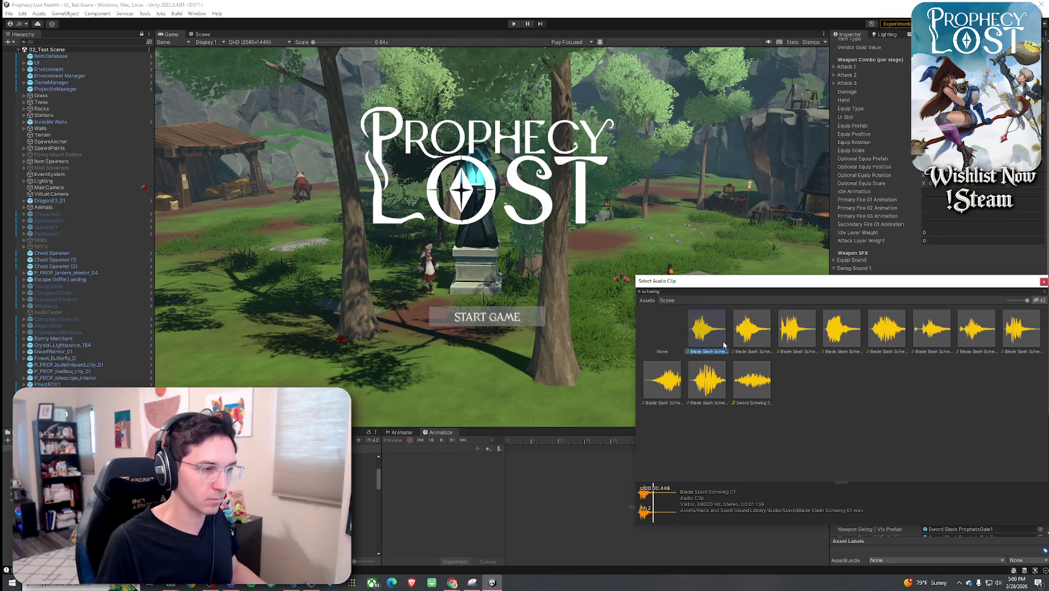
{"action": "left_click", "coordinate": [806, 342]}
{"action": "left_click", "coordinate": [843, 338]}
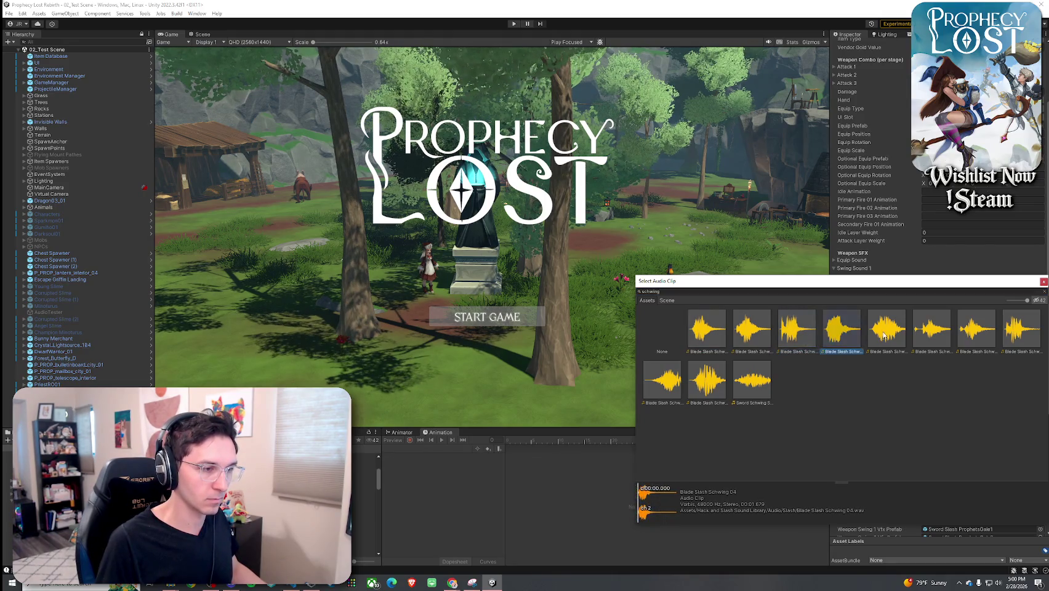
{"action": "left_click", "coordinate": [888, 347]}
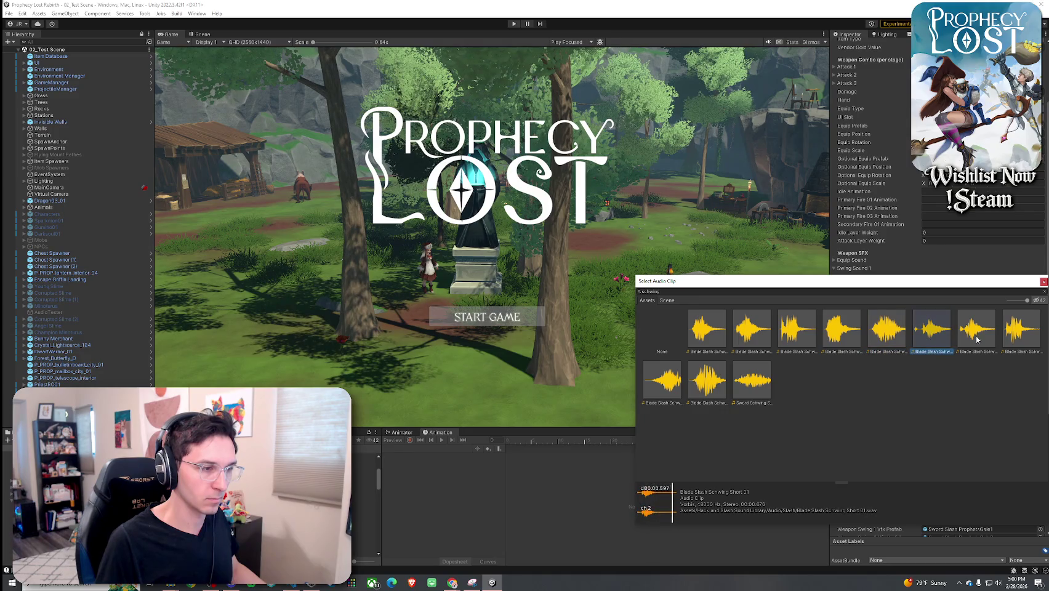
{"action": "double_click", "coordinate": [718, 346]}
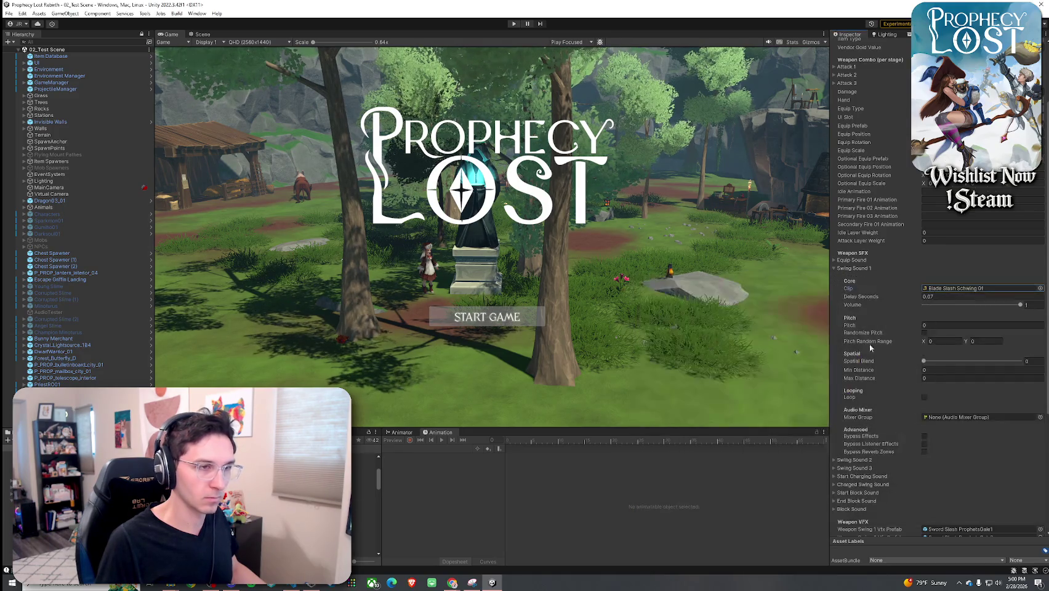
- Search 'schwing 2' and assign Blade Slash Schwing 02 to Swing Sound 2
{"action": "left_click", "coordinate": [848, 269]}
{"action": "left_click", "coordinate": [871, 277]}
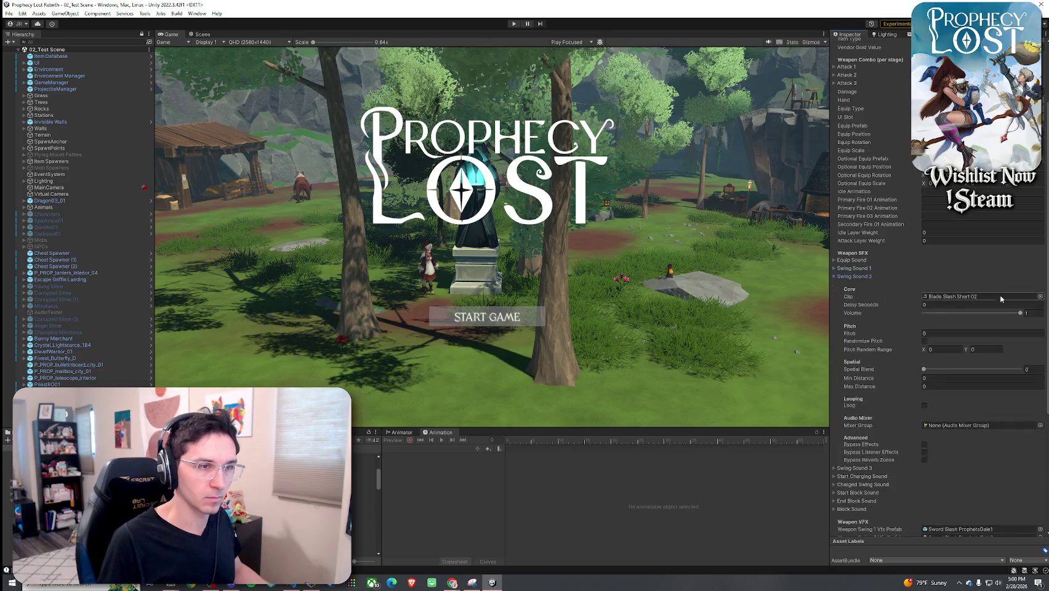
{"action": "left_click", "coordinate": [1041, 298]}
{"action": "type", "text": "sch"}
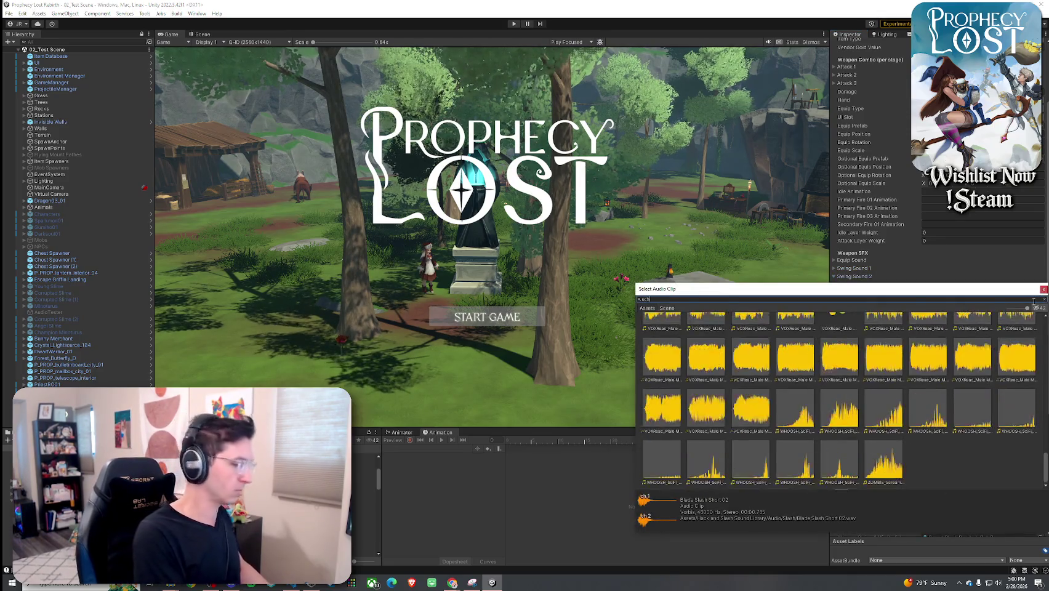
{"action": "type", "text": "wing 2"}
{"action": "left_click", "coordinate": [714, 346]}
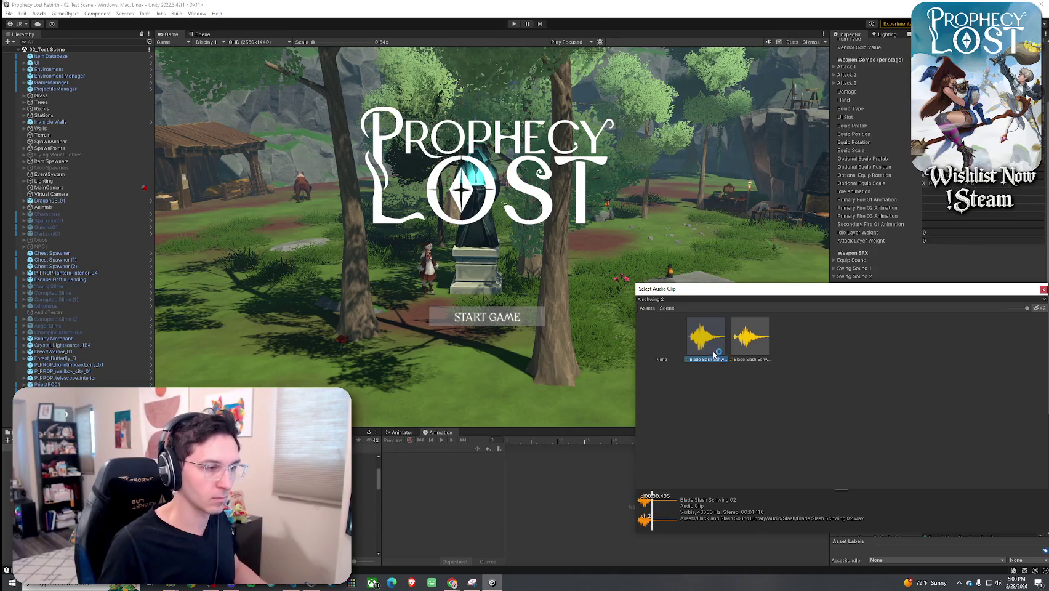
{"action": "double_click", "coordinate": [714, 346]}
{"action": "left_click", "coordinate": [853, 277]}
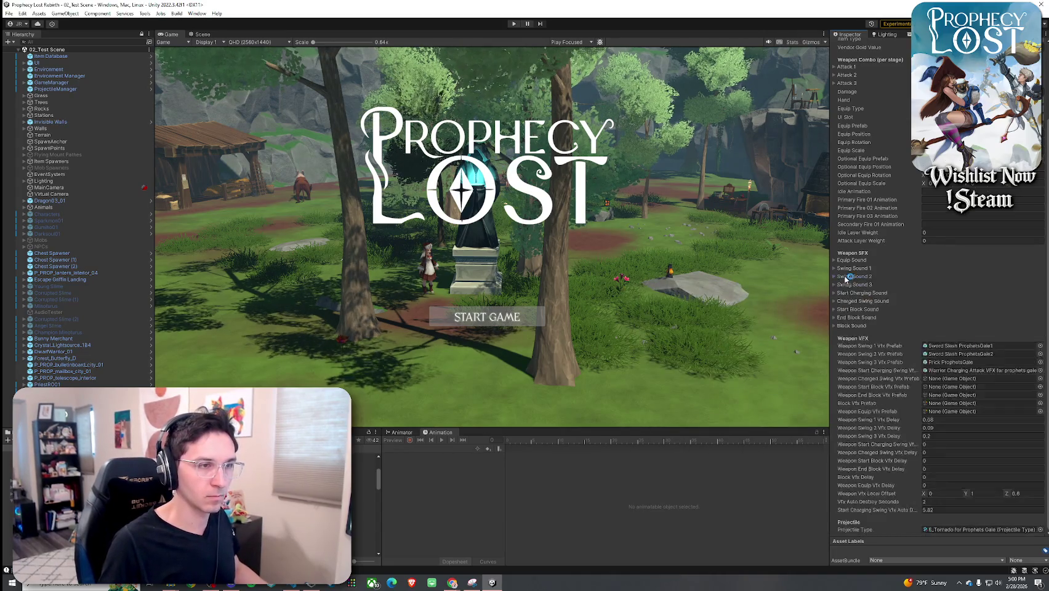
{"action": "left_click", "coordinate": [855, 277]}
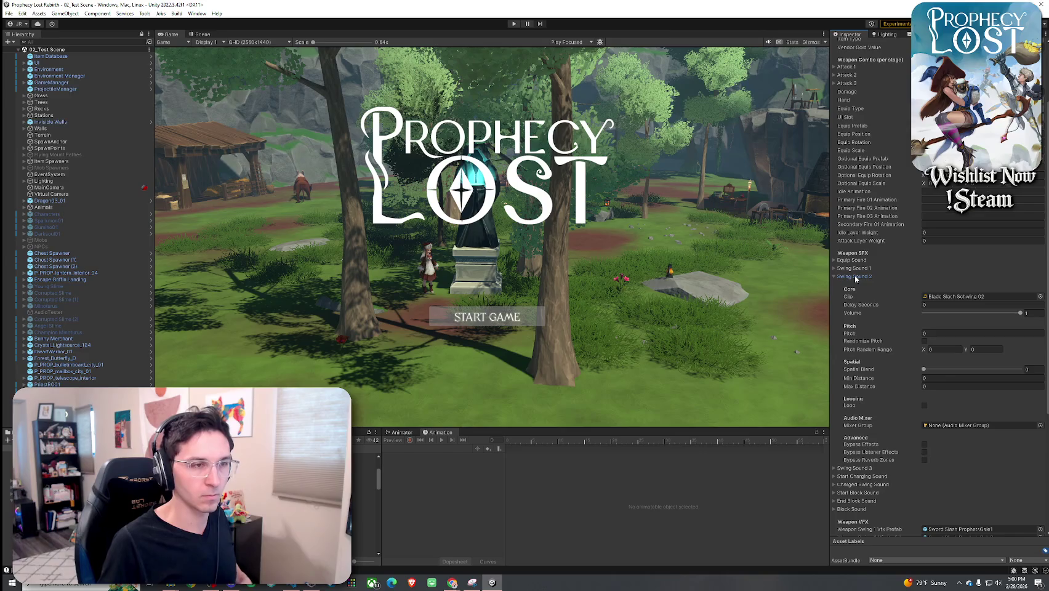
{"action": "left_click", "coordinate": [855, 262]}
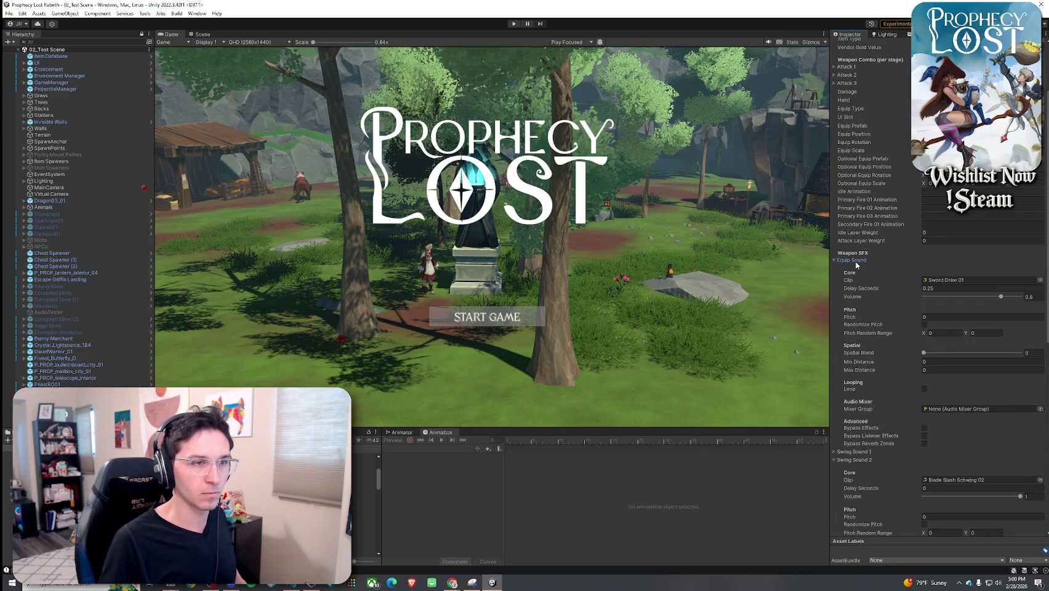
- Set Swing Sound 1 and 2 Spatial Blend to about 0.58 and 0.59
{"action": "left_click", "coordinate": [856, 261]}
{"action": "left_click", "coordinate": [859, 269]}
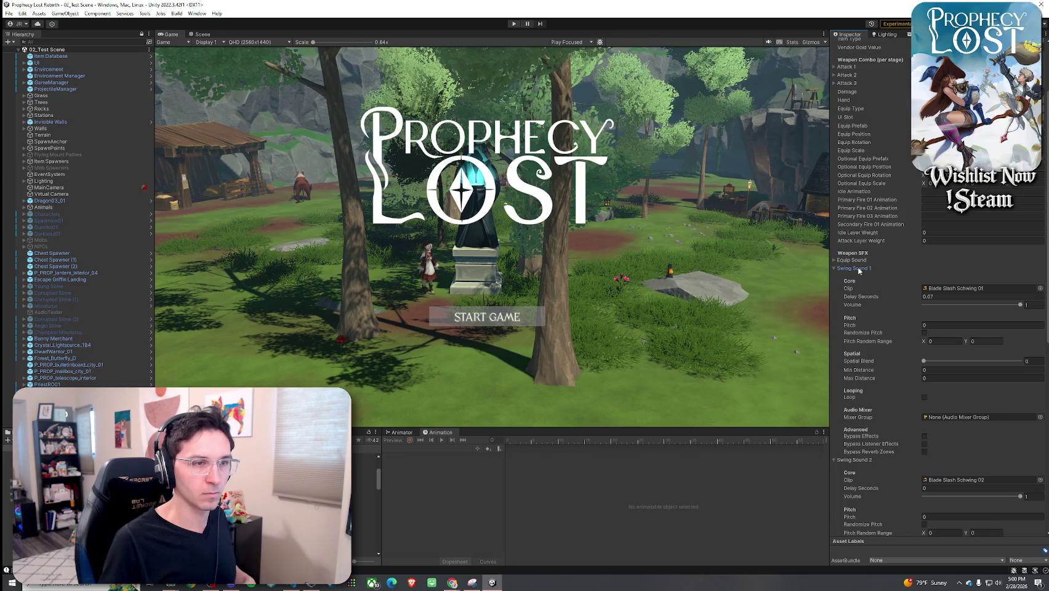
{"action": "left_click", "coordinate": [979, 361]}
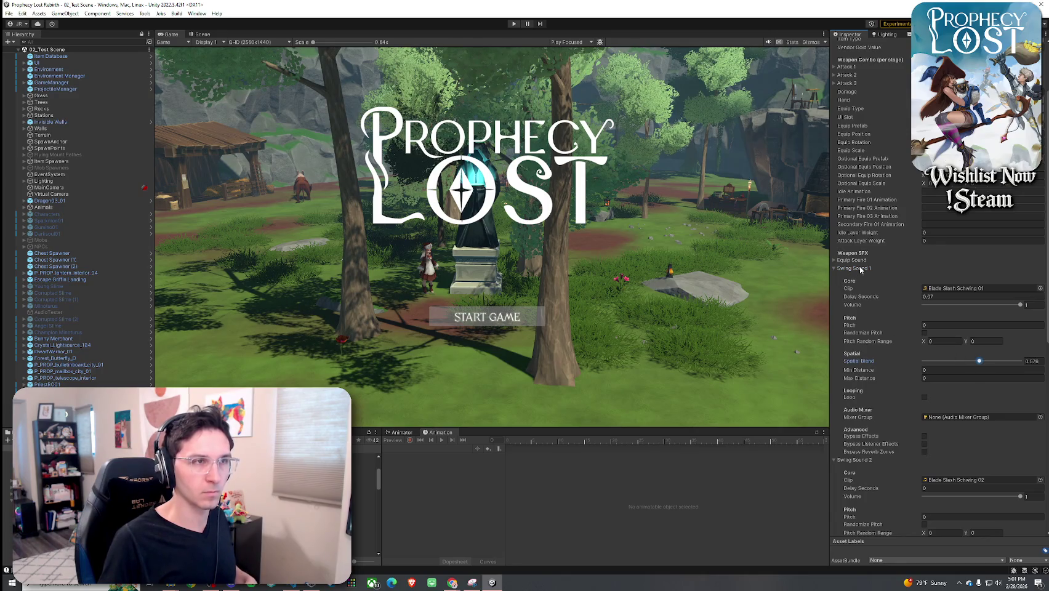
{"action": "scroll", "coordinate": [868, 295], "scroll_direction": "up", "scroll_amount": 3}
{"action": "scroll", "coordinate": [879, 345], "scroll_direction": "down", "scroll_amount": 4}
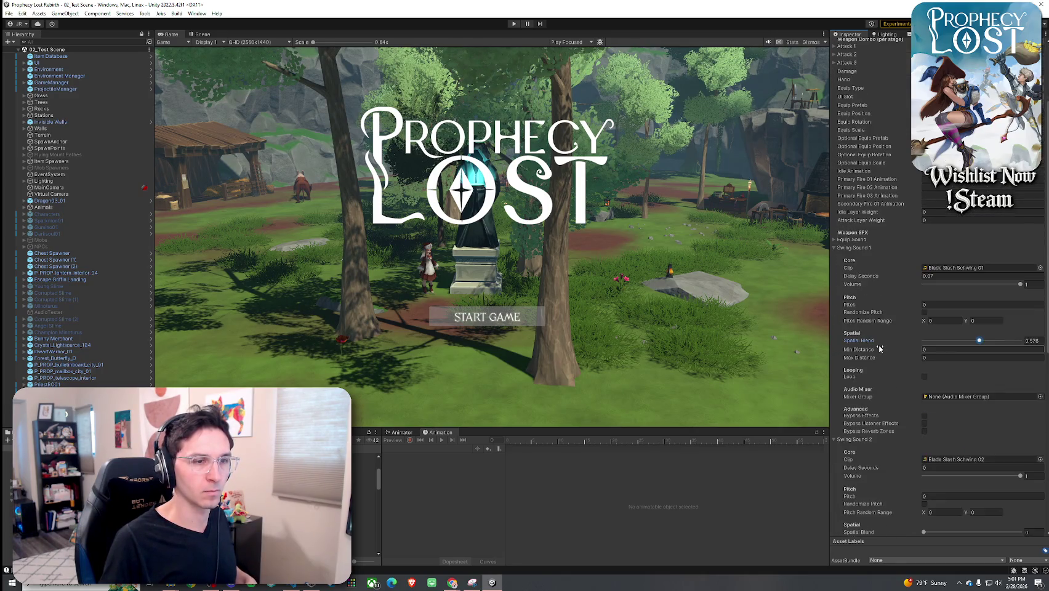
{"action": "left_click", "coordinate": [853, 248]}
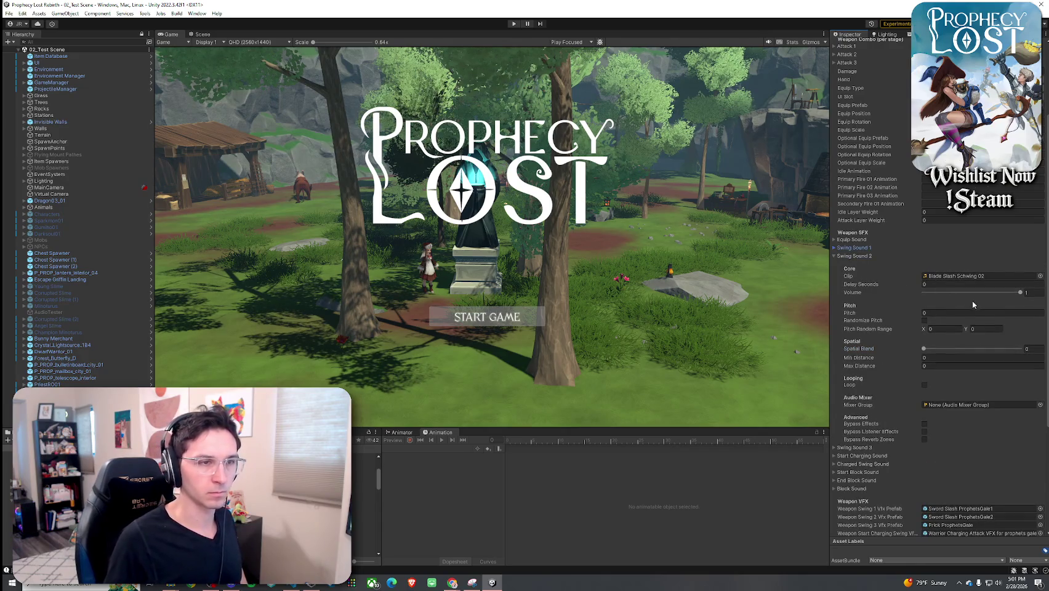
{"action": "left_click", "coordinate": [984, 348]}
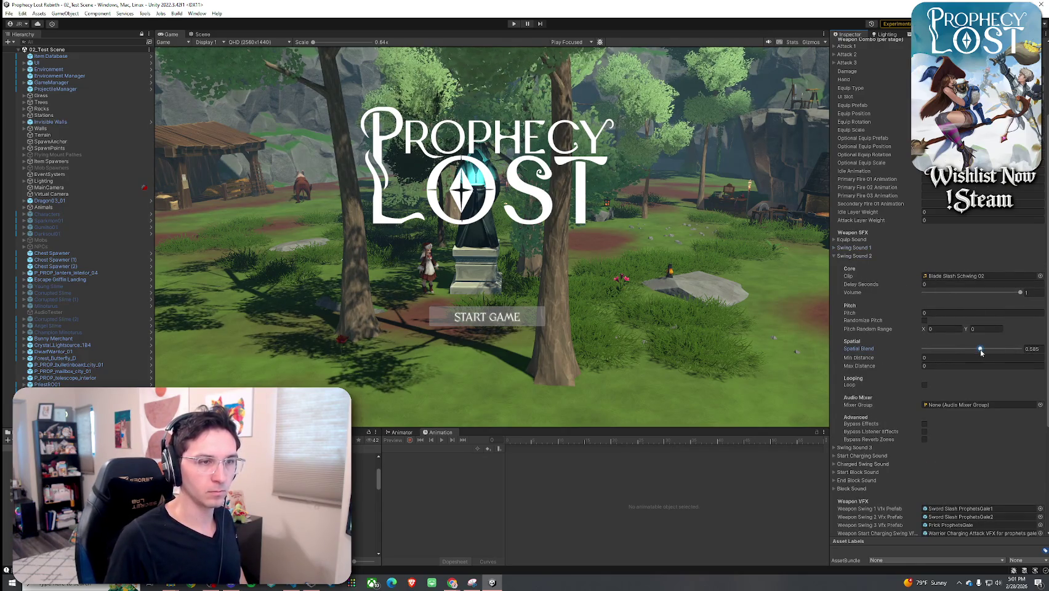
{"action": "left_click", "coordinate": [850, 256]}
- Give Swing Sound 3 Spatial Blend about 0.53, Pitch 1, and randomized pitch
{"action": "left_click", "coordinate": [856, 285]}
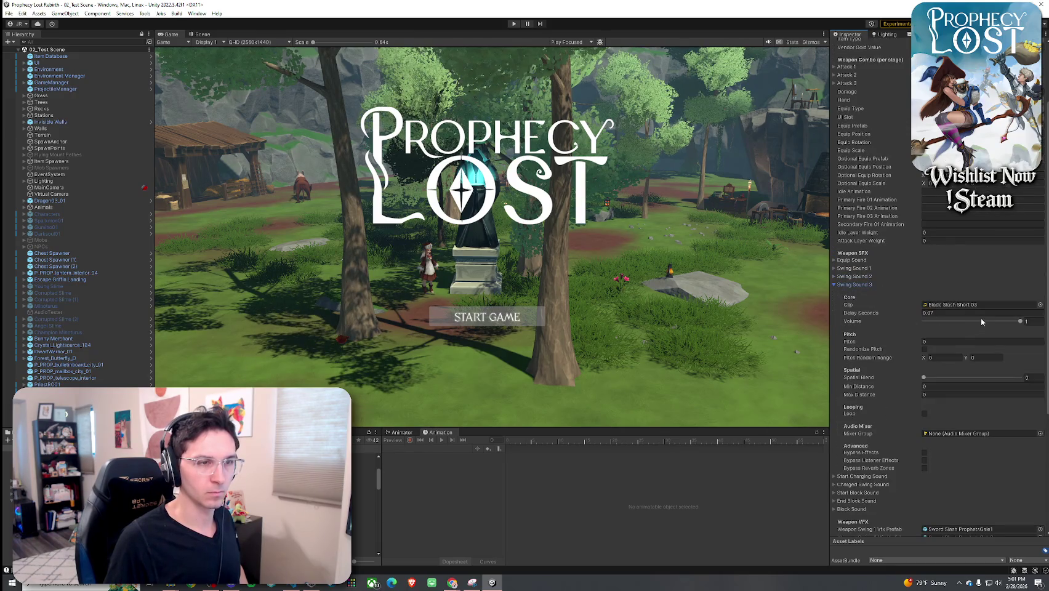
{"action": "left_click", "coordinate": [1020, 321]}
{"action": "left_click", "coordinate": [975, 377]}
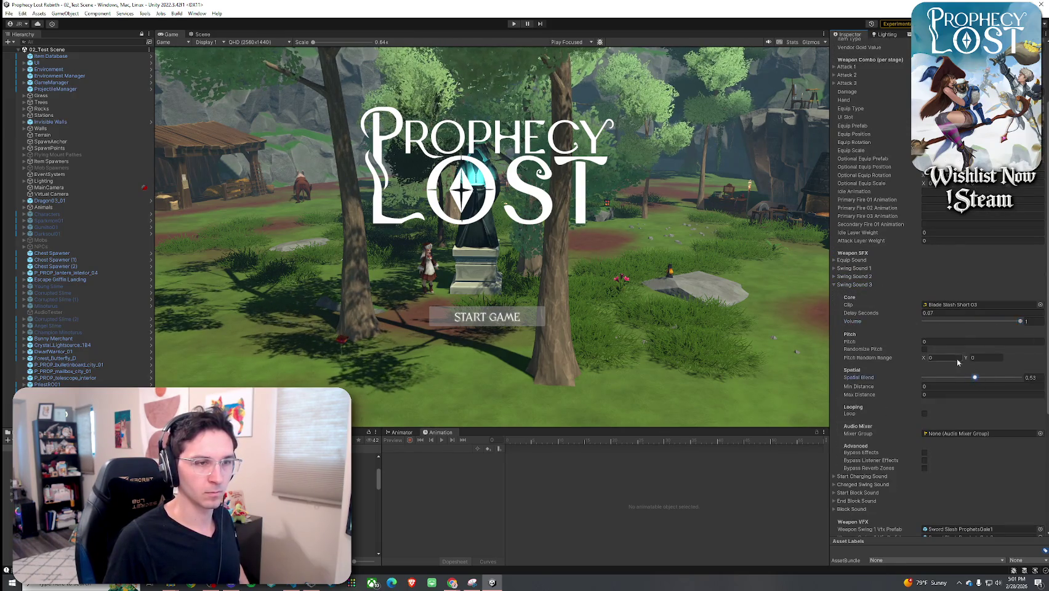
{"action": "left_click", "coordinate": [961, 341]}
{"action": "type", "text": "1"}
{"action": "left_click", "coordinate": [924, 349]}
{"action": "left_click", "coordinate": [944, 357]}
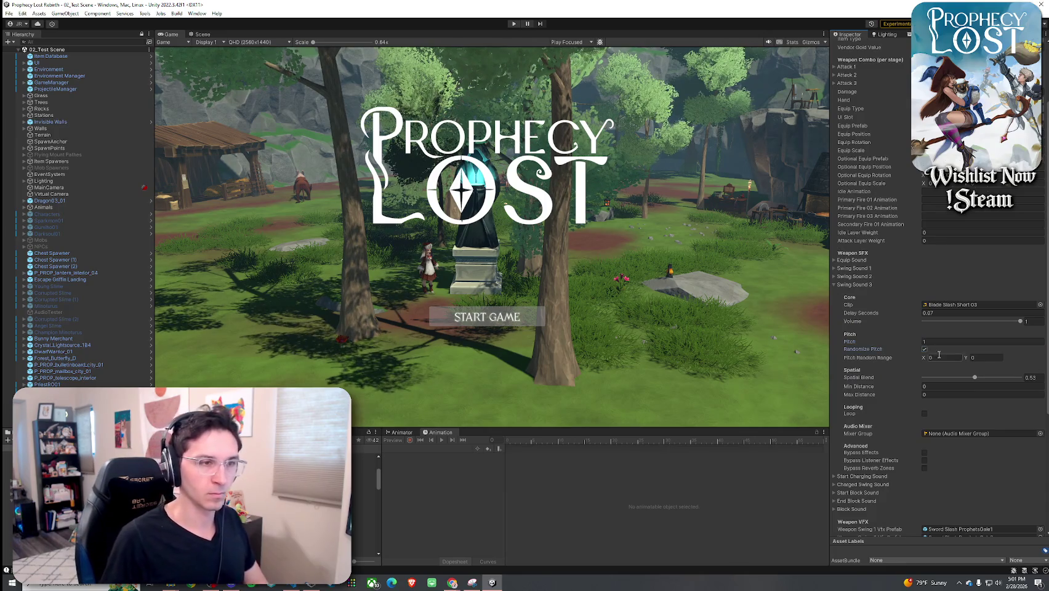
- Set a 0.9–1.1 pitch random range on Swing Sounds 3 and 2
{"action": "type", "text": "0.9"}
{"action": "left_click", "coordinate": [987, 357]}
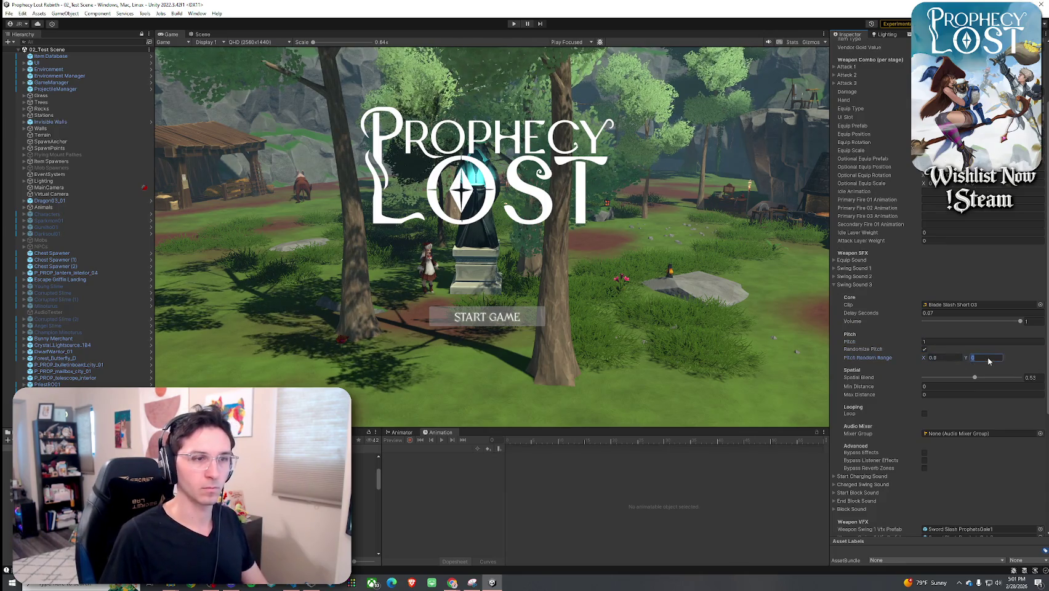
{"action": "type", "text": "1.1"}
{"action": "left_click", "coordinate": [854, 277]}
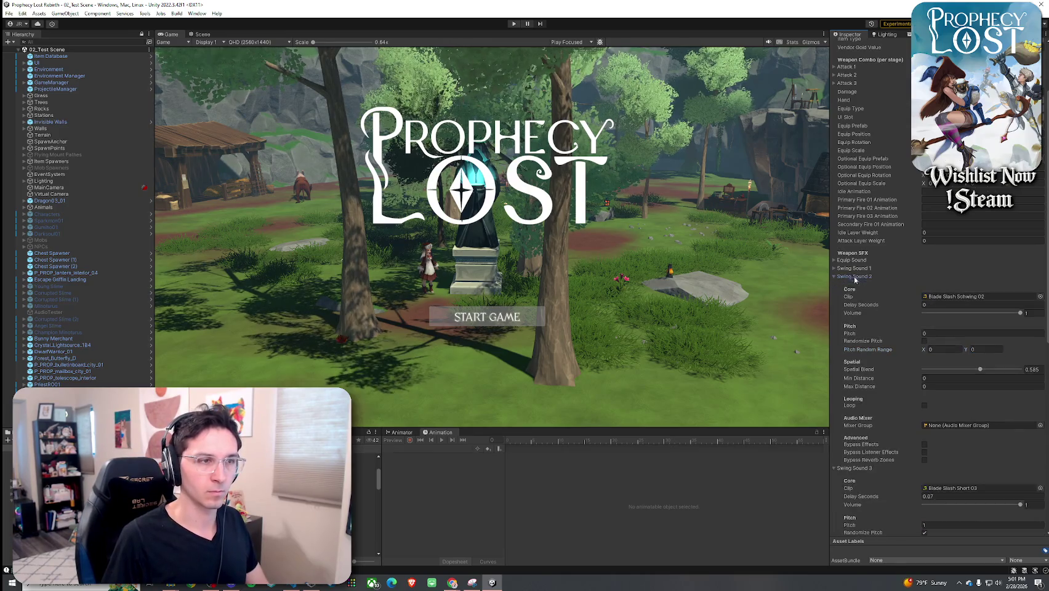
{"action": "left_click", "coordinate": [924, 340]}
{"action": "left_click", "coordinate": [945, 349]}
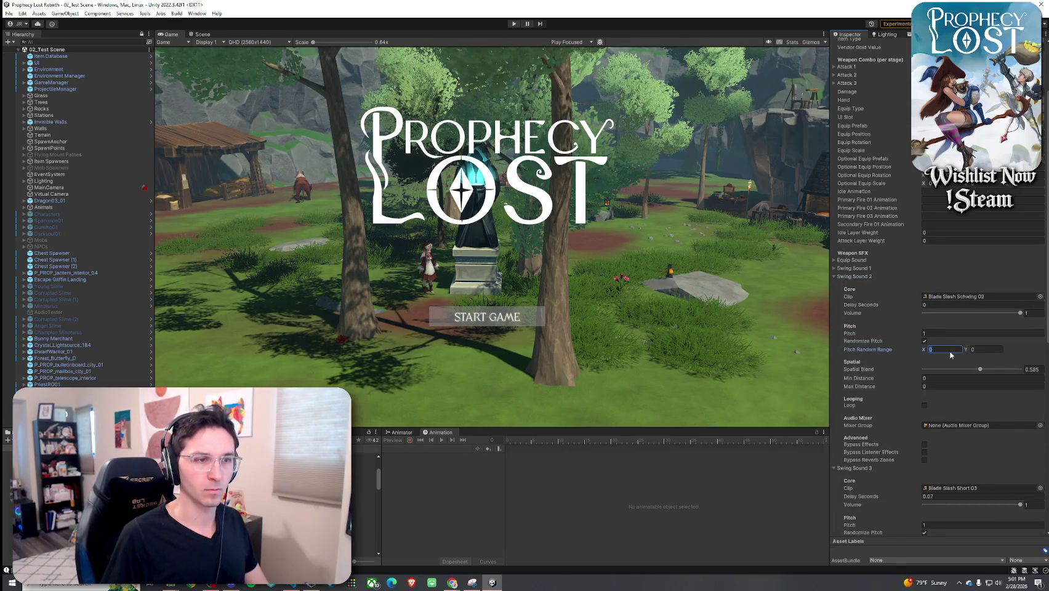
{"action": "type", "text": "0.9"}
{"action": "key", "text": "Tab"}
{"action": "type", "text": "1.1"}
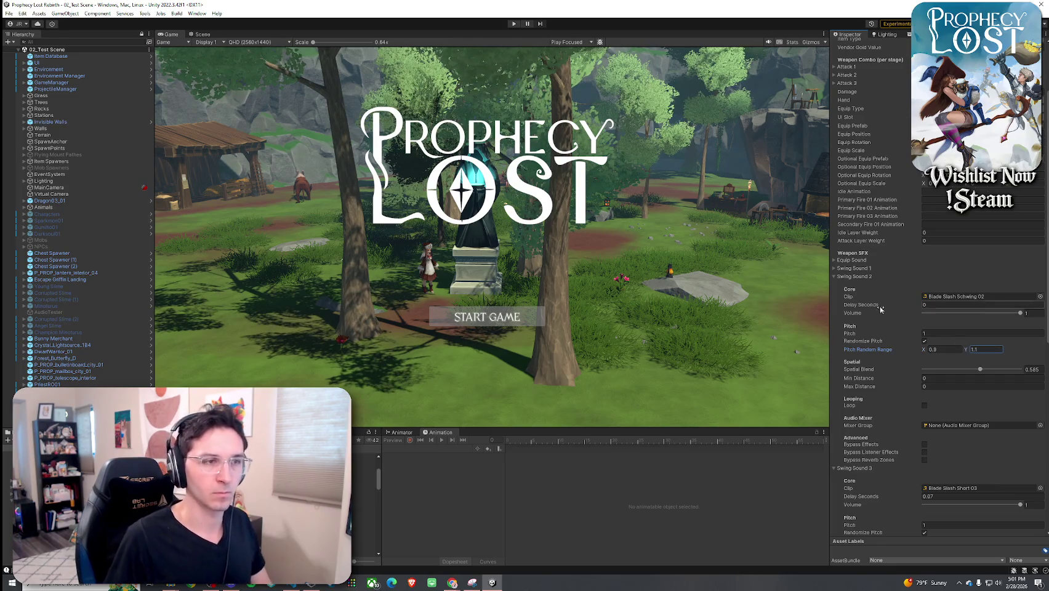
- Give Swing Sound 1 randomized pitch 1 within 0.9–1.1, then open its Schwing 01 clip
{"action": "left_click", "coordinate": [847, 268]}
{"action": "left_click", "coordinate": [943, 341]}
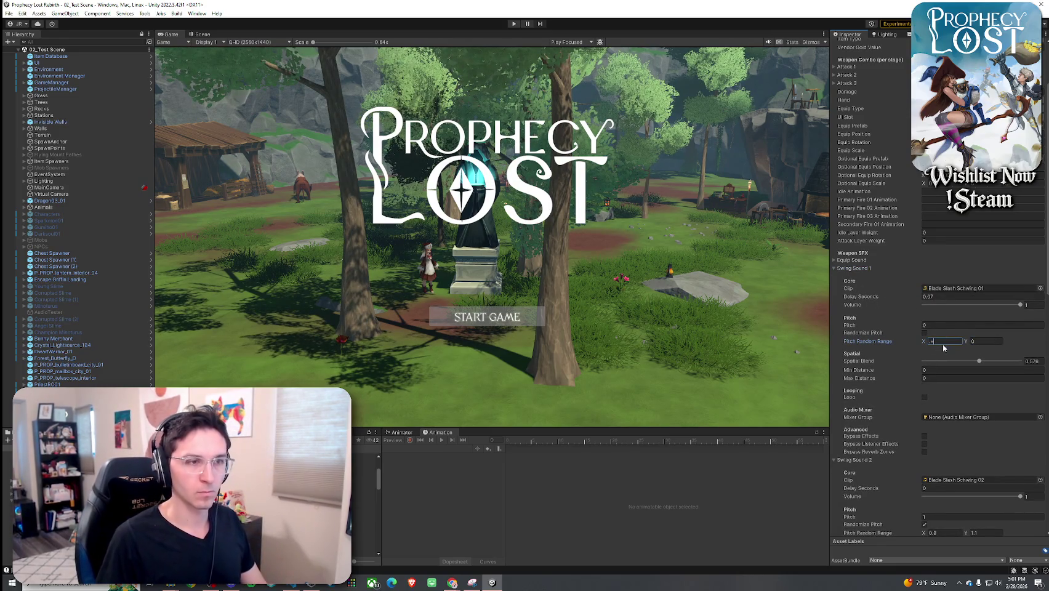
{"action": "type", "text": "0.9"}
{"action": "key", "text": "Tab"}
{"action": "type", "text": "1"}
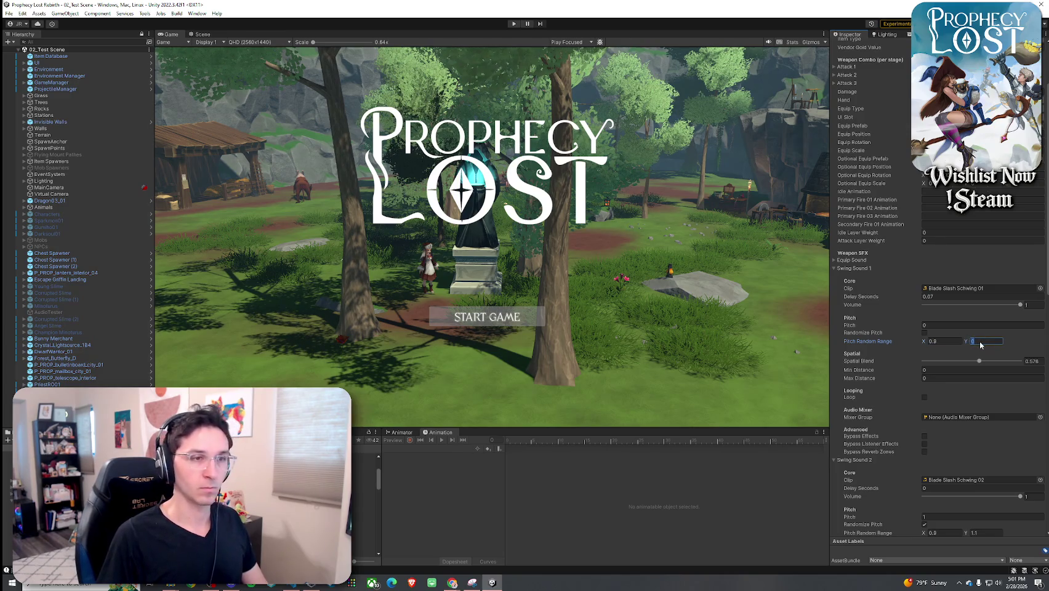
{"action": "type", "text": ".1"}
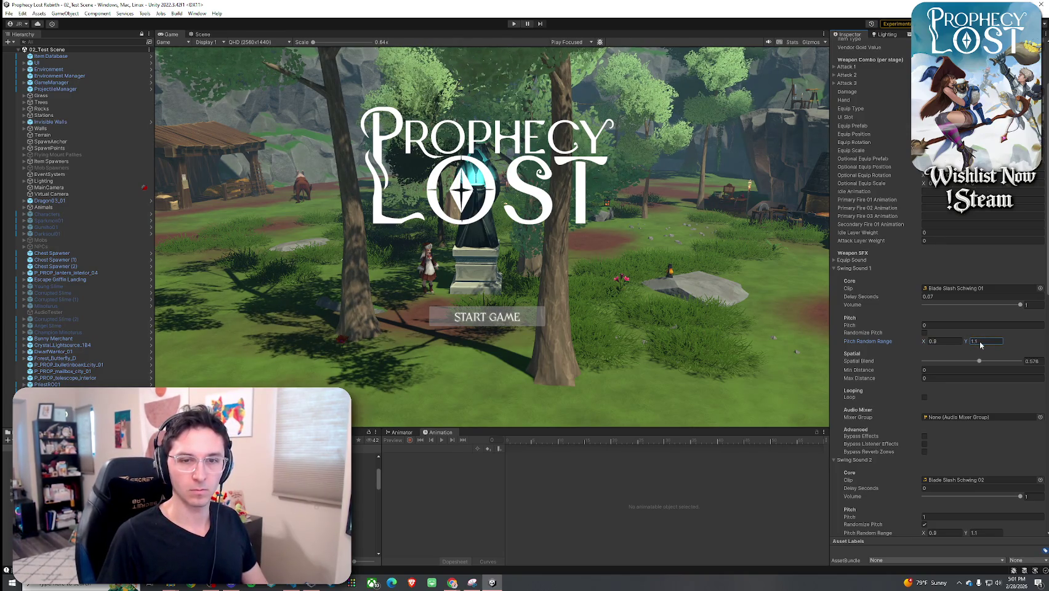
{"action": "left_click", "coordinate": [925, 333]}
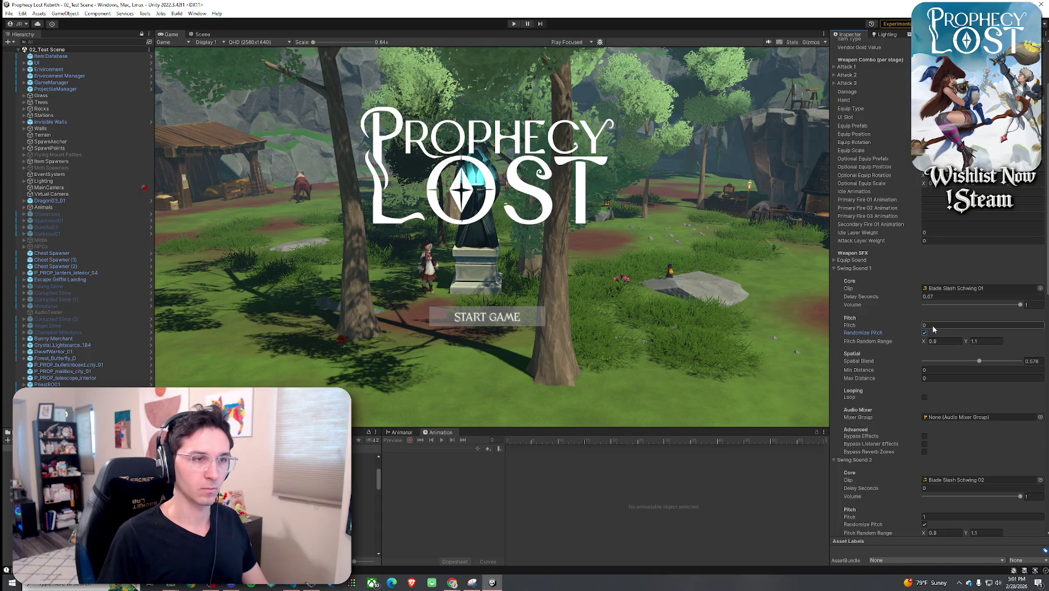
{"action": "left_click", "coordinate": [933, 327]}
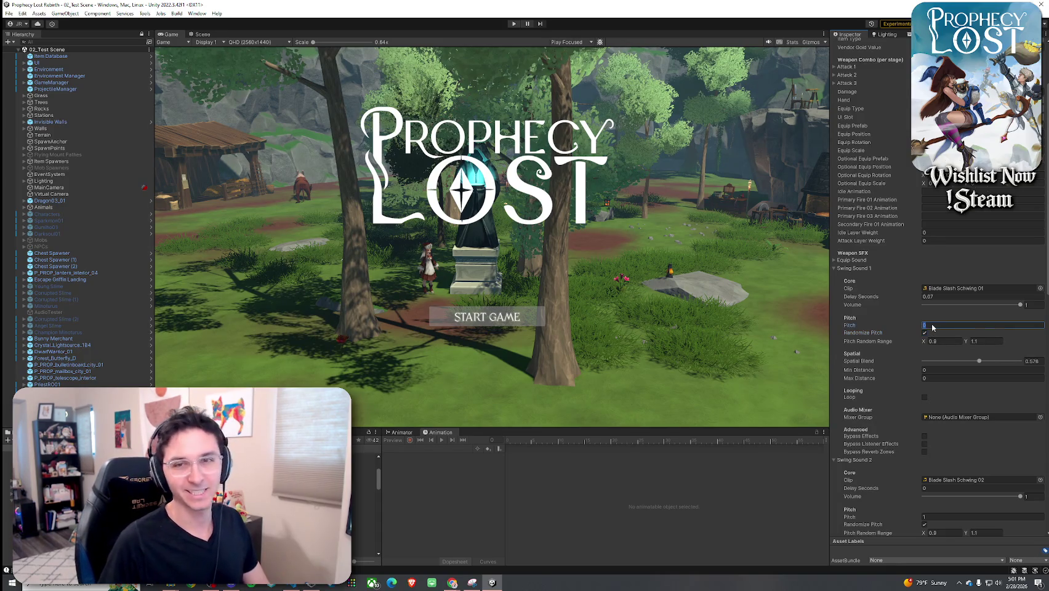
{"action": "type", "text": "1"}
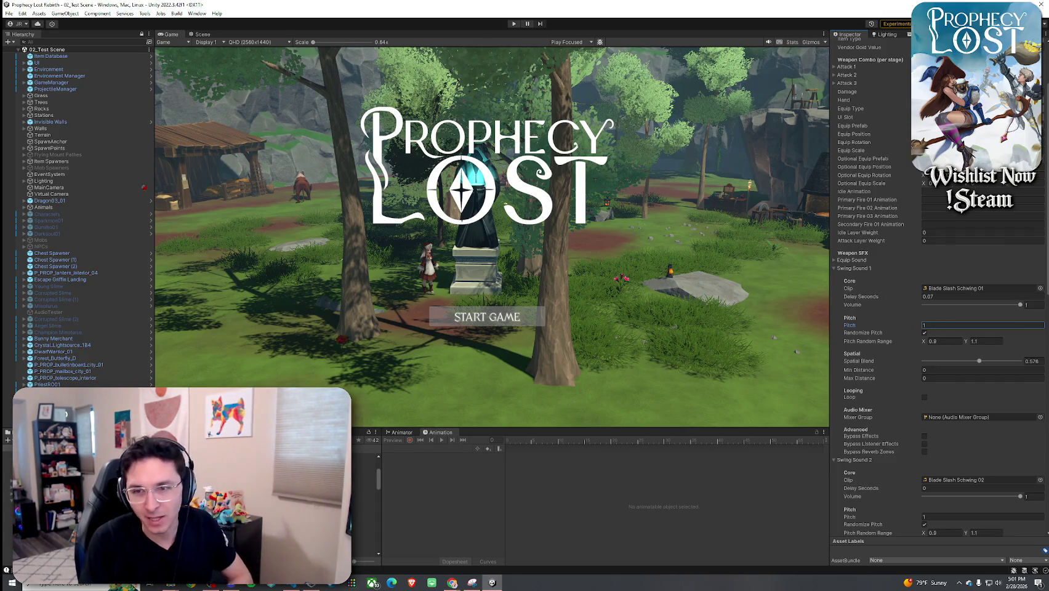
{"action": "key", "text": "Return"}
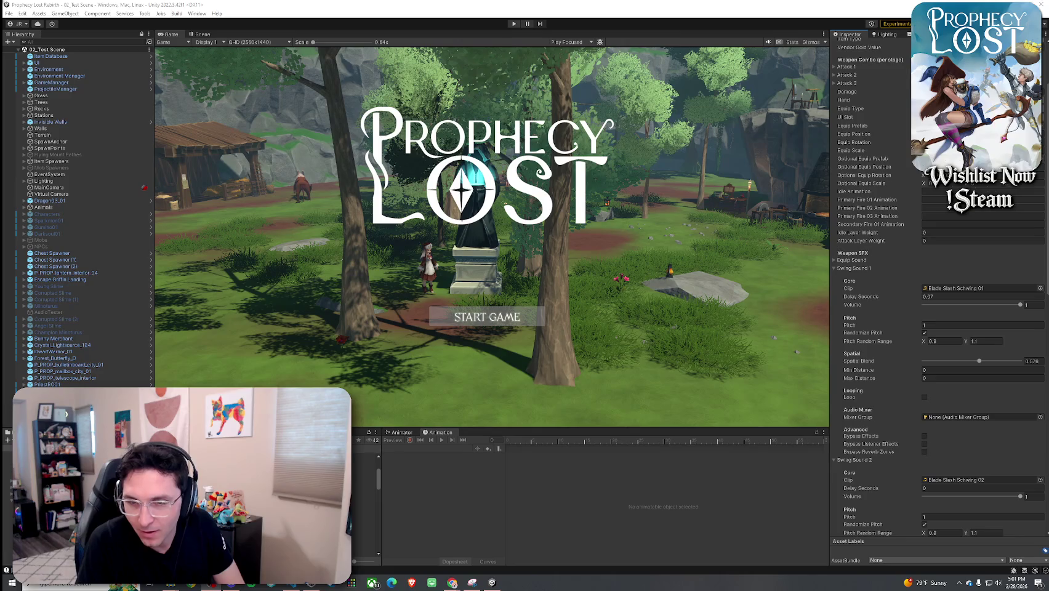
{"action": "left_click", "coordinate": [956, 289]}
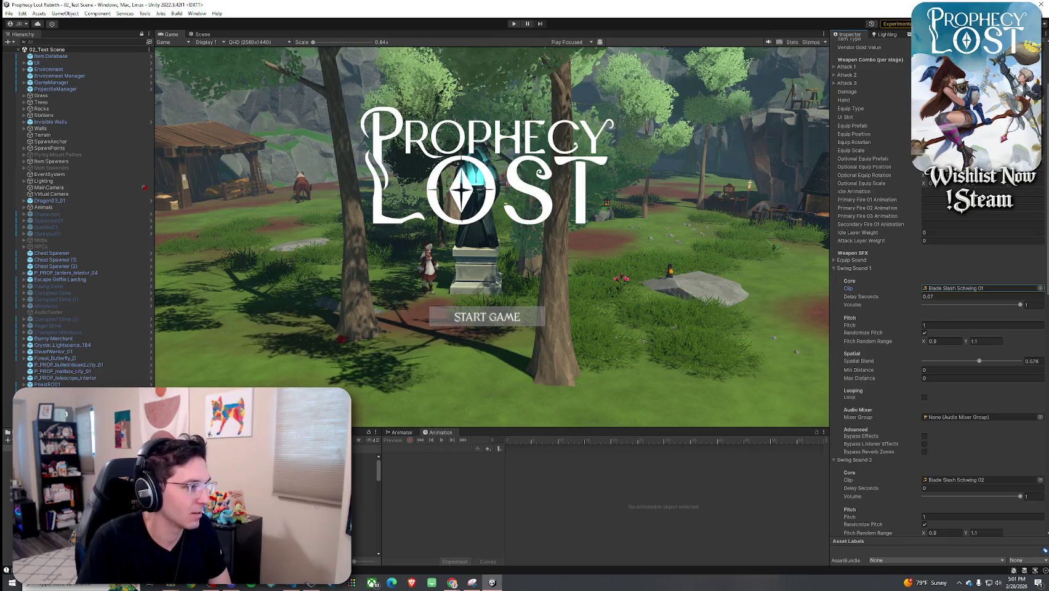
{"action": "double_click", "coordinate": [942, 288]}
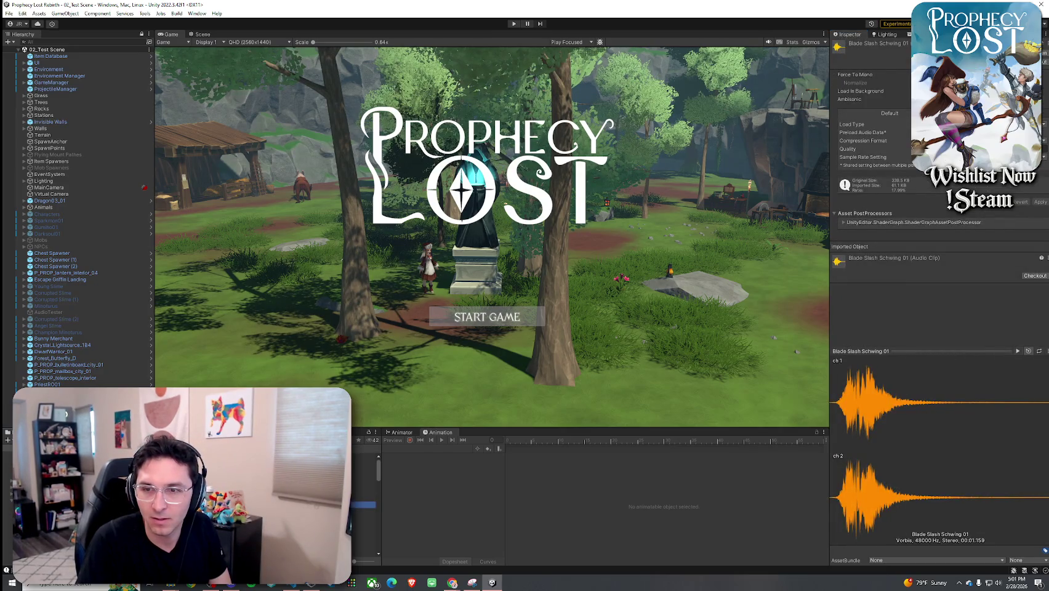
- Play the Blade Slash Schwing 02 and Schwing 03 clip previews
{"action": "left_click", "coordinate": [363, 511]}
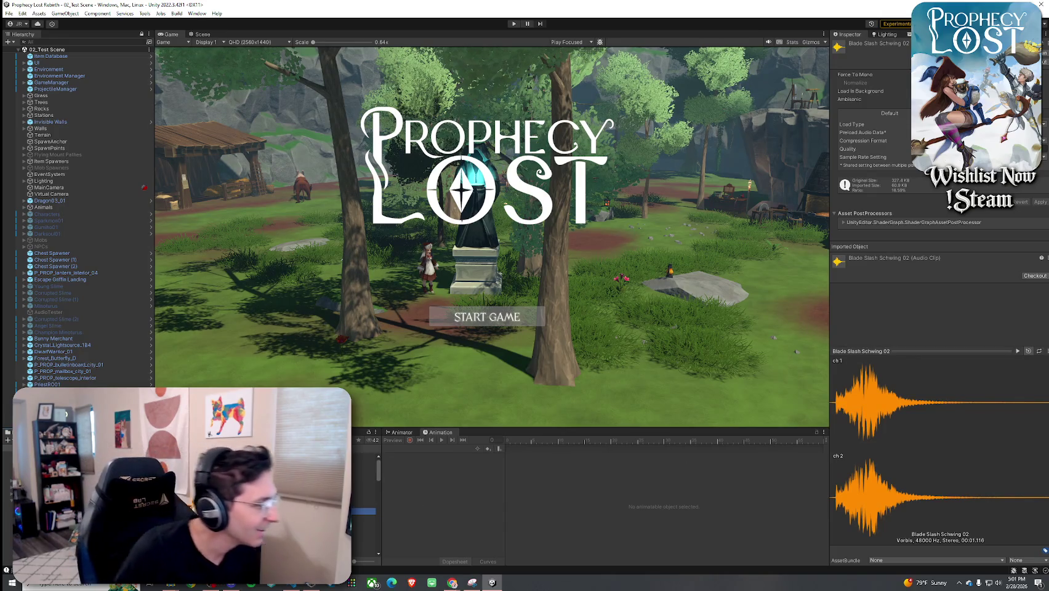
{"action": "left_click", "coordinate": [364, 517]}
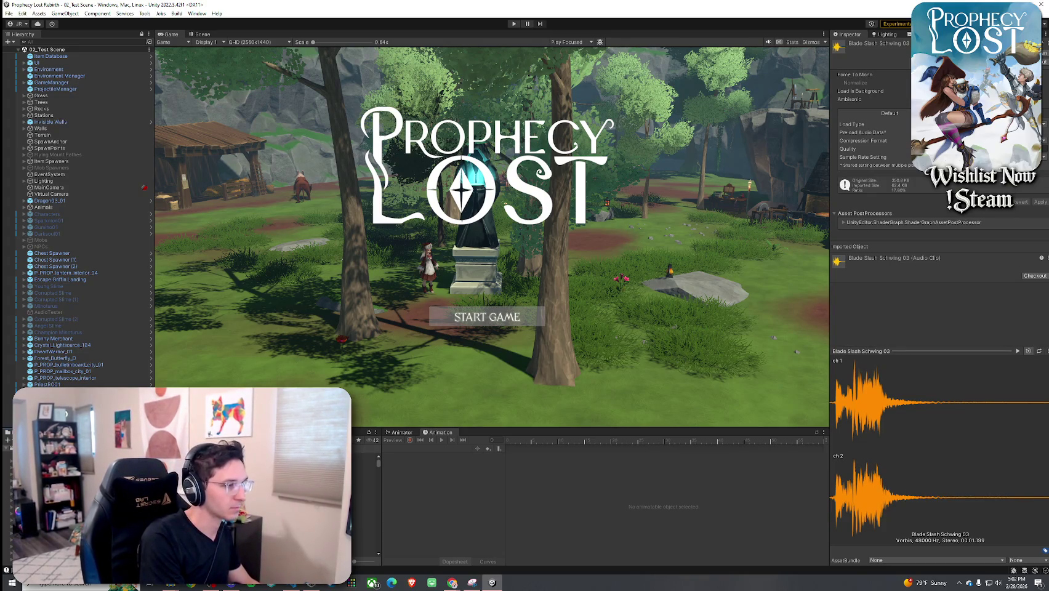
- Search the Swing Sound 3 clip picker for 'schwing' and pick Blade Slash Schwing 03
{"action": "left_click", "coordinate": [368, 469]}
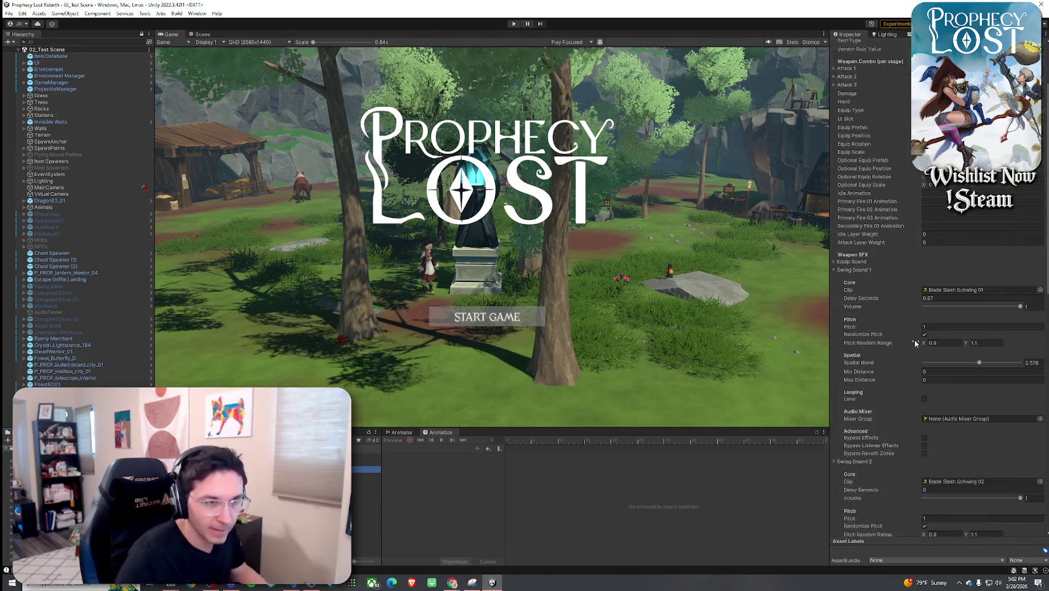
{"action": "scroll", "coordinate": [948, 311], "scroll_direction": "down", "scroll_amount": 3}
{"action": "scroll", "coordinate": [942, 314], "scroll_direction": "down", "scroll_amount": 5}
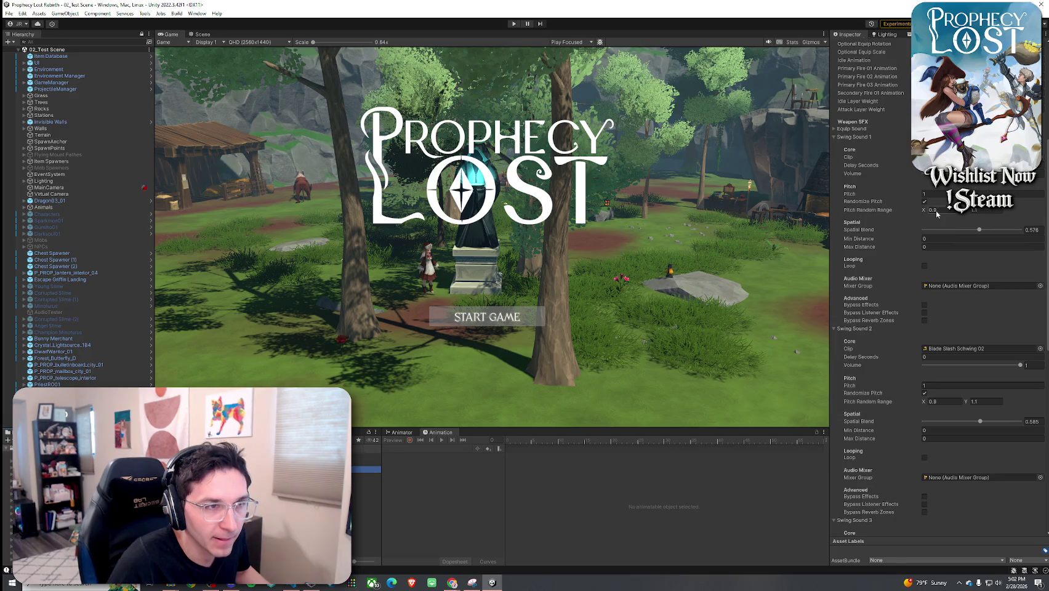
{"action": "left_click", "coordinate": [852, 327]}
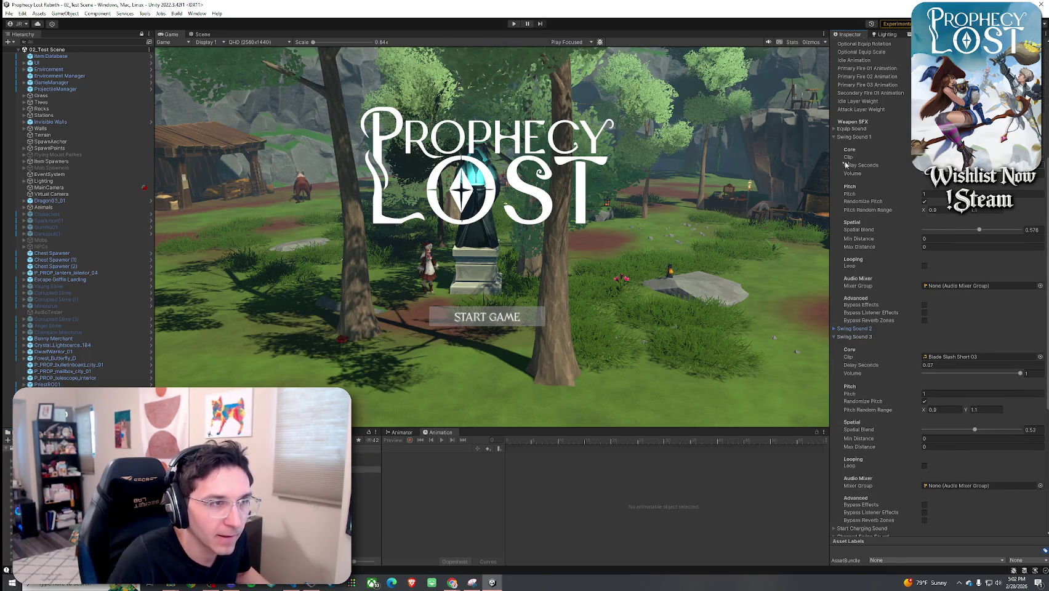
{"action": "left_click", "coordinate": [853, 136]}
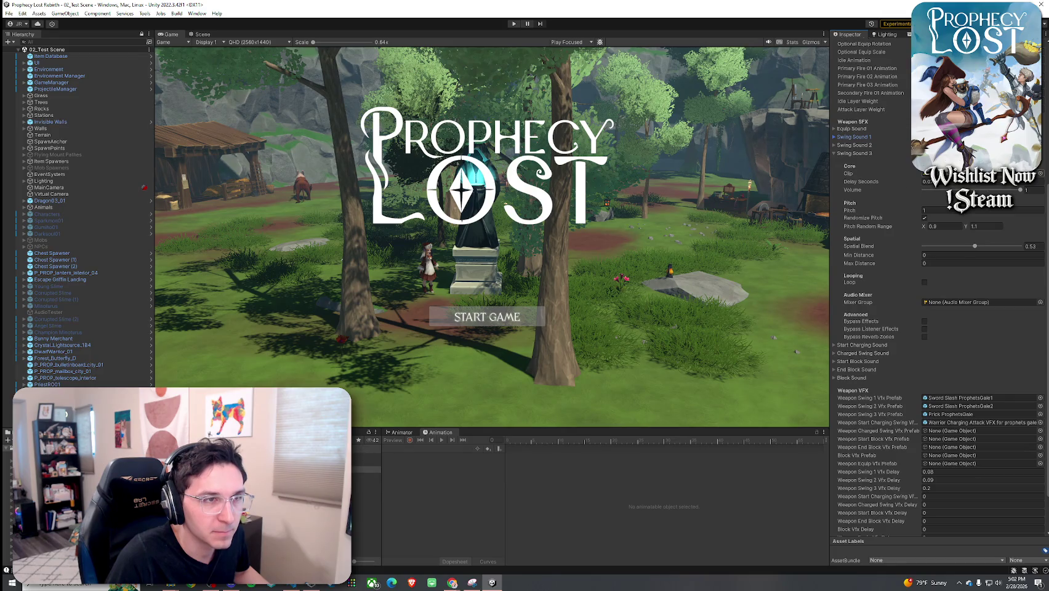
{"action": "left_click", "coordinate": [1040, 174]}
{"action": "type", "text": "schwiu"}
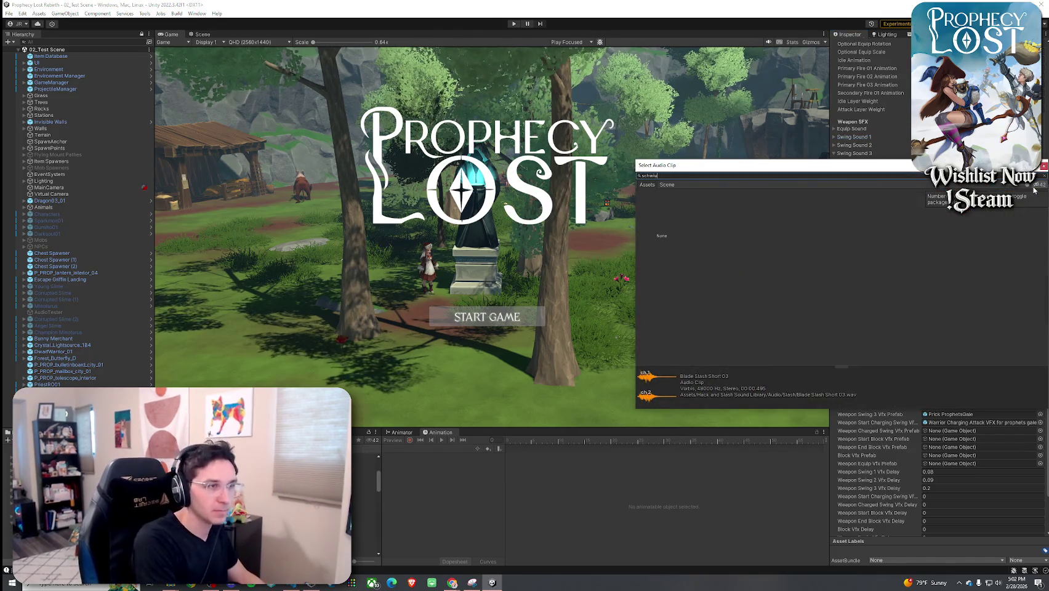
{"action": "key", "text": "BackSpace"}
{"action": "type", "text": "ng 3"}
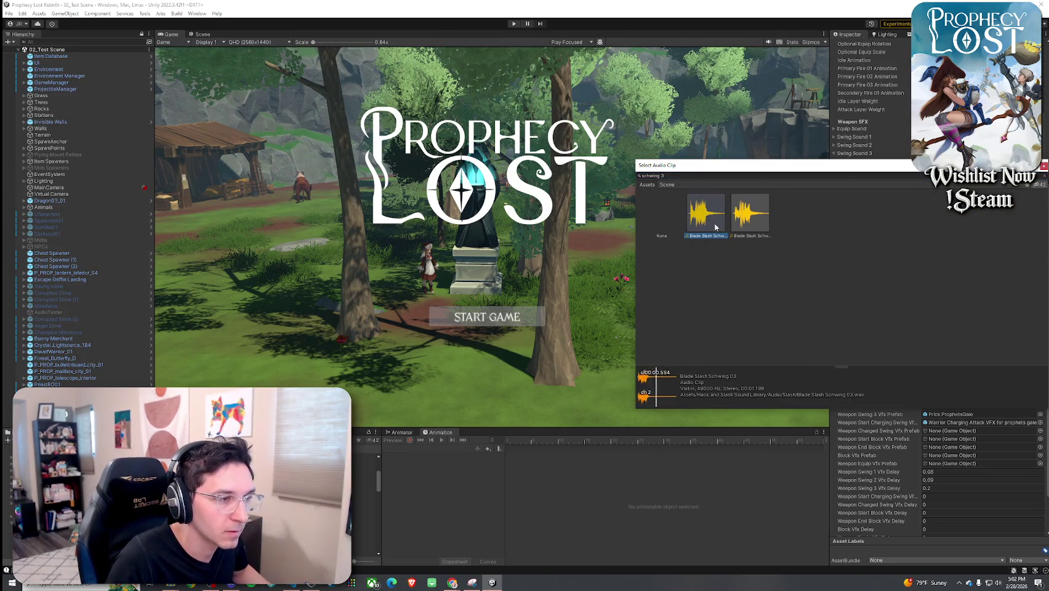
{"action": "double_click", "coordinate": [716, 220]}
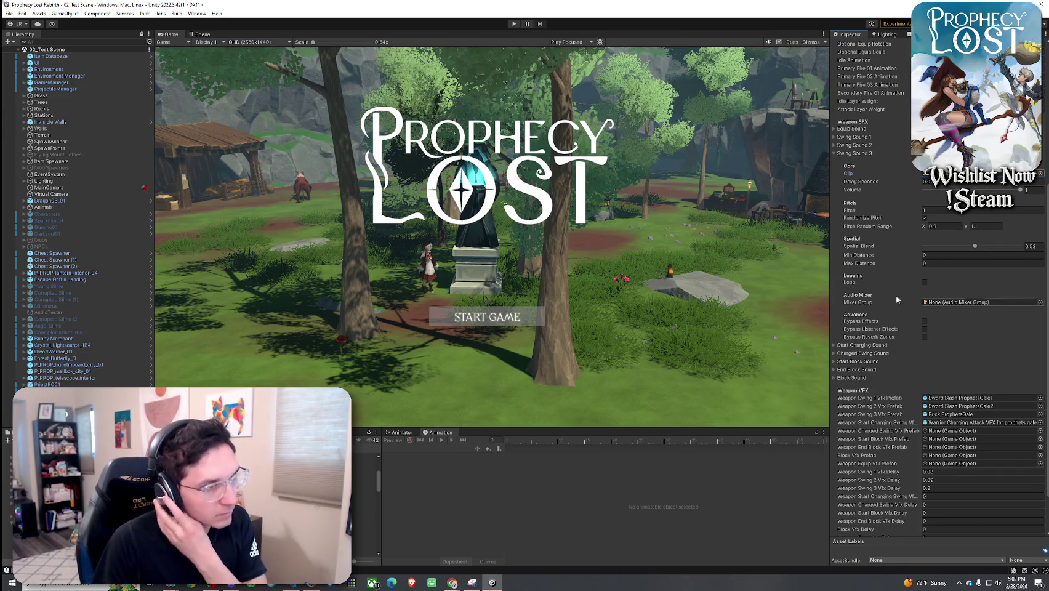
- Open the Prick ProphetsGale prefab and inspect its Smoke, Glow and Distortion layers
{"action": "left_click", "coordinate": [364, 495]}
{"action": "double_click", "coordinate": [951, 414]}
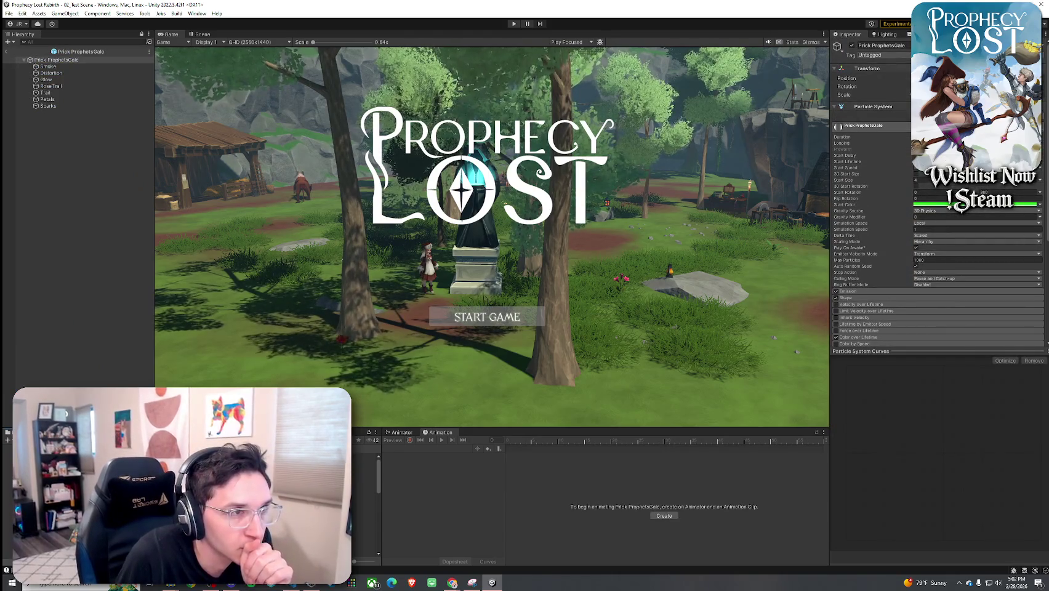
{"action": "left_click", "coordinate": [871, 291]}
{"action": "scroll", "coordinate": [882, 245], "scroll_direction": "down", "scroll_amount": 3}
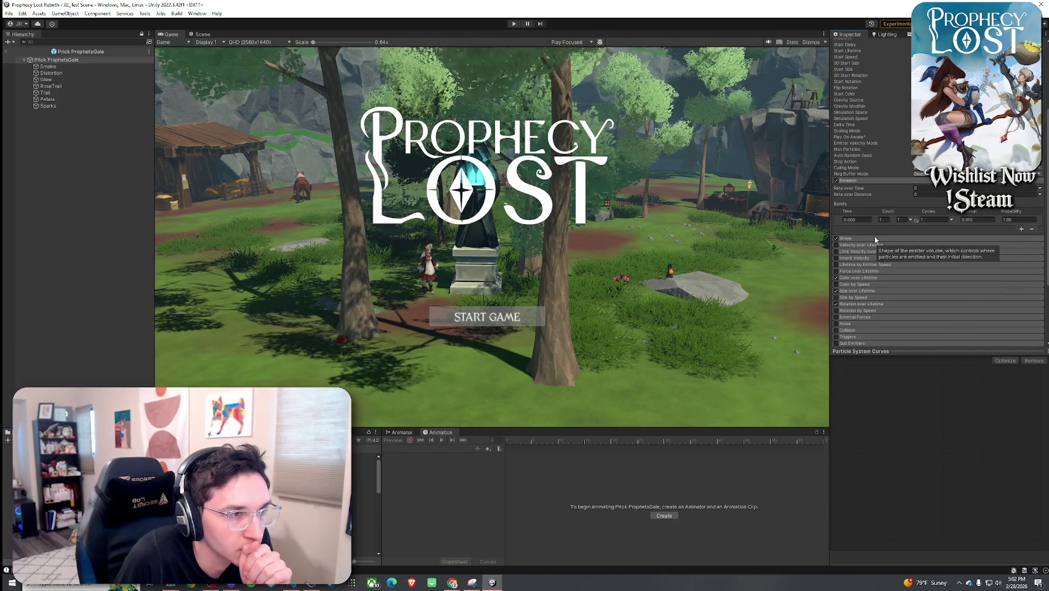
{"action": "left_click", "coordinate": [88, 68]}
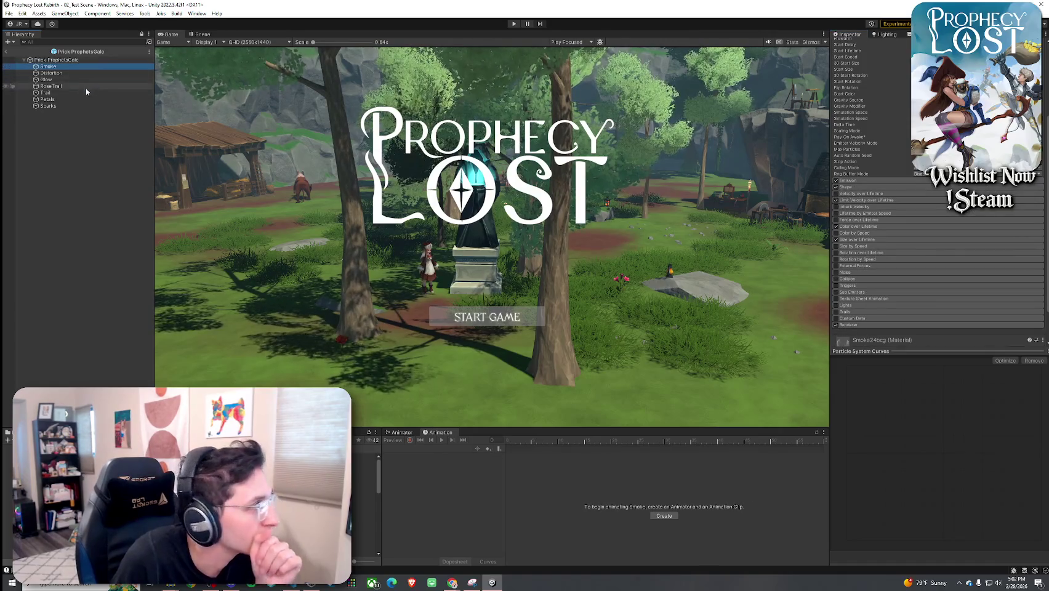
{"action": "scroll", "coordinate": [904, 155], "scroll_direction": "up", "scroll_amount": 3}
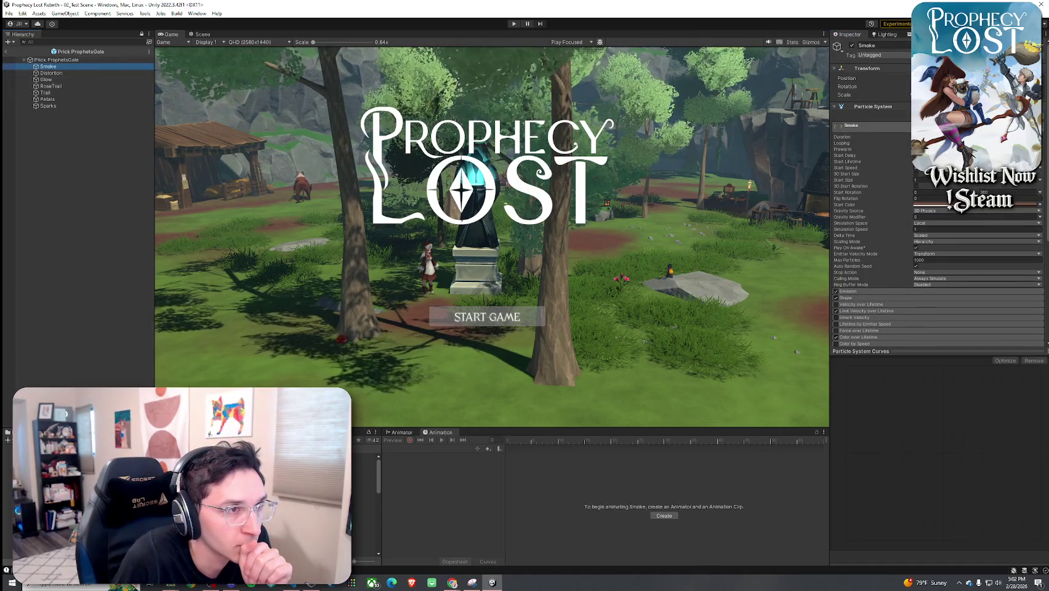
{"action": "left_click", "coordinate": [81, 80]}
{"action": "left_click", "coordinate": [80, 74]}
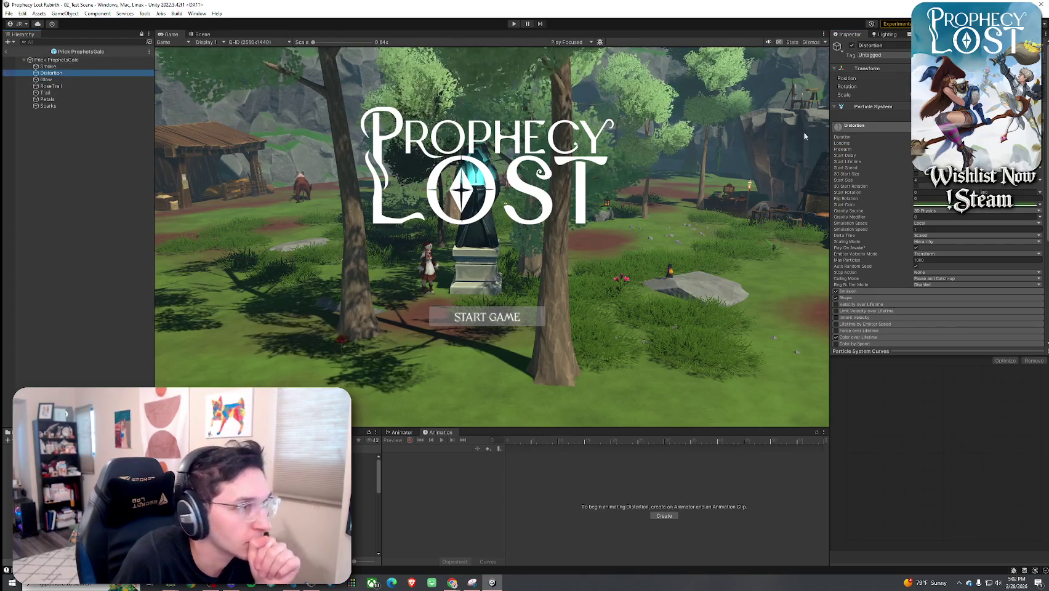
- Inspect the Glow, RoseTrail, Trail, Petals and Sparks layers, framing the Sparks
{"action": "left_click", "coordinate": [188, 86]}
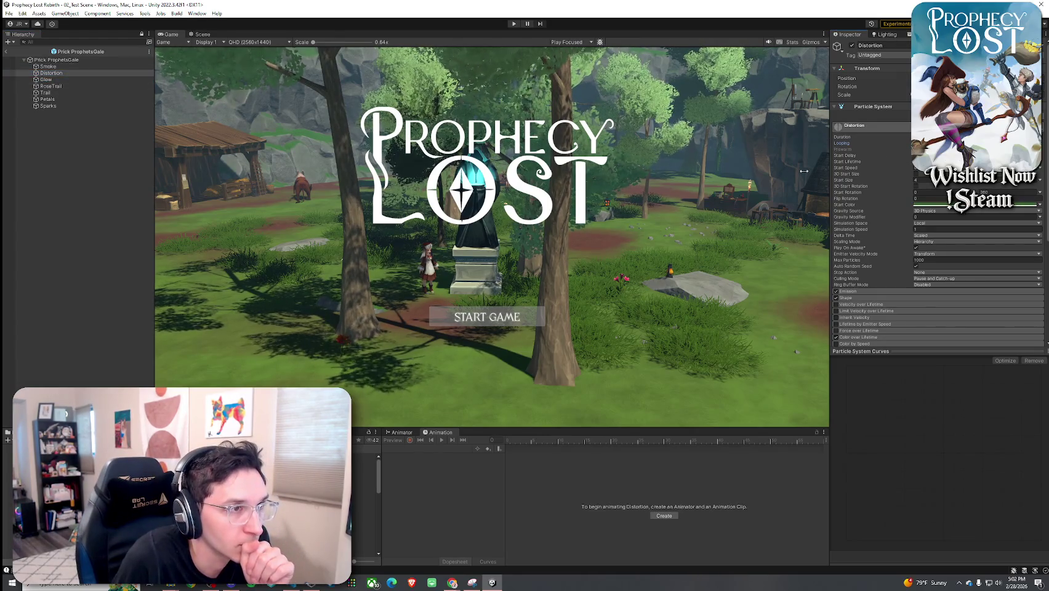
{"action": "left_click", "coordinate": [46, 80]}
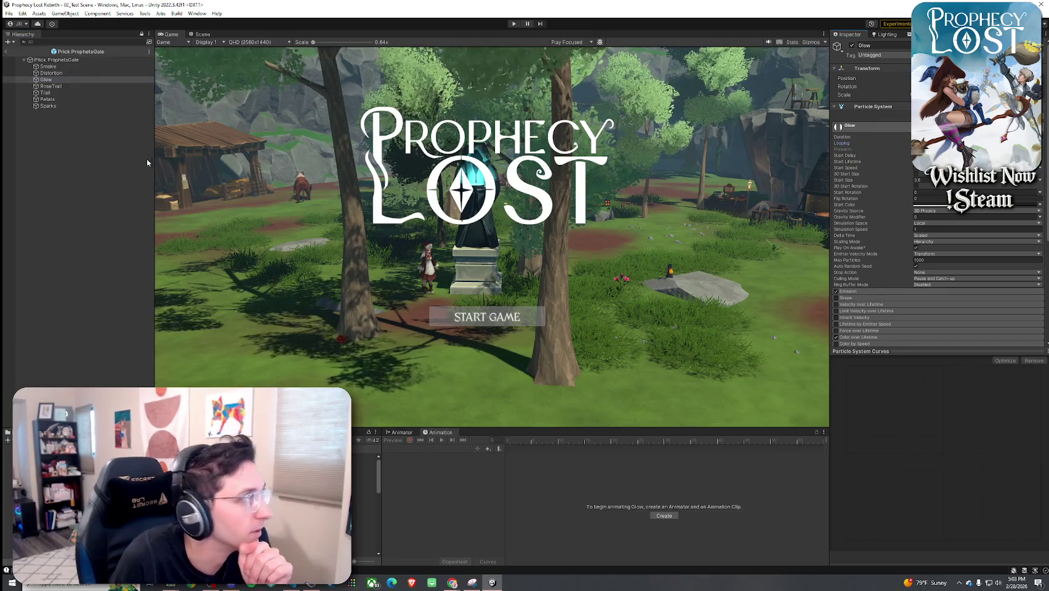
{"action": "left_click", "coordinate": [68, 86]}
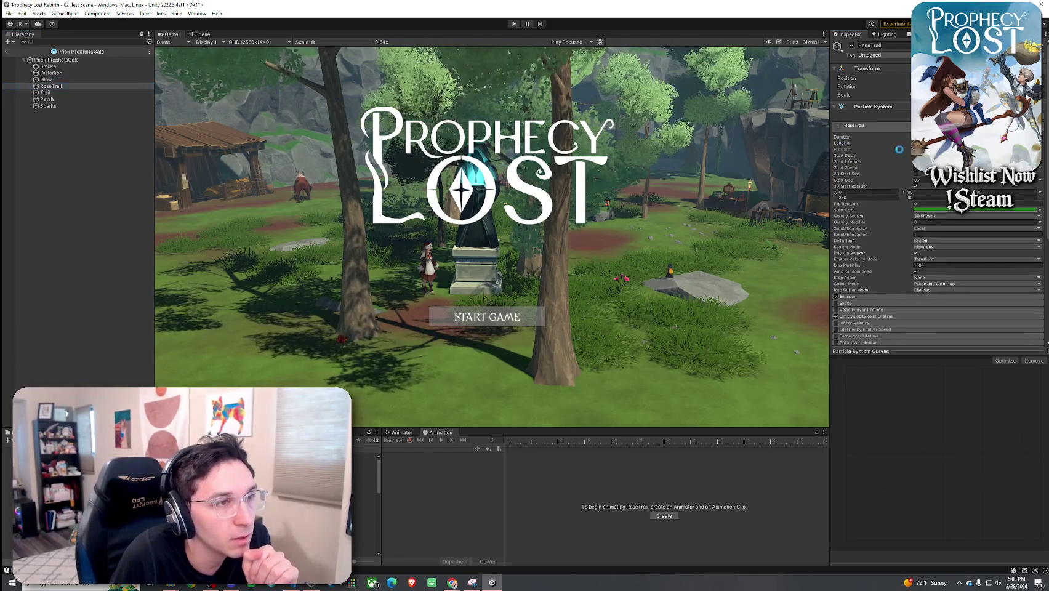
{"action": "key", "text": "Down"}
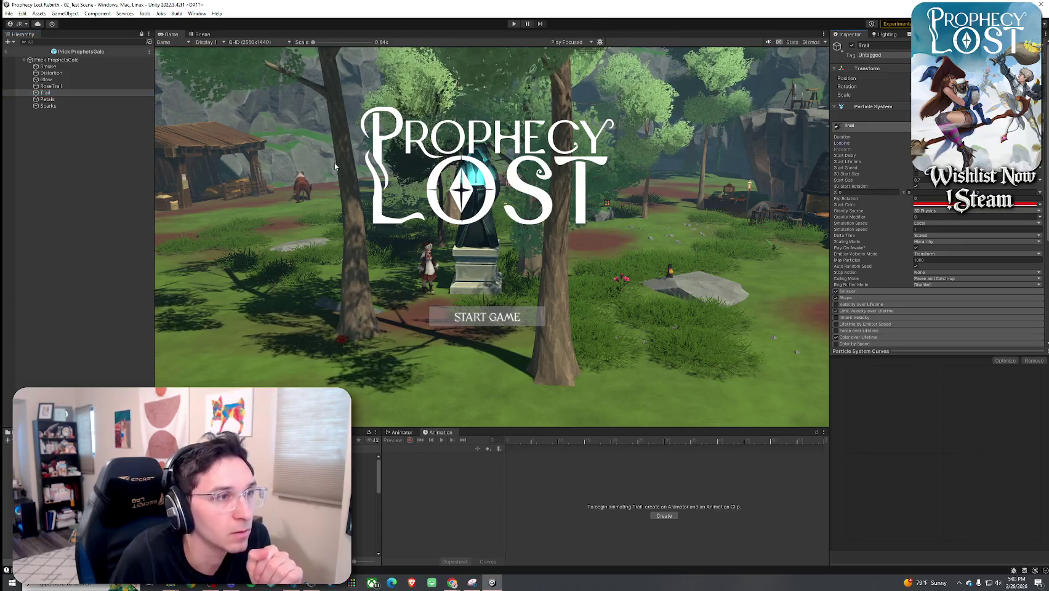
{"action": "left_click", "coordinate": [48, 99]}
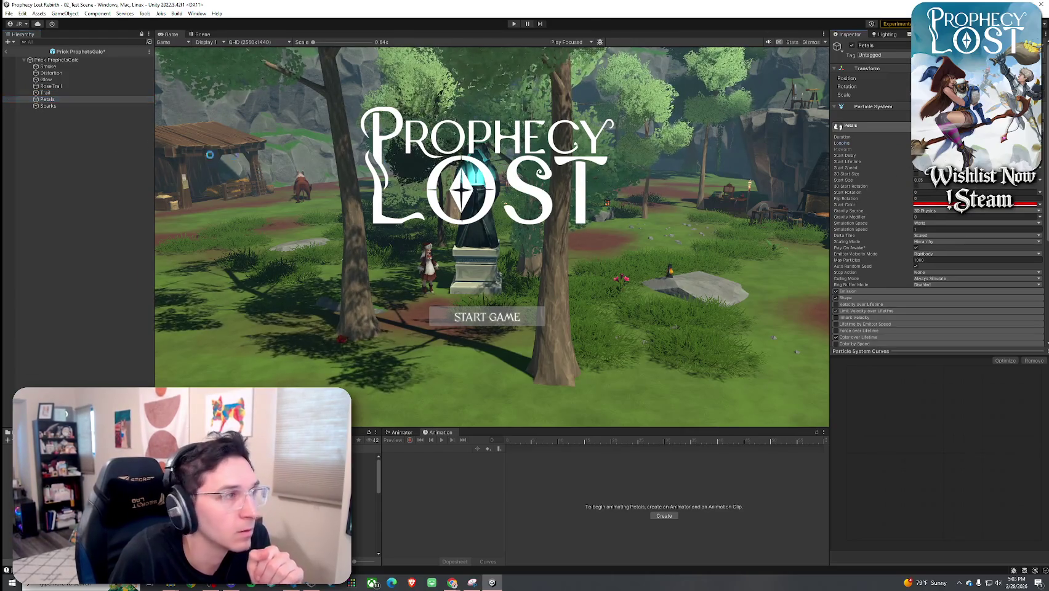
{"action": "left_click", "coordinate": [106, 106]}
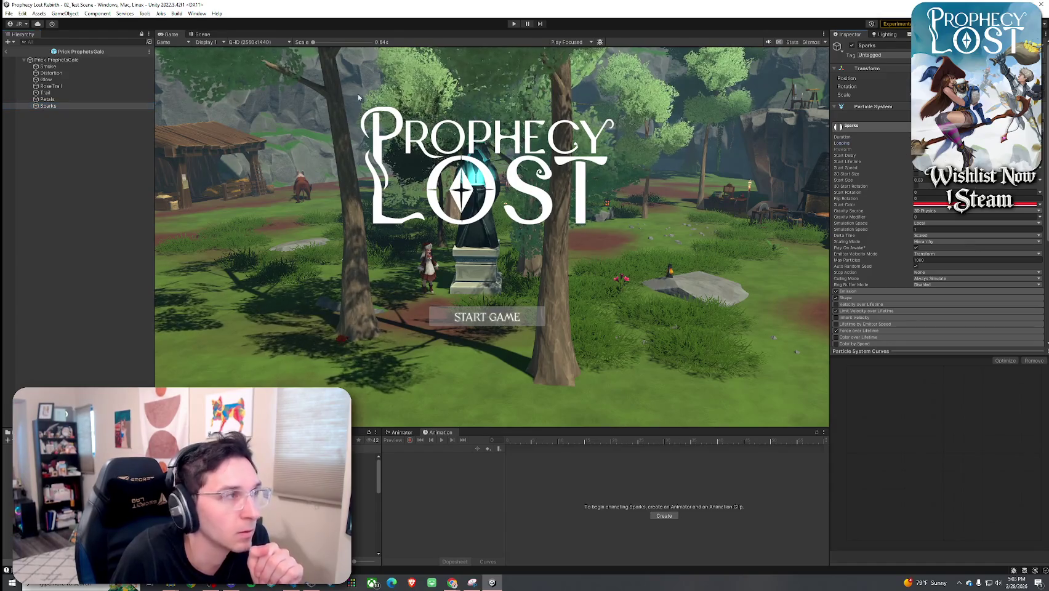
{"action": "double_click", "coordinate": [48, 106]}
- Play the whole Prick ProphetsGale burst twice, then exit Prefab Mode
{"action": "left_click", "coordinate": [101, 60]}
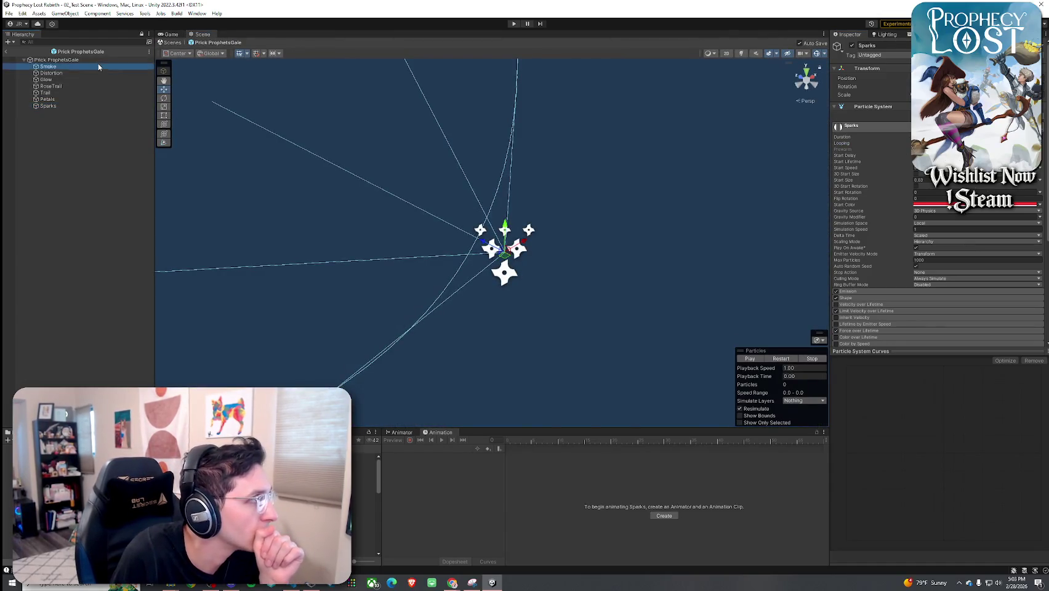
{"action": "left_click", "coordinate": [748, 358]}
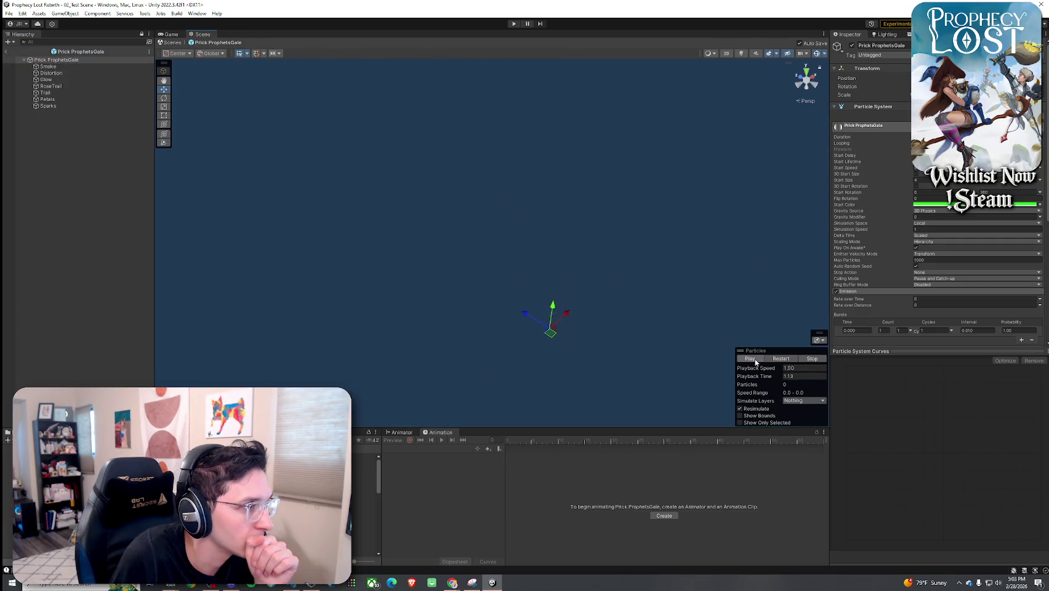
{"action": "left_click", "coordinate": [751, 359]}
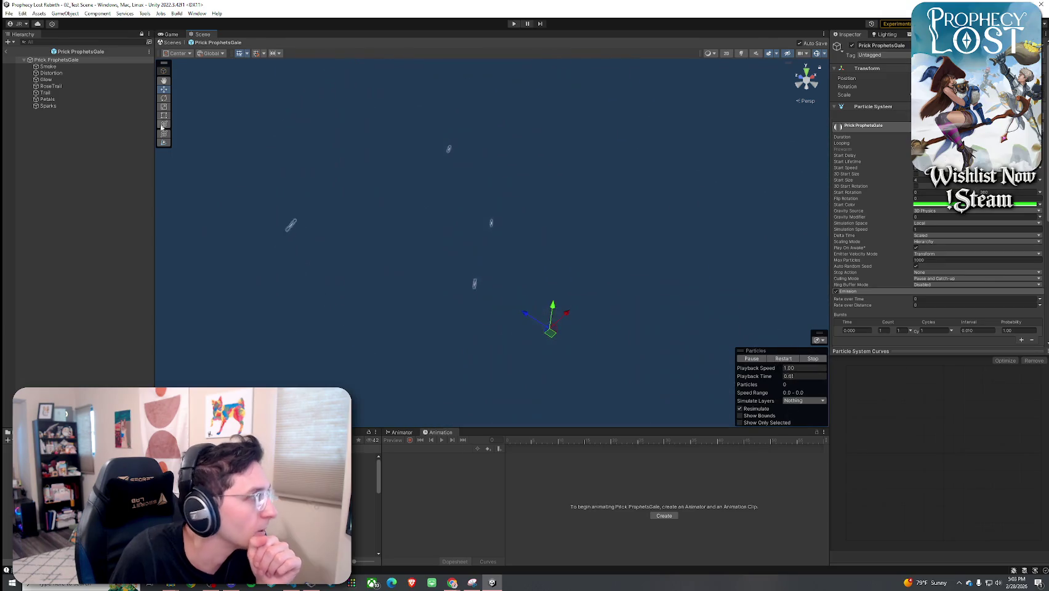
{"action": "left_click", "coordinate": [6, 52]}
{"action": "left_click", "coordinate": [9, 13]}
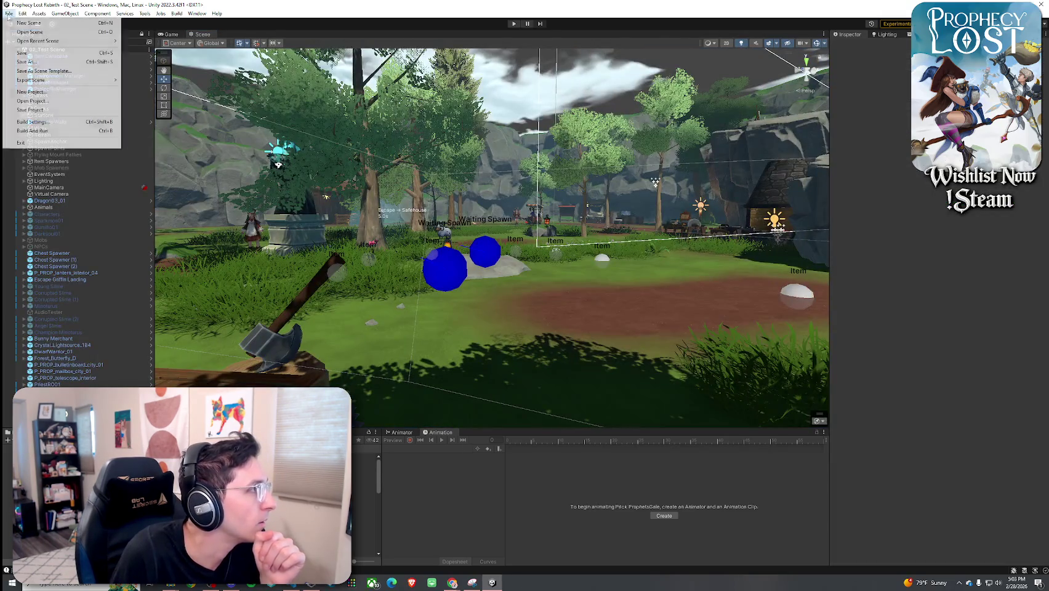
- Save the scene, reselect the weapon asset, and open the Windows volume mixer
{"action": "left_click", "coordinate": [308, 277]}
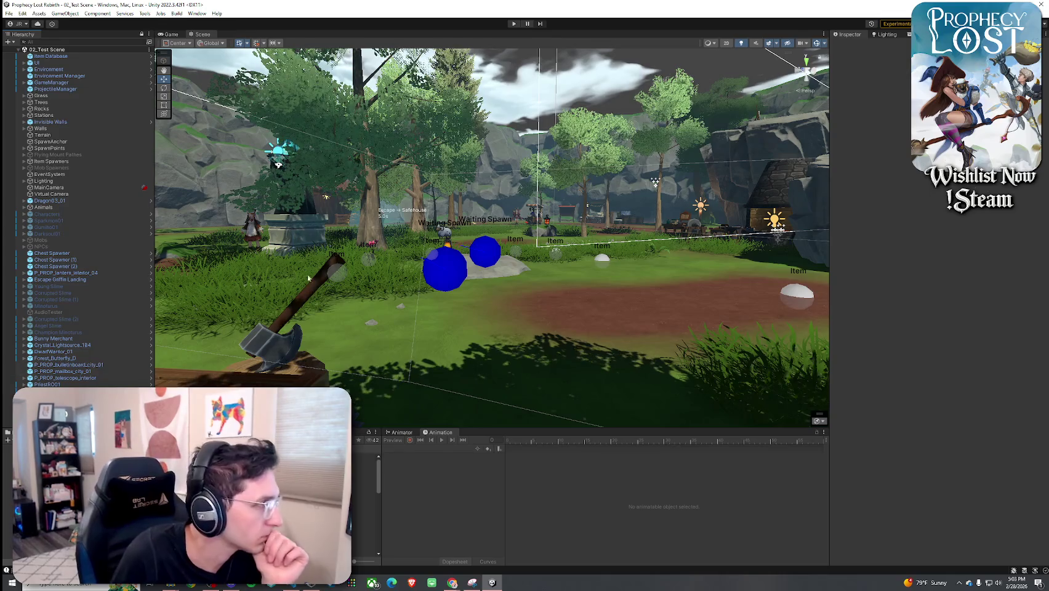
{"action": "left_click", "coordinate": [8, 13]}
{"action": "left_click", "coordinate": [25, 54]}
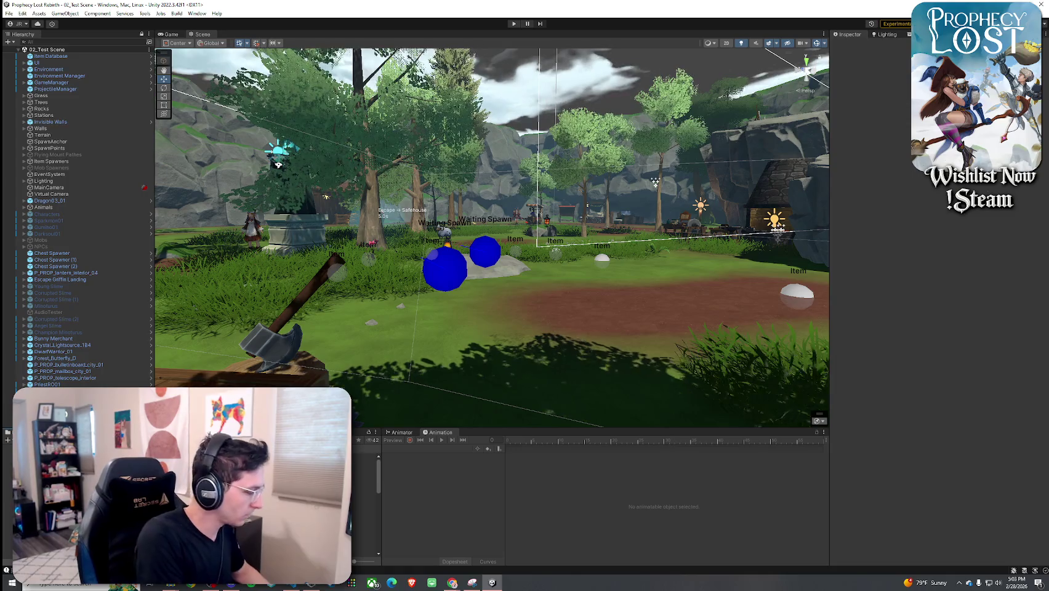
{"action": "left_click", "coordinate": [366, 469]}
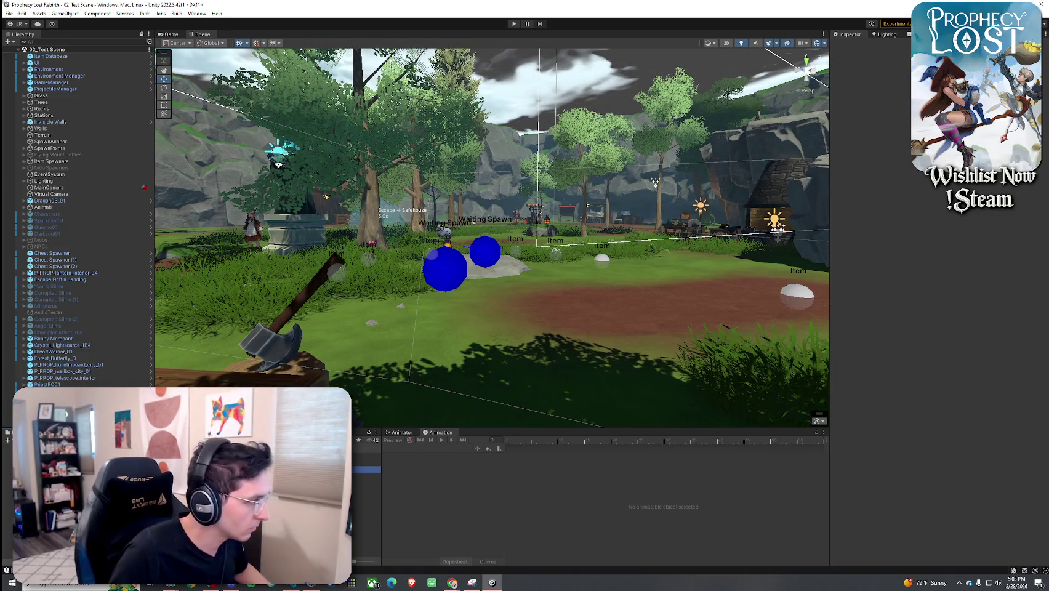
{"action": "right_click", "coordinate": [997, 583]}
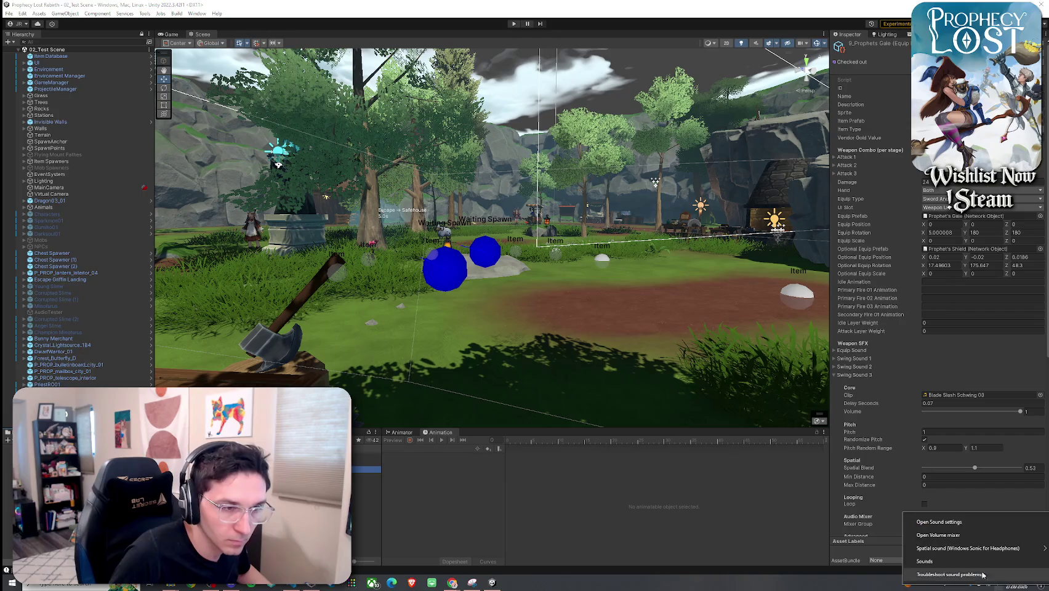
{"action": "left_click", "coordinate": [938, 535]}
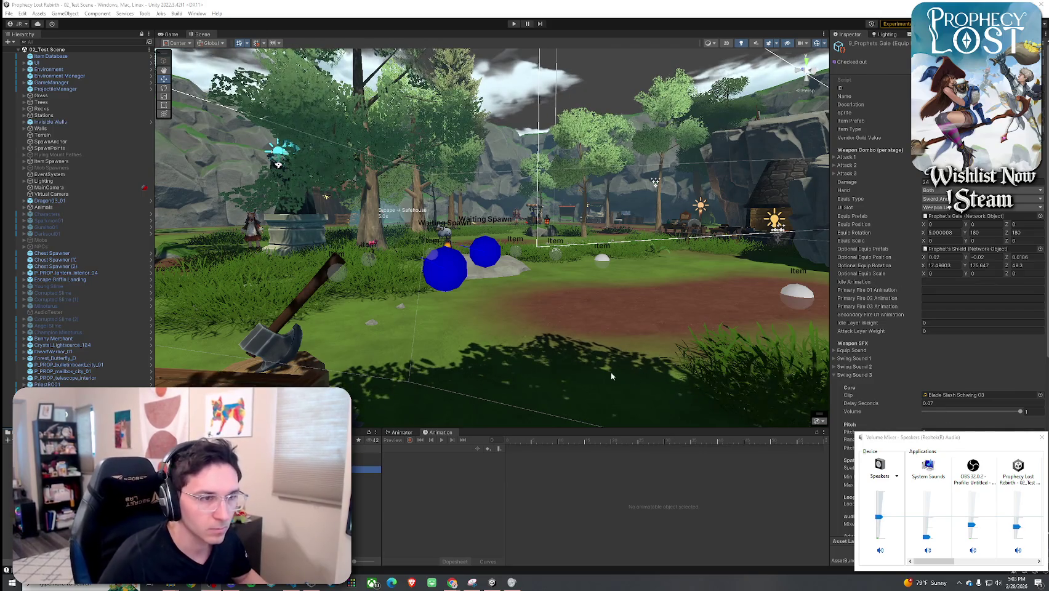
- Collapse the Swing Sound 3 foldout and start Play mode with Ctrl+P
{"action": "left_click", "coordinate": [852, 375]}
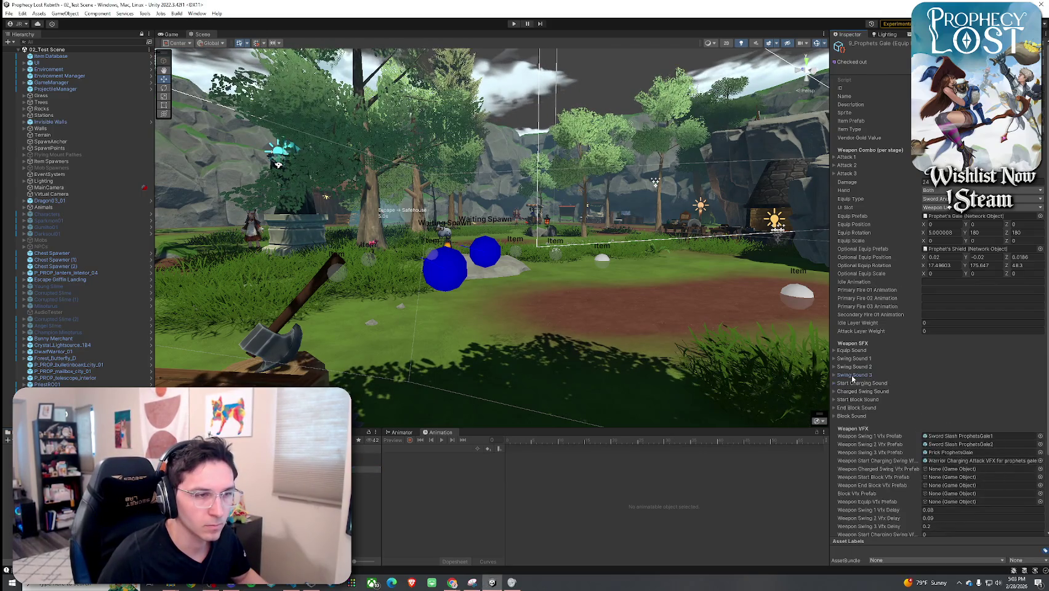
{"action": "left_click", "coordinate": [853, 375]}
{"action": "left_click", "coordinate": [851, 376]}
{"action": "left_click", "coordinate": [849, 376]}
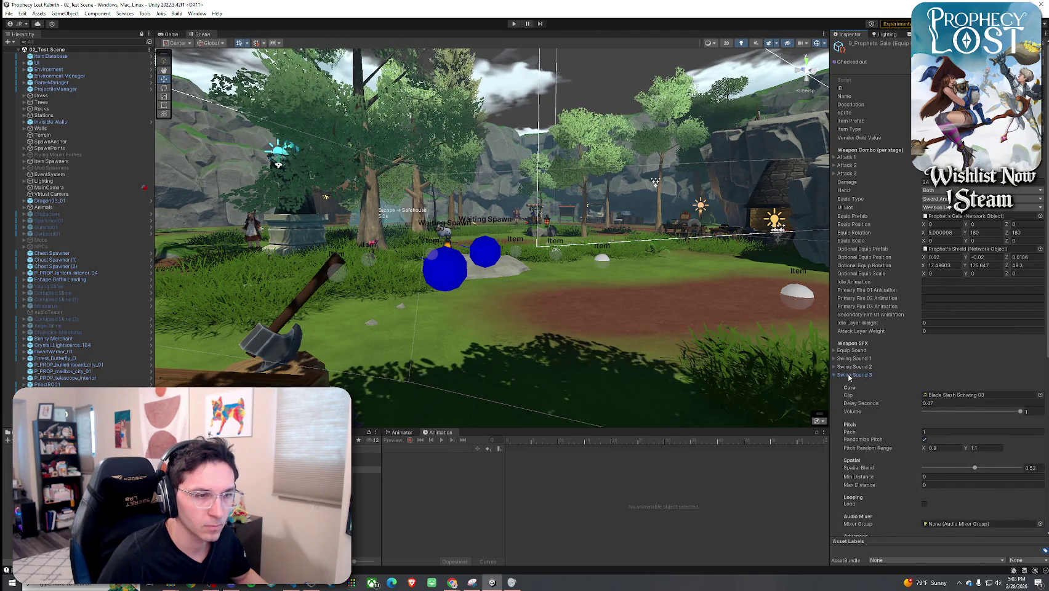
{"action": "left_click", "coordinate": [849, 376]}
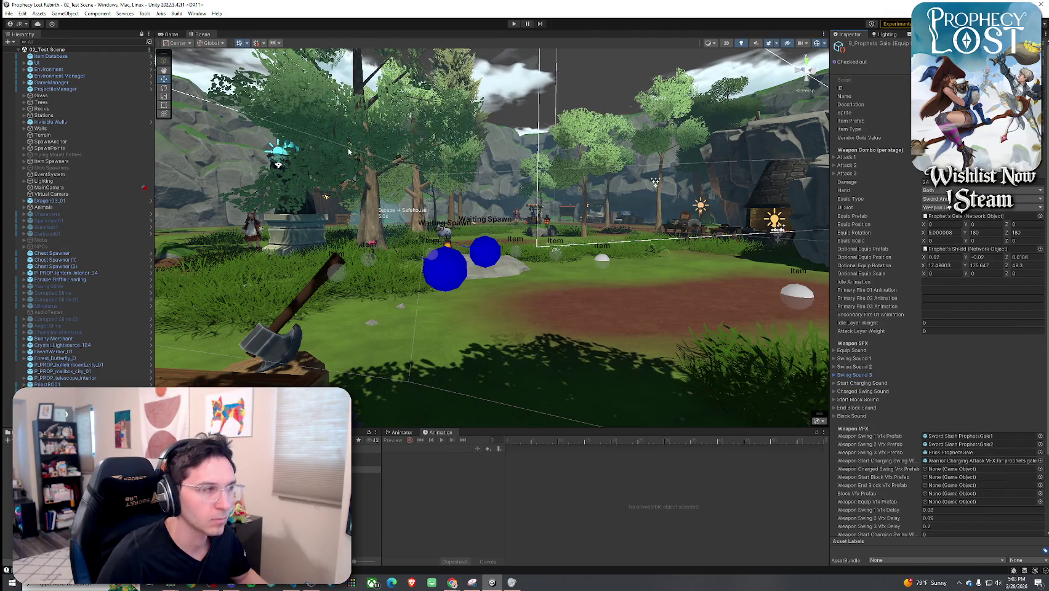
{"action": "left_click", "coordinate": [22, 12]}
{"action": "key", "text": "ctrl+p"}
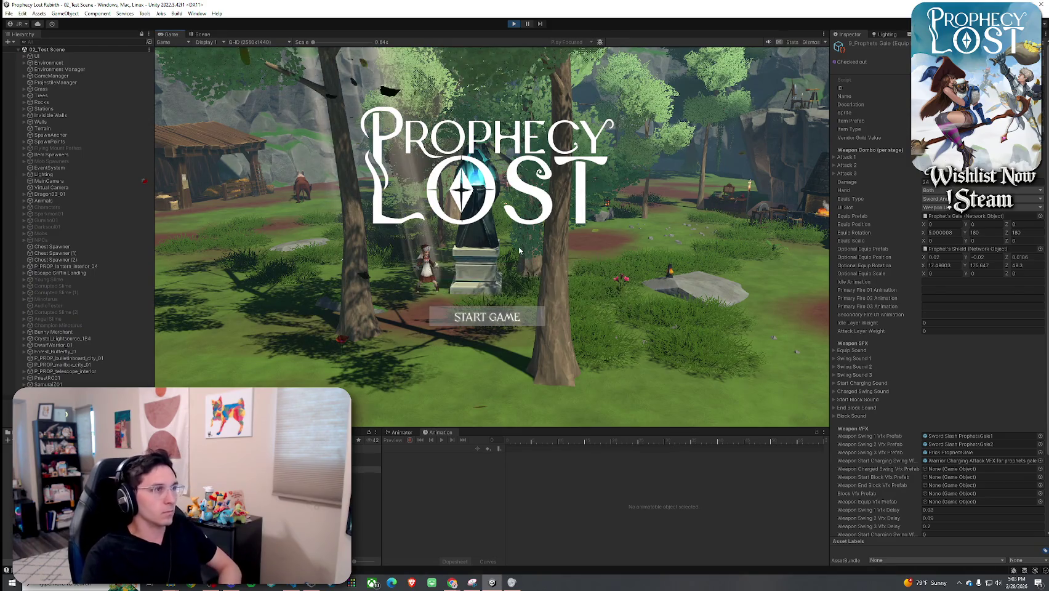
- Start the game from the title screen and unequip the sword via the inventory
{"action": "left_click", "coordinate": [509, 318]}
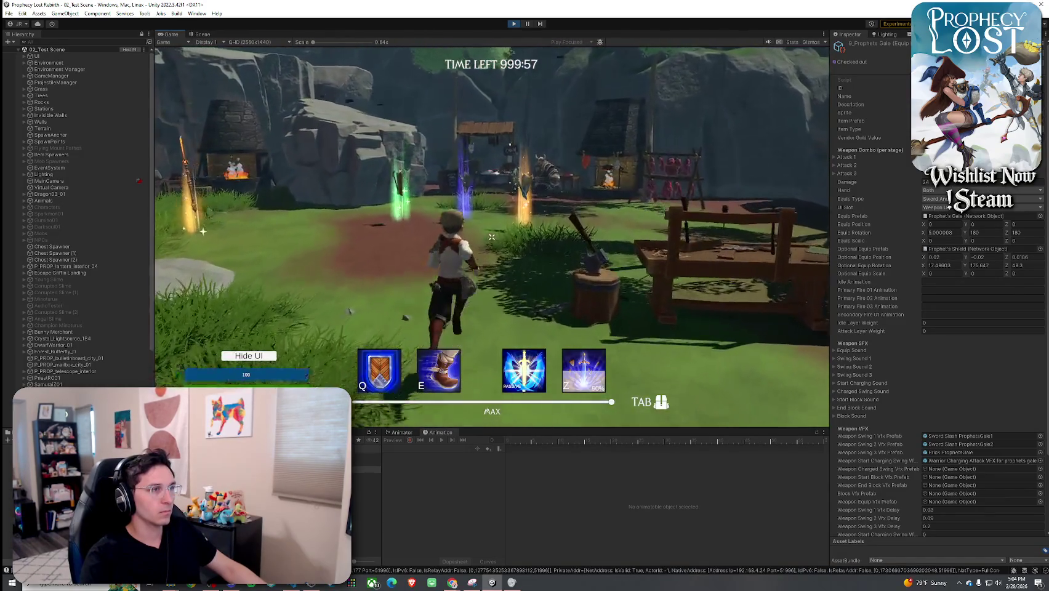
{"action": "key", "text": "Tab"}
{"action": "key", "text": "Tab"}
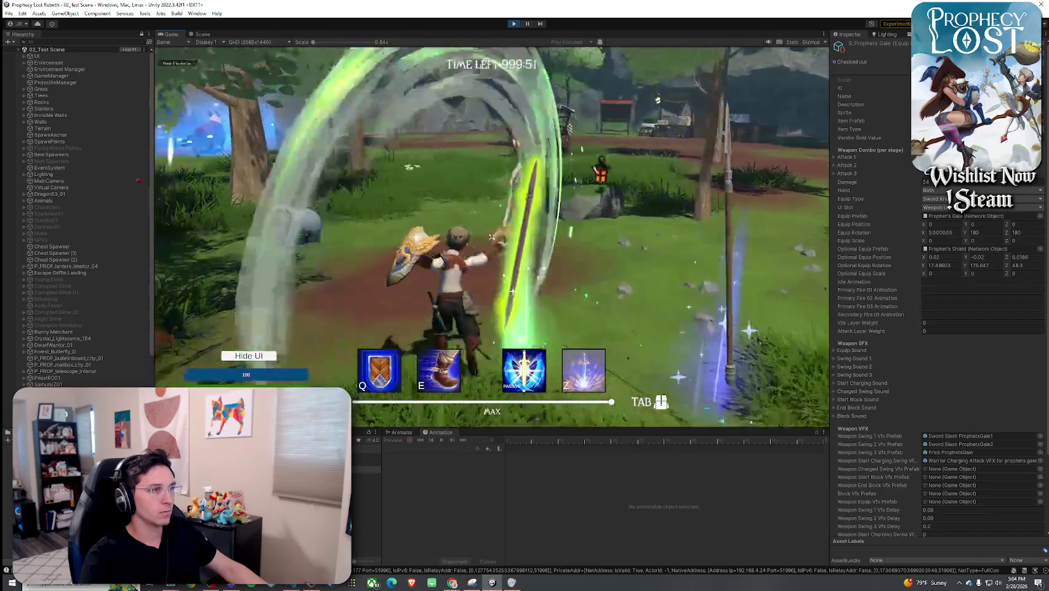
{"action": "key", "text": "Tab"}
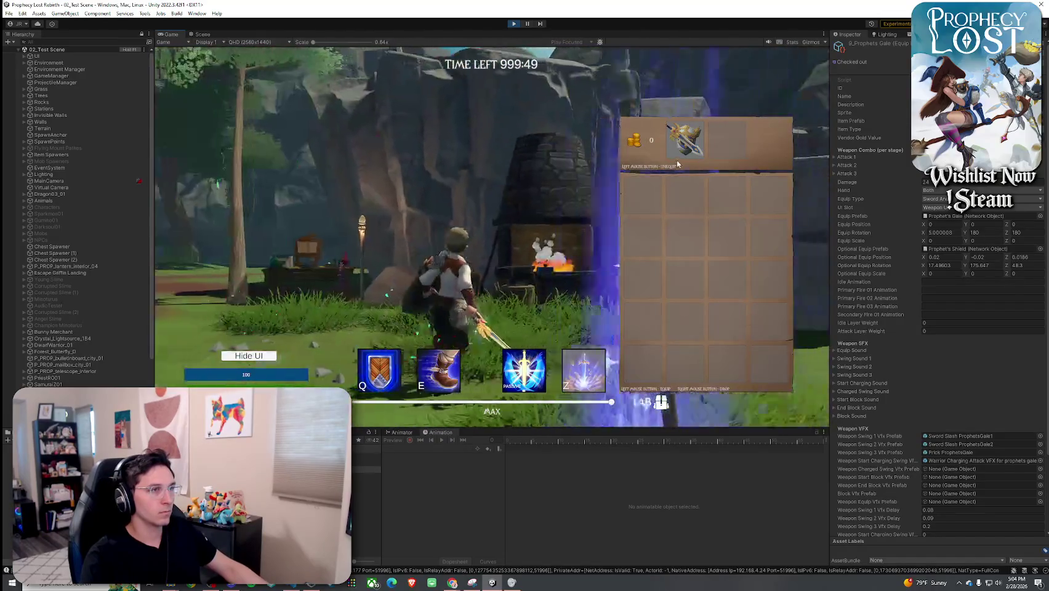
{"action": "left_click", "coordinate": [684, 139]}
{"action": "key", "text": "Tab"}
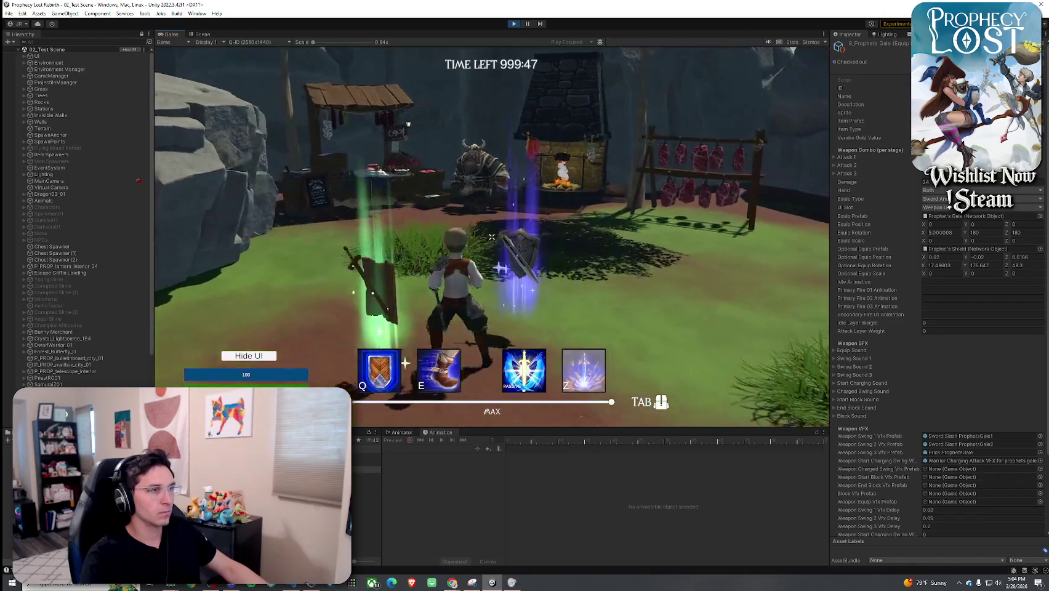
{"action": "key", "text": "Tab"}
{"action": "key", "text": "Tab"}
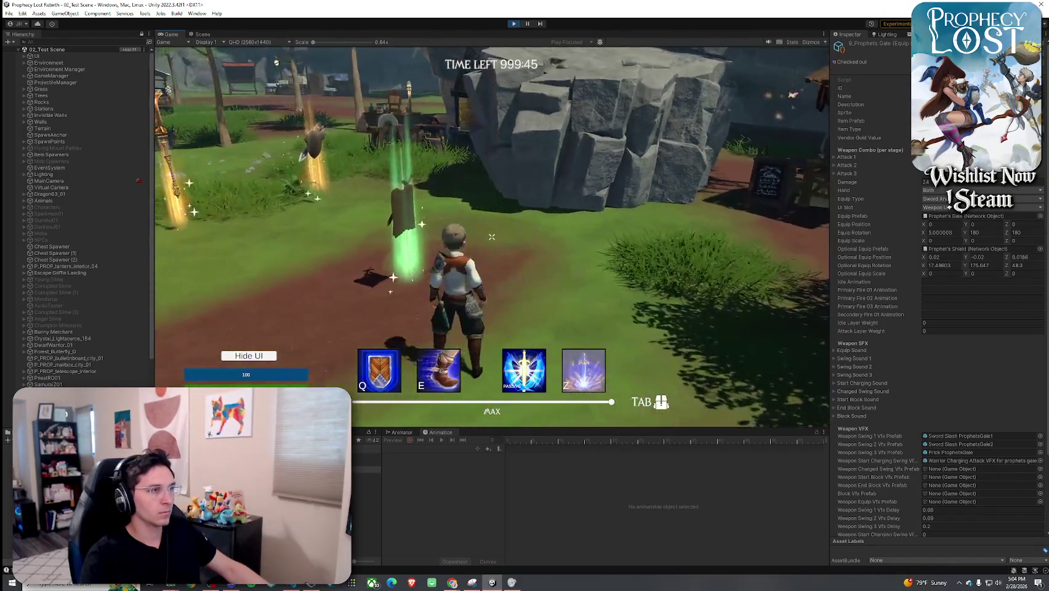
{"action": "key", "text": "Tab"}
{"action": "key", "text": "Tab"}
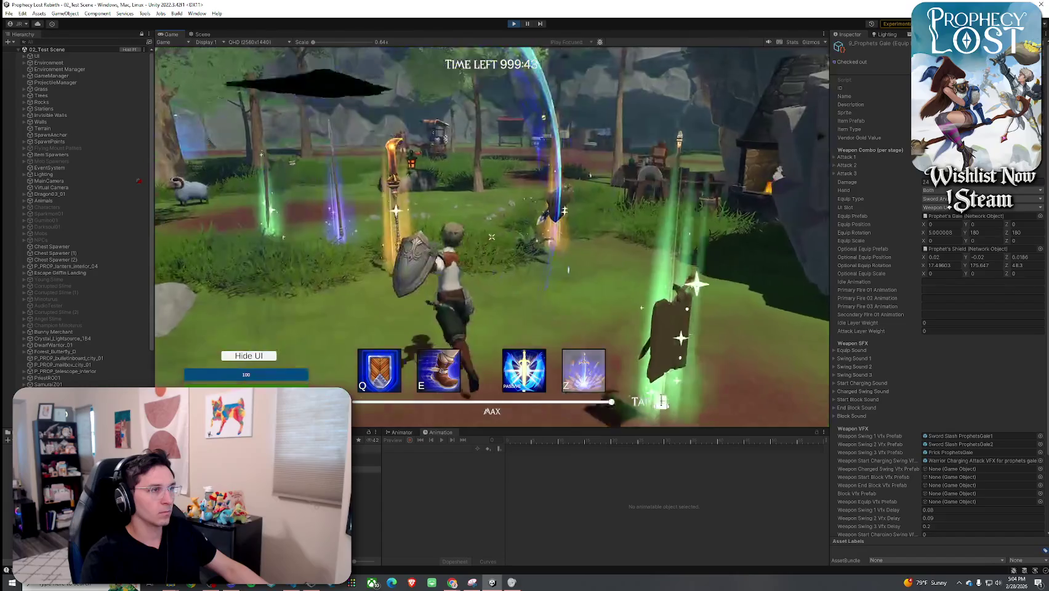
- Swing the sword, then unequip and re-equip it in the inventory
{"action": "left_click", "coordinate": [491, 236]}
{"action": "key", "text": "Tab"}
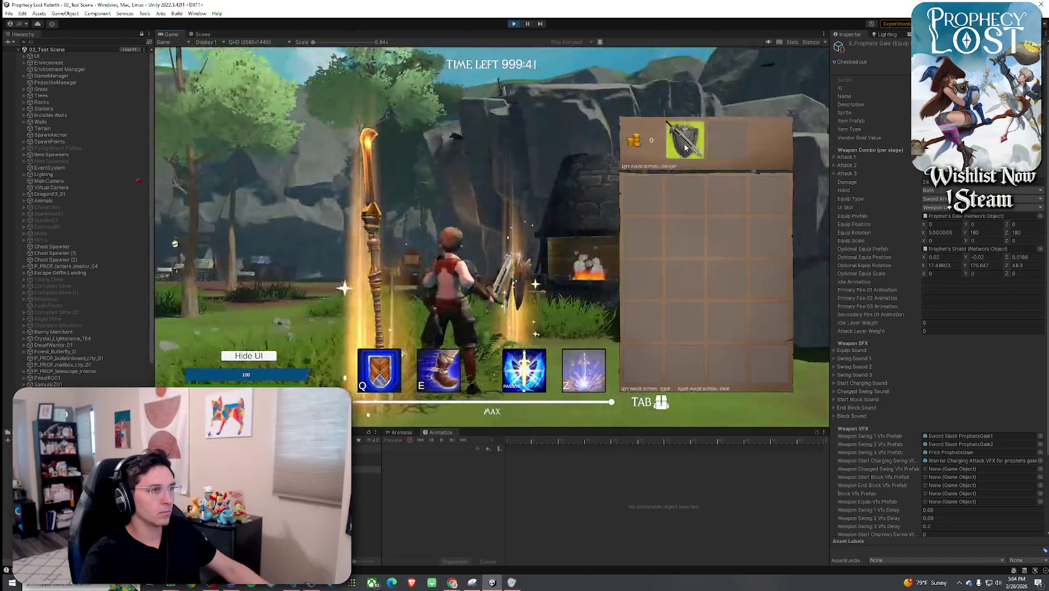
{"action": "left_click", "coordinate": [683, 139]}
{"action": "left_click", "coordinate": [642, 195]}
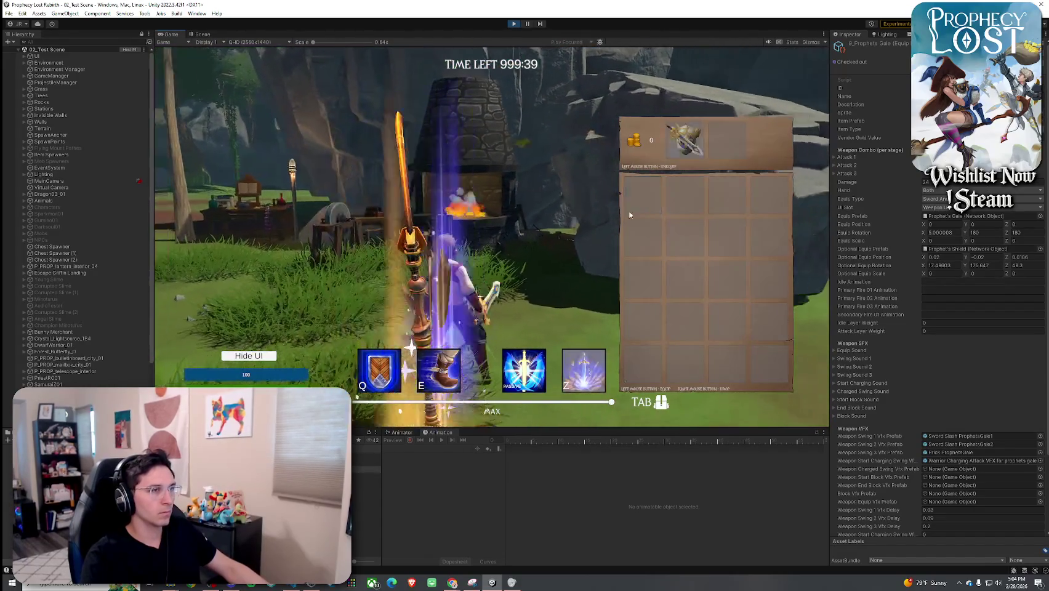
{"action": "key", "text": "Tab"}
- Chain sword combo attacks, ending with a horizontal swing, to test combo timing
{"action": "left_click", "coordinate": [491, 237]}
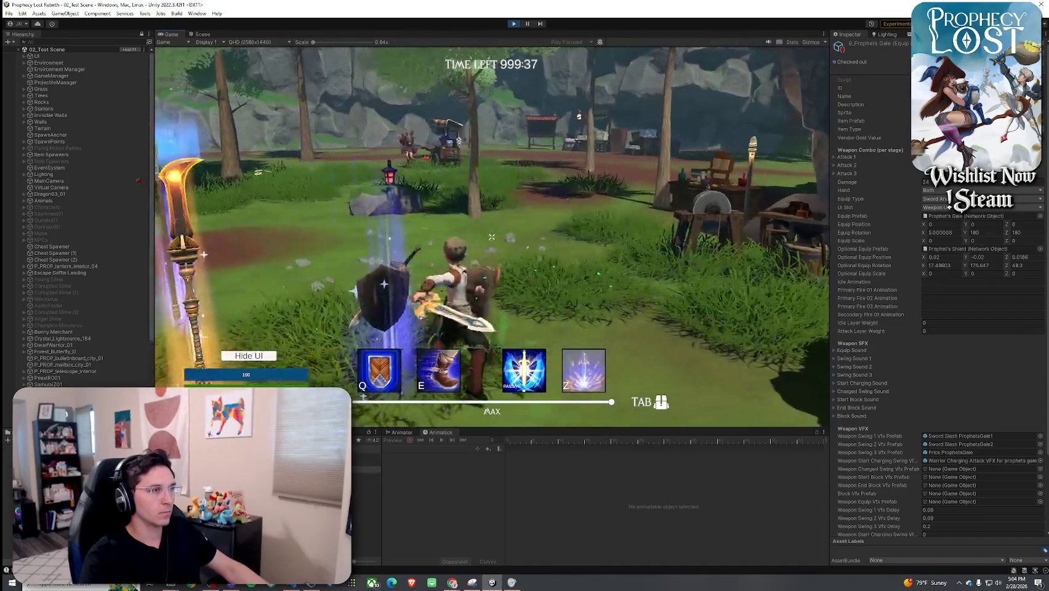
{"action": "left_click", "coordinate": [491, 237]}
{"action": "left_click", "coordinate": [491, 237]}
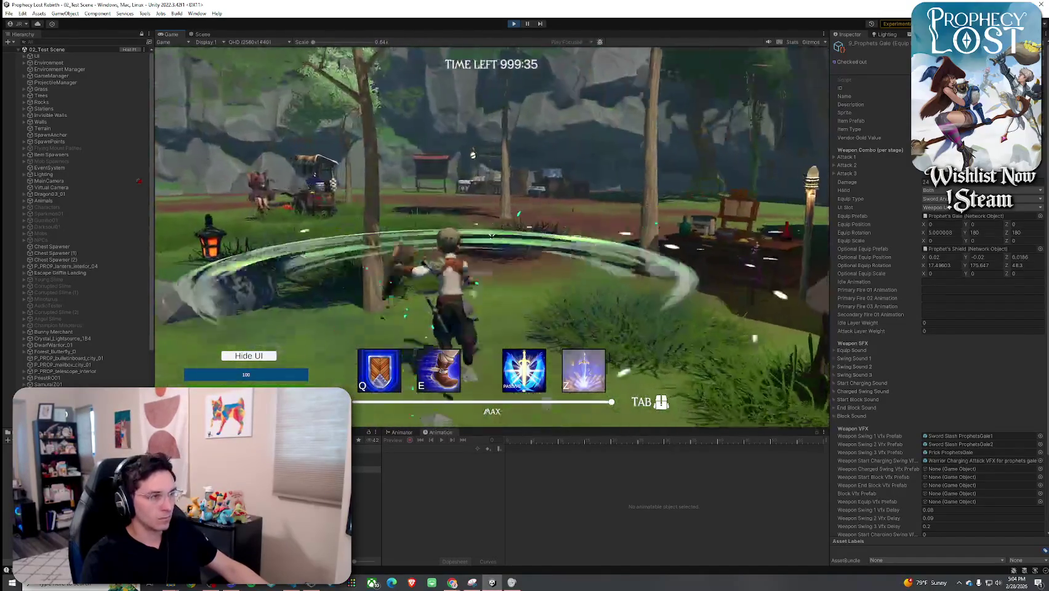
{"action": "left_click", "coordinate": [492, 236]}
{"action": "left_click", "coordinate": [491, 237]}
{"action": "left_click", "coordinate": [491, 236]}
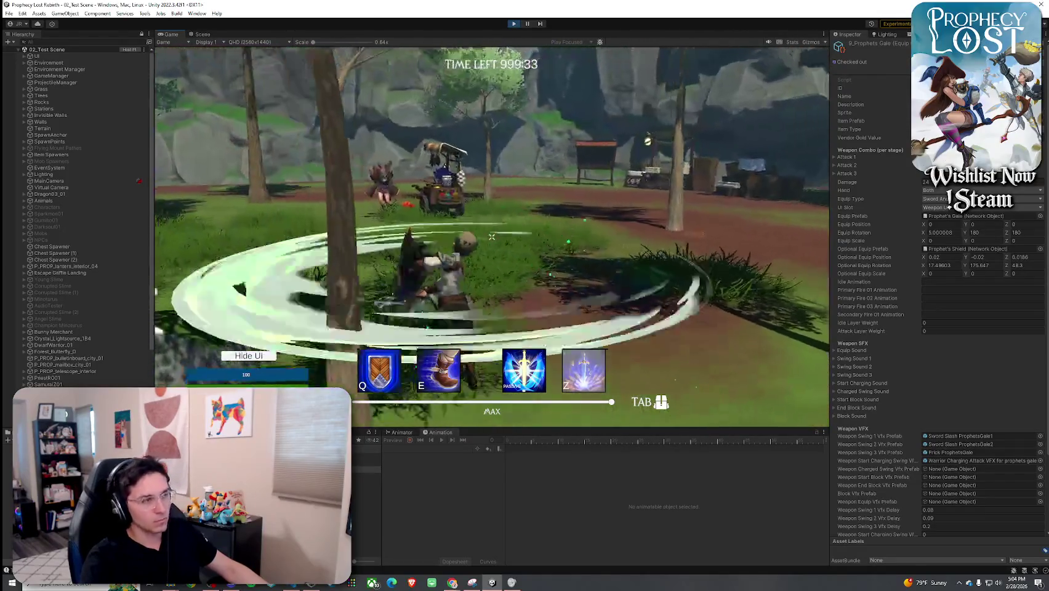
{"action": "left_click", "coordinate": [491, 236]}
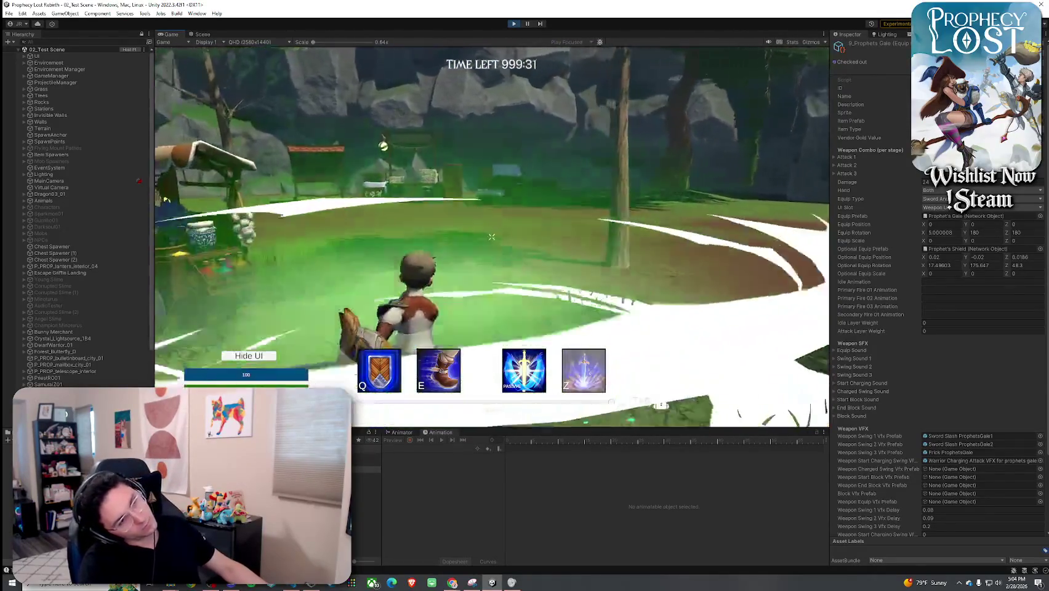
{"action": "left_click", "coordinate": [491, 237]}
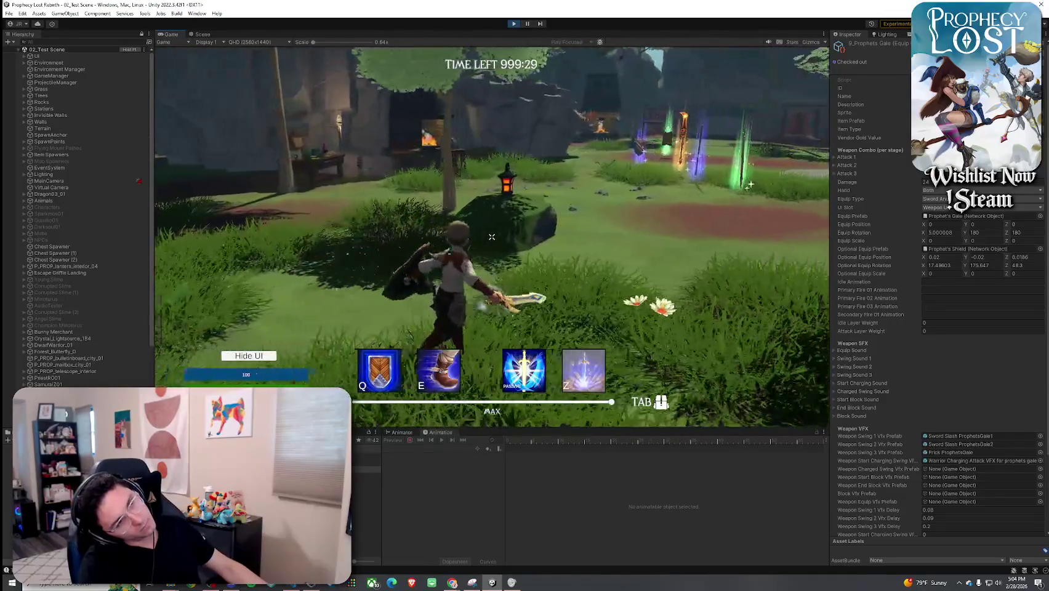
- Test the charged circular attack, more swings, and the swirling tornado attack
{"action": "left_click", "coordinate": [491, 236]}
{"action": "left_click", "coordinate": [494, 237]}
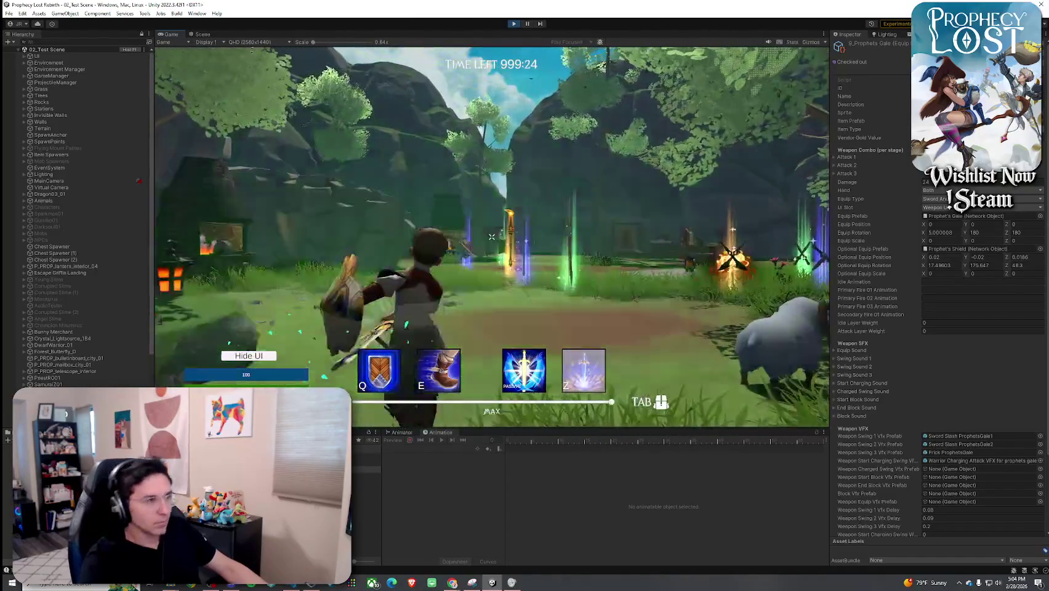
{"action": "left_click", "coordinate": [491, 236]}
{"action": "key", "text": "Tab"}
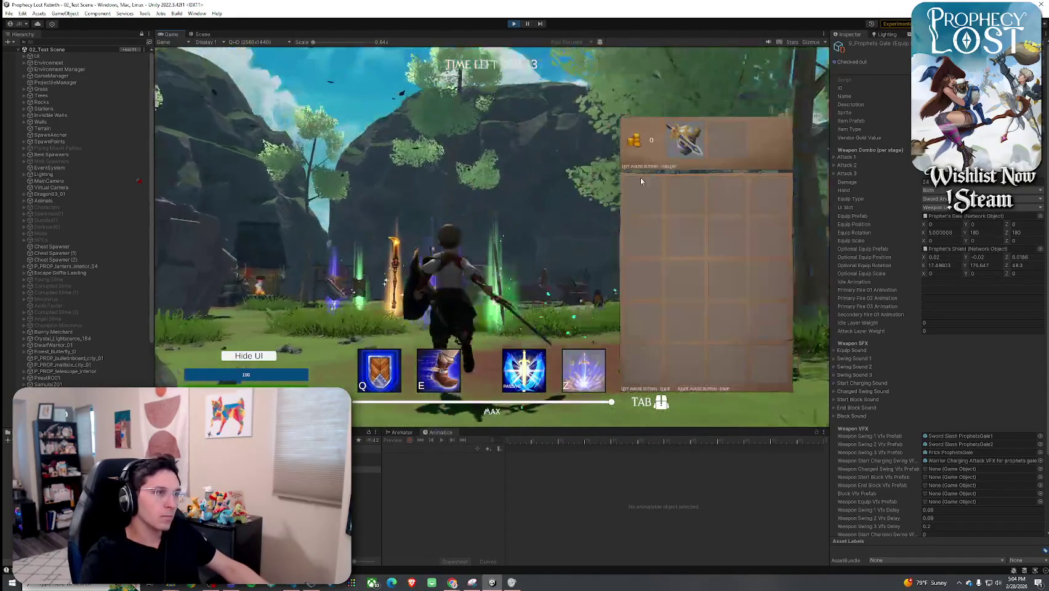
{"action": "key", "text": "Tab"}
{"action": "key", "text": "Tab"}
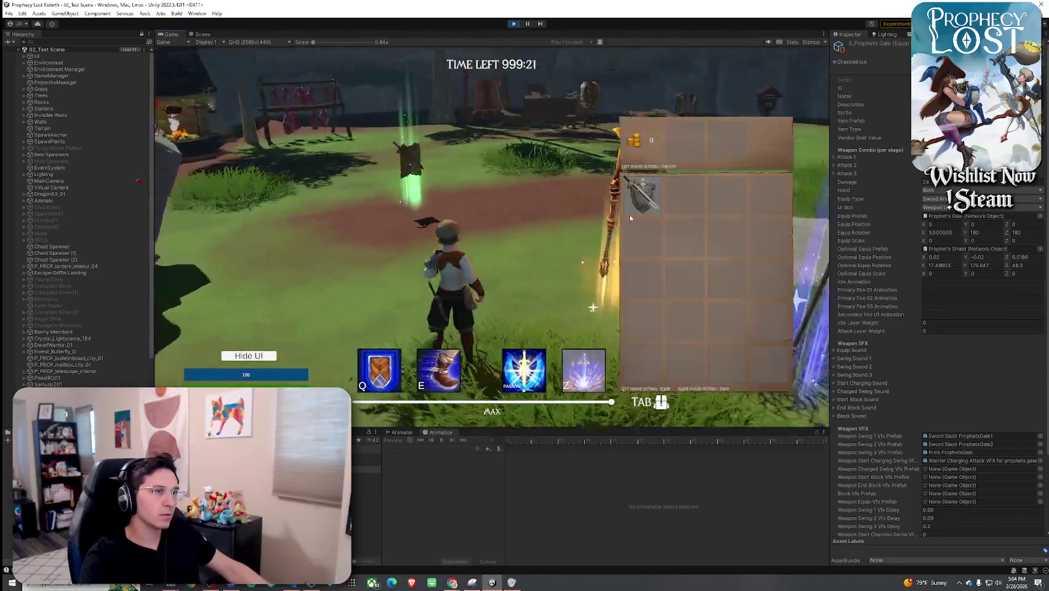
{"action": "key", "text": "Tab"}
{"action": "left_click", "coordinate": [491, 236]}
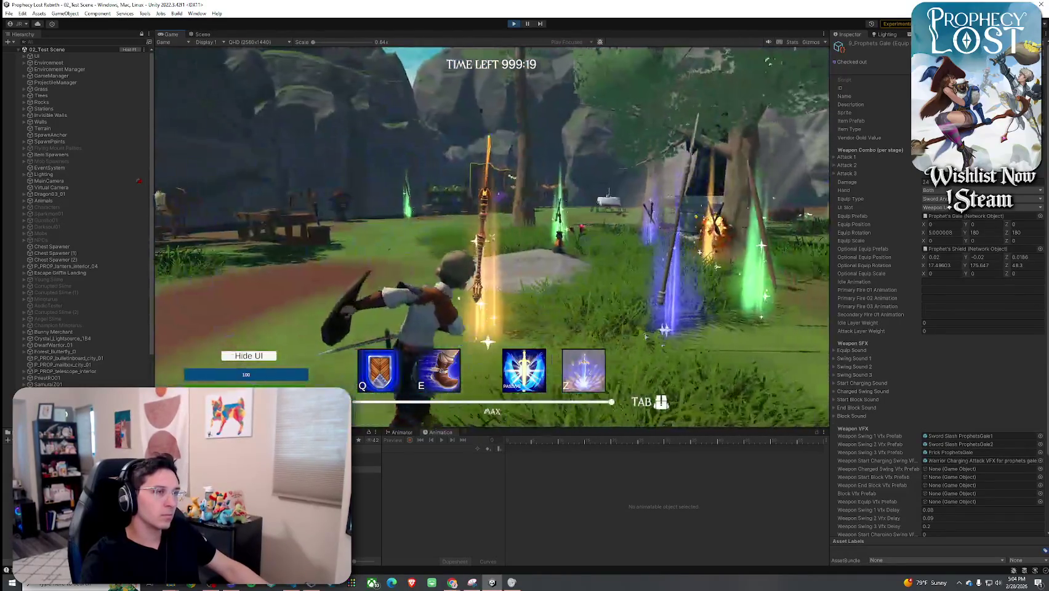
- Unequip the sword into the first inventory slot and test the slash effect
{"action": "key", "text": "Tab"}
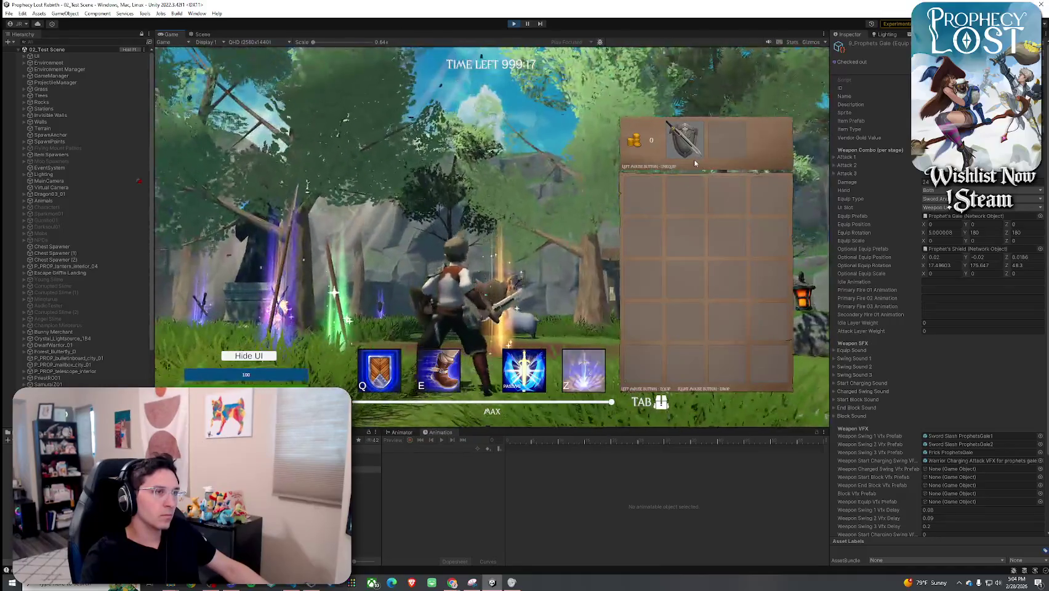
{"action": "left_click", "coordinate": [685, 141]}
{"action": "key", "text": "Tab"}
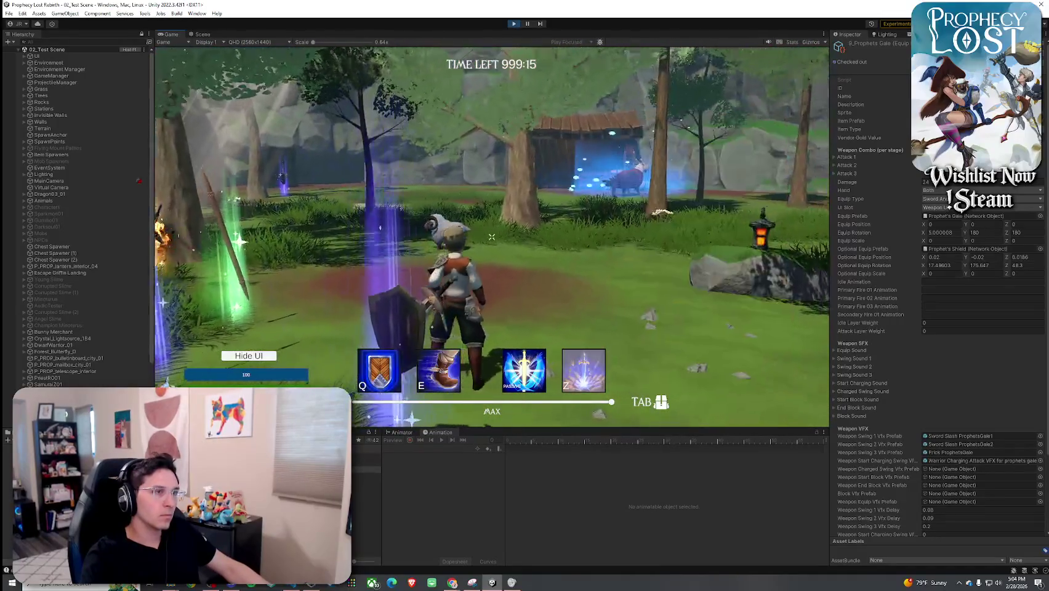
{"action": "key", "text": "Tab"}
{"action": "key", "text": "Tab"}
{"action": "left_click", "coordinate": [491, 237]}
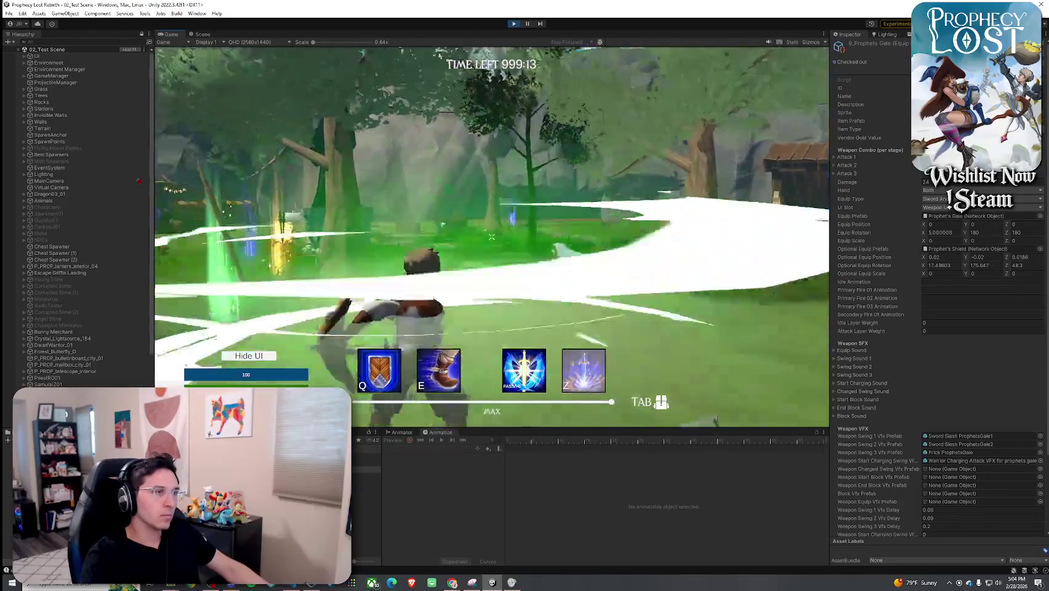
{"action": "left_click", "coordinate": [492, 236]}
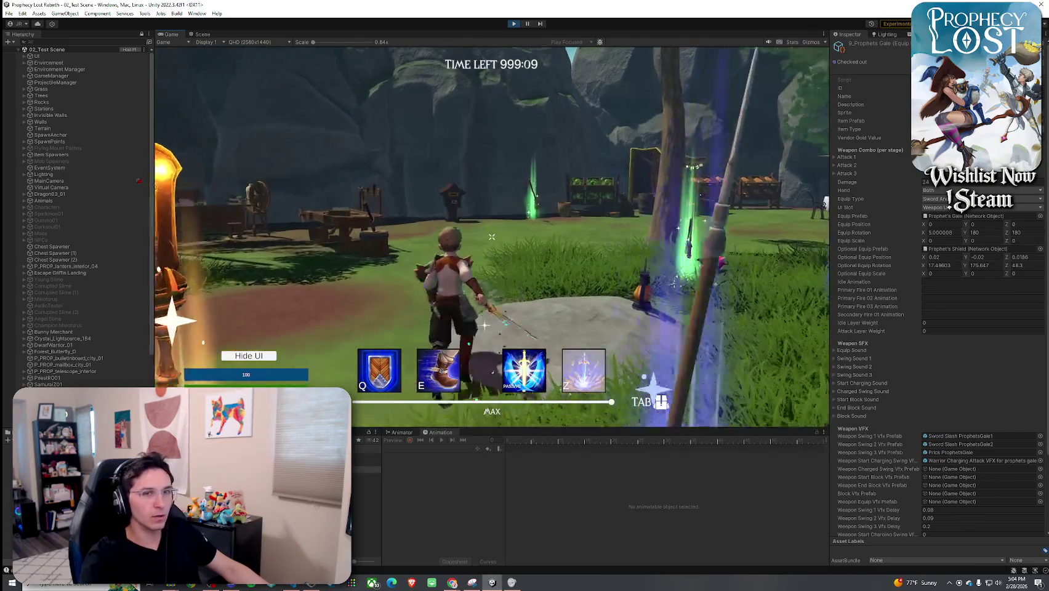
- Release control from the game and stop Play mode with Ctrl+P
{"action": "key", "text": "super"}
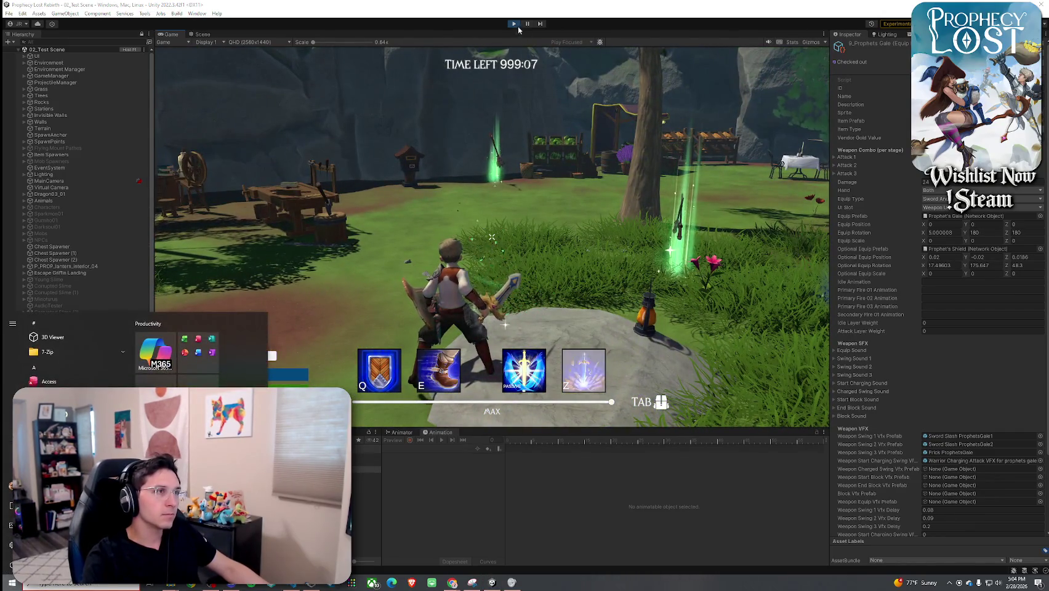
{"action": "key", "text": "Escape"}
{"action": "key", "text": "ctrl+p"}
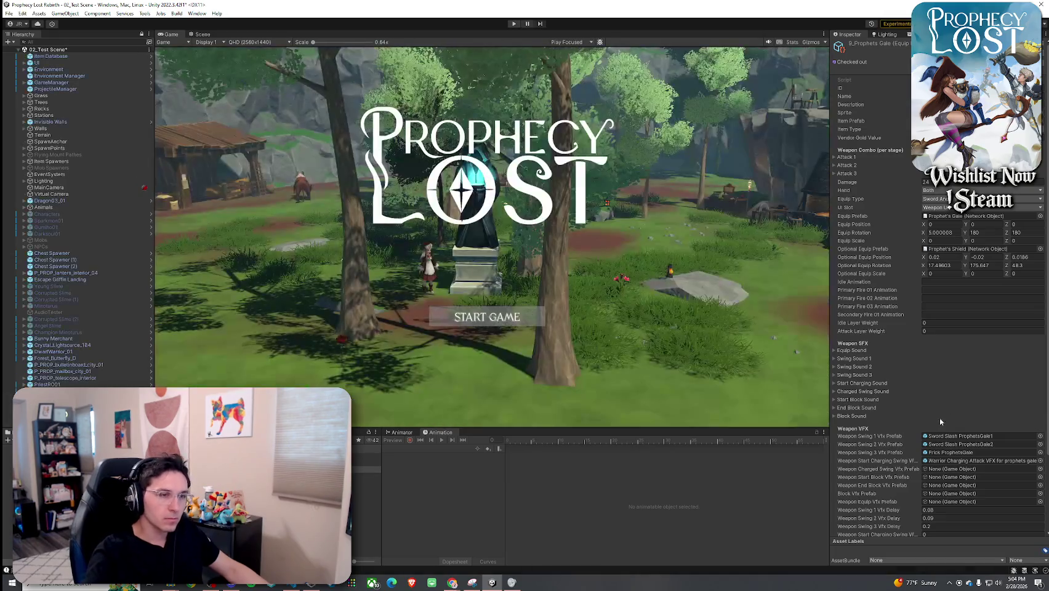
- Expand Start Charging Sound and preview the Cinematic Metallic Impact 01–04 and Build 01 clips
{"action": "scroll", "coordinate": [940, 417], "scroll_direction": "down", "scroll_amount": 3}
{"action": "left_click", "coordinate": [848, 294]}
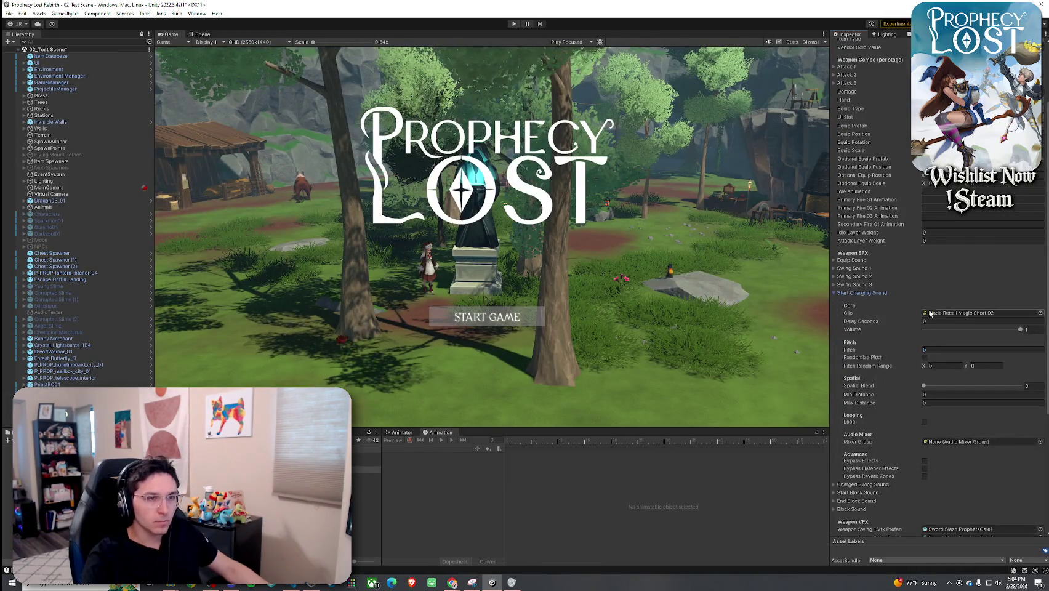
{"action": "left_click", "coordinate": [367, 483]}
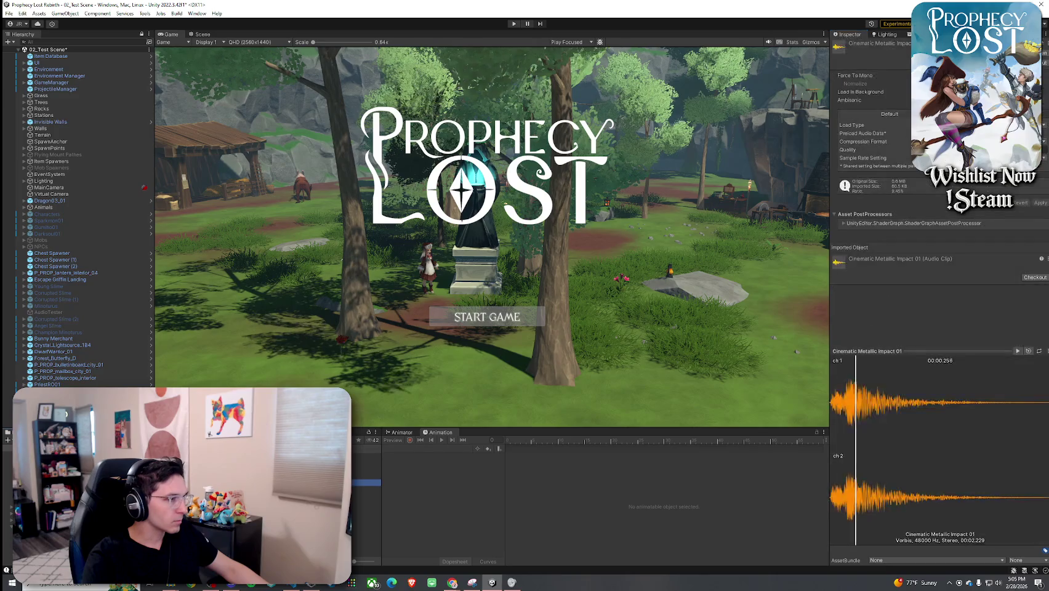
{"action": "left_click", "coordinate": [366, 496]}
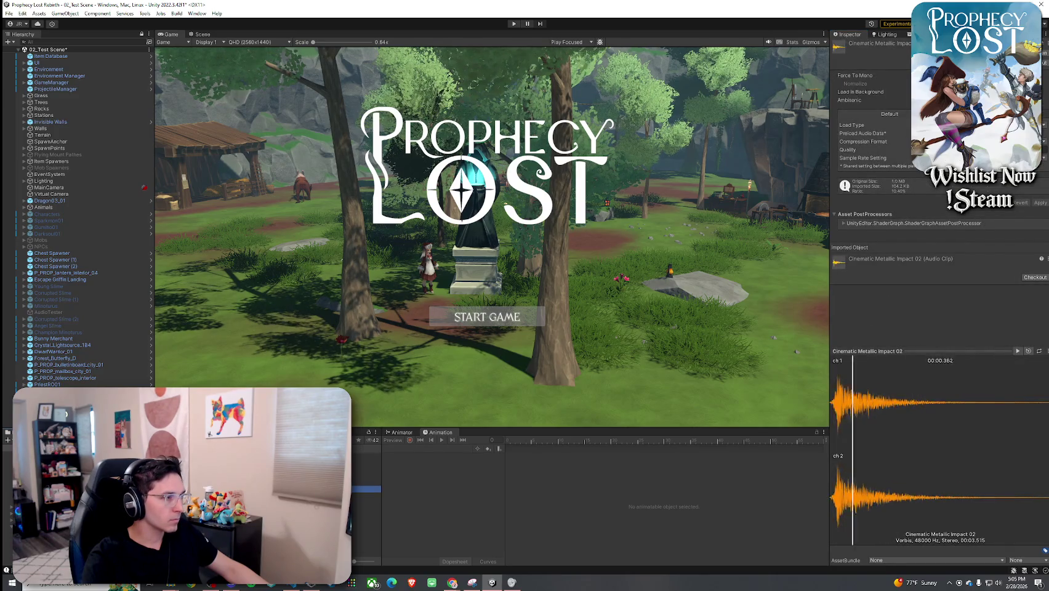
{"action": "key", "text": "Up"}
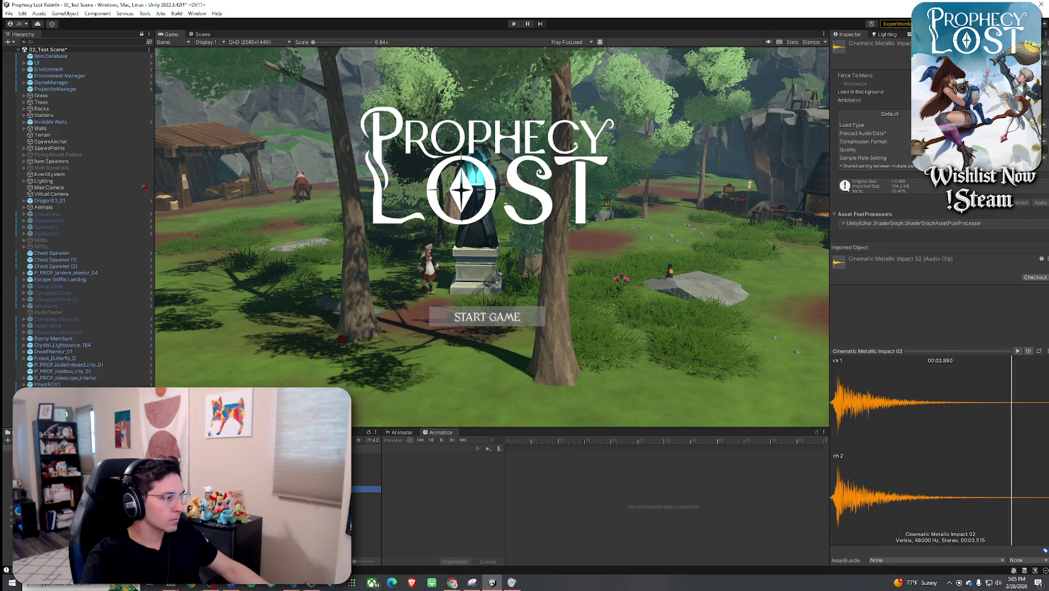
{"action": "key", "text": "Down"}
{"action": "key", "text": "Down"}
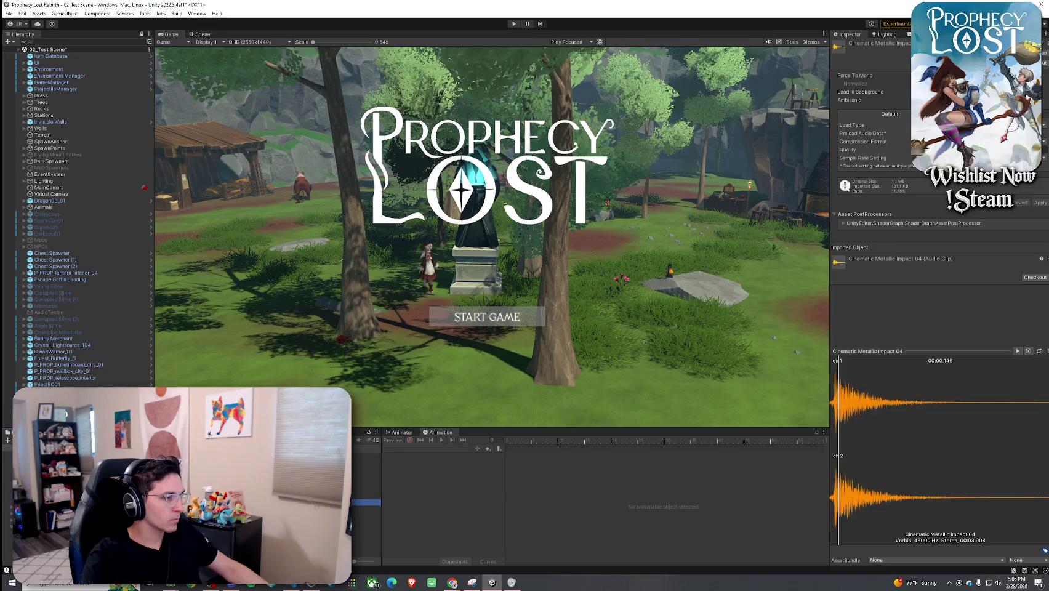
{"action": "key", "text": "Down"}
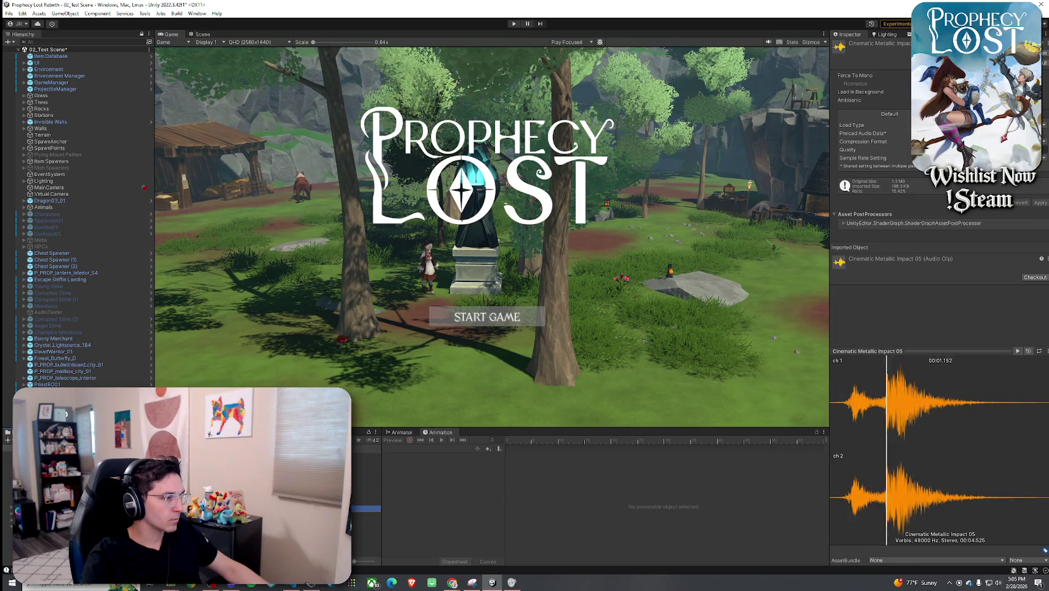
{"action": "key", "text": "Down"}
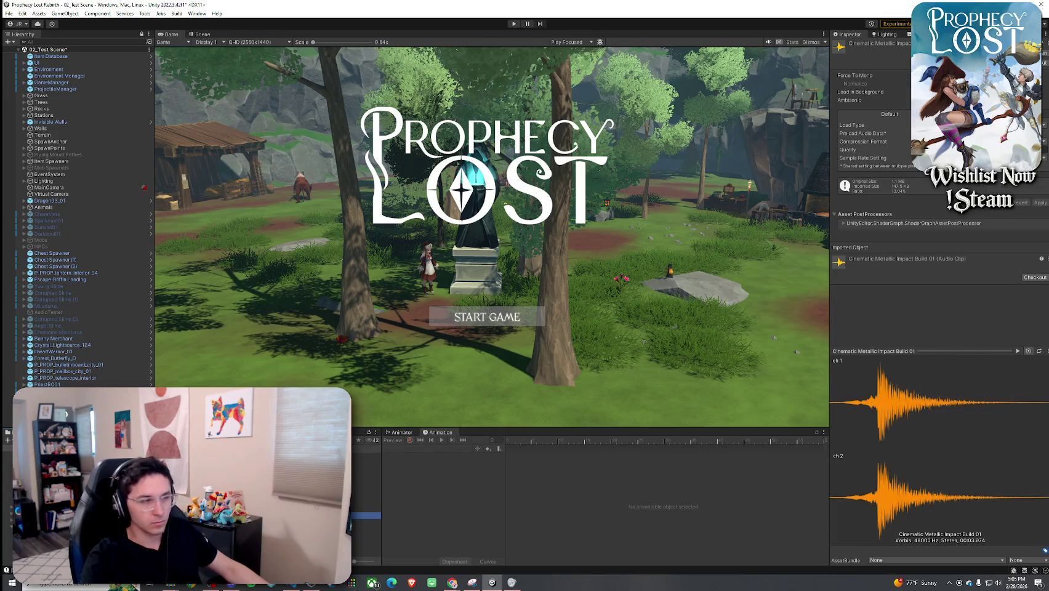
{"action": "key", "text": "Down"}
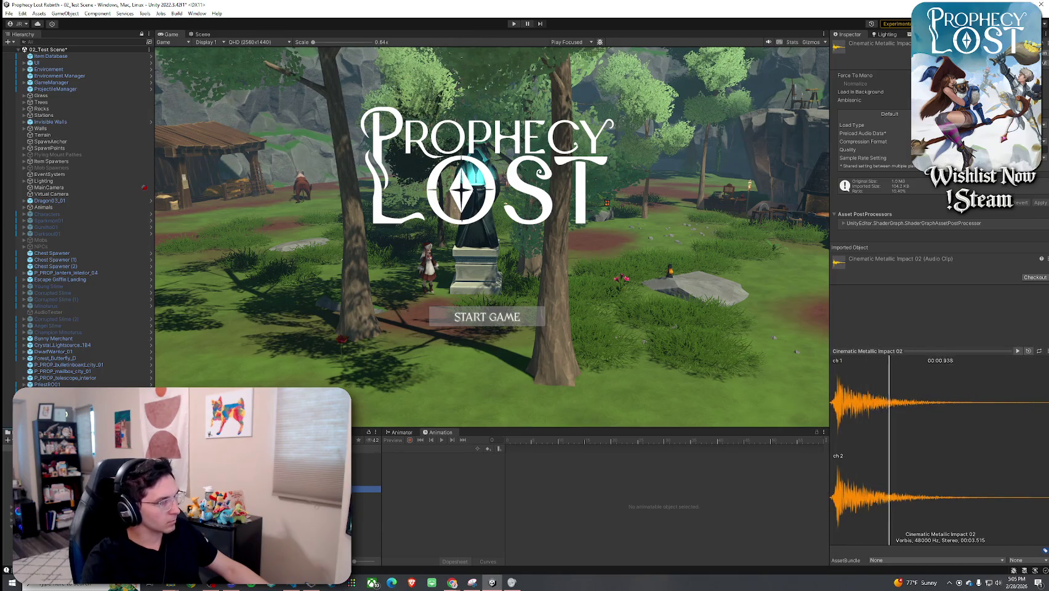
{"action": "key", "text": "Up"}
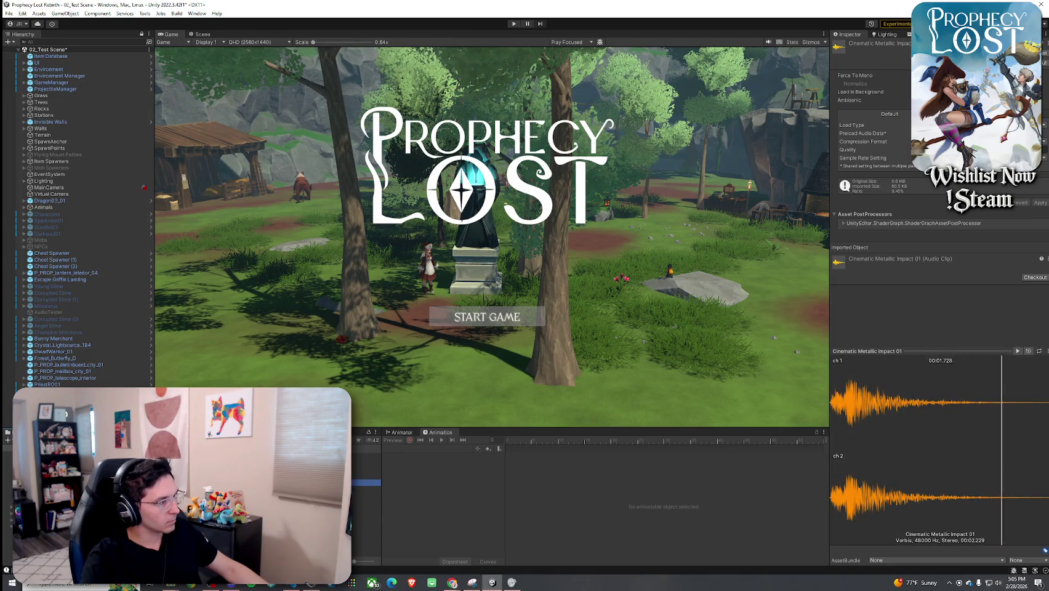
- Compare the Blade Recall Magic 01, 02, Short 01 and Short 02 clips
{"action": "key", "text": "Up"}
{"action": "key", "text": "Up"}
{"action": "key", "text": "Up"}
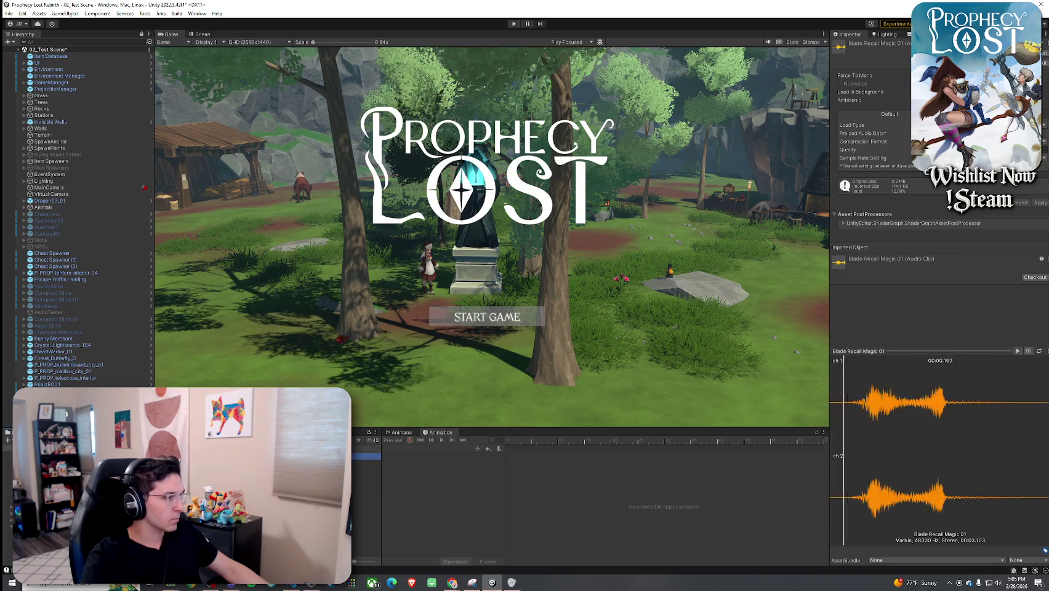
{"action": "key", "text": "Down"}
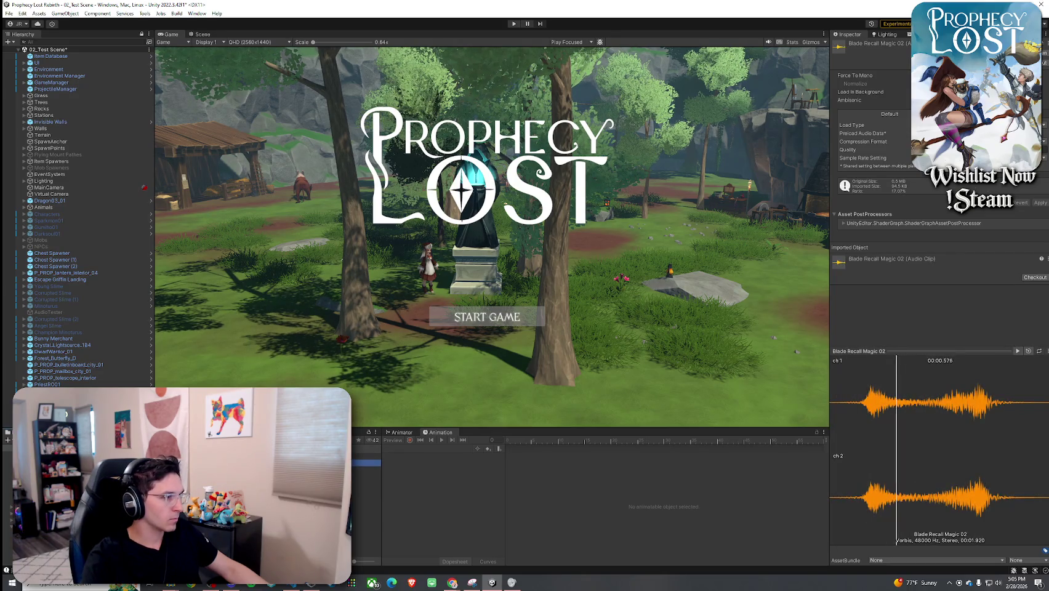
{"action": "key", "text": "Down"}
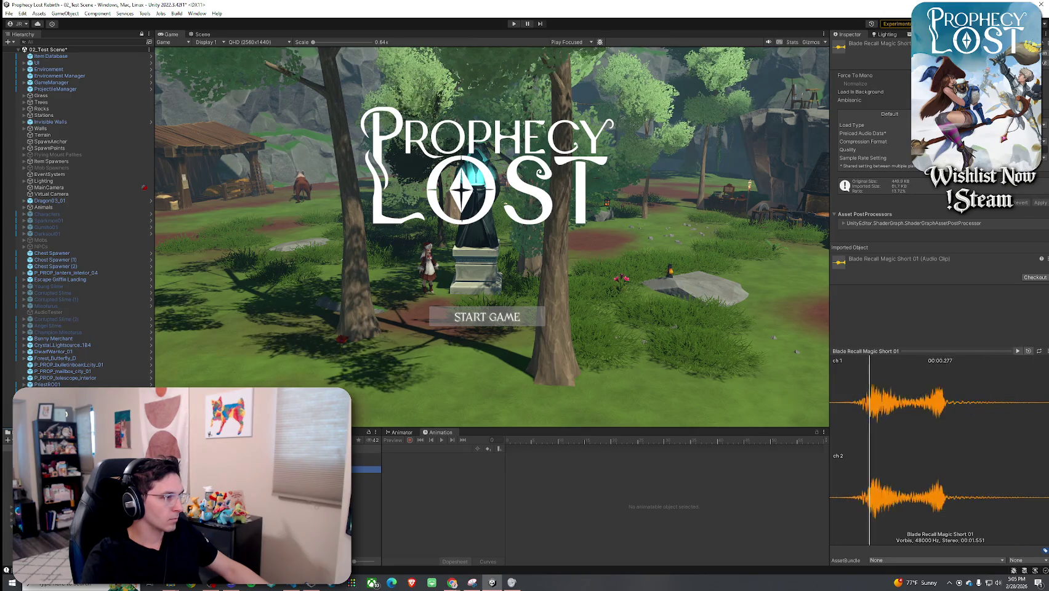
{"action": "key", "text": "Down"}
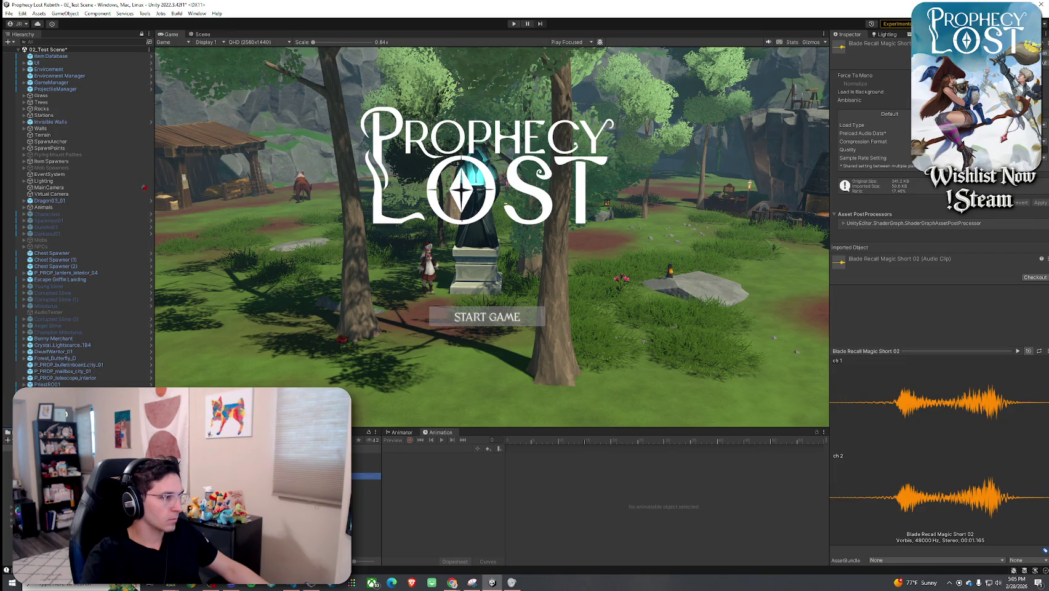
{"action": "key", "text": "Up"}
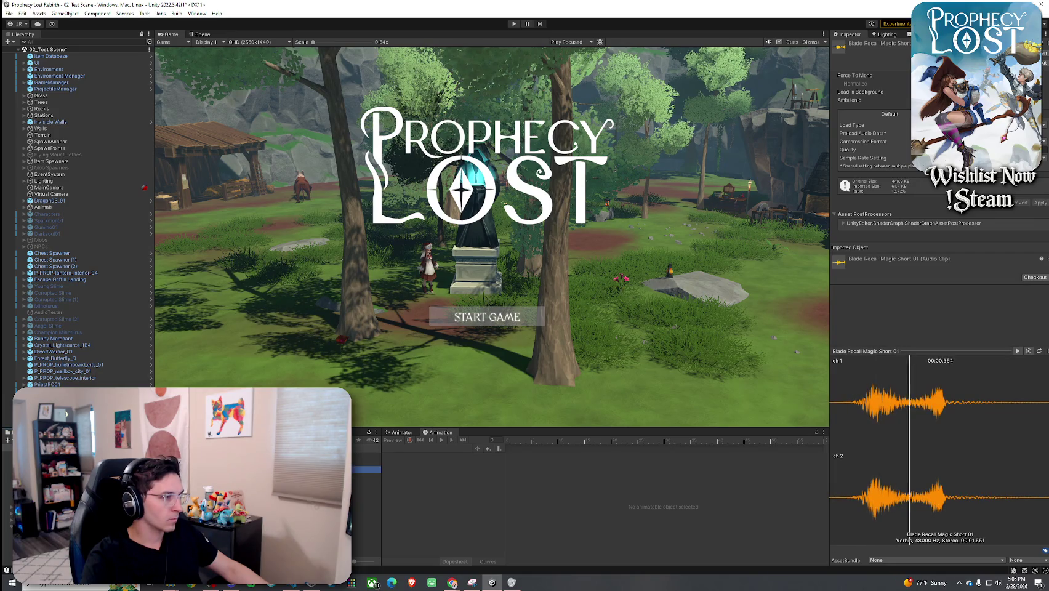
{"action": "key", "text": "Down"}
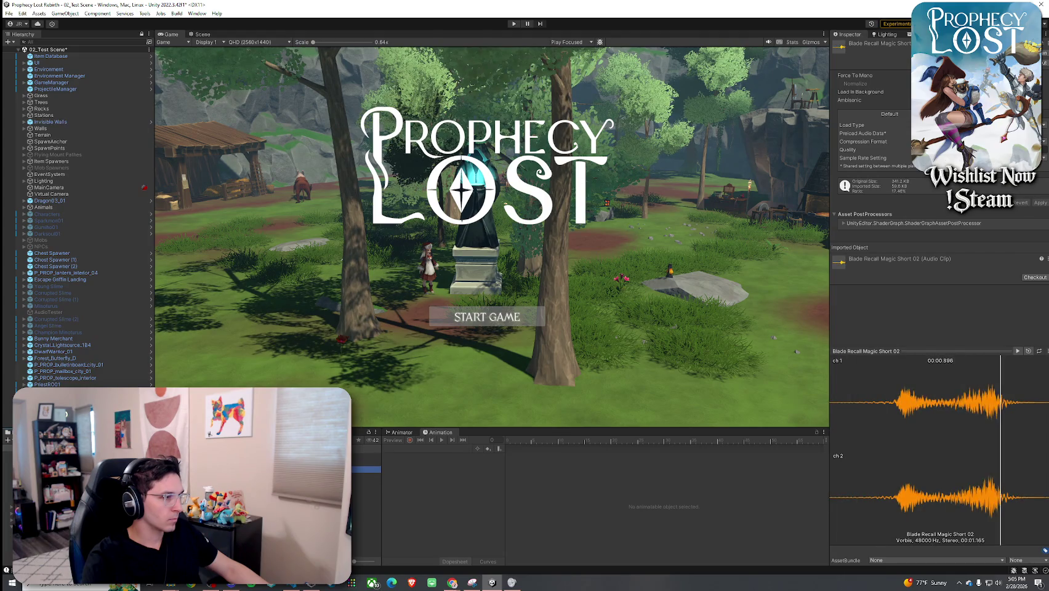
{"action": "key", "text": "Up"}
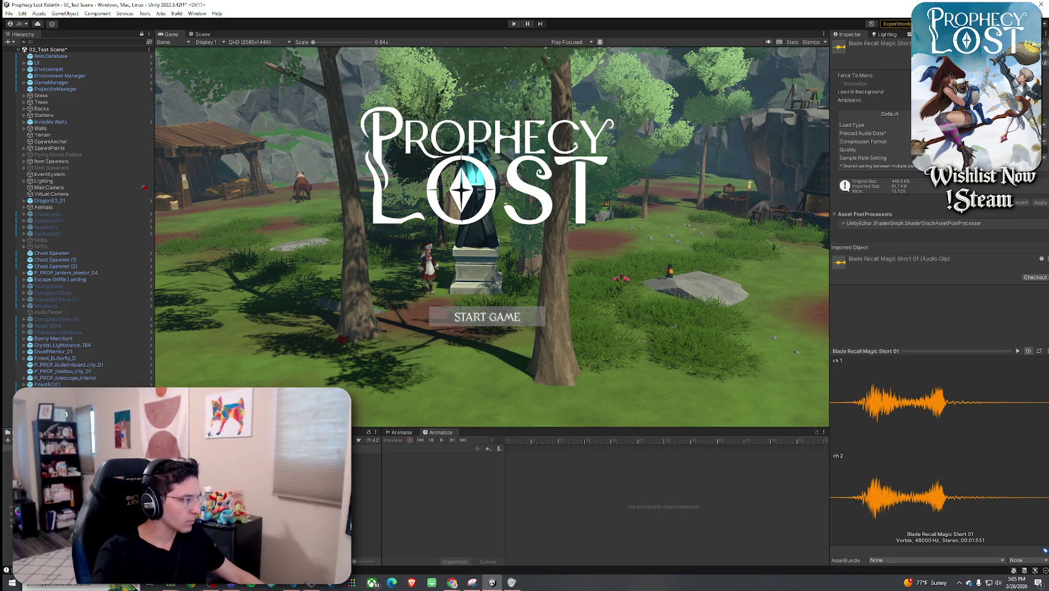
{"action": "scroll", "coordinate": [868, 381], "scroll_direction": "down", "scroll_amount": 10}
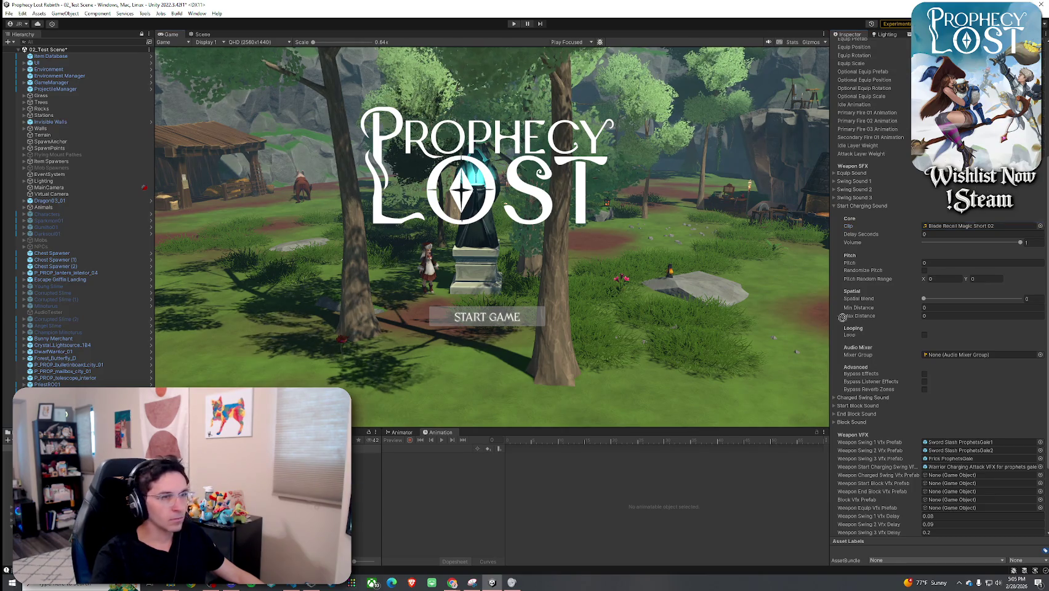
- Assign Cinematic Metallic Impact 01 to the 9_Prophets Gale Start Charging Sound and collapse it
{"action": "left_click_drag", "start_coordinate": [967, 229], "coordinate": [966, 226]}
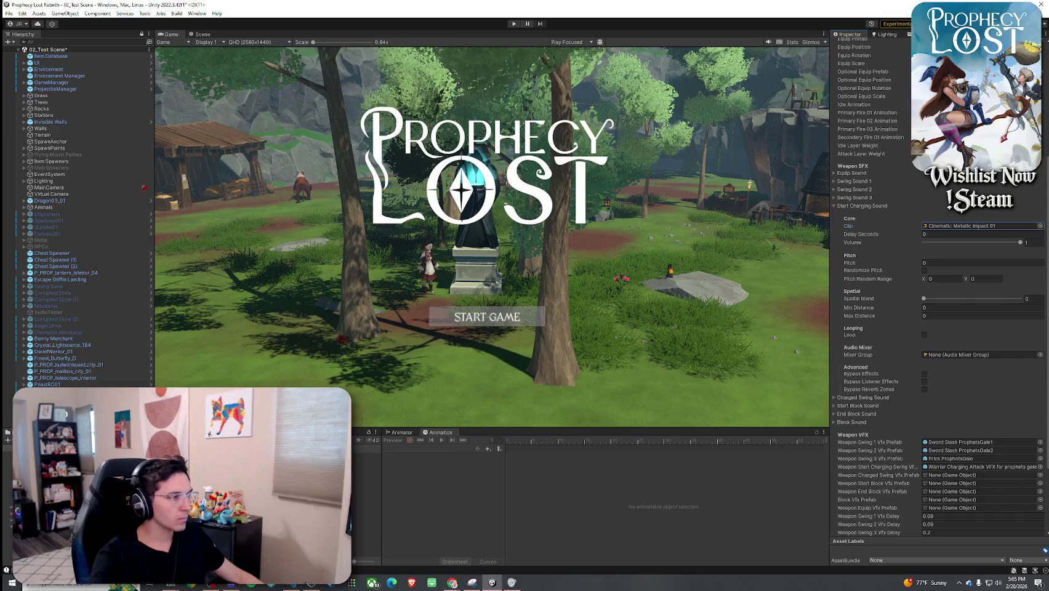
{"action": "double_click", "coordinate": [966, 226]}
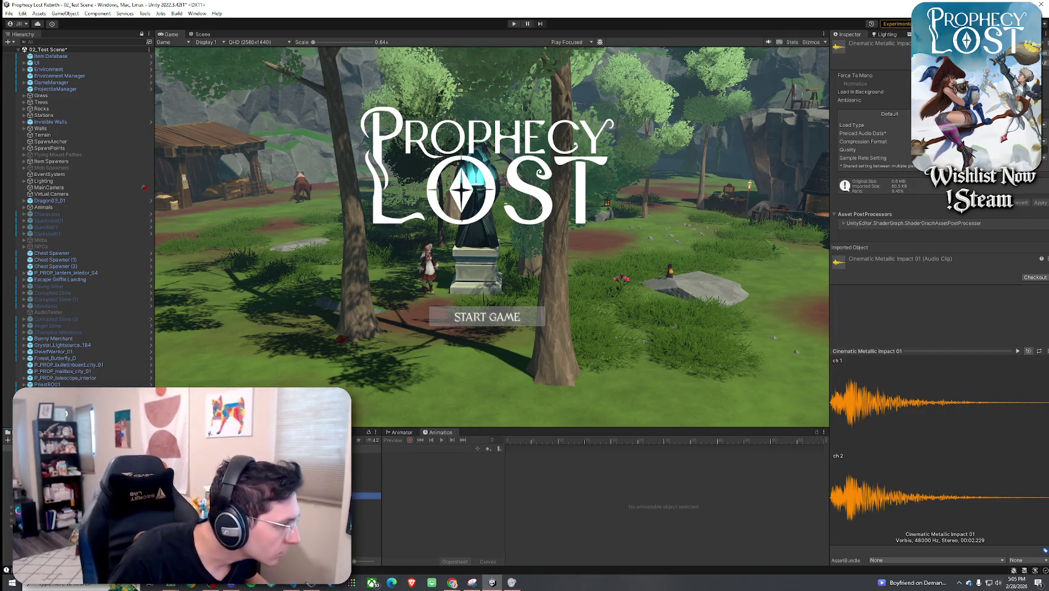
{"action": "key", "text": "Down"}
{"action": "key", "text": "Down"}
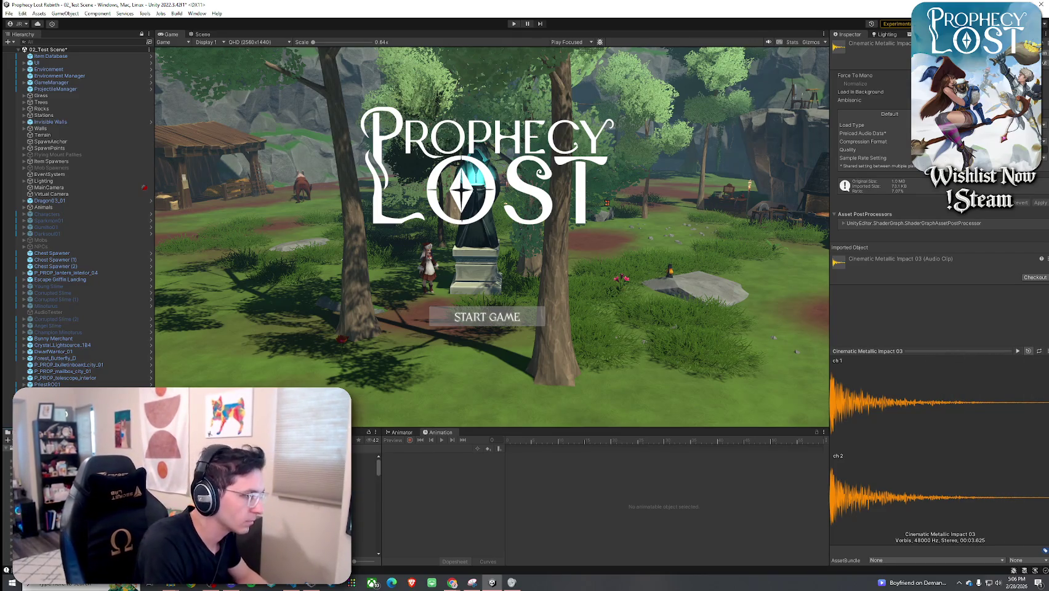
{"action": "key", "text": "Up"}
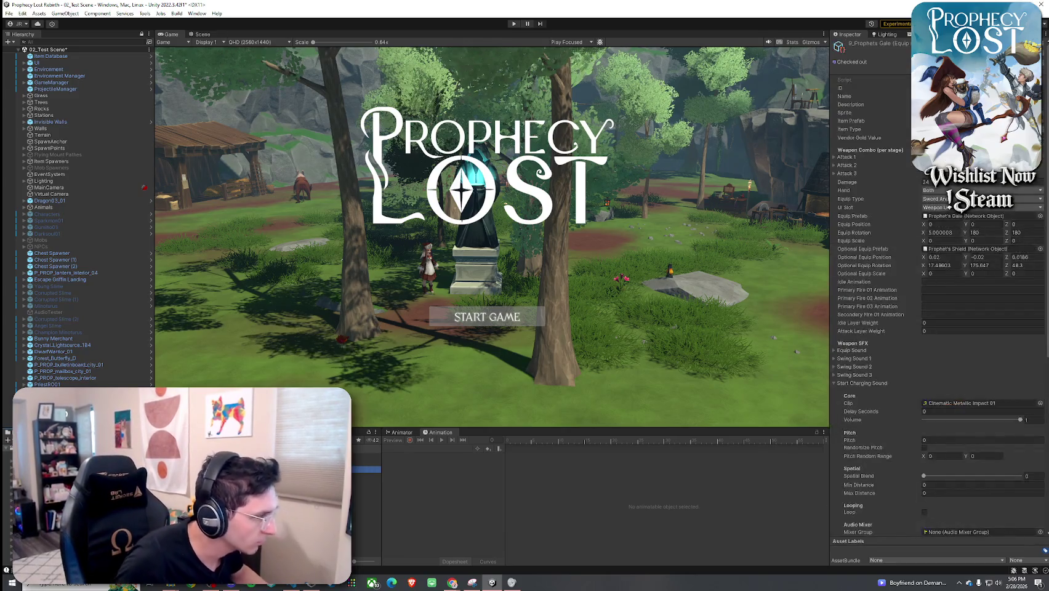
{"action": "scroll", "coordinate": [901, 324], "scroll_direction": "down", "scroll_amount": 5}
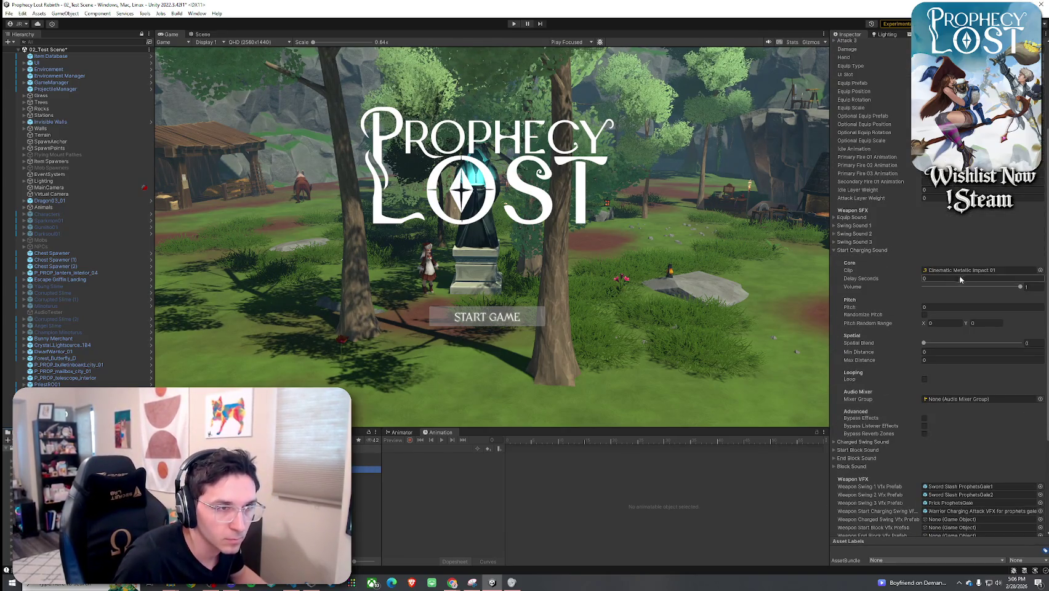
{"action": "left_click", "coordinate": [853, 252]}
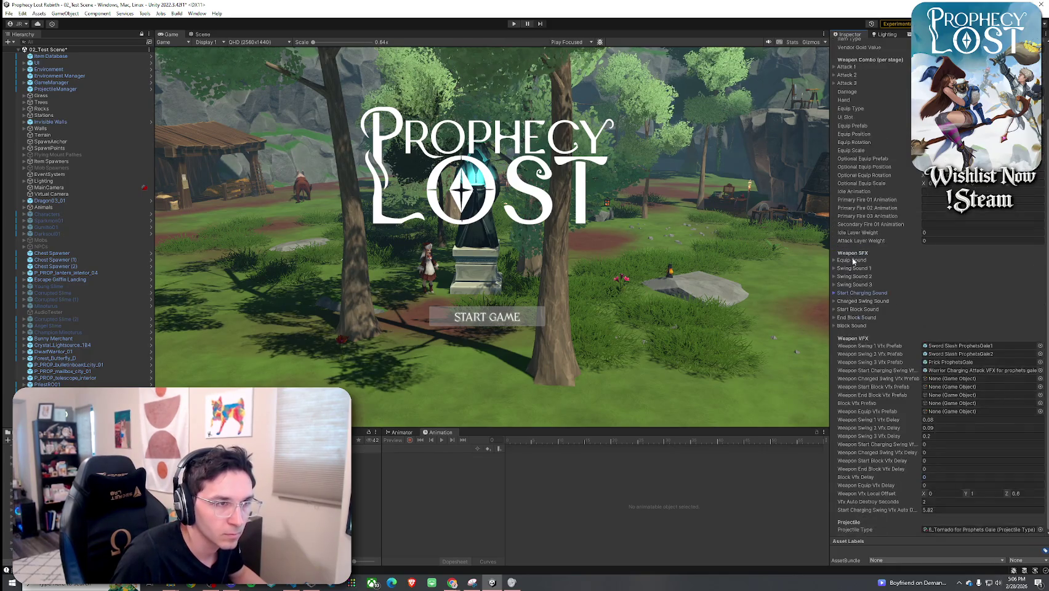
- Set Charged Swing Sound to Cinematic Metallic Impact 03, spatial blend 0.539, pitch 1 randomized 0.9–1.1
{"action": "left_click", "coordinate": [862, 301]}
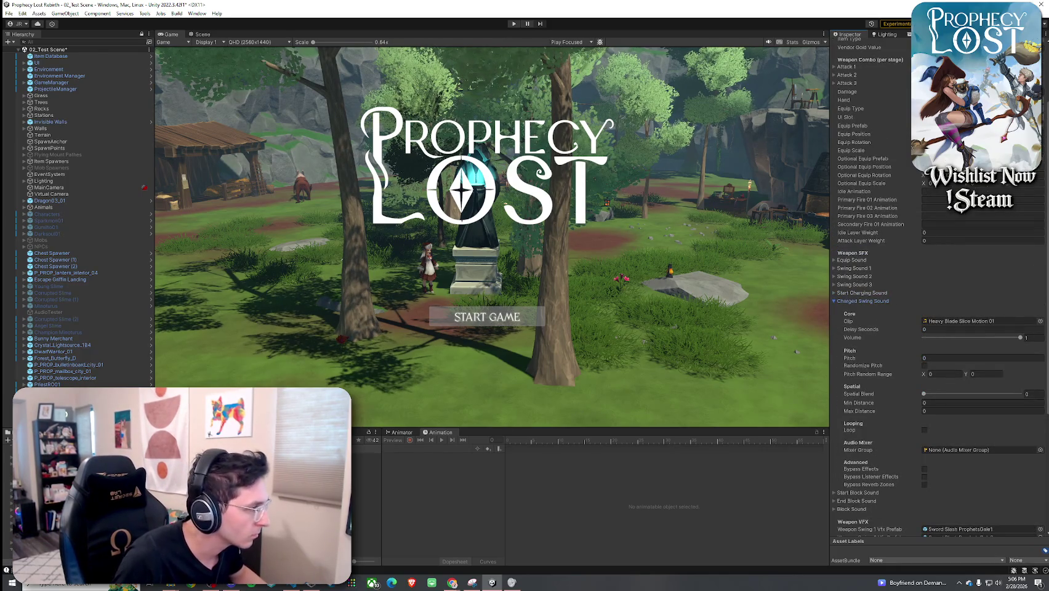
{"action": "mouse_move", "coordinate": [1048, 326]}
{"action": "left_mouse_down"}
{"action": "mouse_move", "coordinate": [934, 327]}
{"action": "mouse_move", "coordinate": [948, 322]}
{"action": "left_mouse_up"}
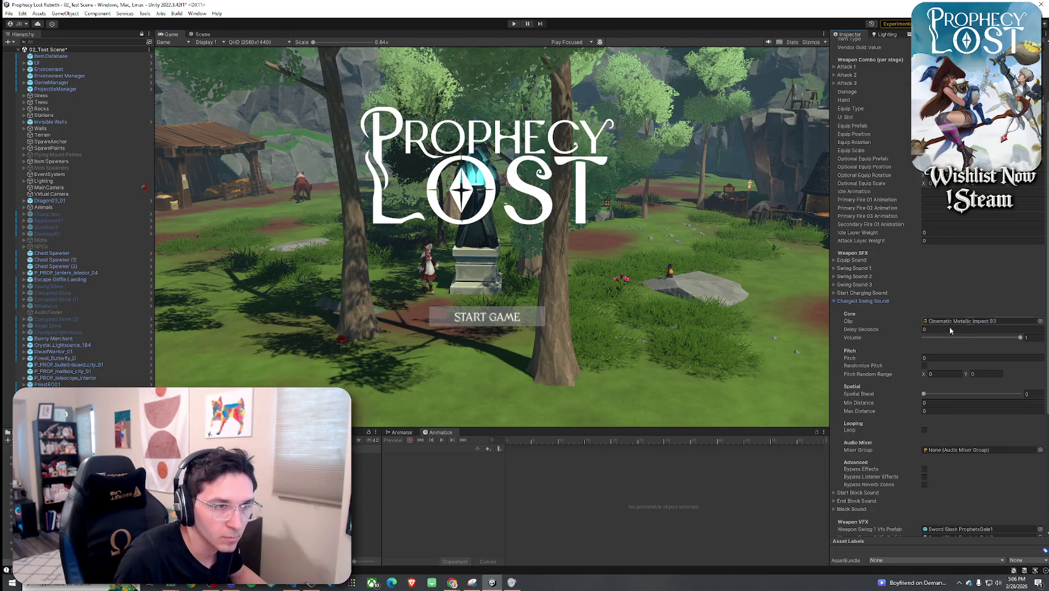
{"action": "left_click", "coordinate": [972, 394]}
{"action": "mouse_move", "coordinate": [976, 398]}
{"action": "left_mouse_down"}
{"action": "mouse_move", "coordinate": [1033, 405]}
{"action": "mouse_move", "coordinate": [975, 396]}
{"action": "left_mouse_up"}
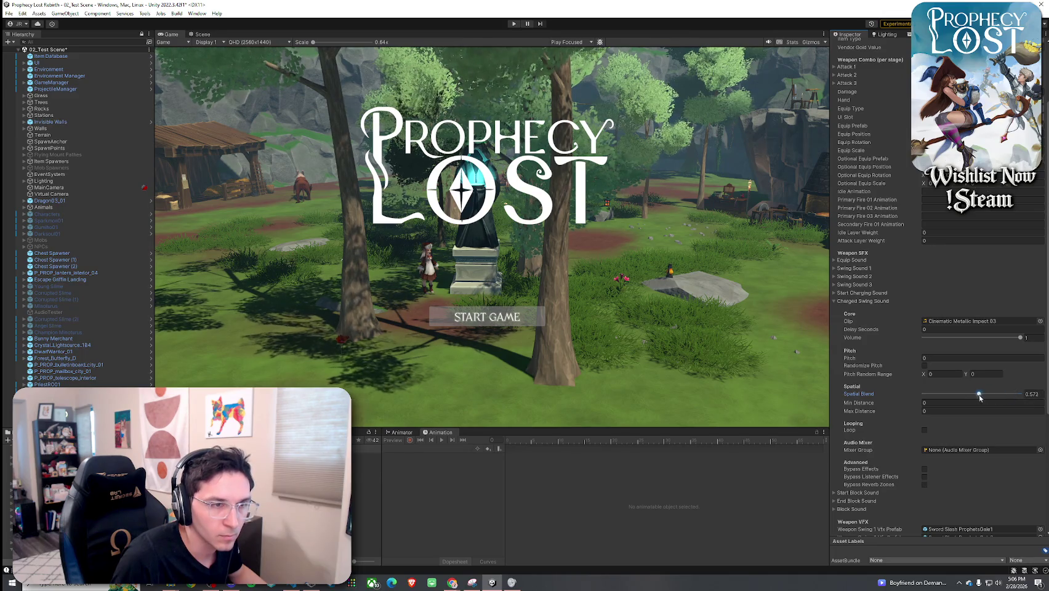
{"action": "left_click", "coordinate": [939, 358]}
{"action": "type", "text": "1"}
{"action": "left_click", "coordinate": [938, 366]}
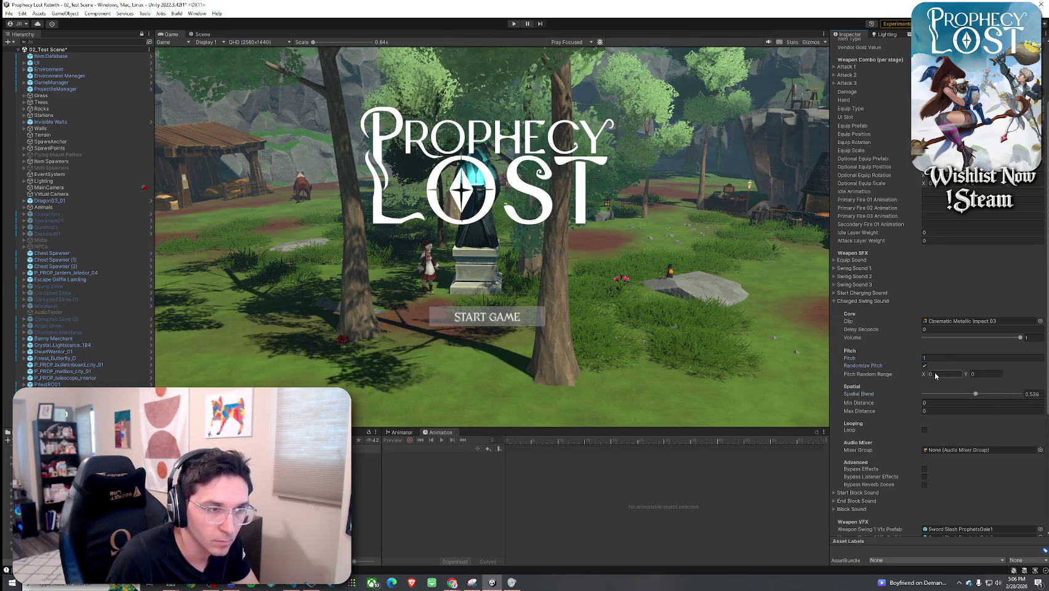
{"action": "type", "text": "0.9"}
{"action": "left_click", "coordinate": [986, 374]}
{"action": "type", "text": "1.1"}
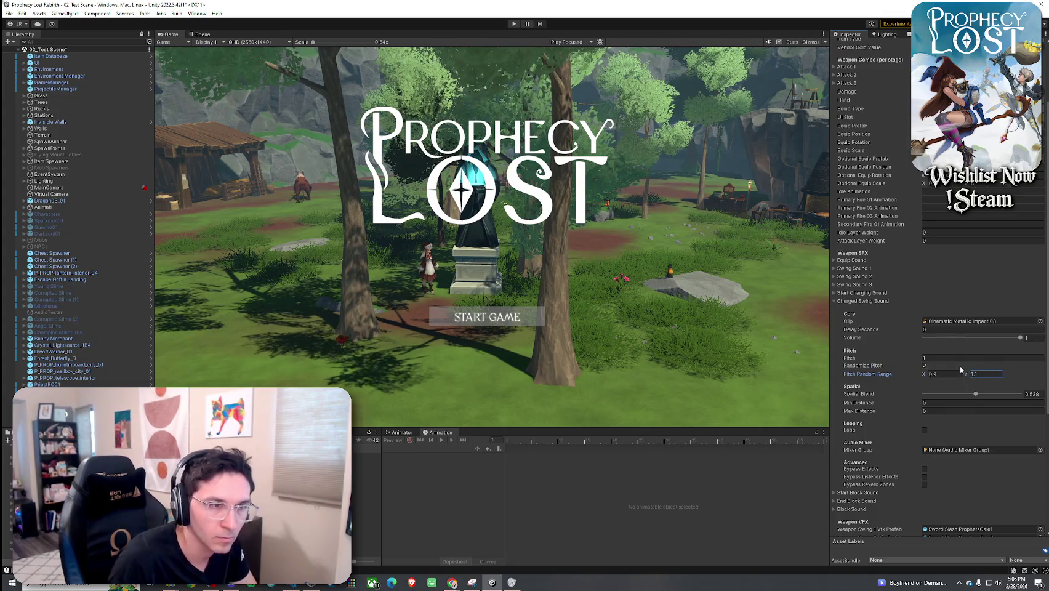
{"action": "scroll", "coordinate": [976, 391], "scroll_direction": "down", "scroll_amount": 2}
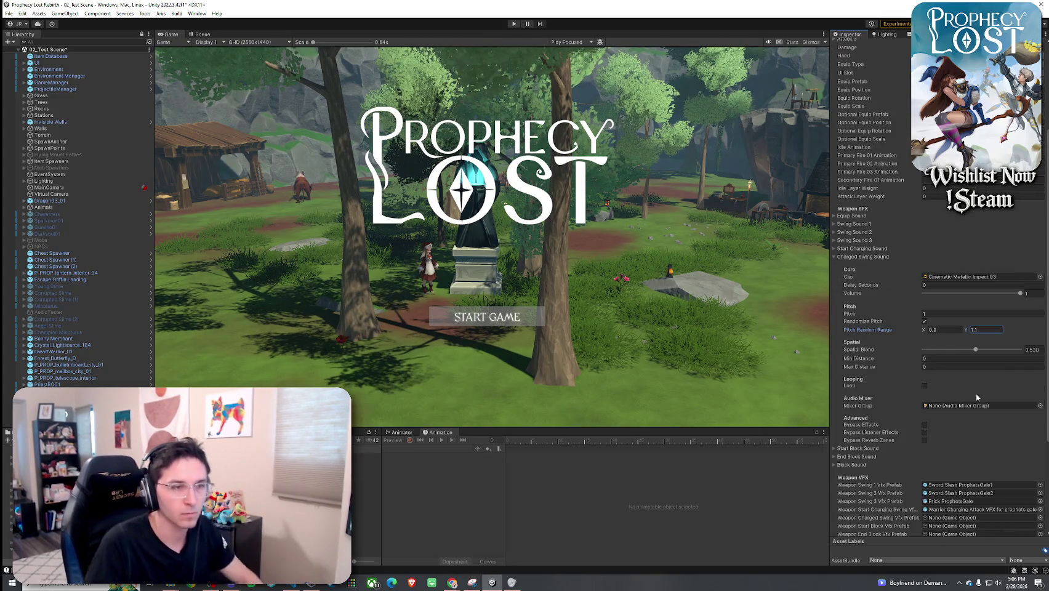
- Give Start Charging Sound spatial blend 0.597 and pitch 1 randomized between 0.9 and 1.1
{"action": "left_click", "coordinate": [871, 271]}
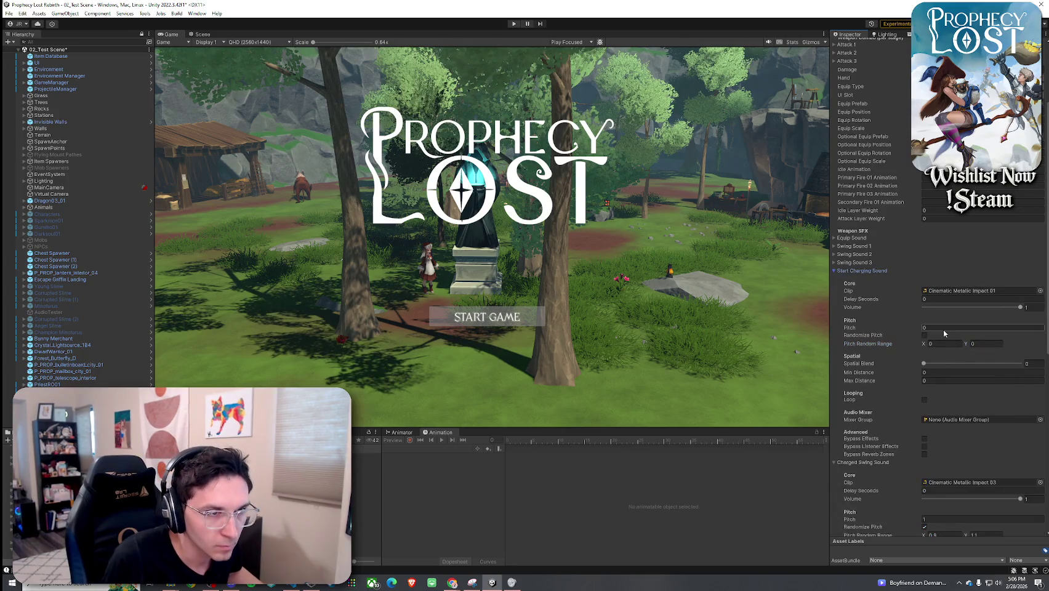
{"action": "left_click", "coordinate": [982, 365]}
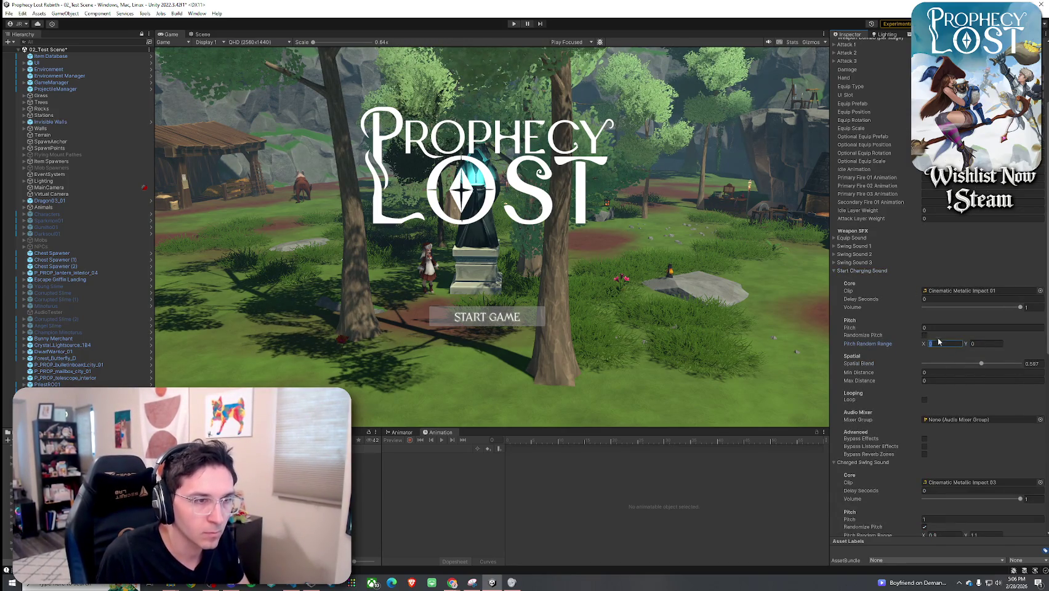
{"action": "type", "text": "0.9"}
{"action": "key", "text": "Tab"}
{"action": "type", "text": "1.1"}
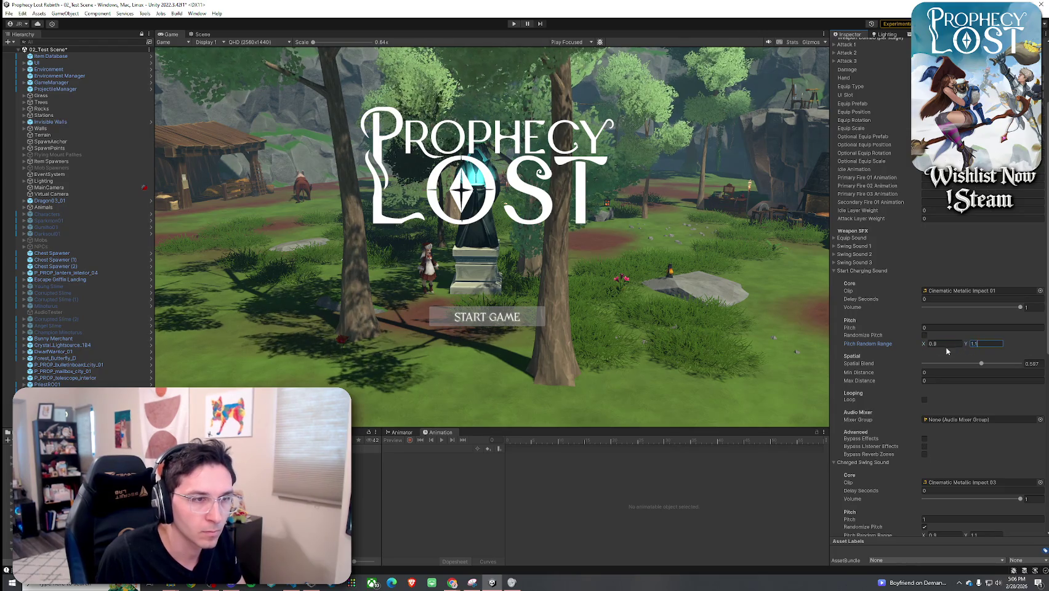
{"action": "left_click", "coordinate": [925, 335]}
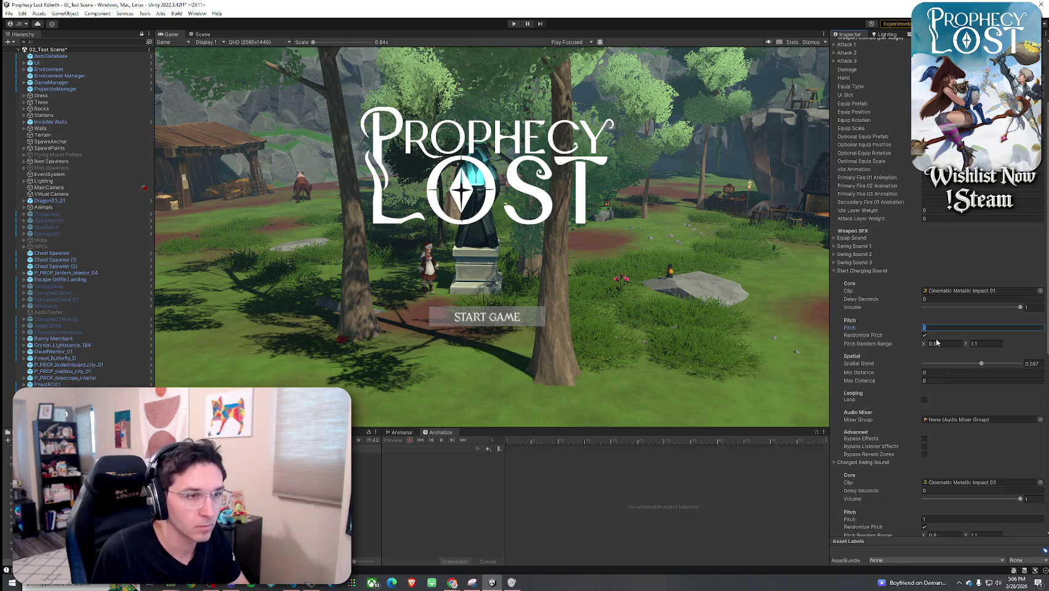
{"action": "type", "text": "1"}
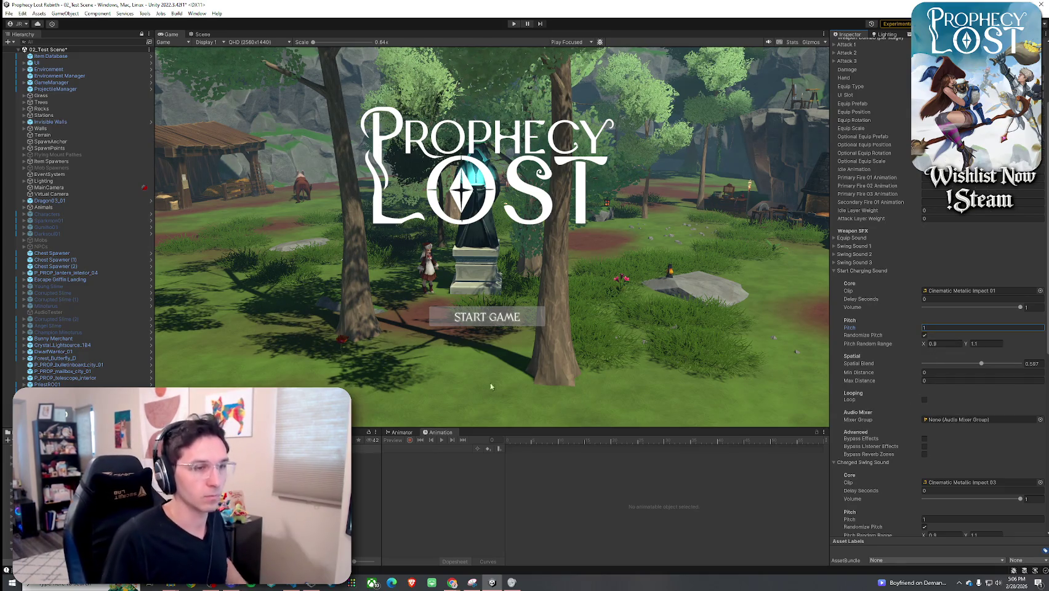
- Save the scene with Ctrl+S and enter Play mode
{"action": "left_click", "coordinate": [9, 13]}
{"action": "left_click", "coordinate": [104, 4]}
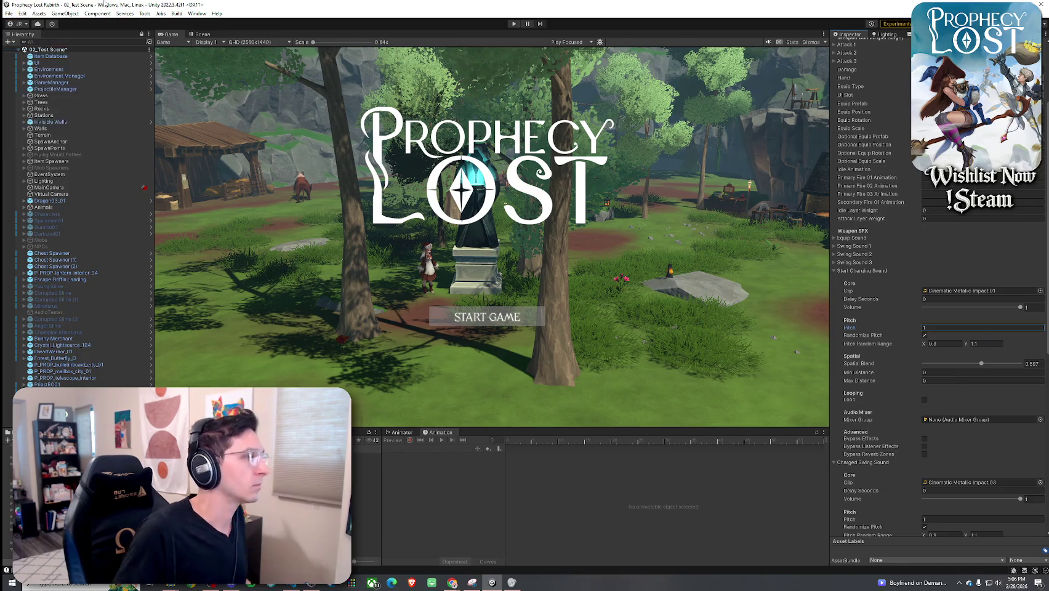
{"action": "key", "text": "ctrl+s"}
{"action": "key", "text": "ctrl+p"}
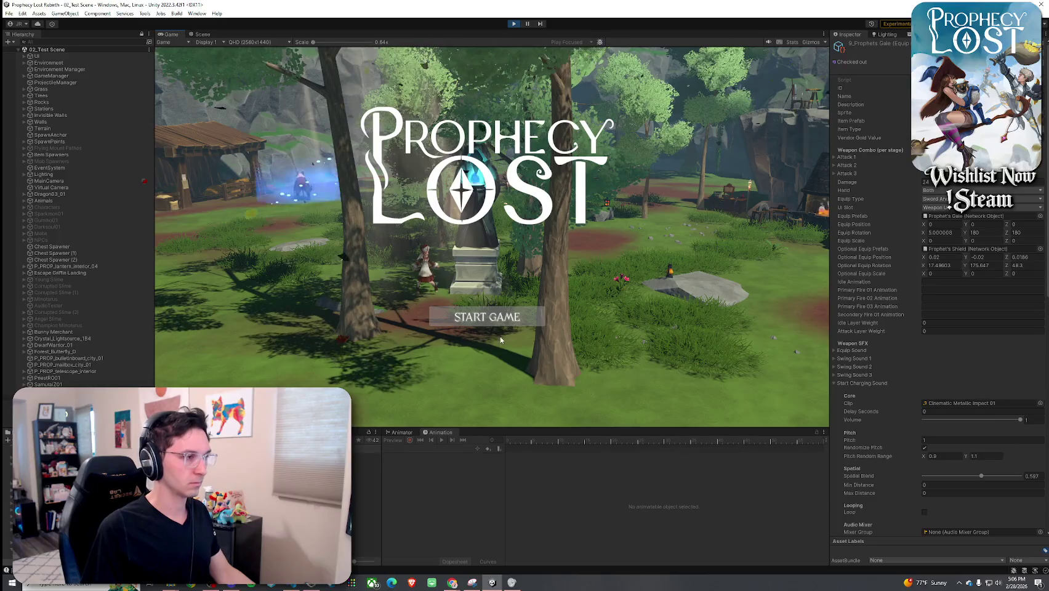
- Start a game session from the title screen and open the in-game inventory
{"action": "left_click", "coordinate": [488, 324]}
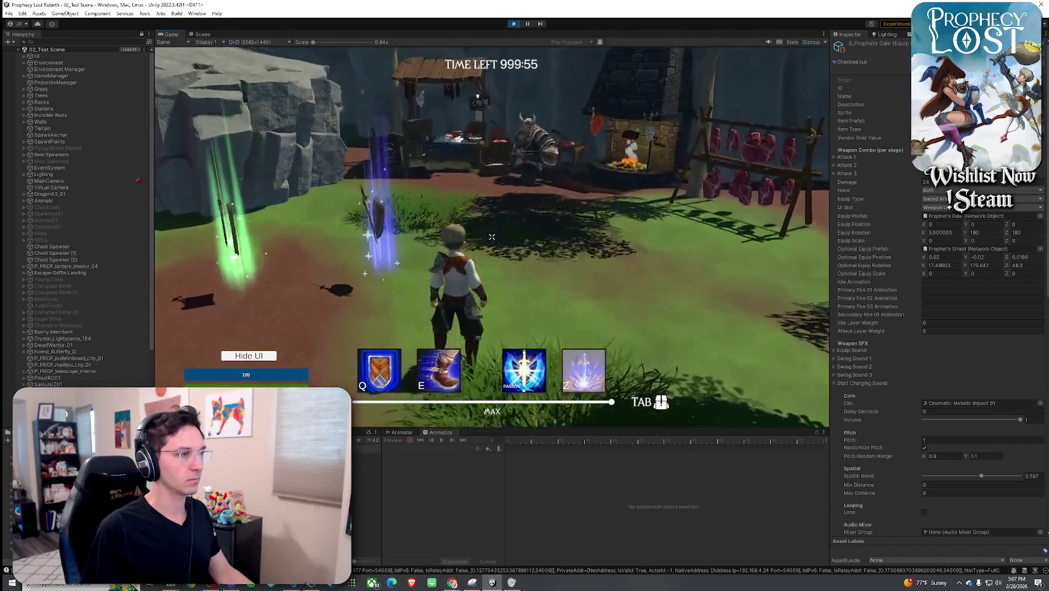
{"action": "key", "text": "Tab"}
{"action": "key", "text": "Tab"}
{"action": "key", "text": "Tab"}
{"action": "key", "text": "Tab"}
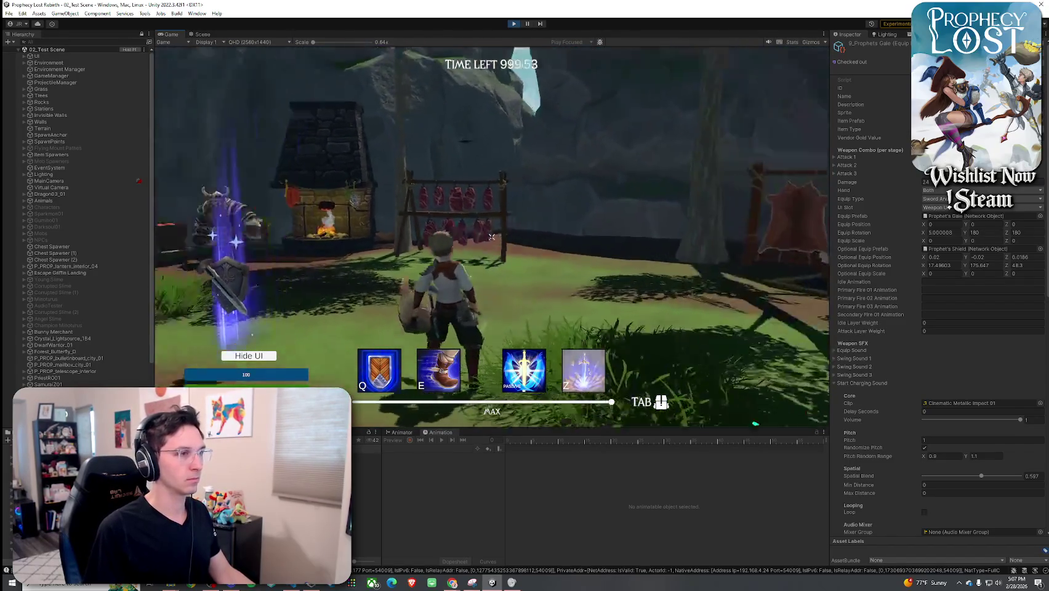
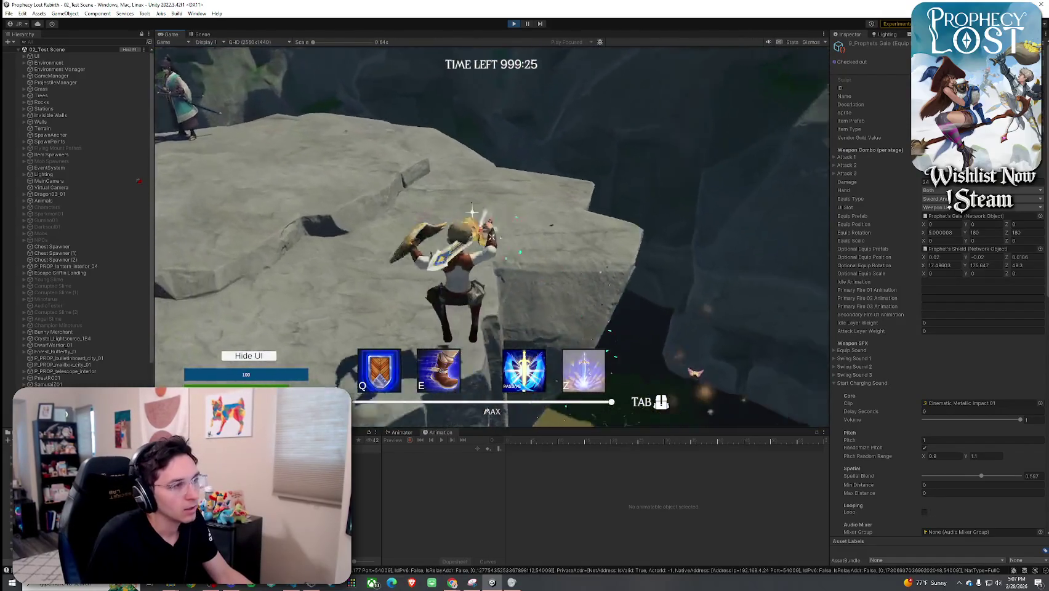
- Walk the character past the glowing shield pickup toward the cliff edge, then stop Play mode
{"action": "key", "text": "Tab"}
{"action": "key", "text": "Tab"}
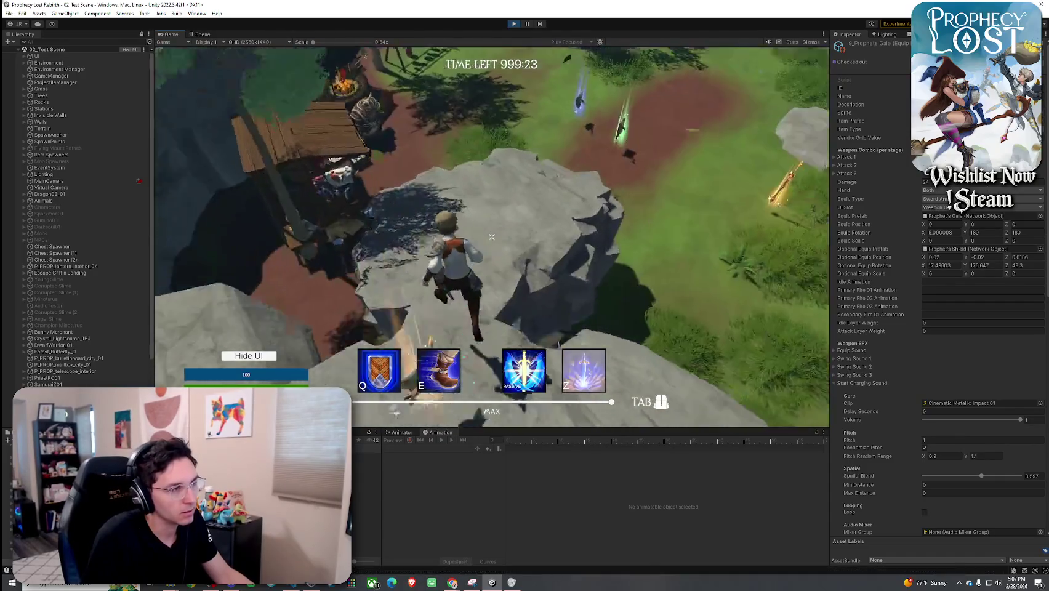
{"action": "key", "text": "w"}
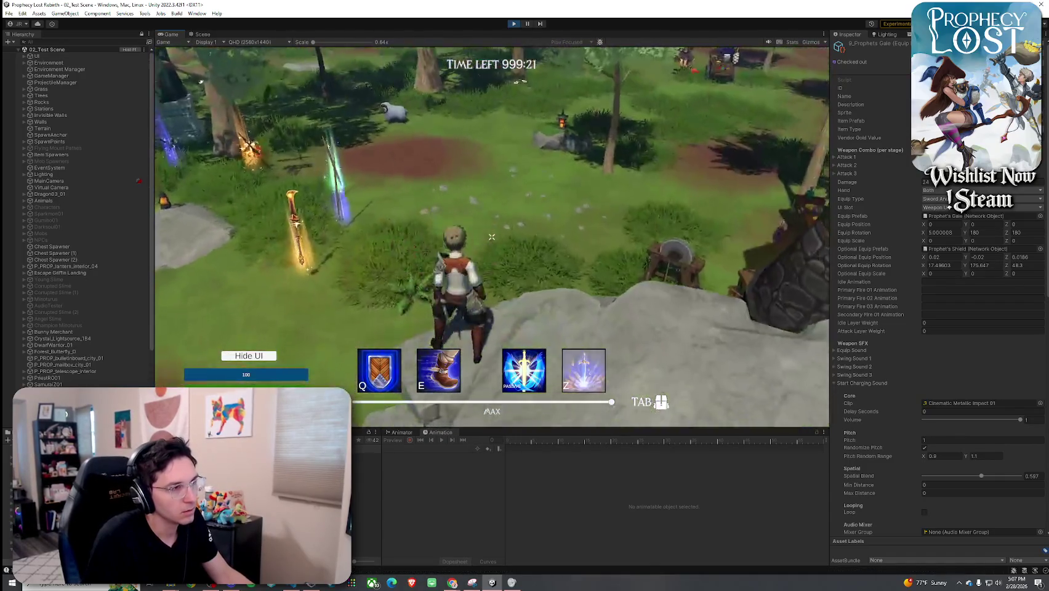
{"action": "key", "text": "w"}
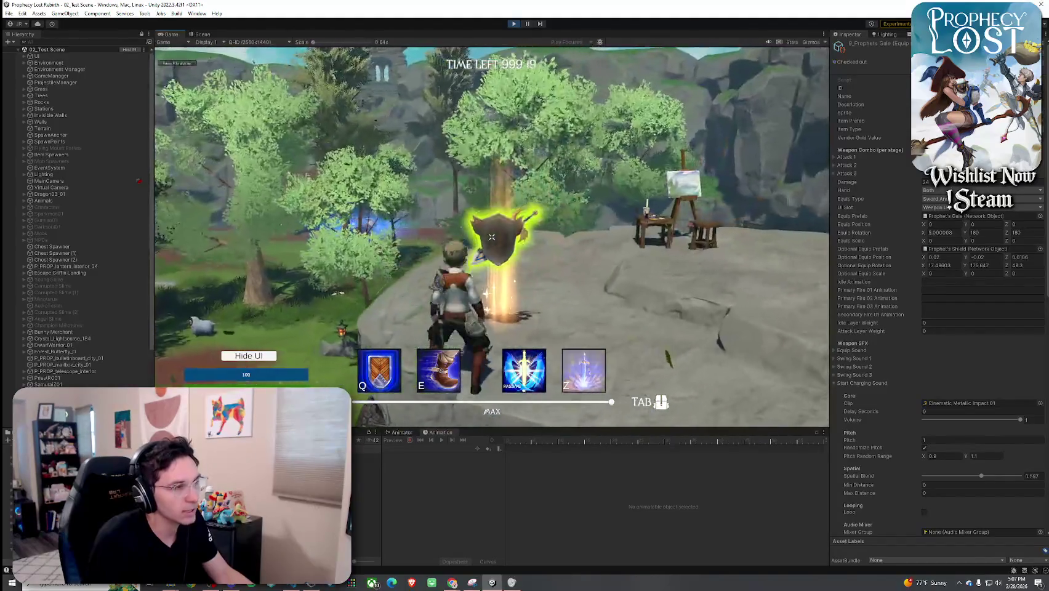
{"action": "key", "text": "w"}
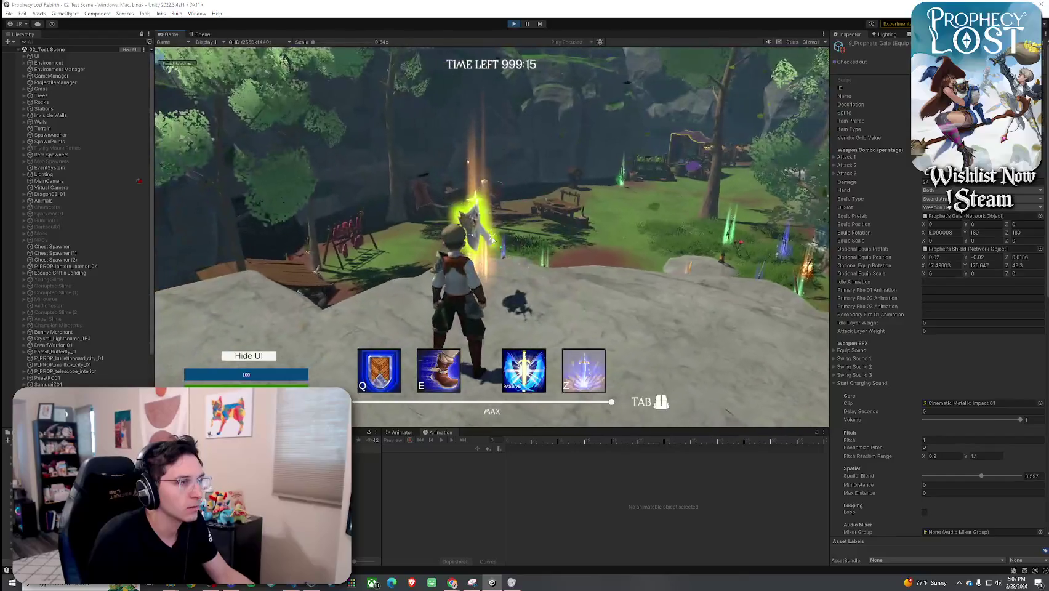
{"action": "key", "text": "super"}
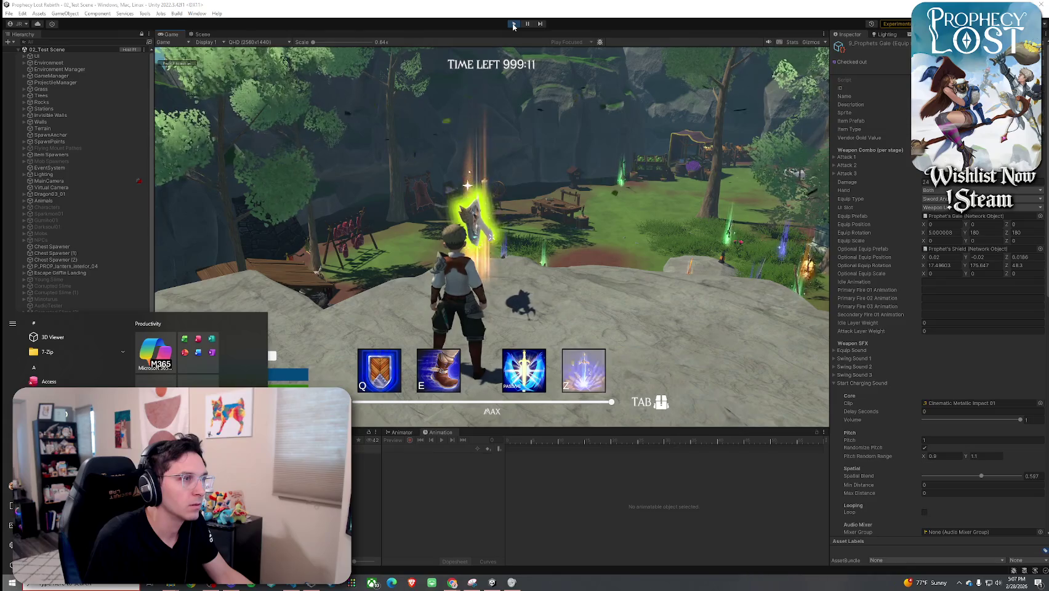
{"action": "left_click", "coordinate": [513, 25]}
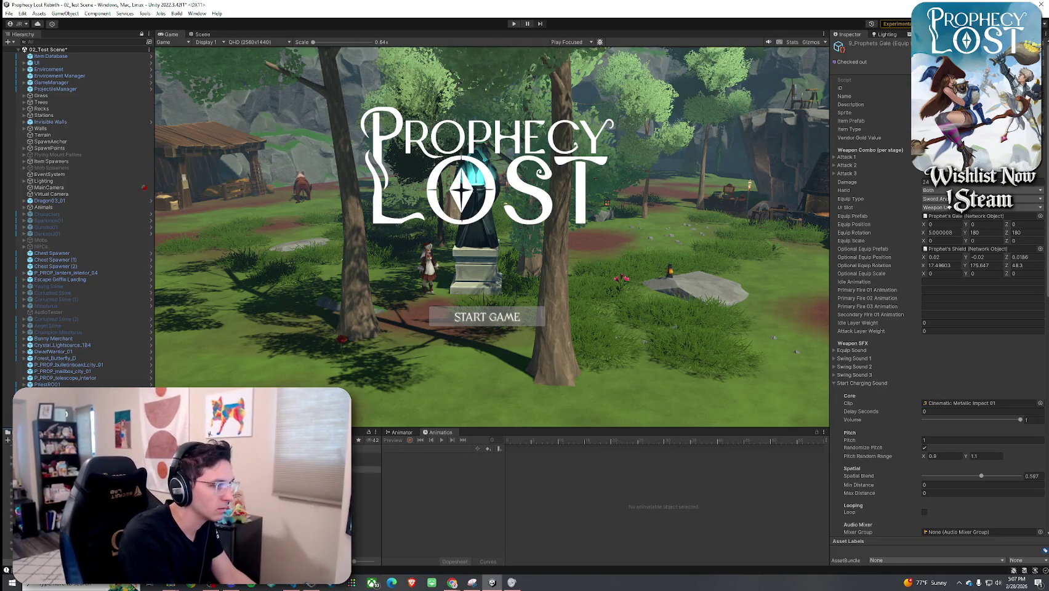
- Open the Ember Fangs ITEM prefab and inspect the second Ember Fang's HCFX_Fire_01 effect
{"action": "double_click", "coordinate": [979, 215]}
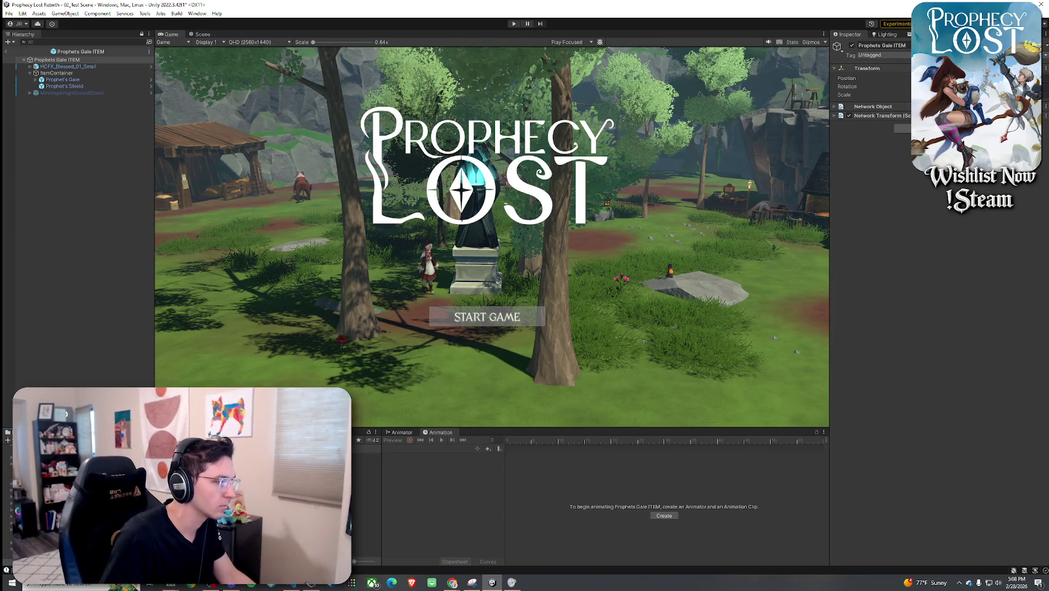
{"action": "double_click", "coordinate": [80, 468]}
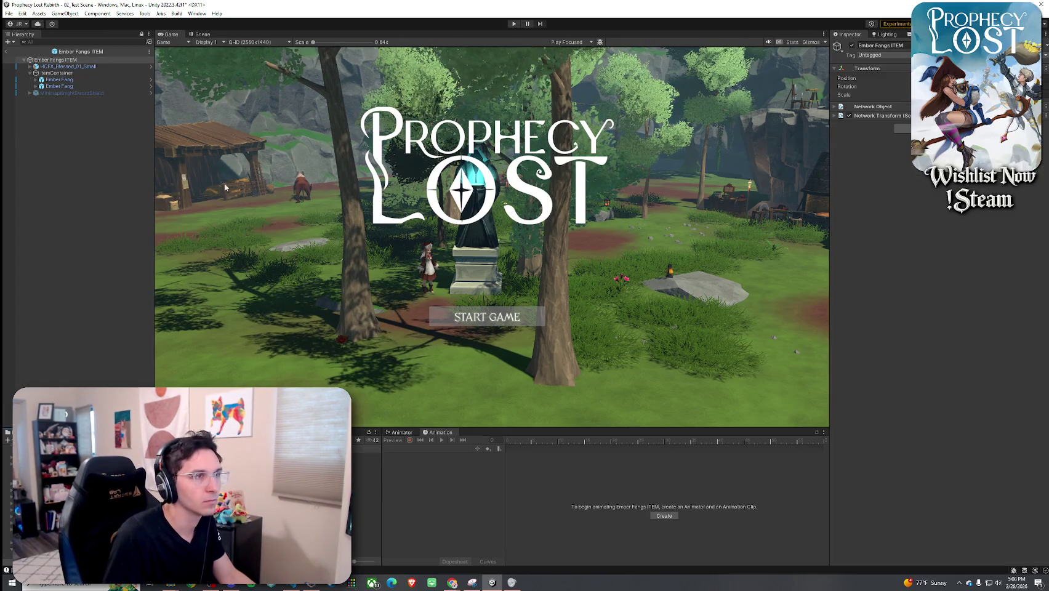
{"action": "left_click", "coordinate": [72, 73]}
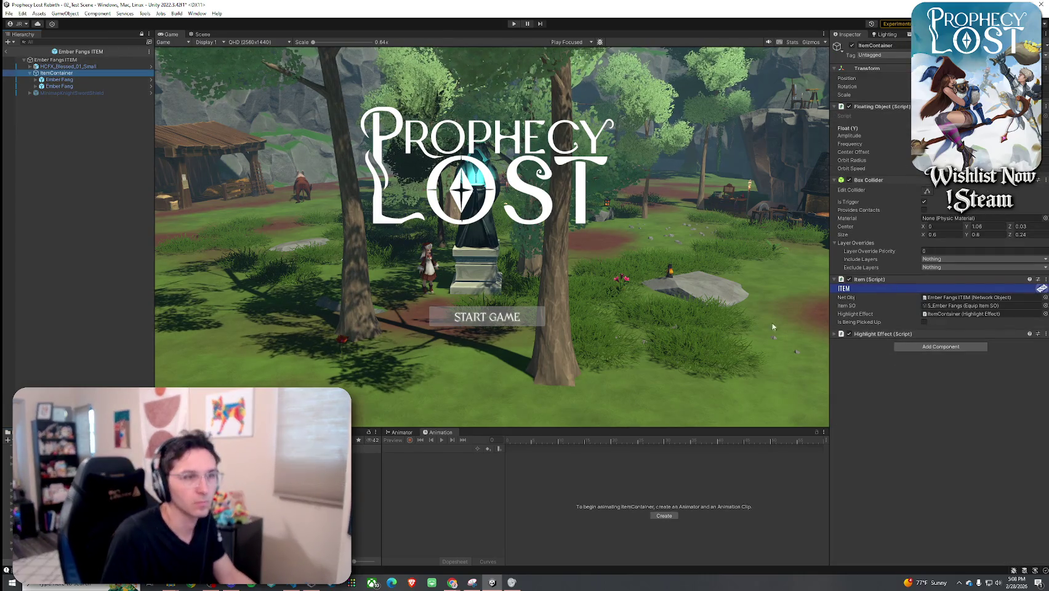
{"action": "left_click", "coordinate": [72, 79]}
{"action": "left_click", "coordinate": [75, 86]}
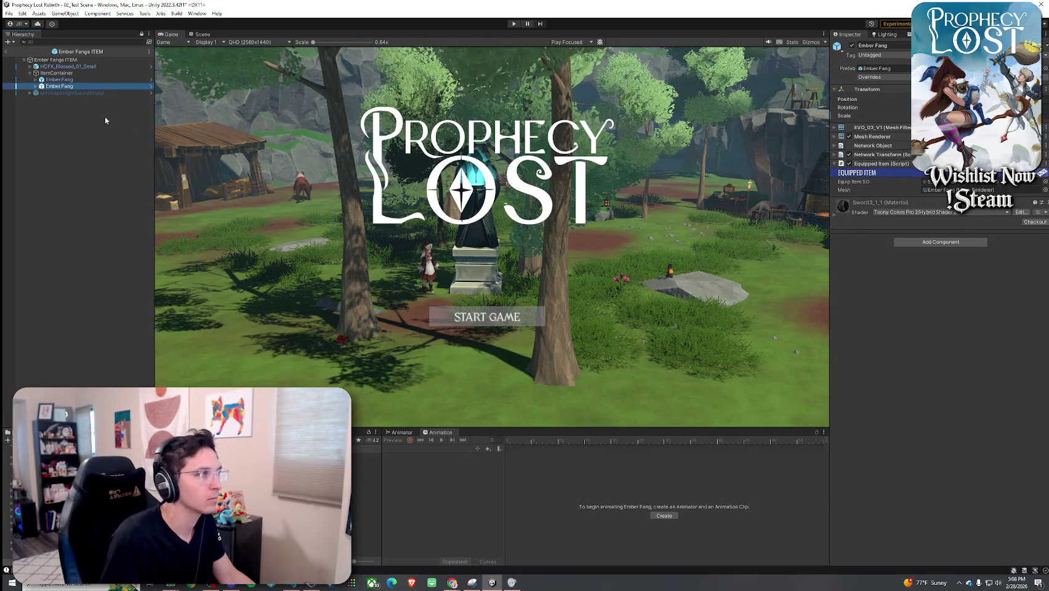
{"action": "left_click", "coordinate": [57, 93]}
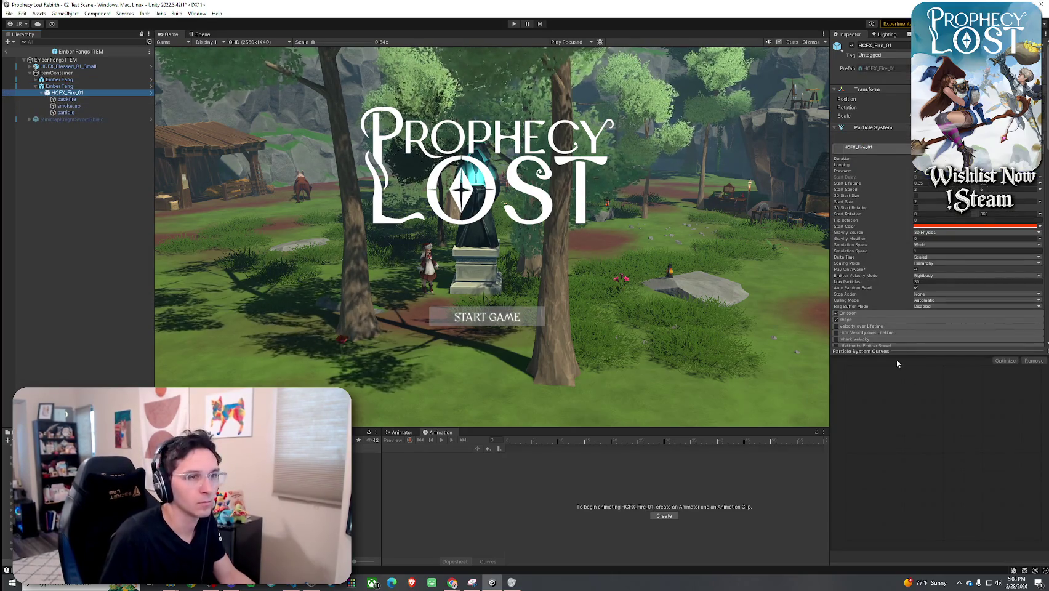
- Compare both fire effects and disable the Audio Source on the second HCFX_Fire_01
{"action": "left_click_drag", "start_coordinate": [898, 352], "coordinate": [899, 445]}
{"action": "left_click", "coordinate": [834, 128]}
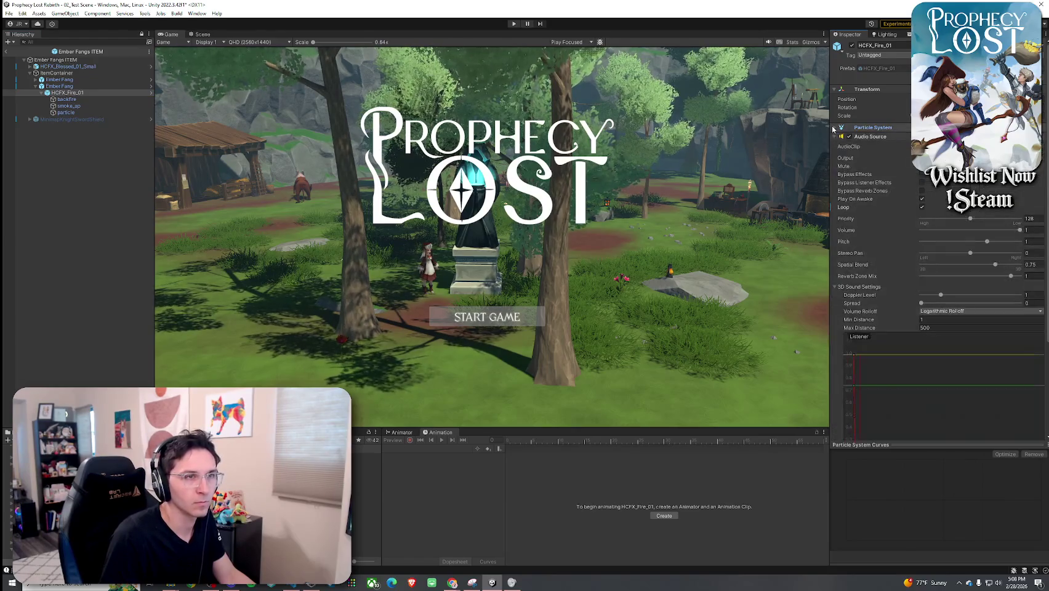
{"action": "left_click", "coordinate": [836, 137]}
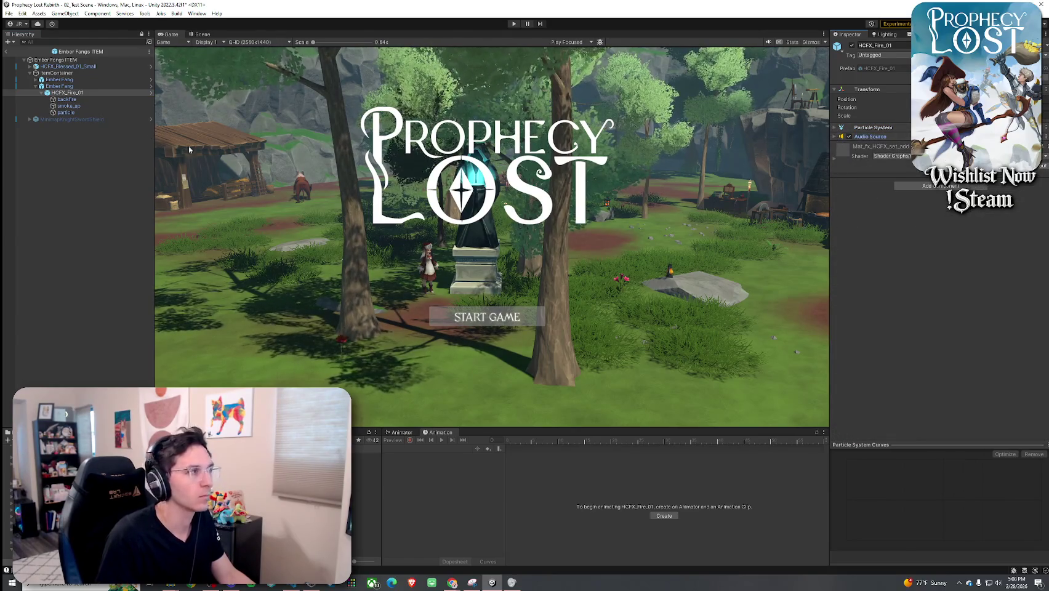
{"action": "left_click", "coordinate": [35, 79]}
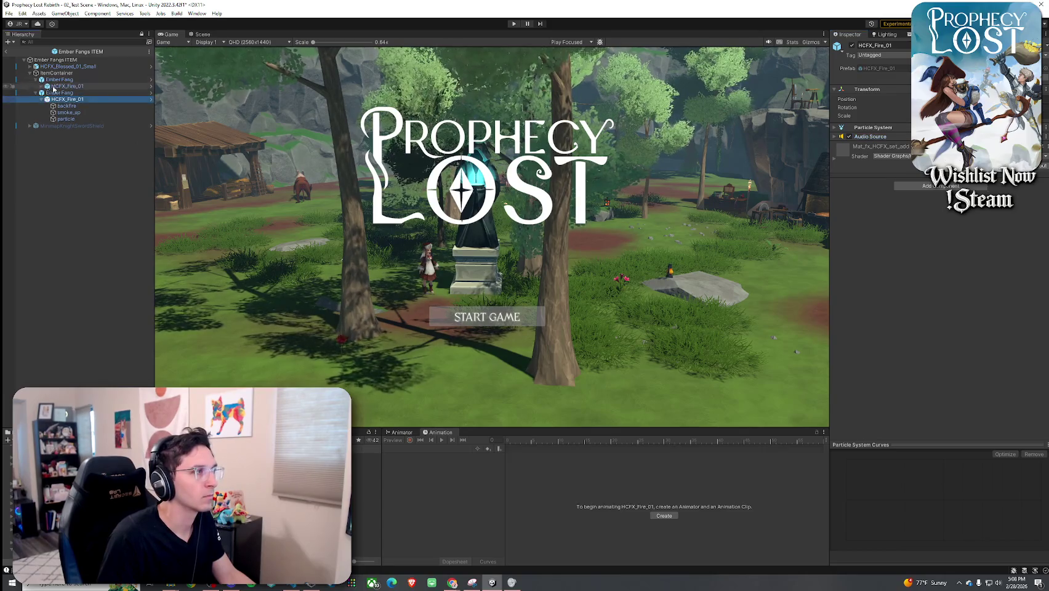
{"action": "left_click", "coordinate": [42, 86]}
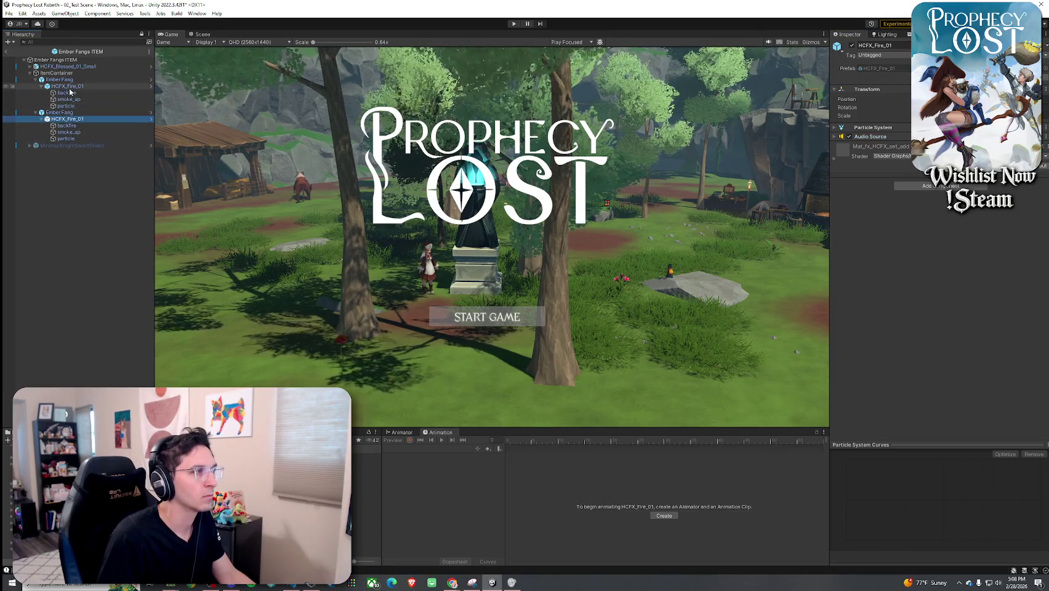
{"action": "left_click", "coordinate": [70, 88]}
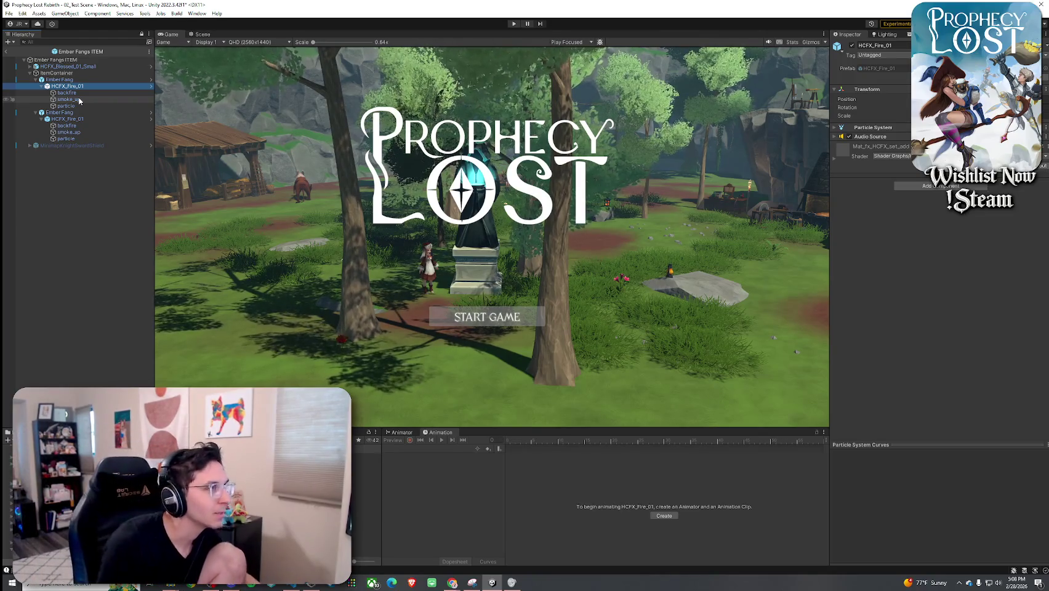
{"action": "left_click", "coordinate": [67, 119]}
{"action": "left_click", "coordinate": [849, 137]}
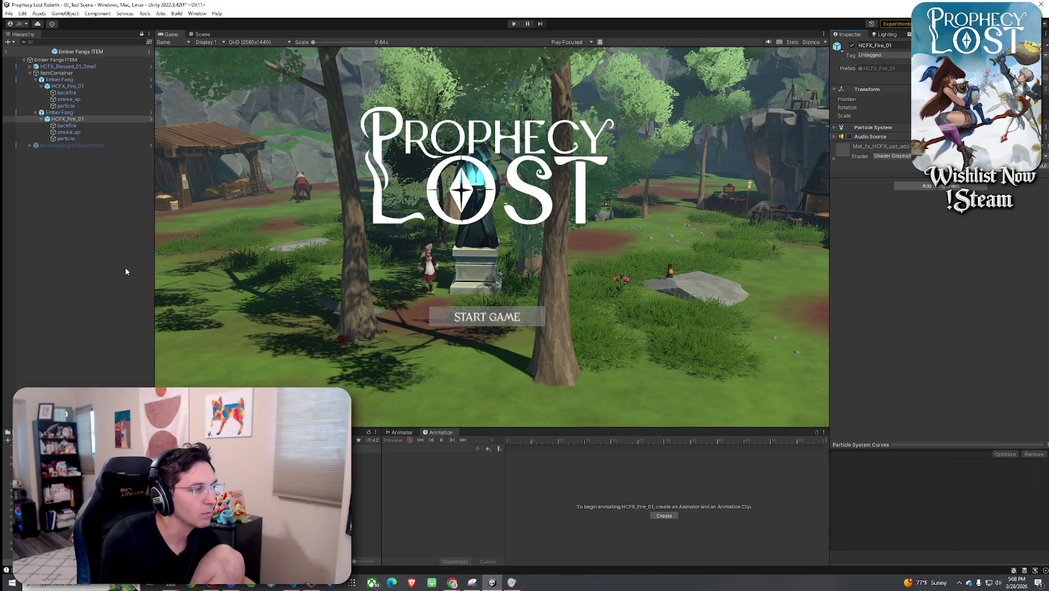
{"action": "left_click", "coordinate": [10, 13]}
- Save the Ember Fangs ITEM prefab from the Hierarchy header's menu
{"action": "key", "text": "Escape"}
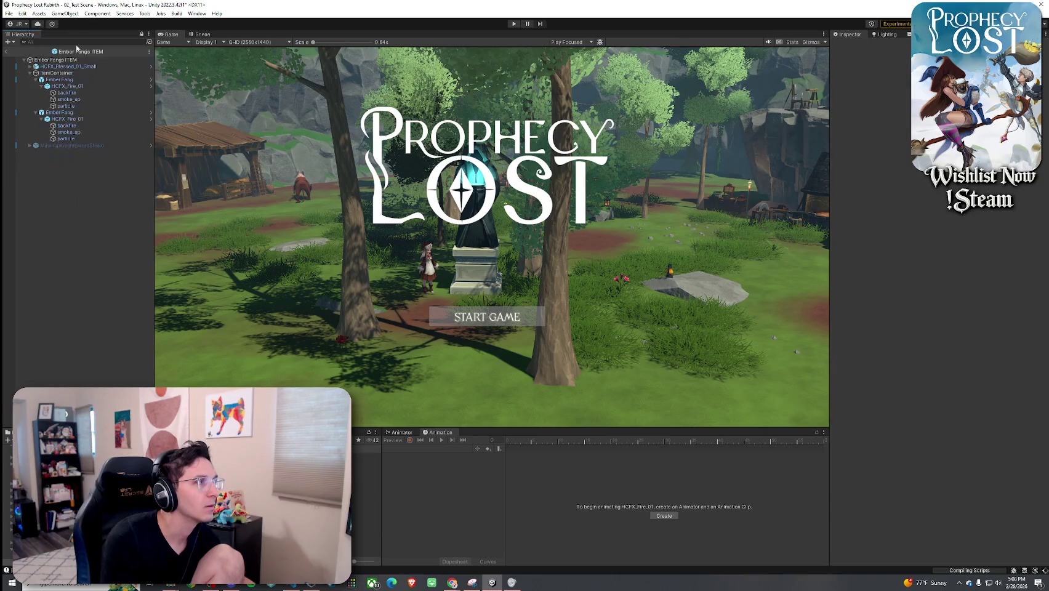
{"action": "left_click", "coordinate": [73, 93]}
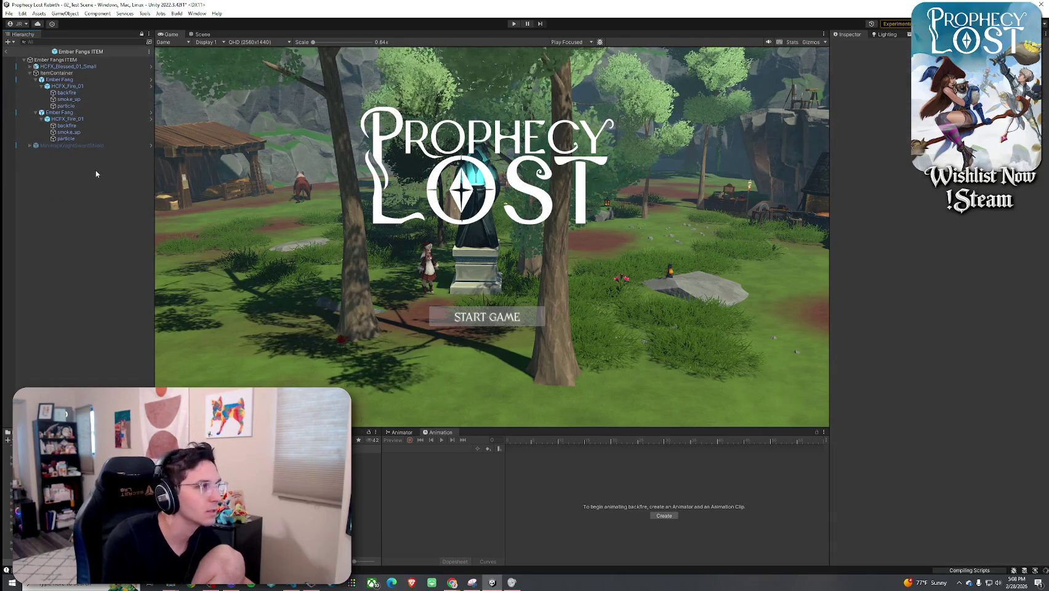
{"action": "key", "text": "Down"}
{"action": "key", "text": "Down"}
{"action": "key", "text": "Down"}
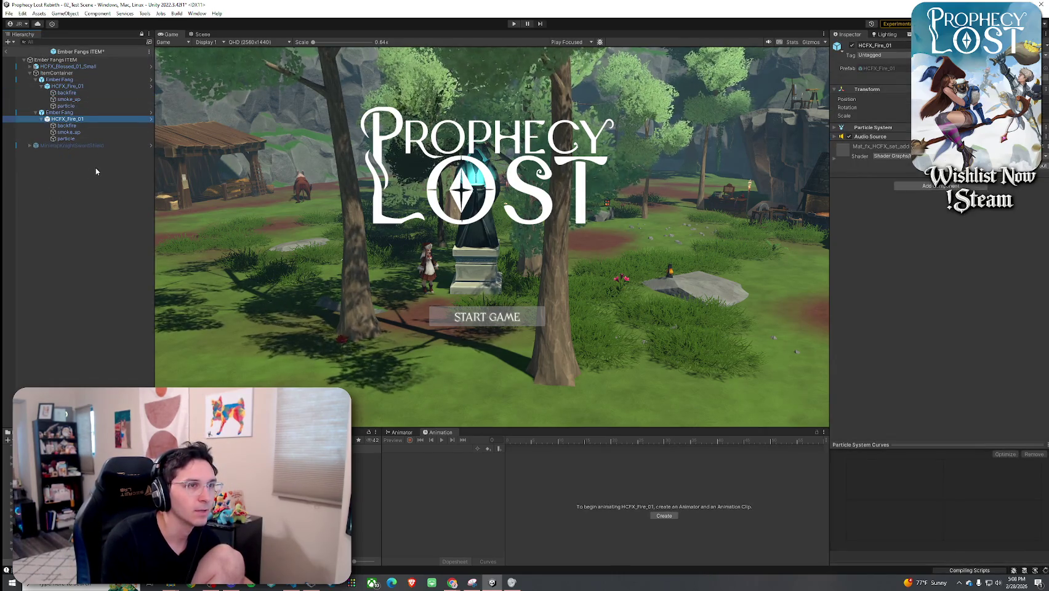
{"action": "left_click", "coordinate": [90, 185]}
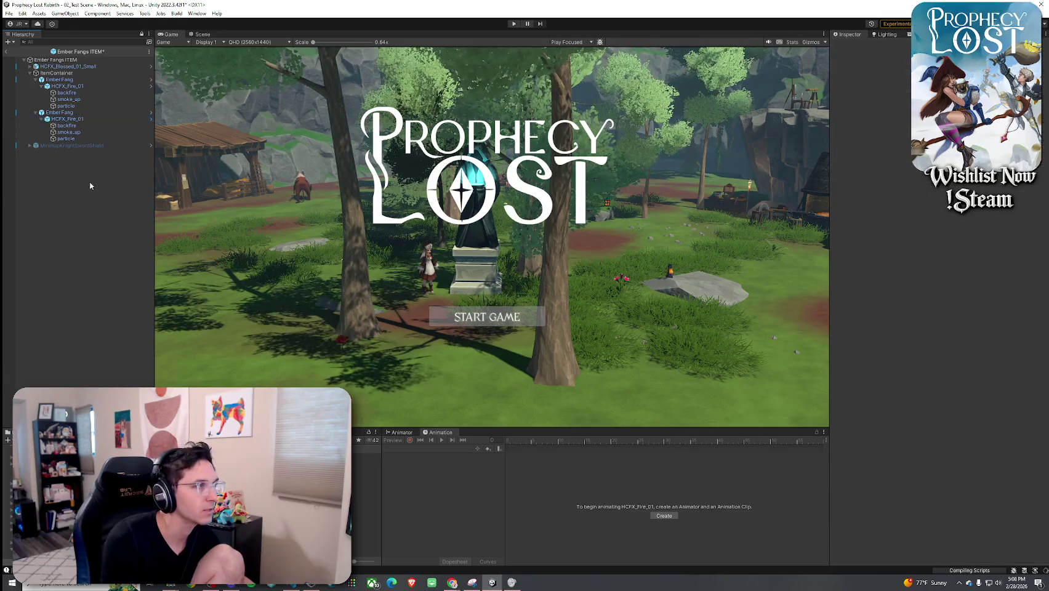
{"action": "right_click", "coordinate": [16, 34]}
{"action": "left_click", "coordinate": [12, 53]}
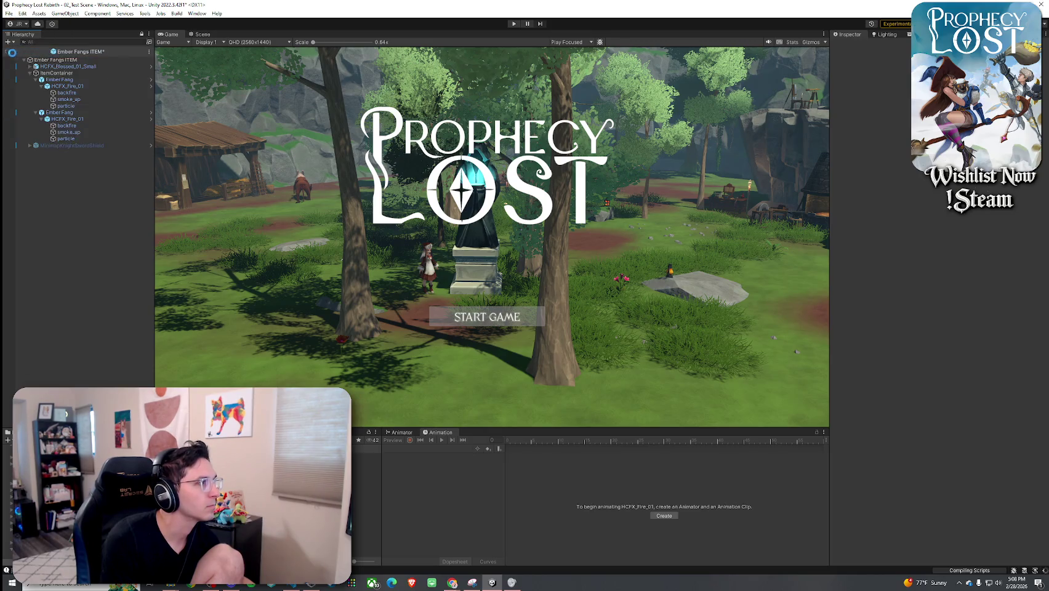
- Expand the second HCFX_Fire_01's Audio Source settings, then select the Prophets Gale asset
{"action": "left_click", "coordinate": [73, 120]}
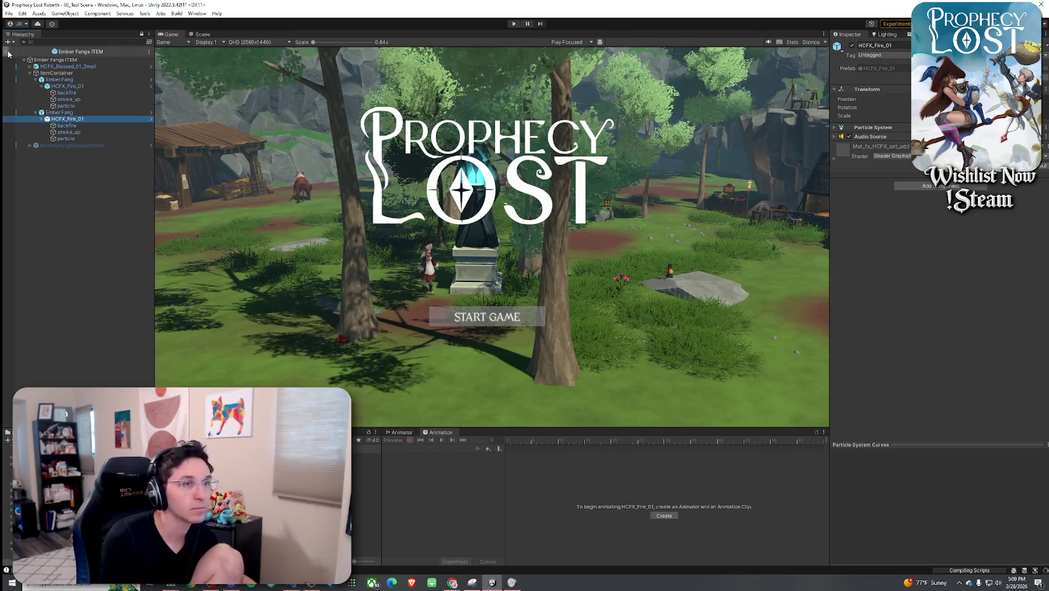
{"action": "left_click", "coordinate": [835, 137]}
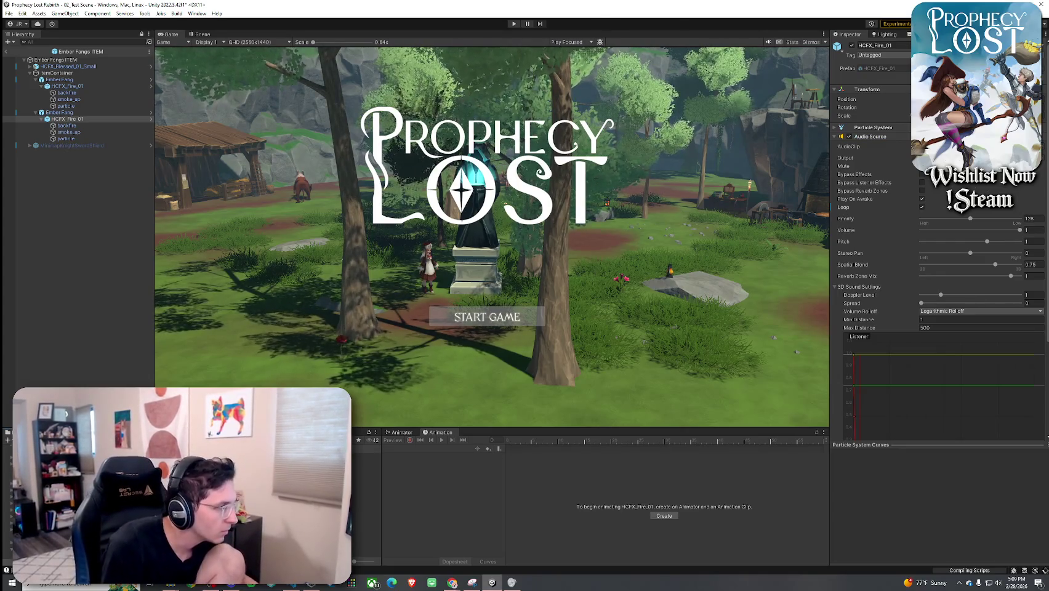
{"action": "left_click", "coordinate": [367, 476]}
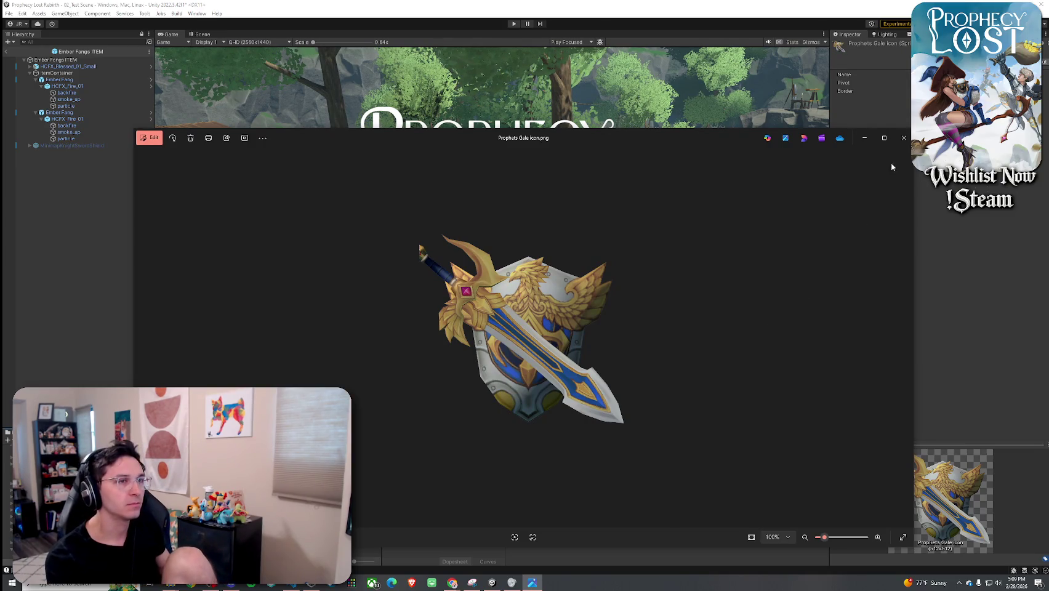
- Close the Prophets Gale icon image and view the sword and shield in the Scene view
{"action": "left_click", "coordinate": [904, 139]}
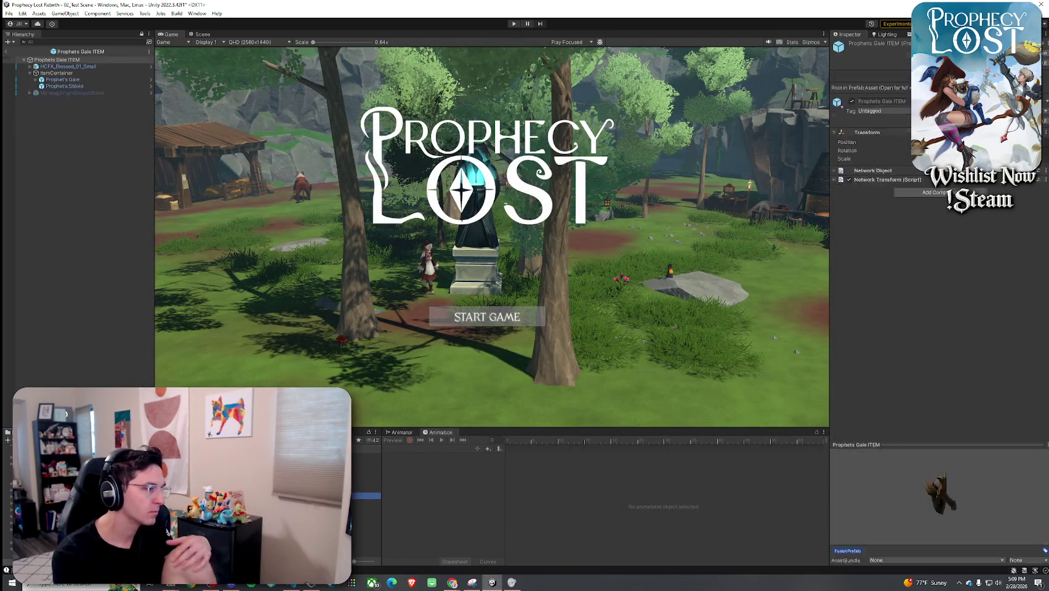
{"action": "left_click", "coordinate": [200, 34]}
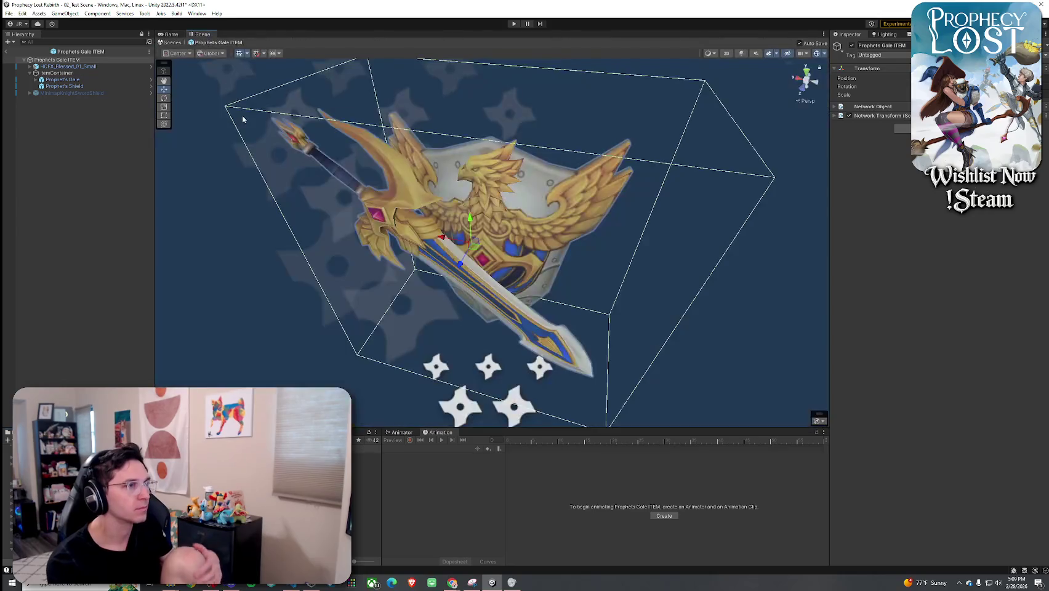
- Add an Audio Source component to the VFX_Wind_Power effect
{"action": "left_click", "coordinate": [62, 86]}
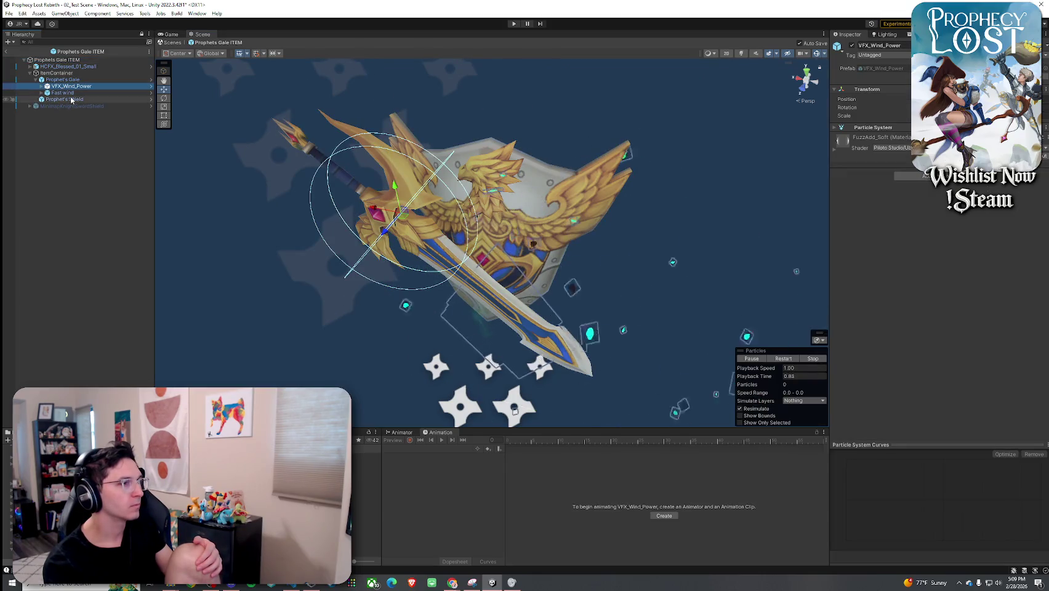
{"action": "left_click", "coordinate": [48, 93]}
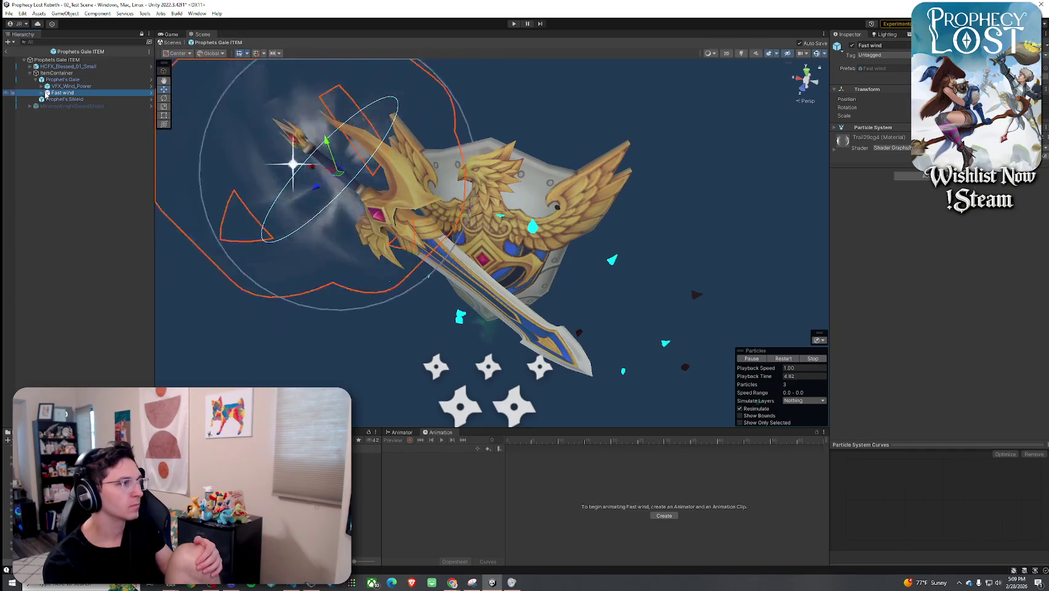
{"action": "left_click", "coordinate": [59, 86]}
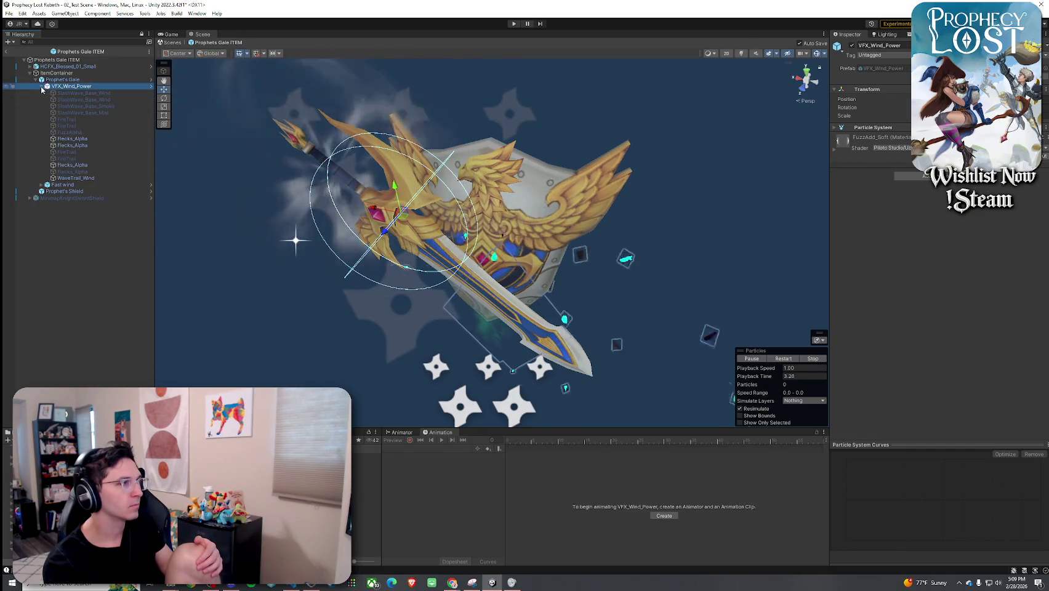
{"action": "left_click", "coordinate": [917, 176]}
{"action": "type", "text": "equipped"}
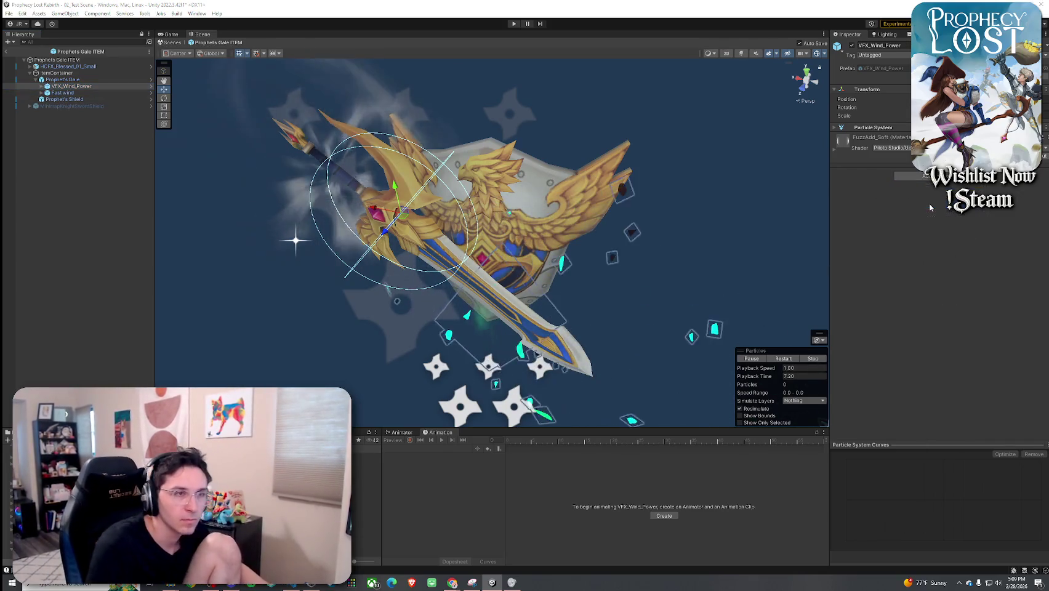
{"action": "left_click", "coordinate": [929, 204]}
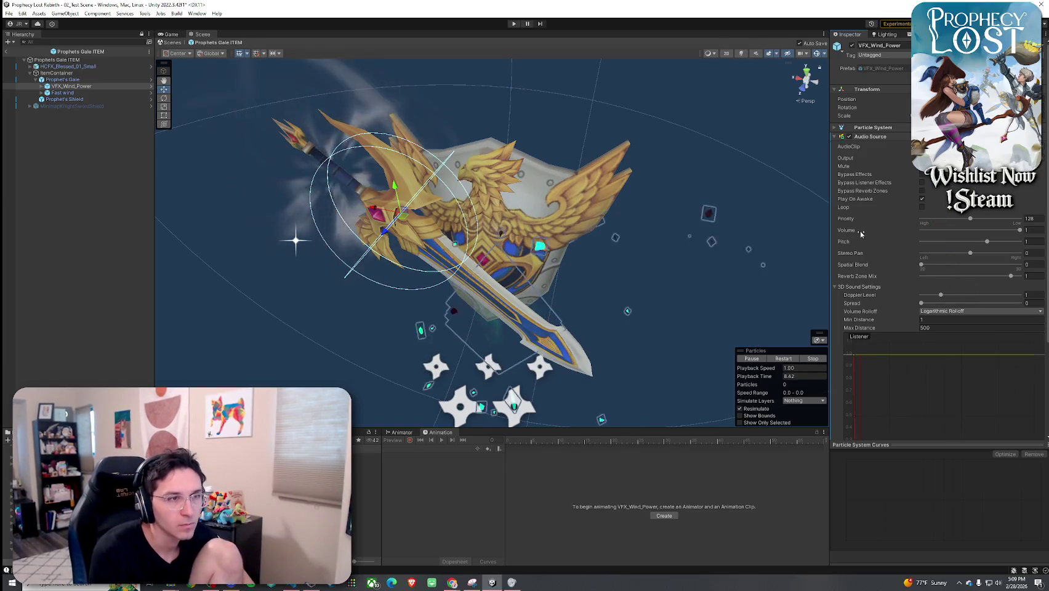
- Make the wind sound loop with spatial blend about 0.507, then preview the MAGIC_SPELL clip
{"action": "left_click", "coordinate": [923, 207]}
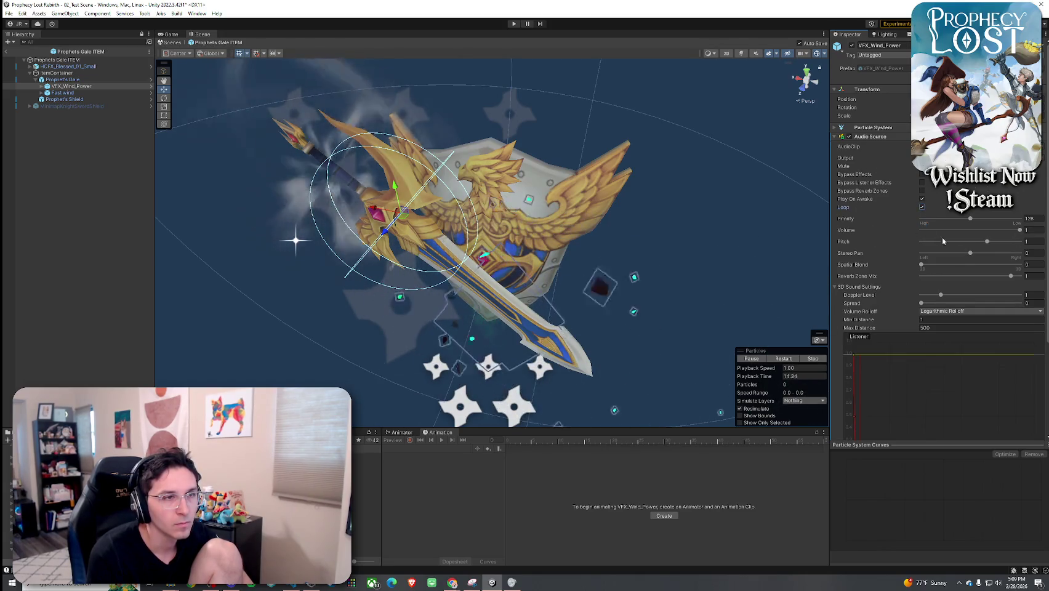
{"action": "left_click_drag", "start_coordinate": [922, 264], "coordinate": [987, 265]}
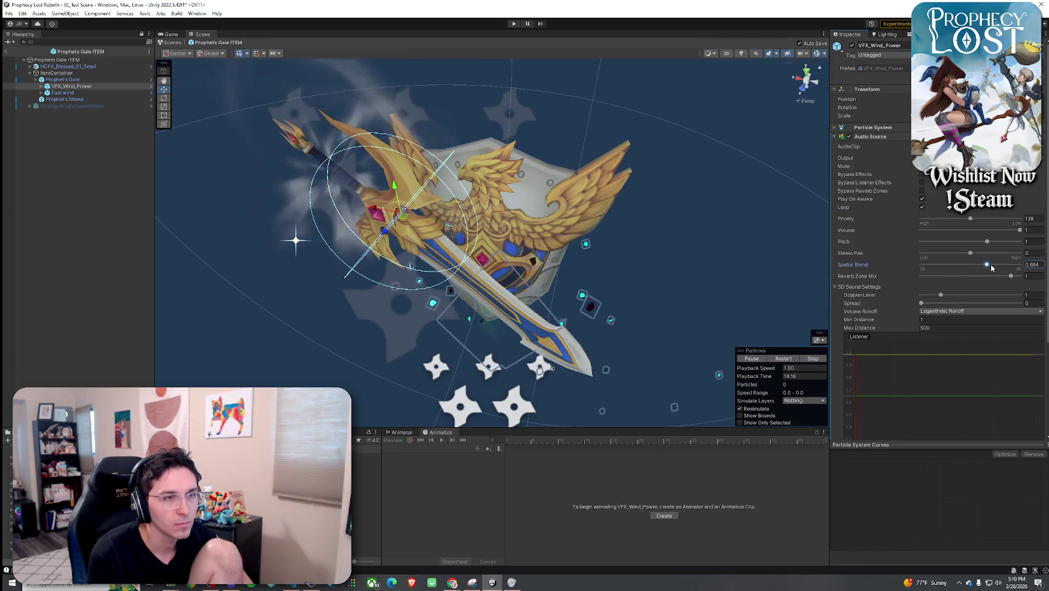
{"action": "left_click_drag", "start_coordinate": [989, 266], "coordinate": [972, 268]}
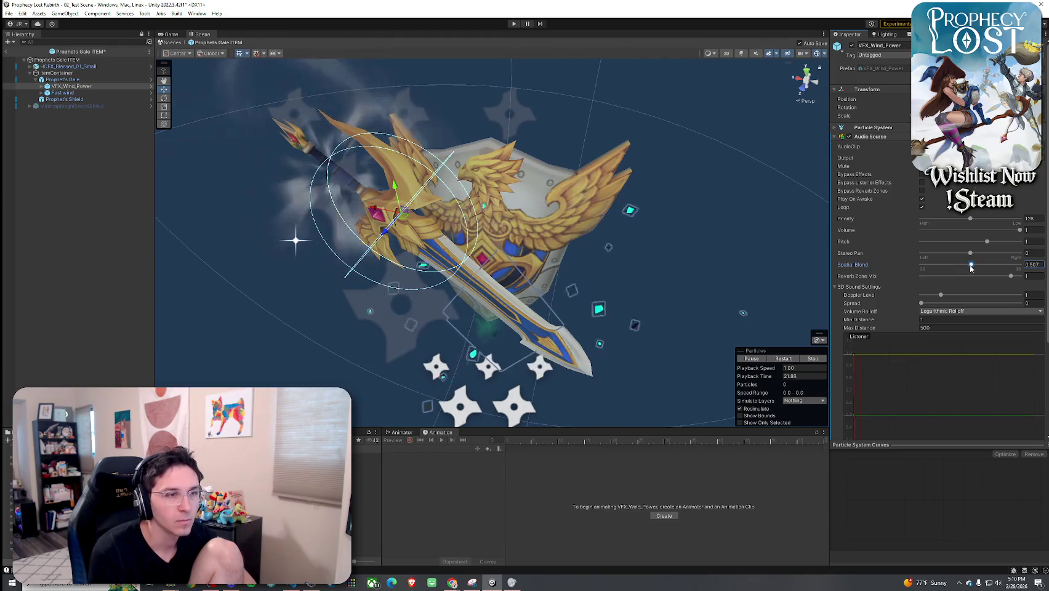
{"action": "scroll", "coordinate": [950, 376], "scroll_direction": "down", "scroll_amount": 3}
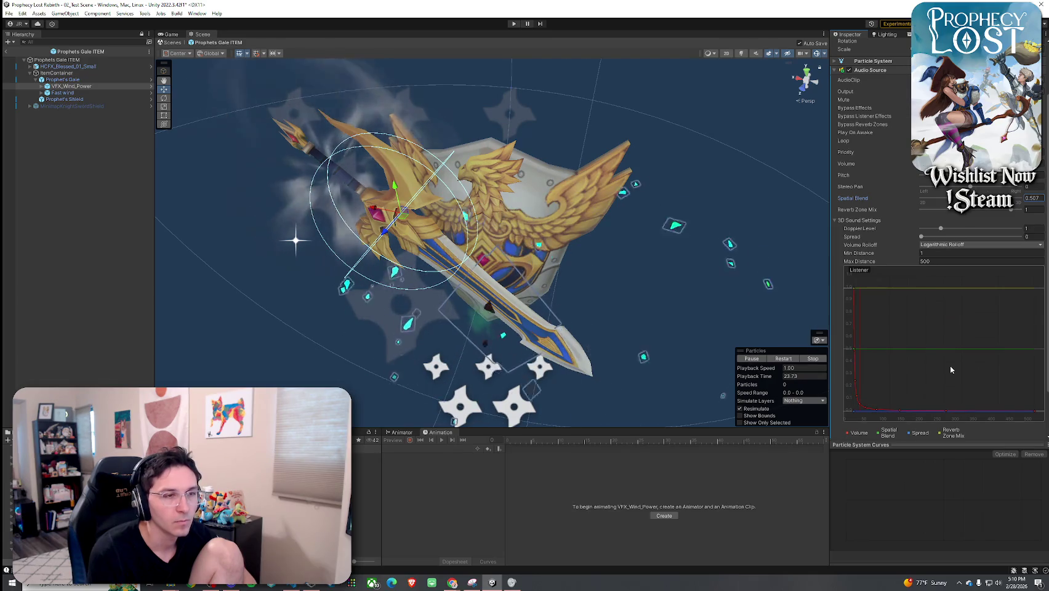
{"action": "scroll", "coordinate": [950, 369], "scroll_direction": "down", "scroll_amount": 1}
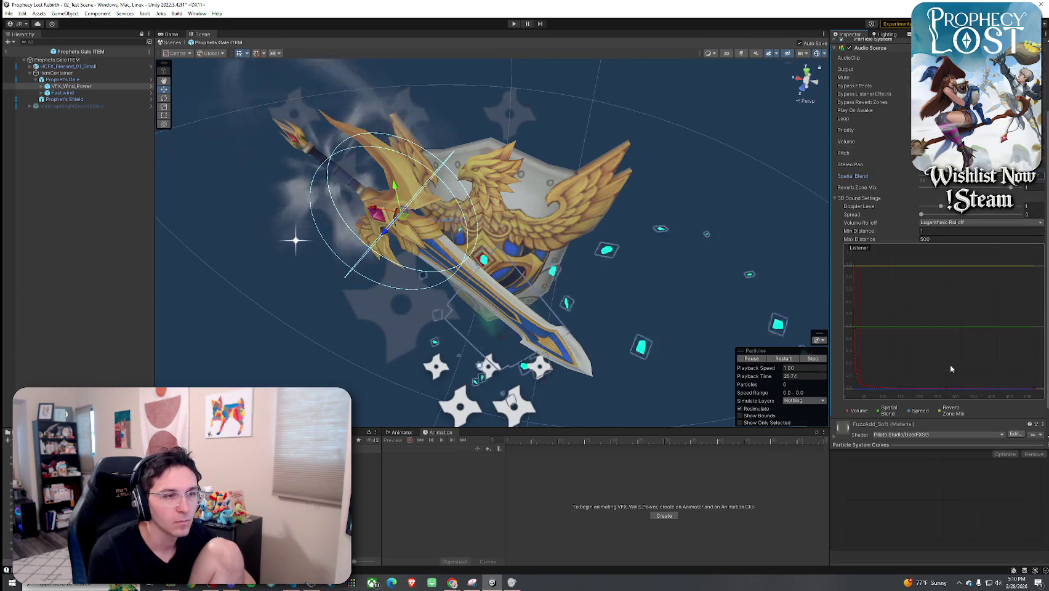
{"action": "scroll", "coordinate": [950, 363], "scroll_direction": "up", "scroll_amount": 4}
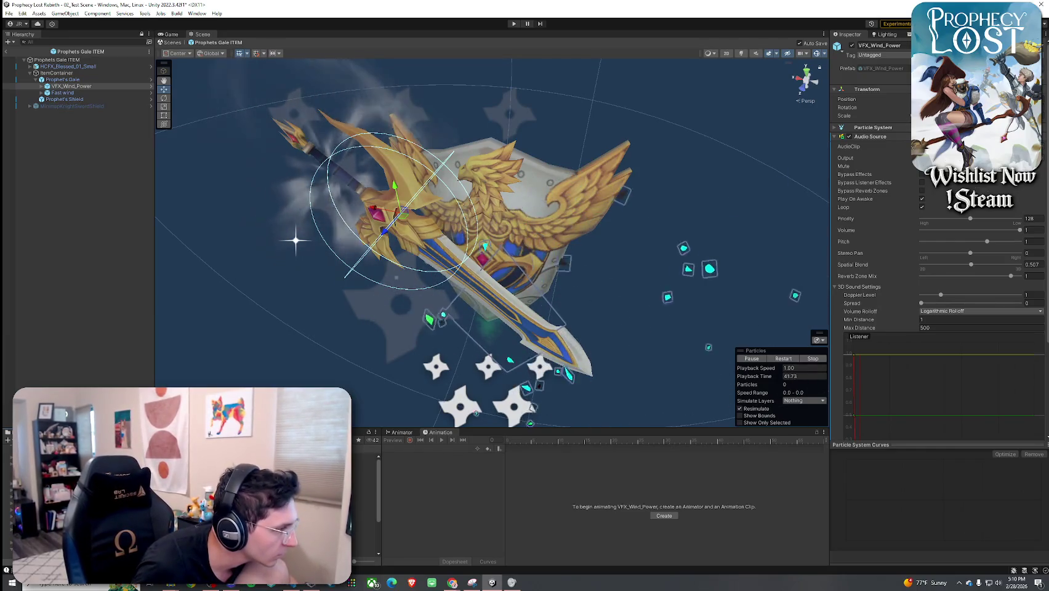
{"action": "double_click", "coordinate": [979, 147]}
{"action": "left_click", "coordinate": [364, 528]}
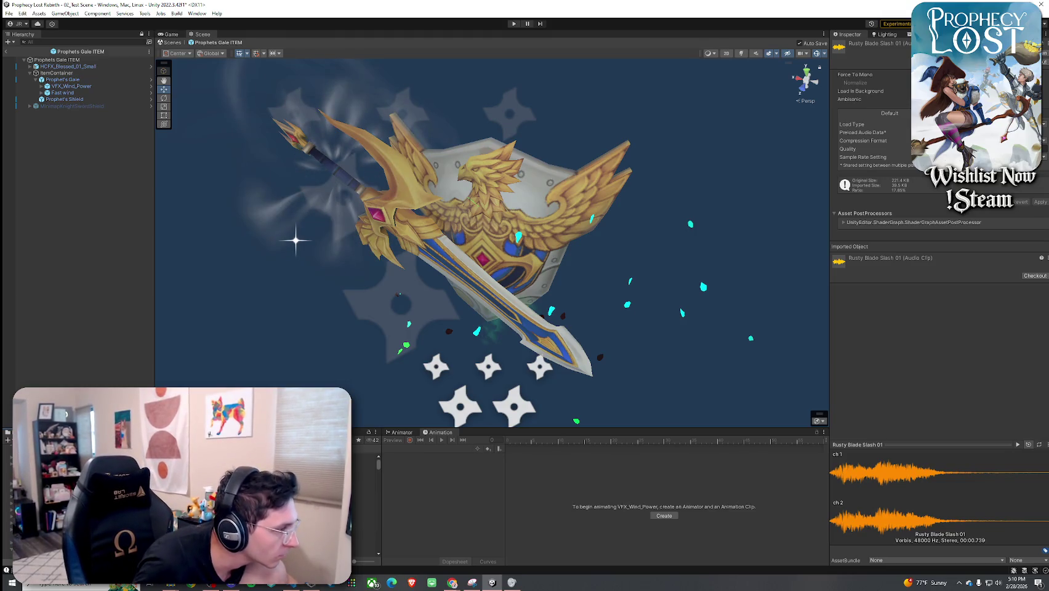
{"action": "left_click", "coordinate": [363, 493]}
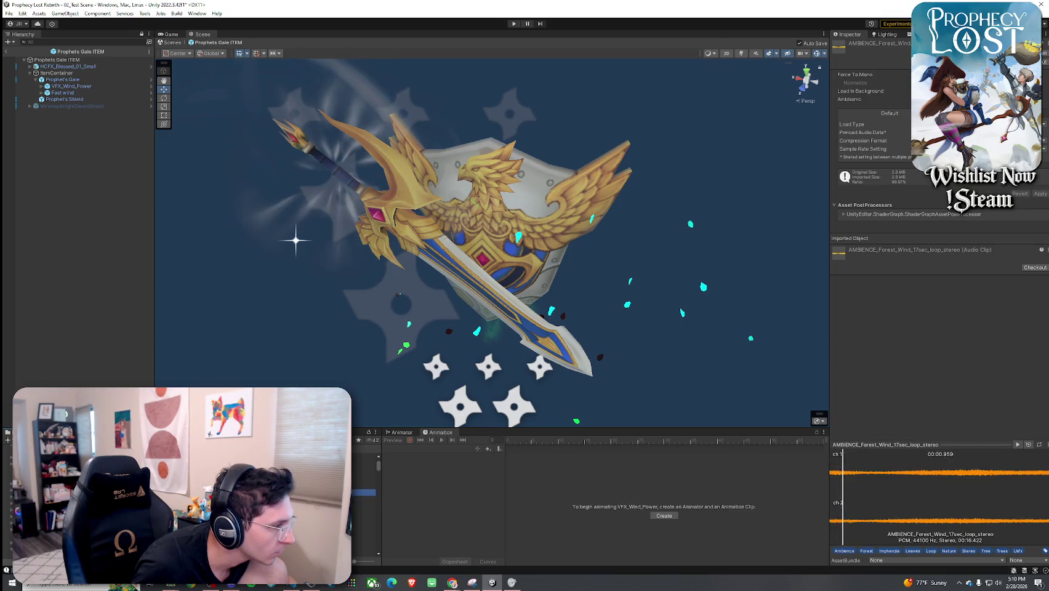
{"action": "left_click", "coordinate": [363, 492]}
{"action": "left_click", "coordinate": [363, 519]}
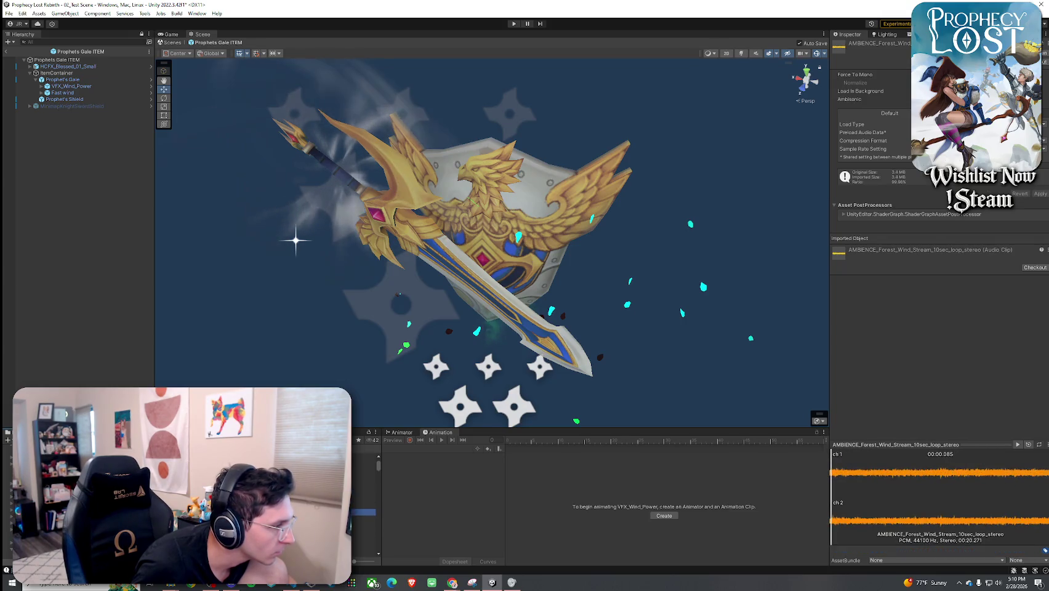
{"action": "left_click", "coordinate": [363, 525]}
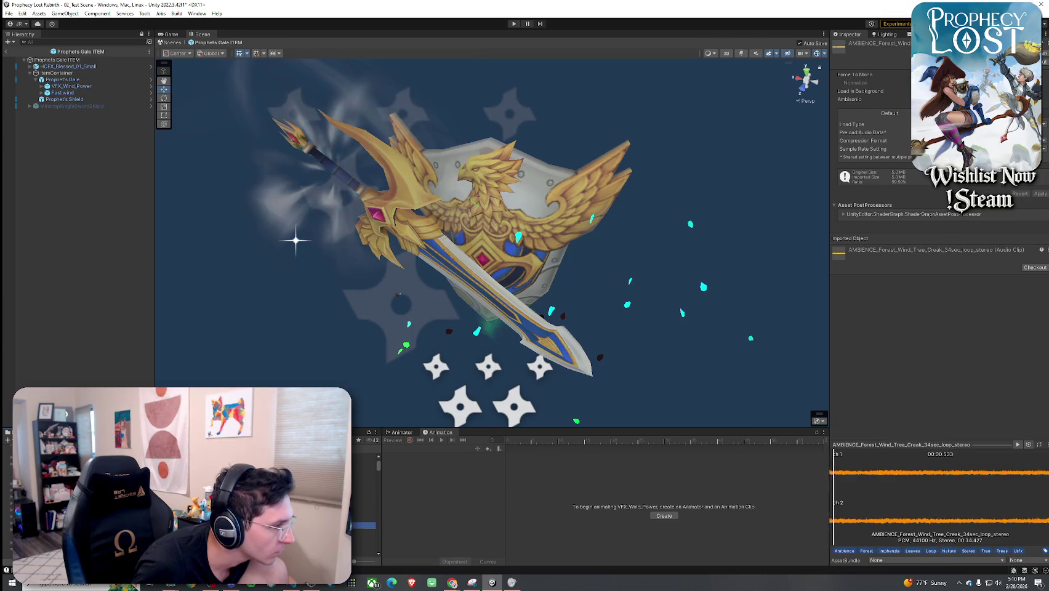
{"action": "left_click", "coordinate": [363, 492]}
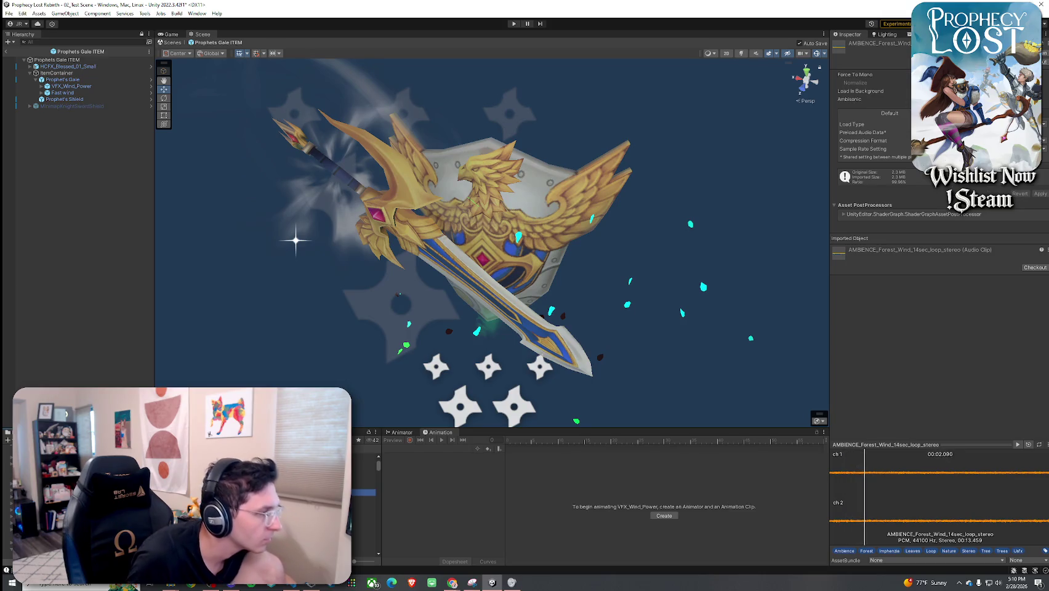
{"action": "left_click", "coordinate": [63, 93]}
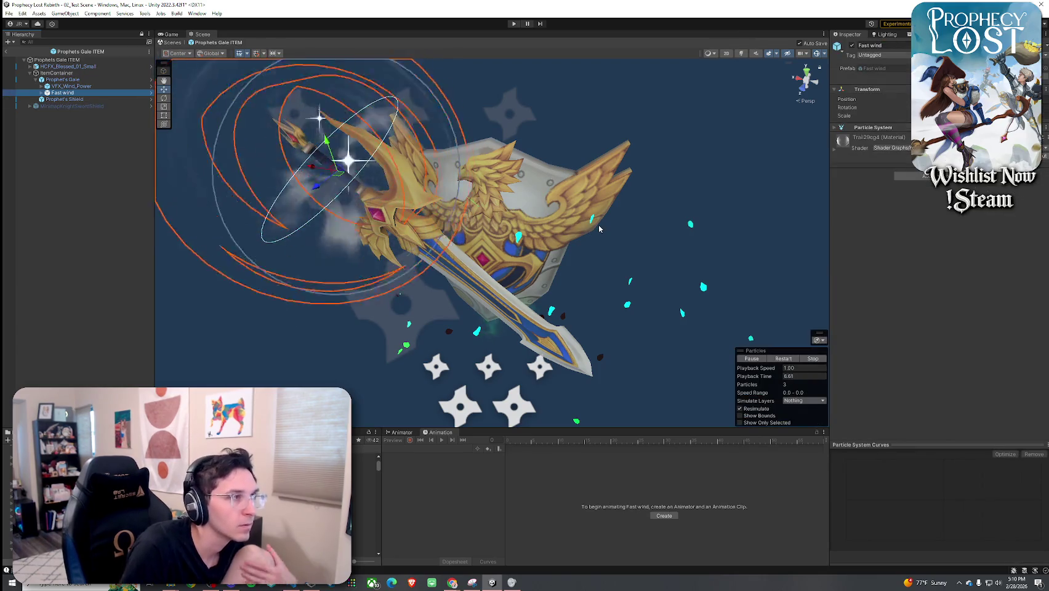
{"action": "left_click", "coordinate": [92, 86]}
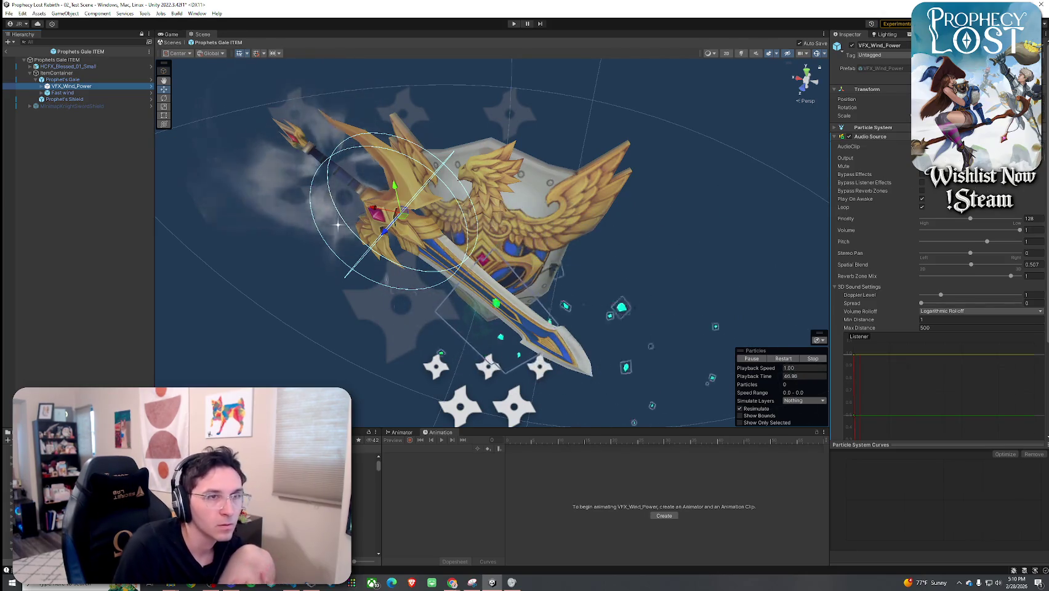
{"action": "left_click", "coordinate": [1039, 147]}
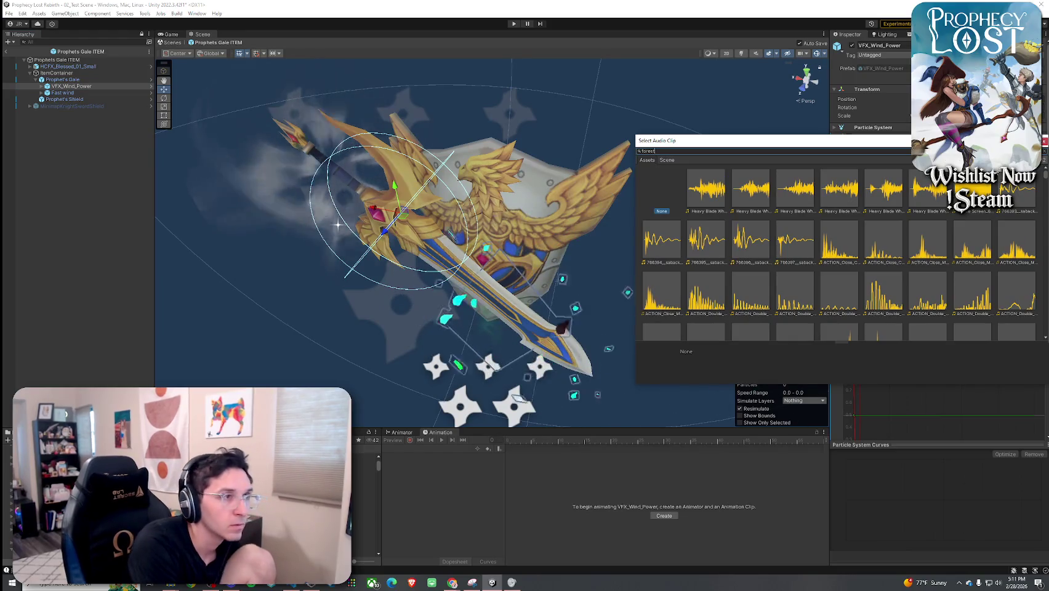
- Search clips for 'forest wing 14' without picking one, set wind volume to about 0.78, and exit the prefab
{"action": "type", "text": "forest wing 14"}
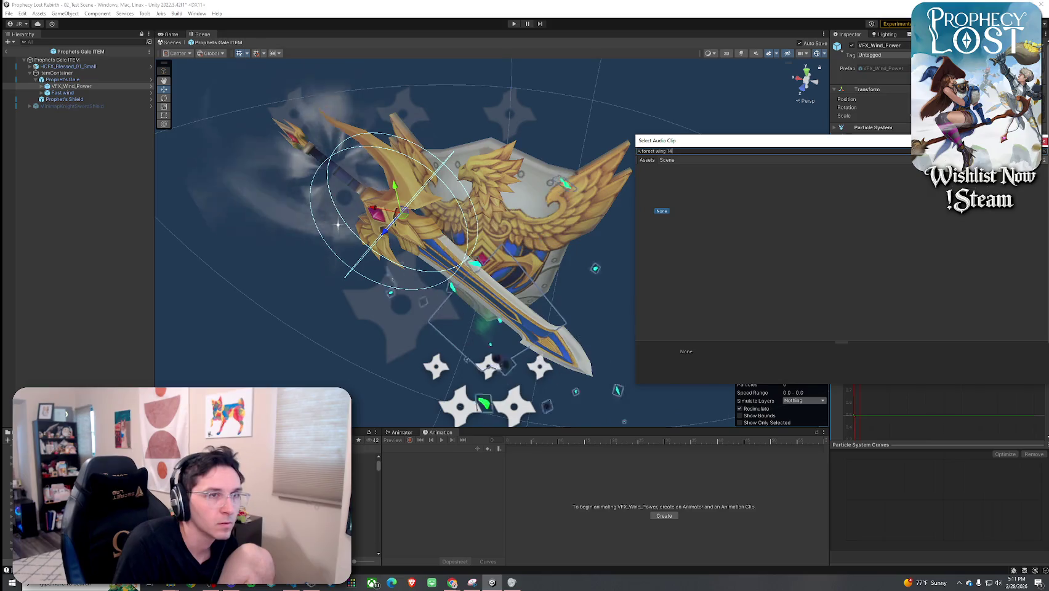
{"action": "key", "text": "Escape"}
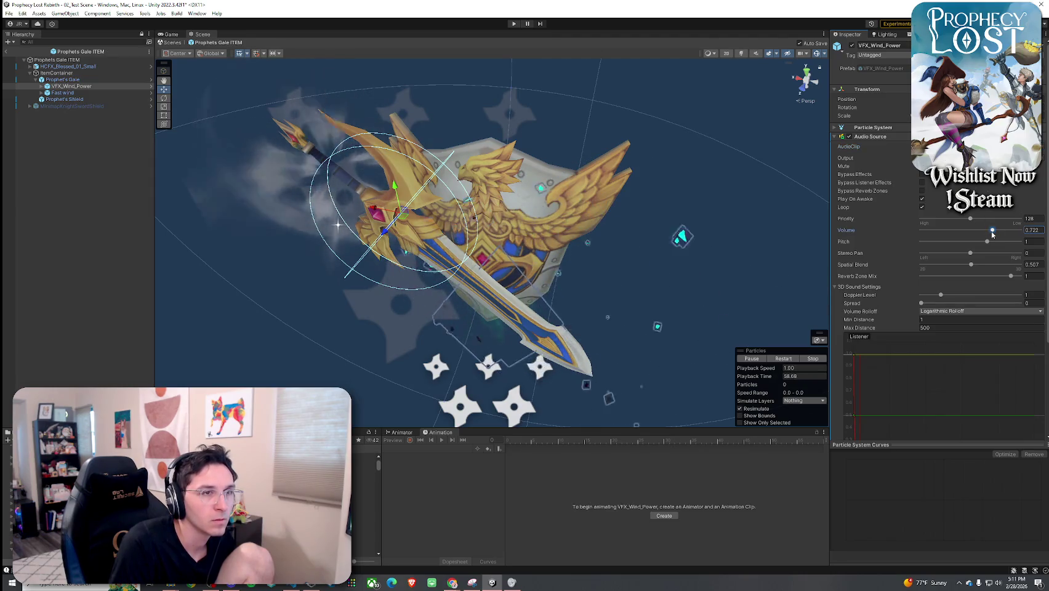
{"action": "left_click_drag", "start_coordinate": [992, 234], "coordinate": [976, 231]}
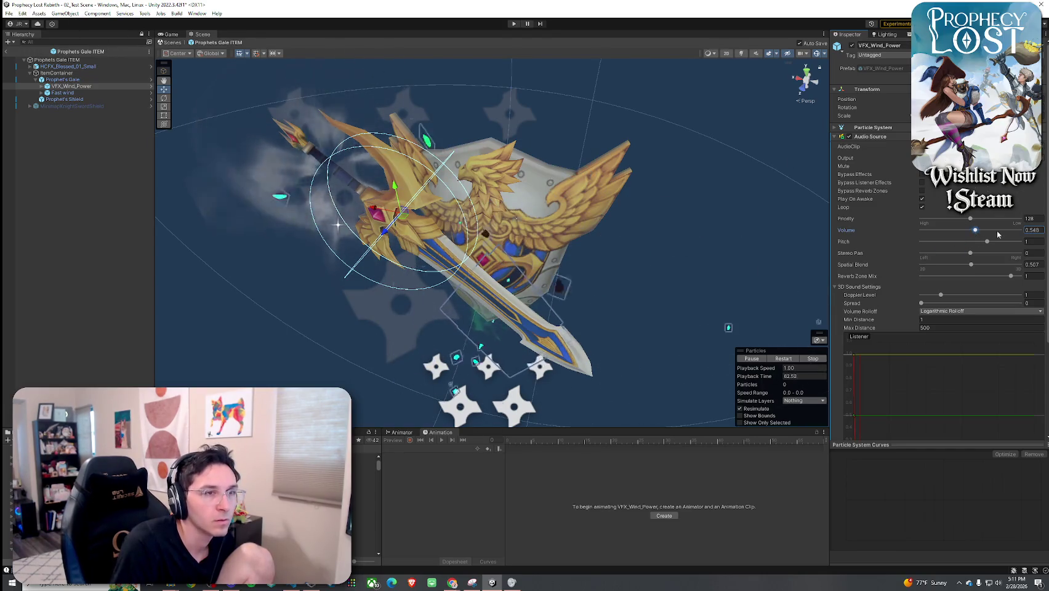
{"action": "left_click_drag", "start_coordinate": [975, 229], "coordinate": [998, 231]}
{"action": "left_click", "coordinate": [6, 51]}
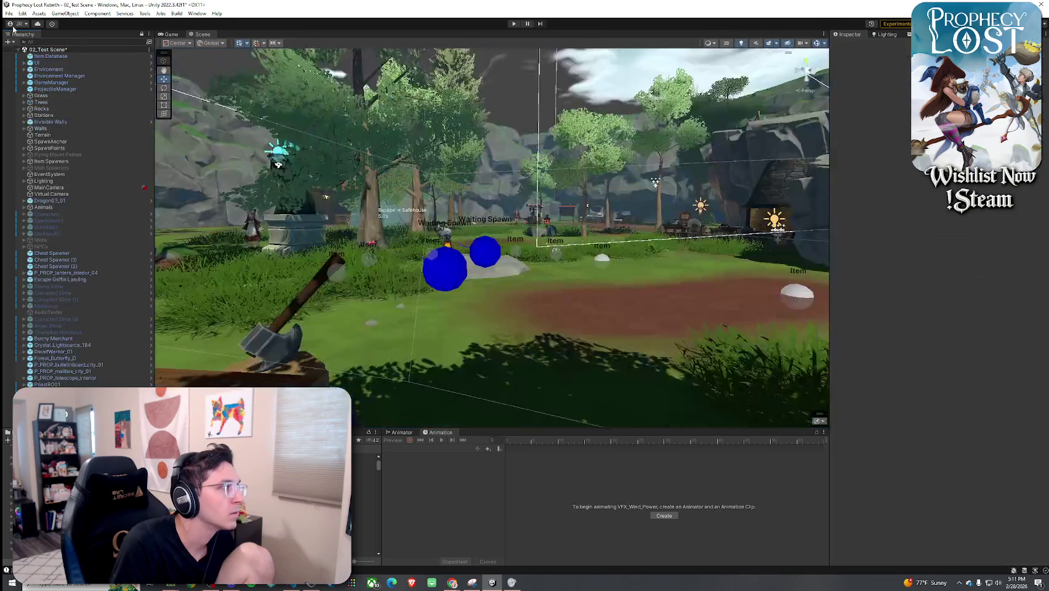
- Save the scene, enter Play mode and start the game from the title screen
{"action": "left_click", "coordinate": [8, 13]}
{"action": "left_click", "coordinate": [29, 53]}
{"action": "left_click", "coordinate": [514, 23]}
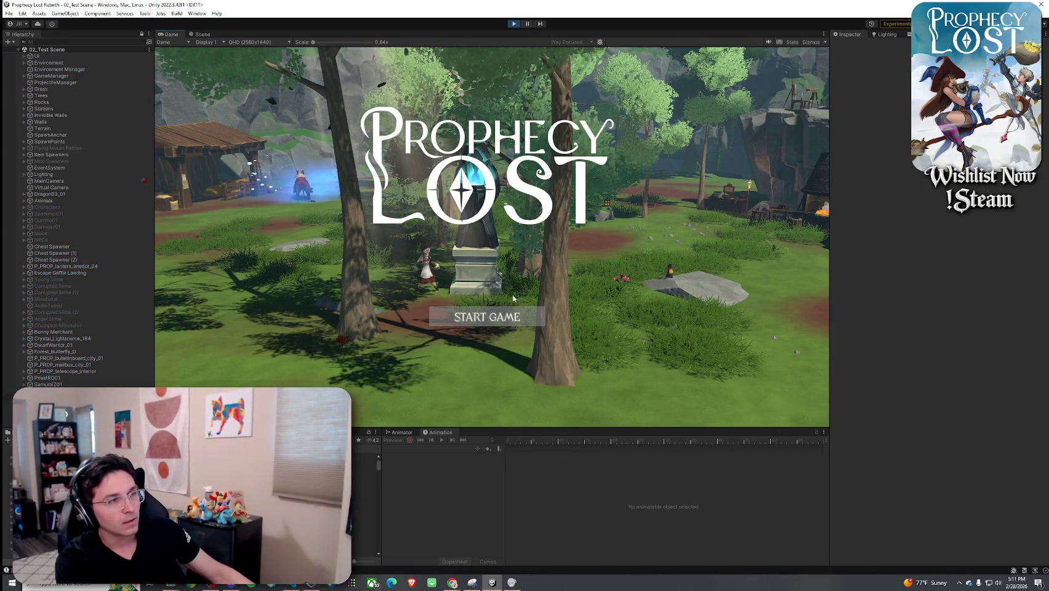
{"action": "left_click", "coordinate": [499, 319]}
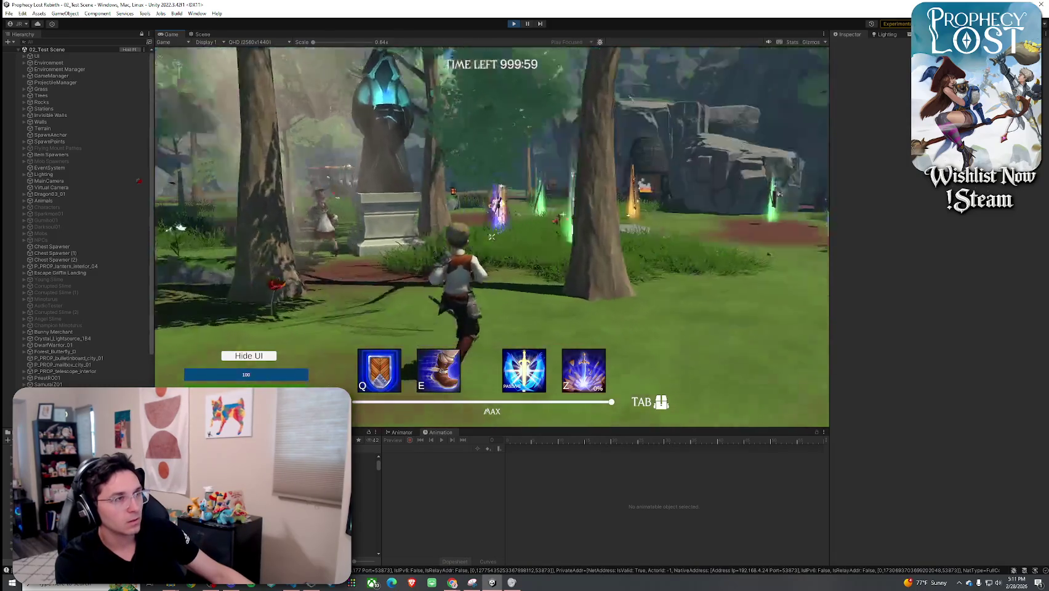
- Run to the glowing weapon pickups, try an attack, then return to the Scene view
{"action": "key", "text": "w"}
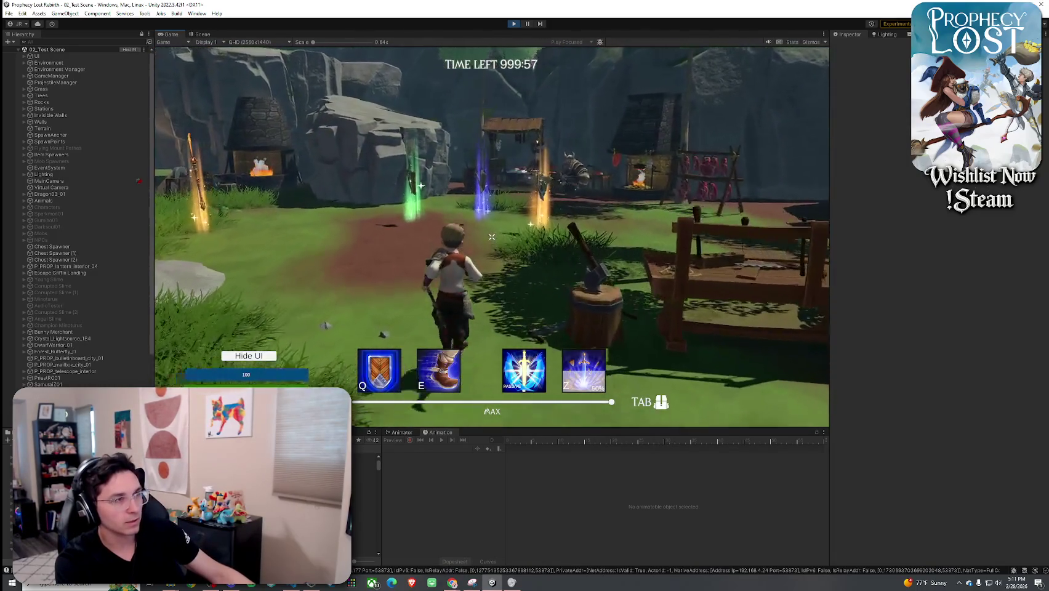
{"action": "key", "text": "w"}
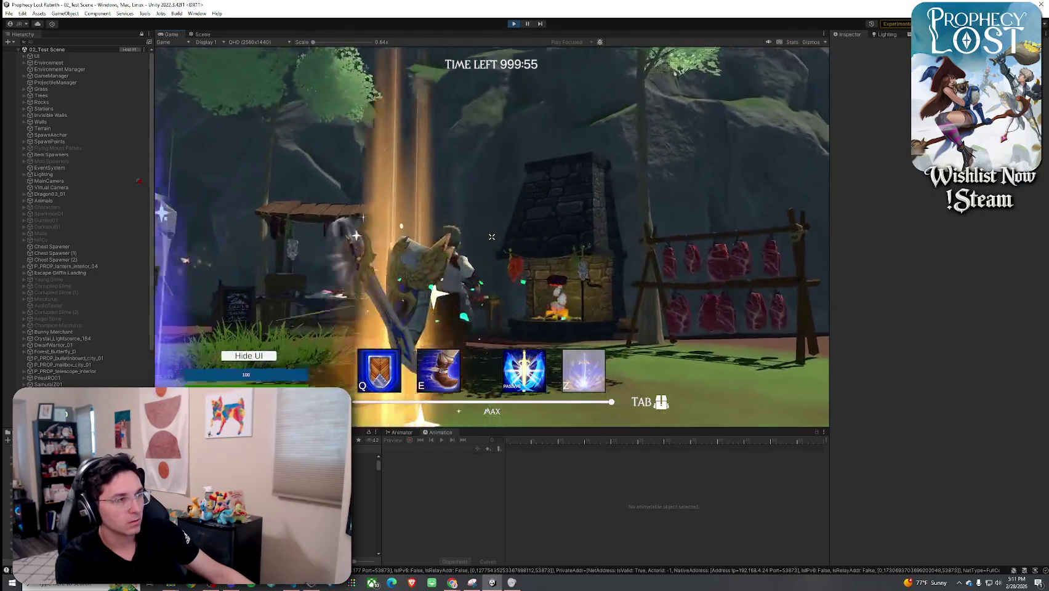
{"action": "key", "text": "w"}
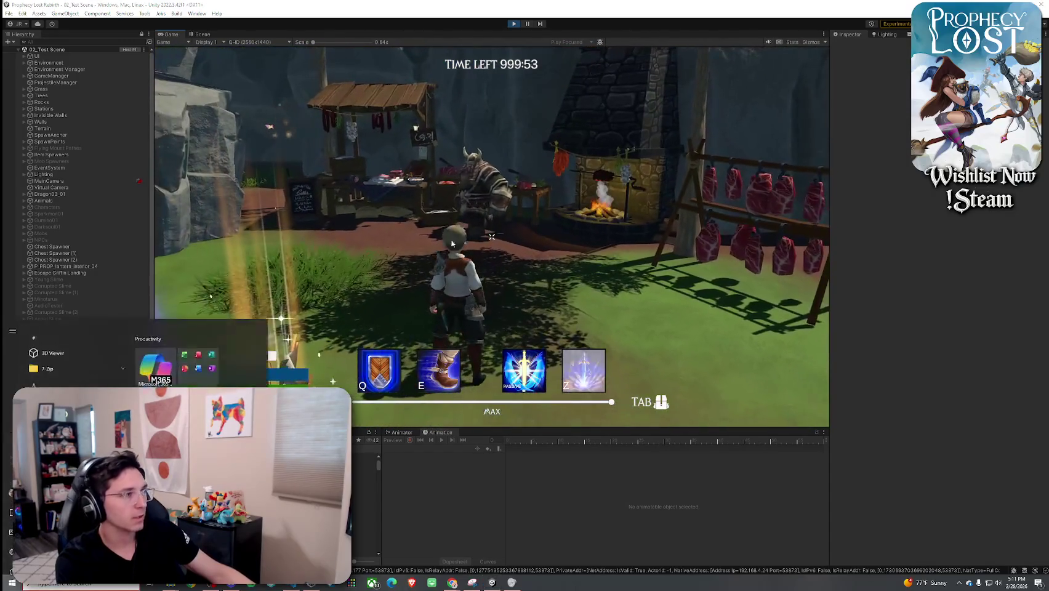
{"action": "key", "text": "super"}
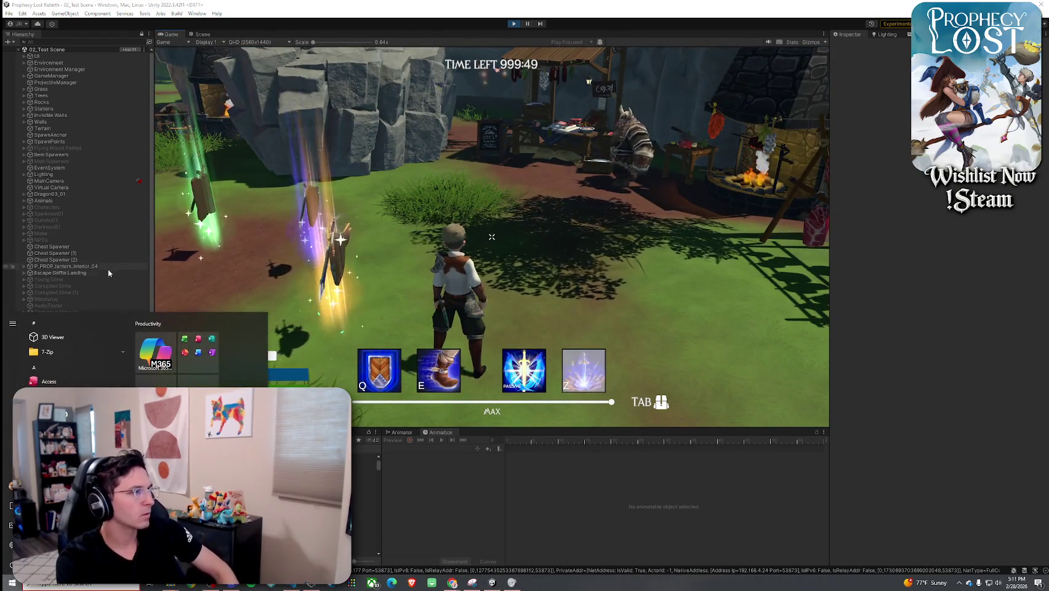
{"action": "key", "text": "Escape"}
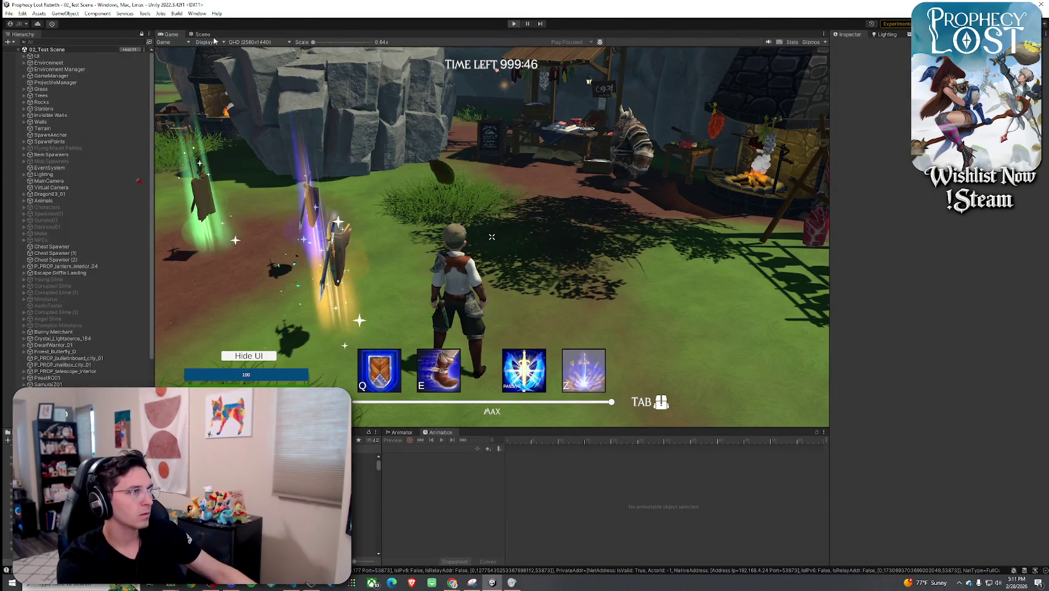
{"action": "left_click", "coordinate": [202, 34]}
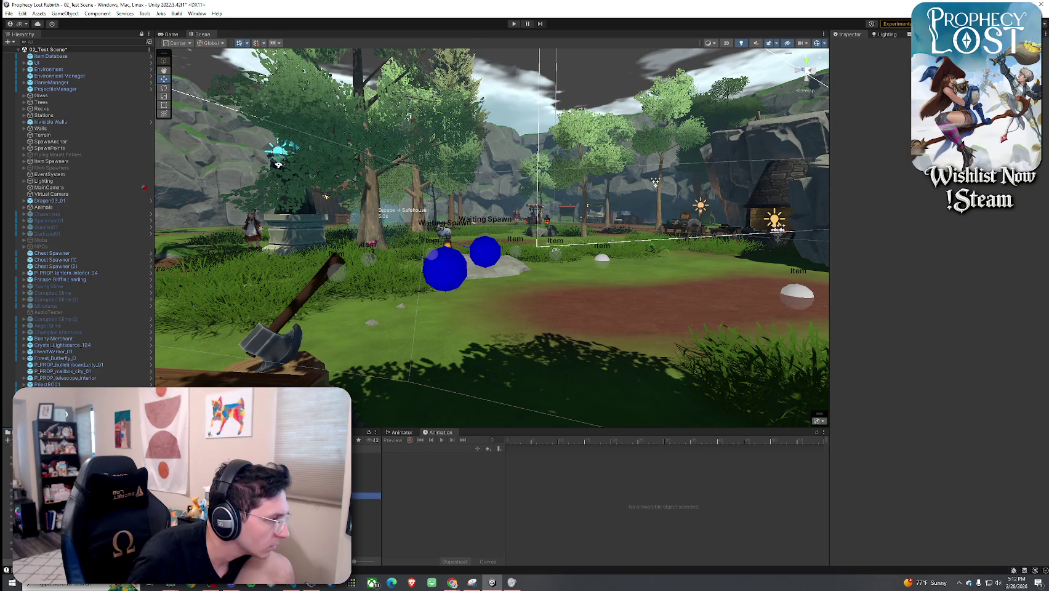
- In Prophets Gale ITEM, set VFX_Wind_Power's Audio Source spatial blend to fully 3D (1)
{"action": "double_click", "coordinate": [366, 496]}
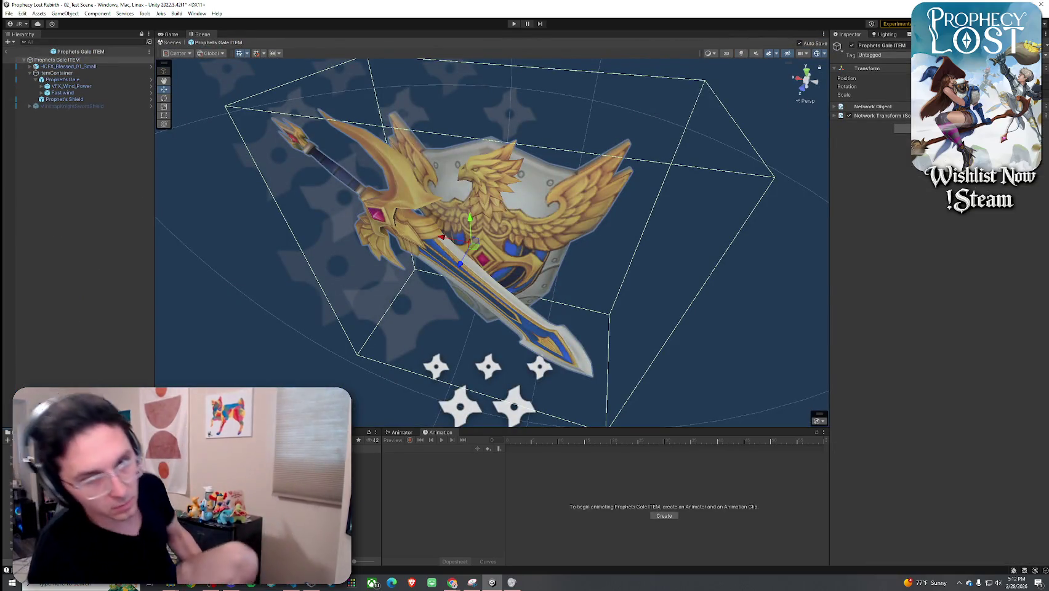
{"action": "left_click", "coordinate": [64, 92]}
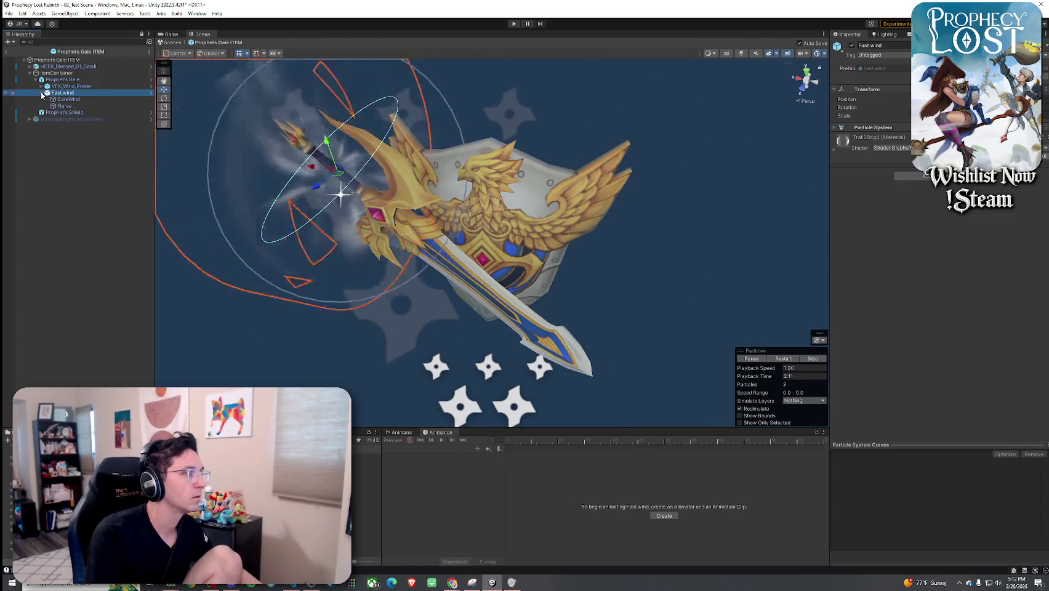
{"action": "left_click", "coordinate": [65, 86]}
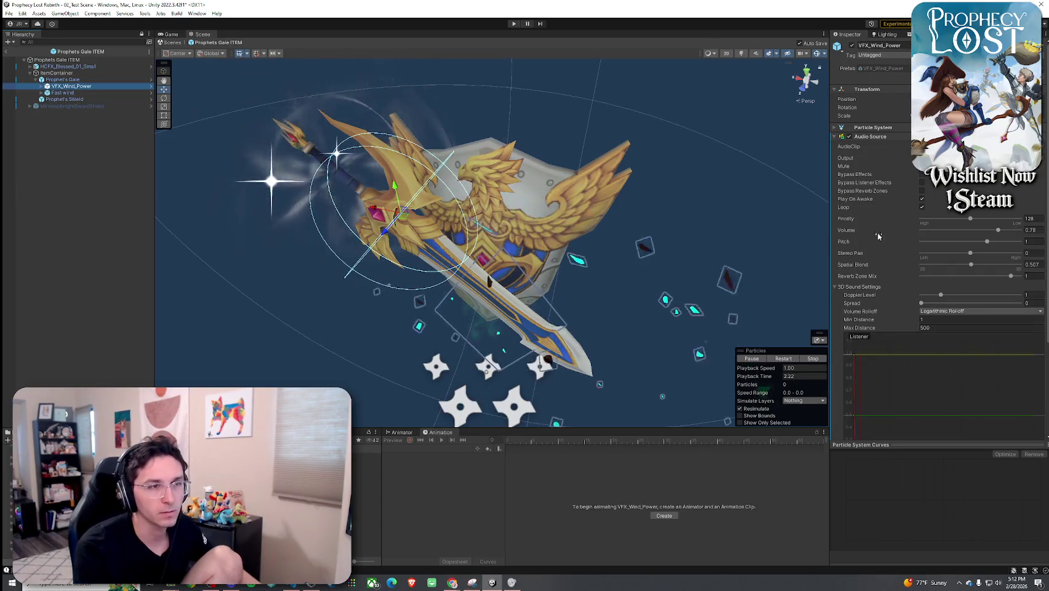
{"action": "left_click_drag", "start_coordinate": [970, 264], "coordinate": [1025, 265]}
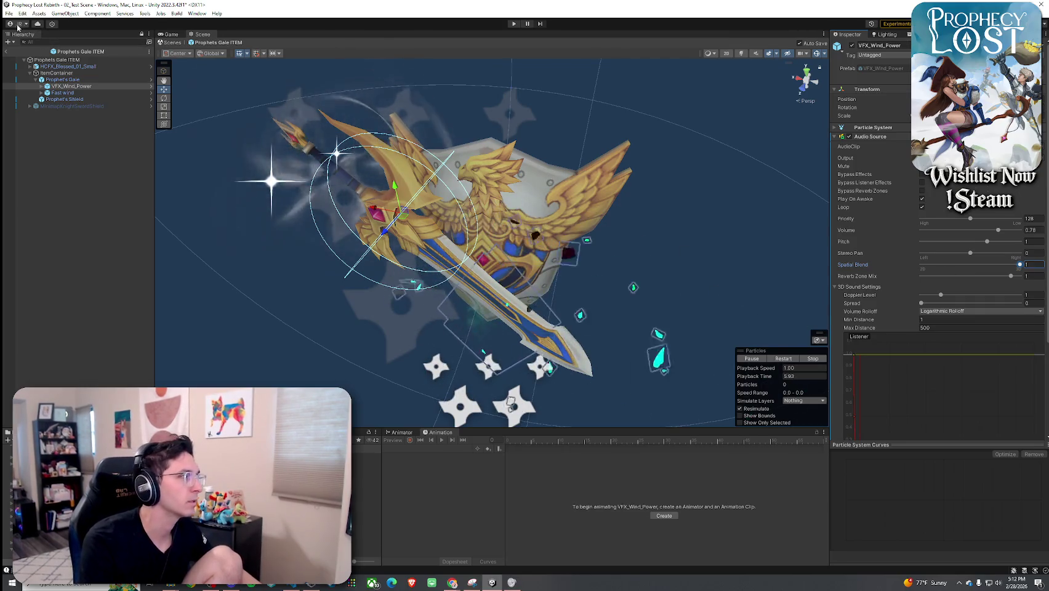
- Exit back to the main test scene and open the Ember Fangs ITEM prefab
{"action": "left_click", "coordinate": [6, 51]}
{"action": "left_click", "coordinate": [9, 13]}
{"action": "key", "text": "Escape"}
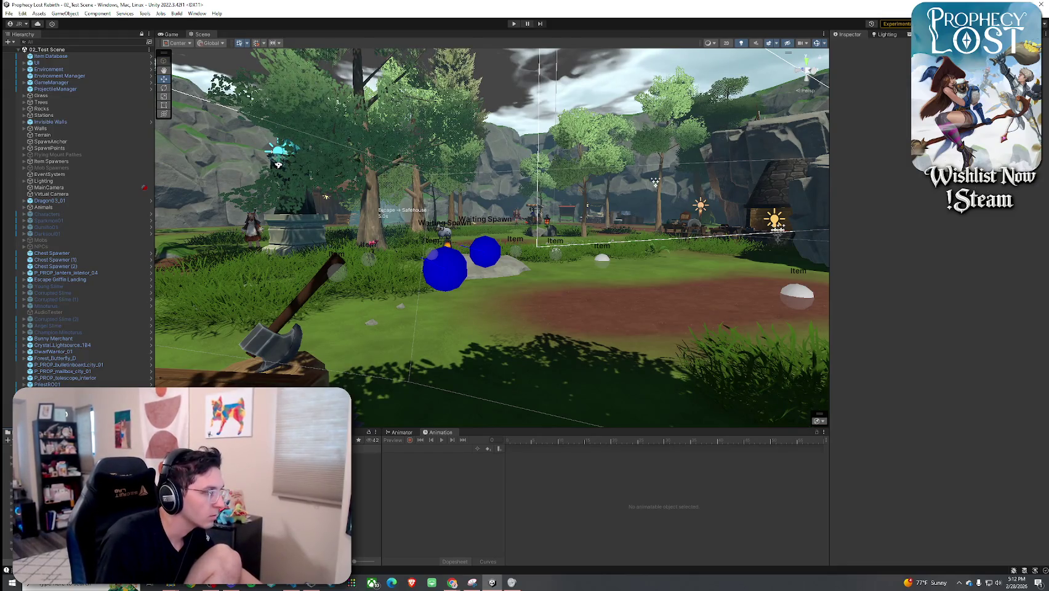
{"action": "double_click", "coordinate": [246, 493]}
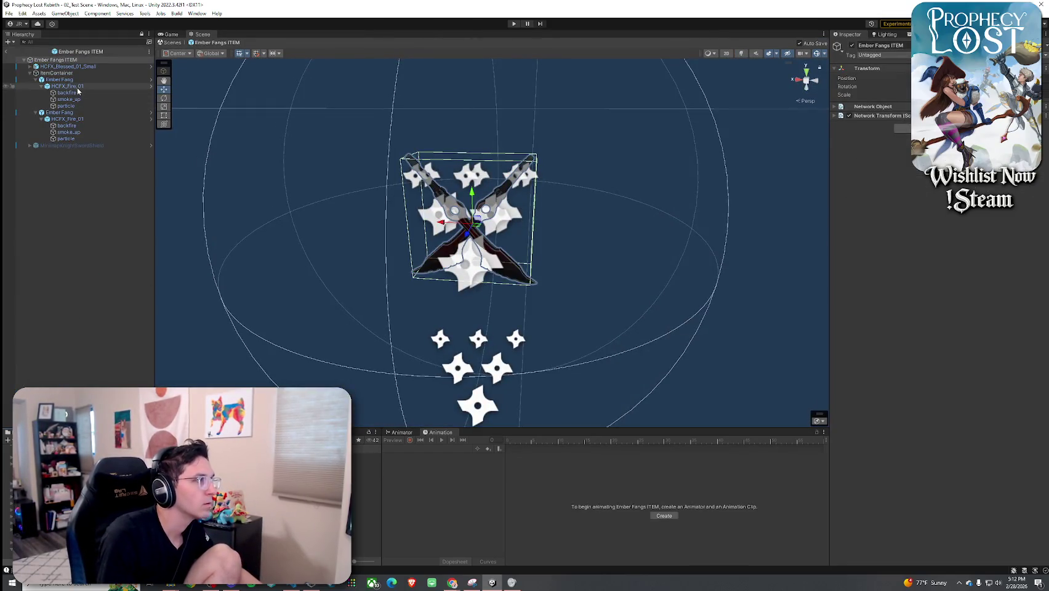
- Check the fire effect's spatial blend, then give VFX_Wind_Power volume 0.5 and spatial blend 0.75
{"action": "left_click", "coordinate": [68, 86]}
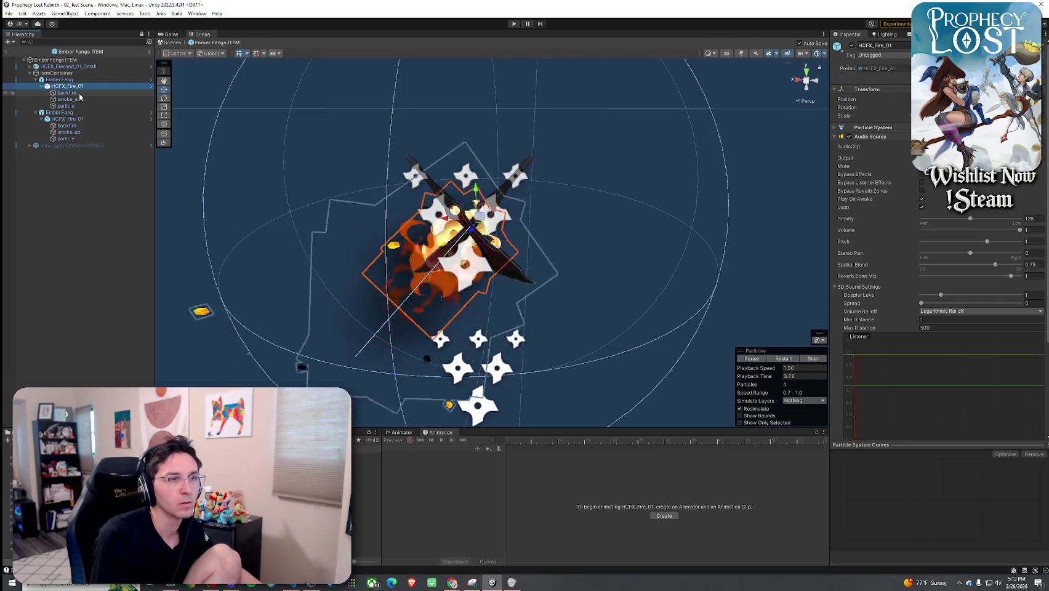
{"action": "left_click", "coordinate": [877, 267]}
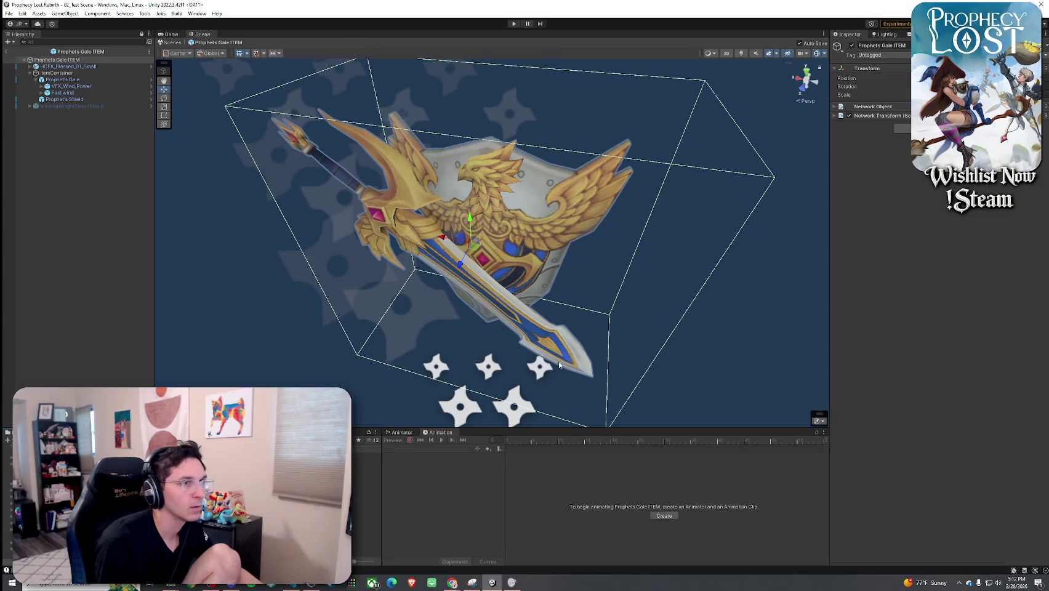
{"action": "left_click", "coordinate": [71, 86]}
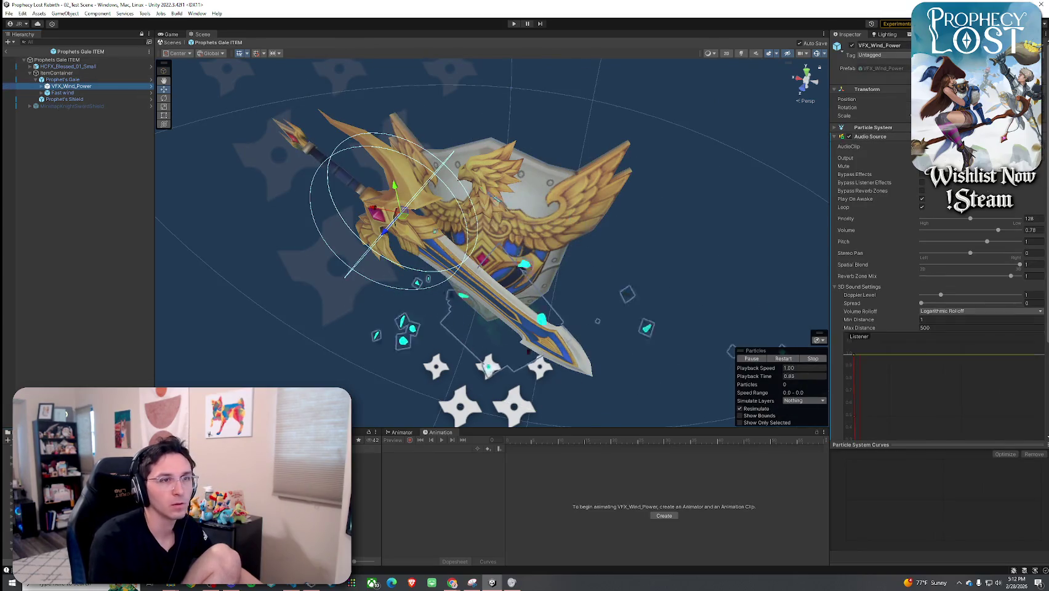
{"action": "left_click", "coordinate": [1032, 230]}
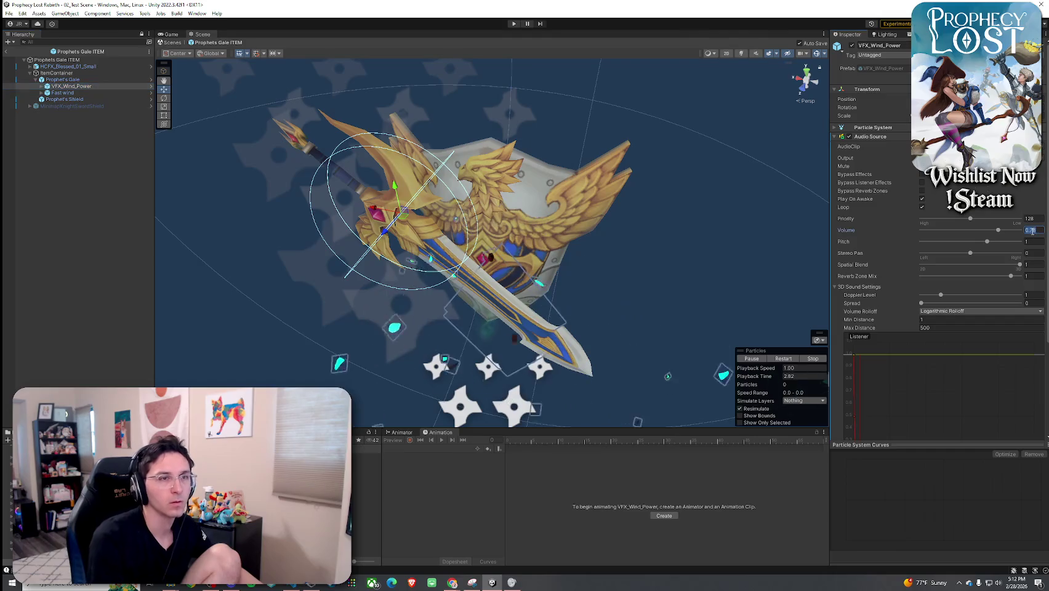
{"action": "type", "text": "0.5"}
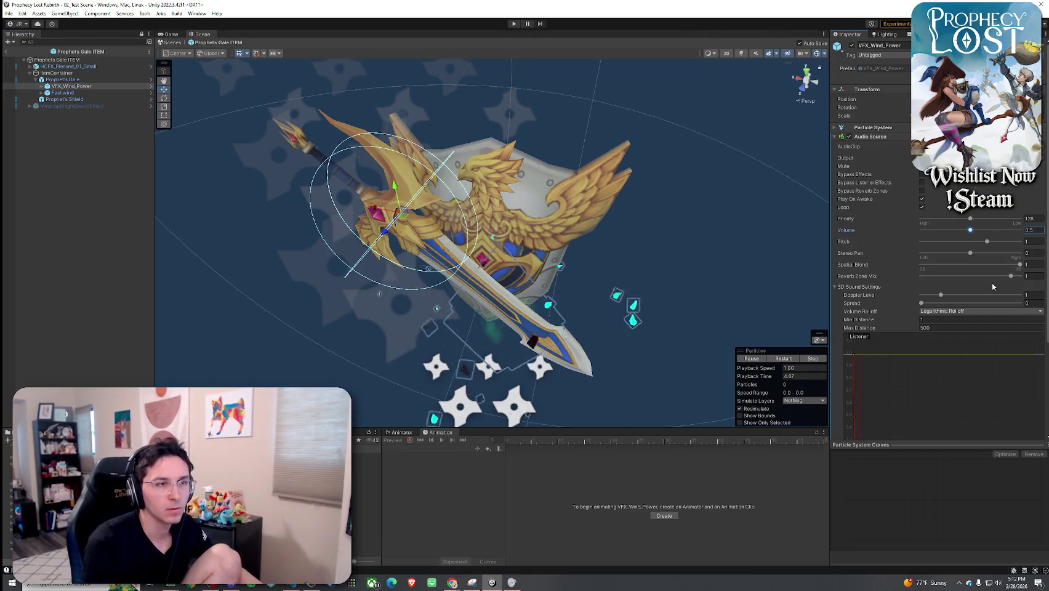
{"action": "left_click", "coordinate": [1033, 265]}
{"action": "type", "text": "0.75"}
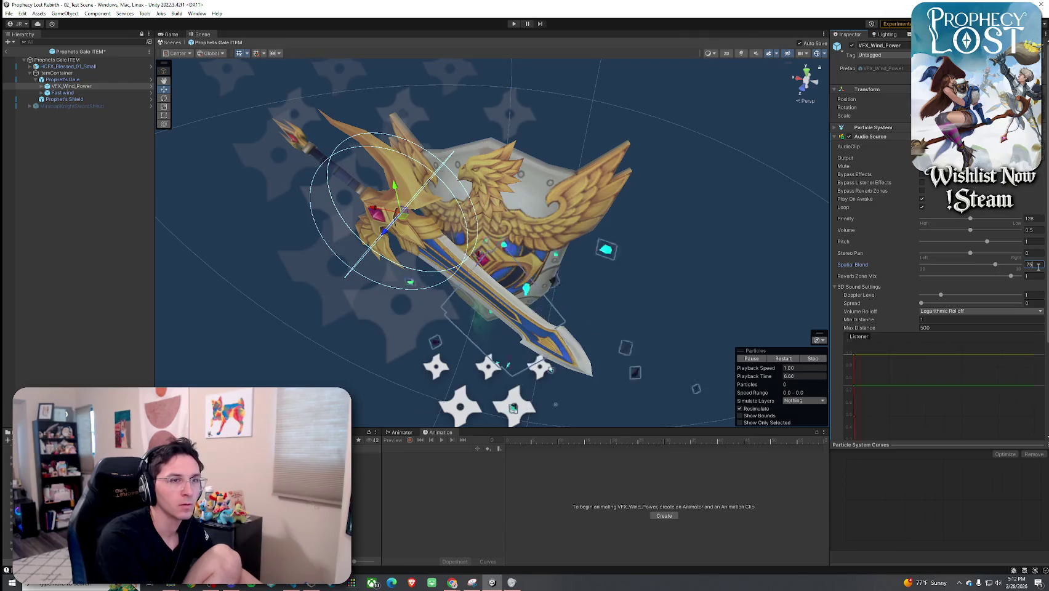
{"action": "left_click", "coordinate": [6, 51]}
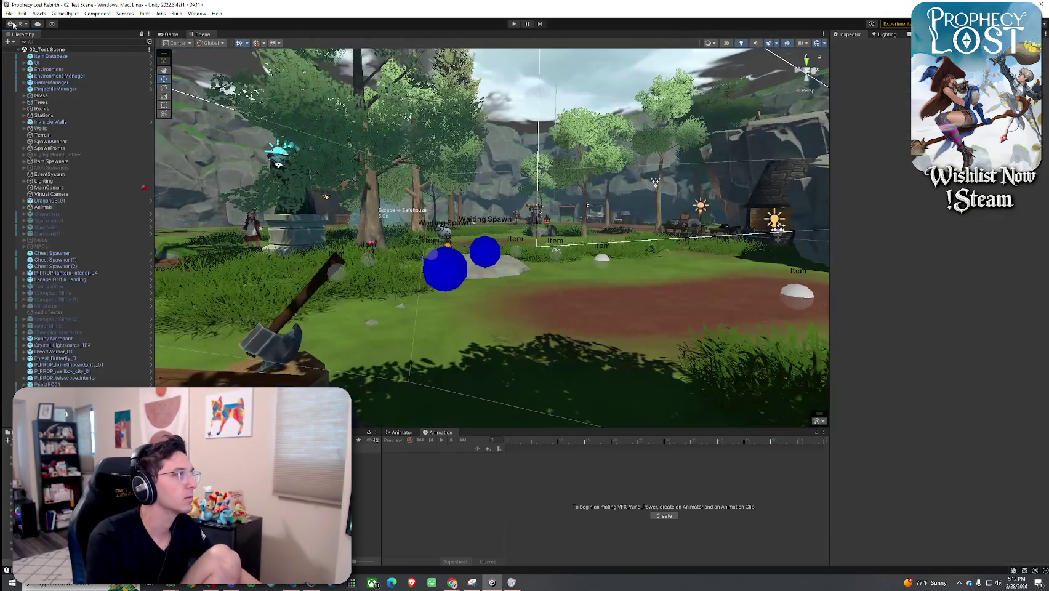
- Return to the main test scene, enter Play mode with Ctrl+P and start the game
{"action": "left_click", "coordinate": [9, 13]}
{"action": "key", "text": "Escape"}
{"action": "key", "text": "ctrl+p"}
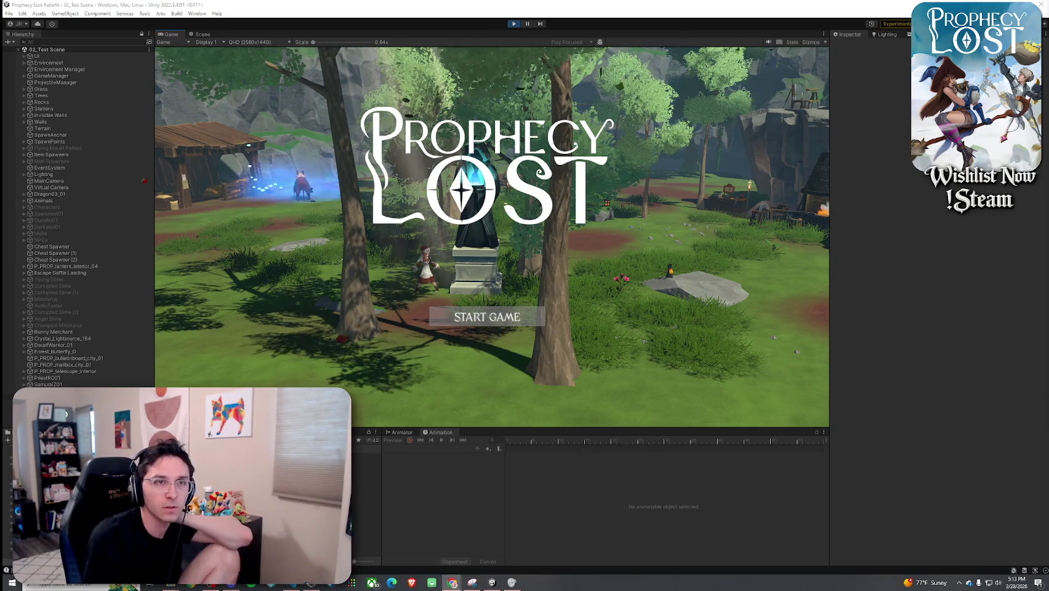
{"action": "left_click", "coordinate": [523, 316]}
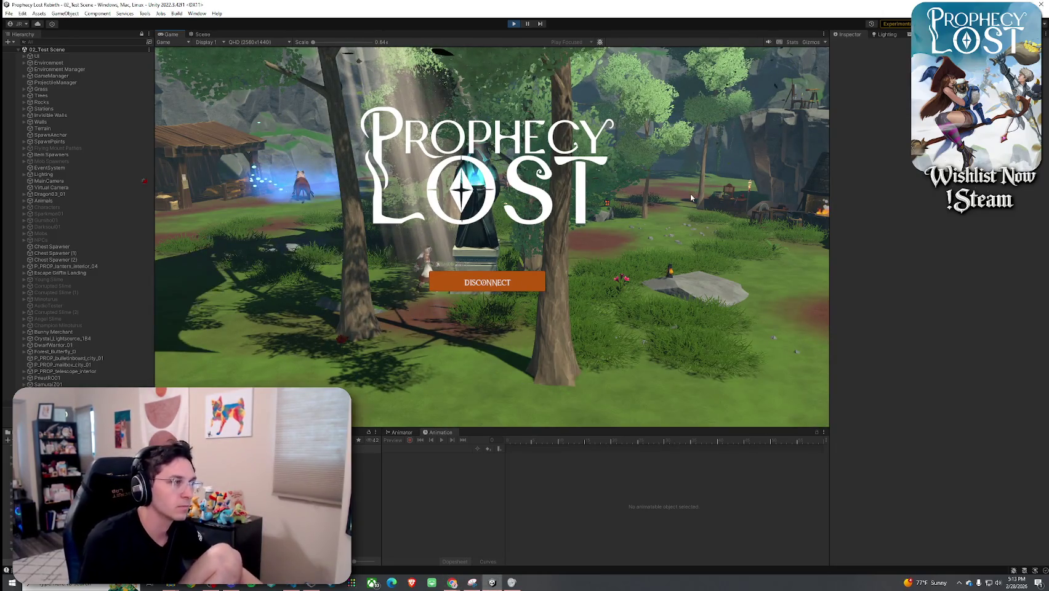
- Run through the level past the huts and pick up the weapon drops in the clearing
{"action": "key", "text": "w"}
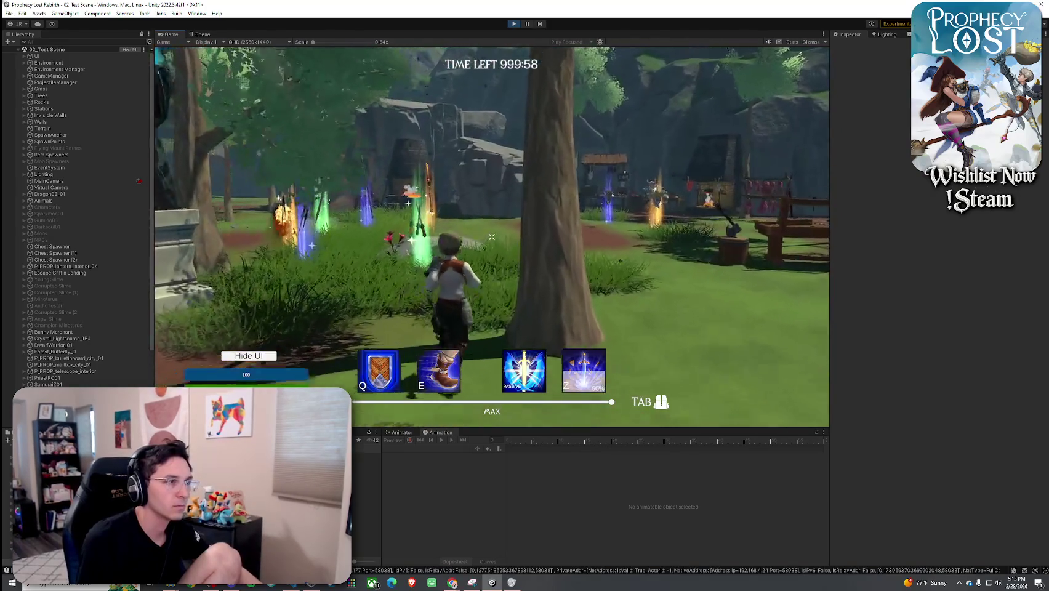
{"action": "key", "text": "w"}
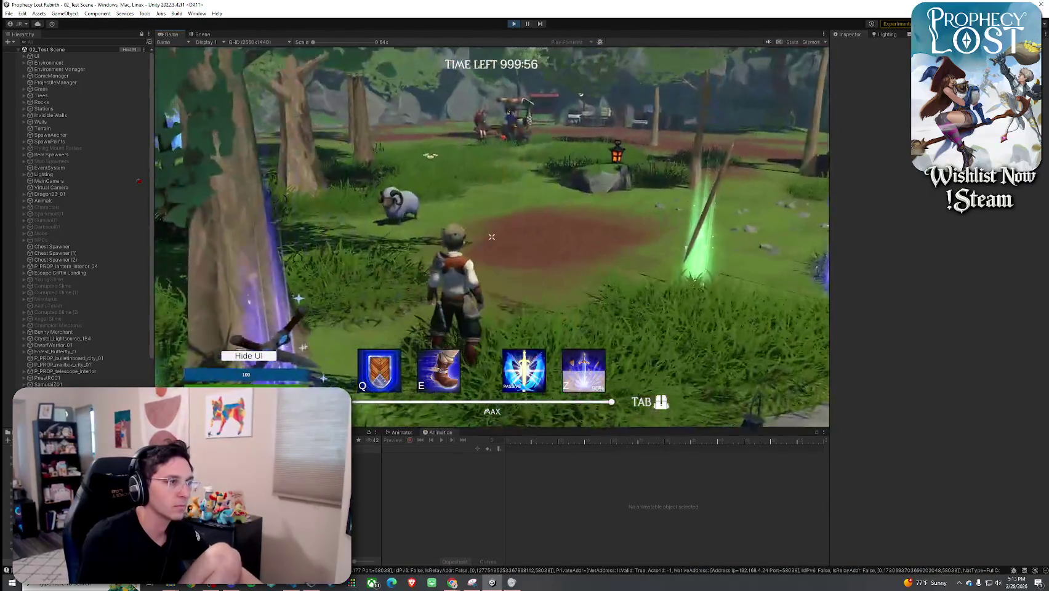
{"action": "key", "text": "w"}
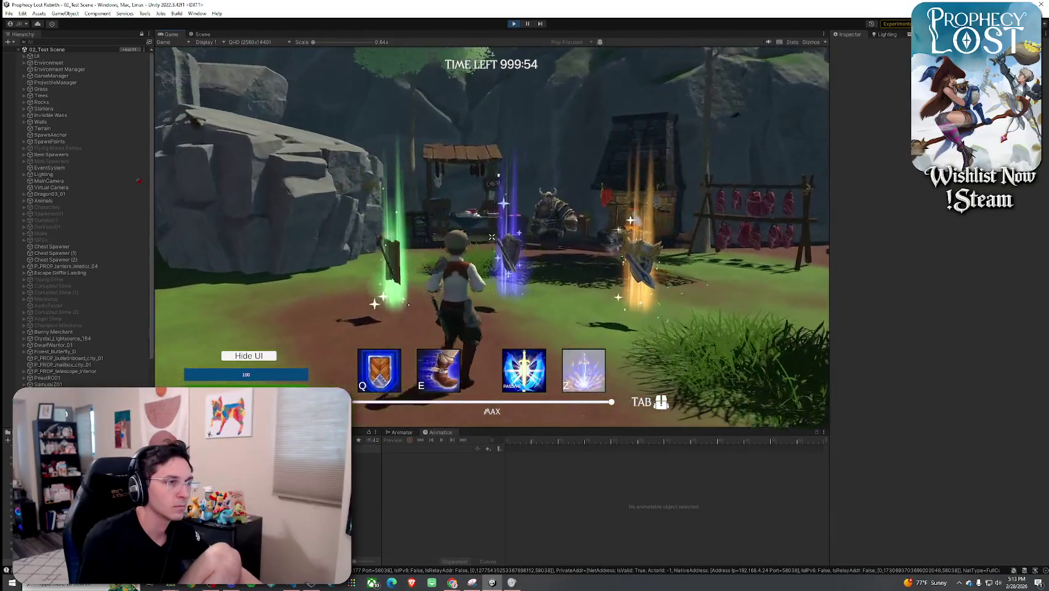
{"action": "key", "text": "w"}
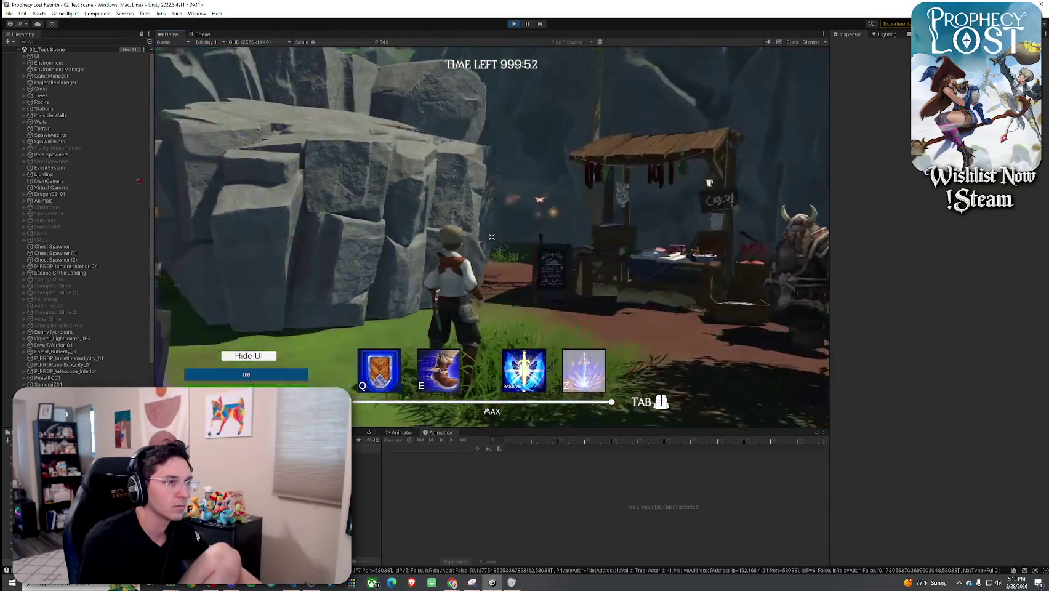
{"action": "key", "text": "Tab"}
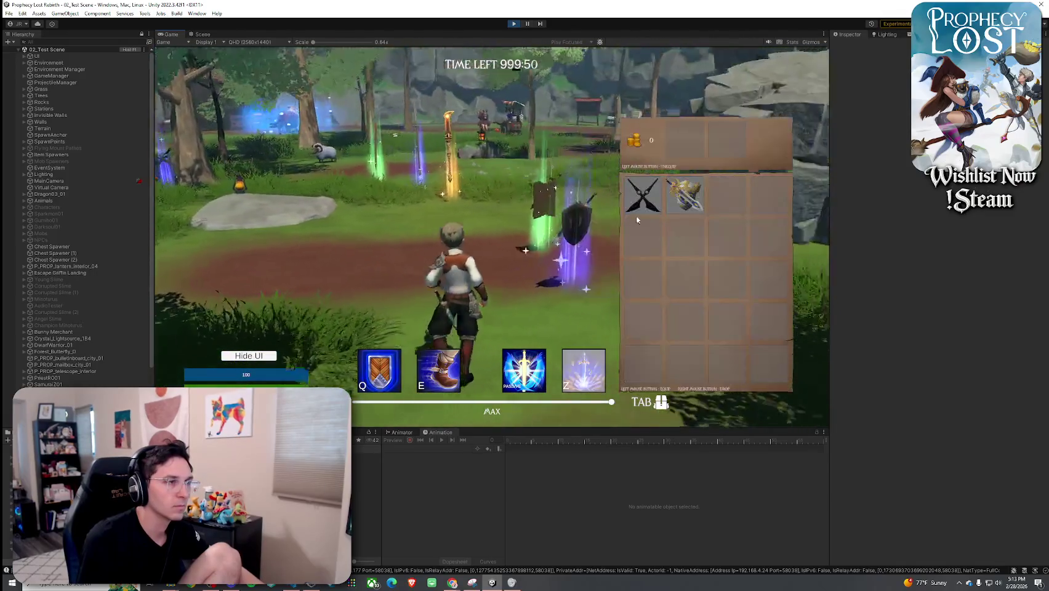
{"action": "key", "text": "Tab"}
{"action": "key", "text": "w"}
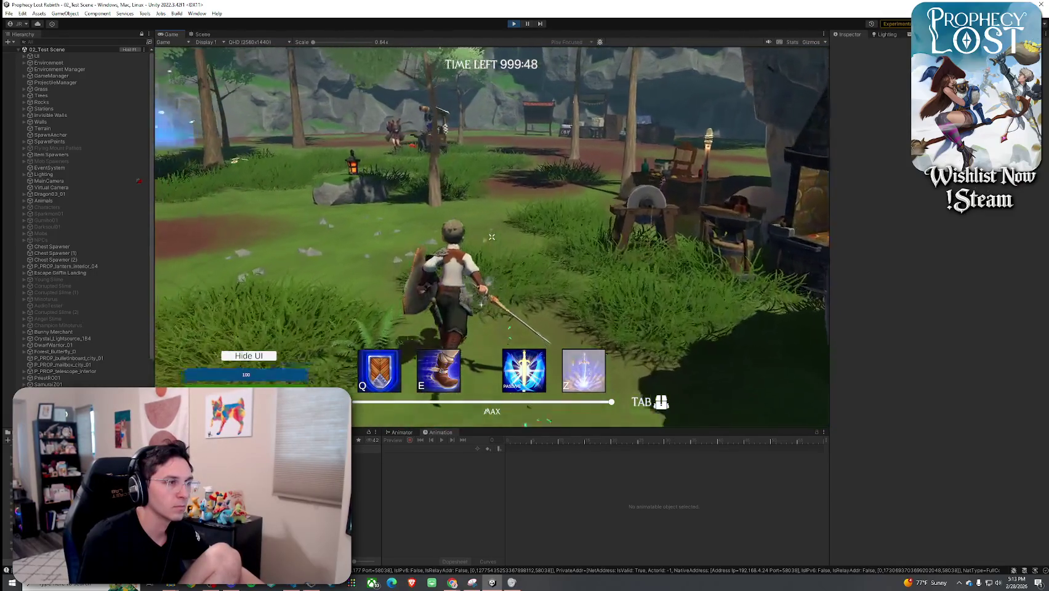
{"action": "key", "text": "w"}
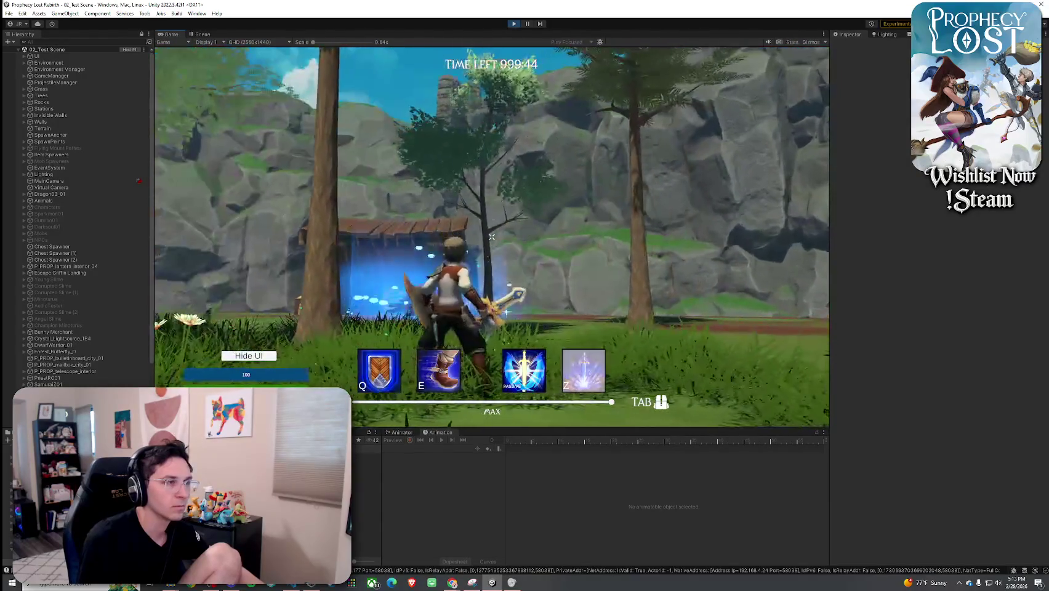
- In the inventory, swap the equipped crossed fangs for the other weapon, then select Prophet's Gale
{"action": "key", "text": "Tab"}
{"action": "left_click", "coordinate": [655, 194]}
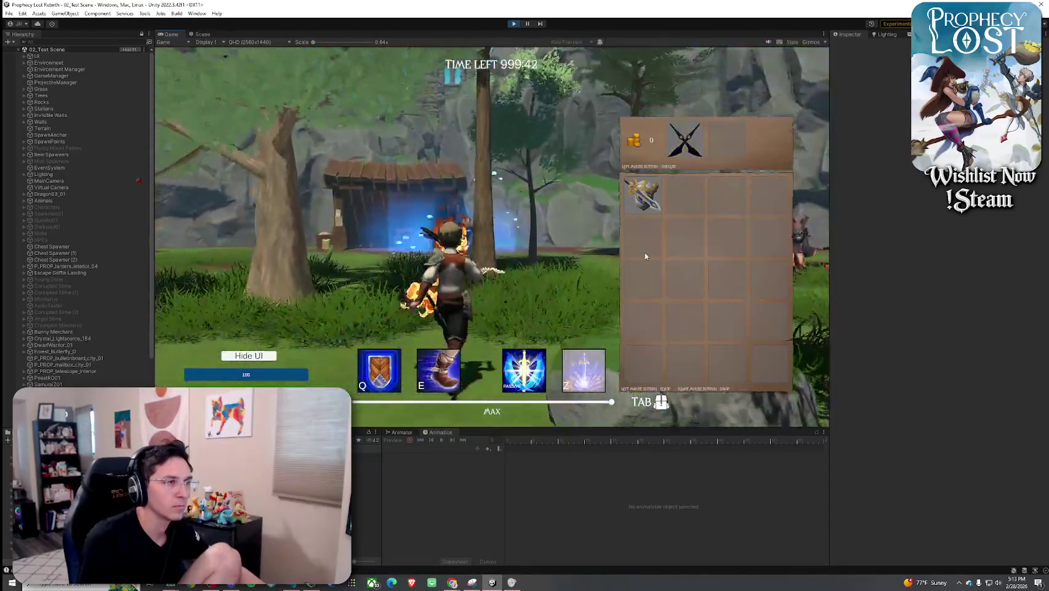
{"action": "left_click", "coordinate": [680, 154]}
{"action": "left_click", "coordinate": [646, 197]}
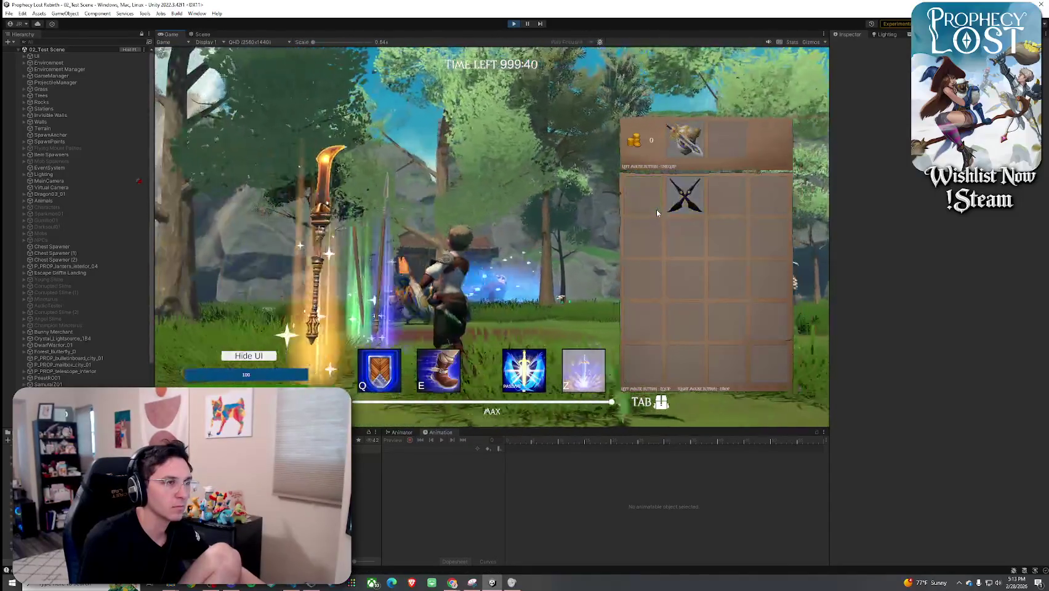
{"action": "key", "text": "Tab"}
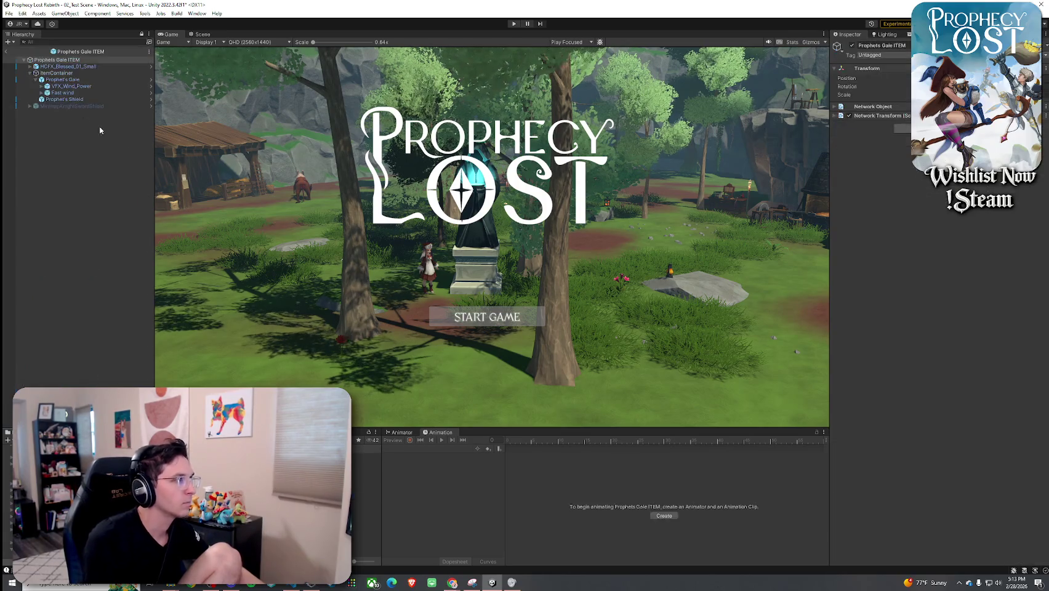
{"action": "left_click", "coordinate": [78, 80]}
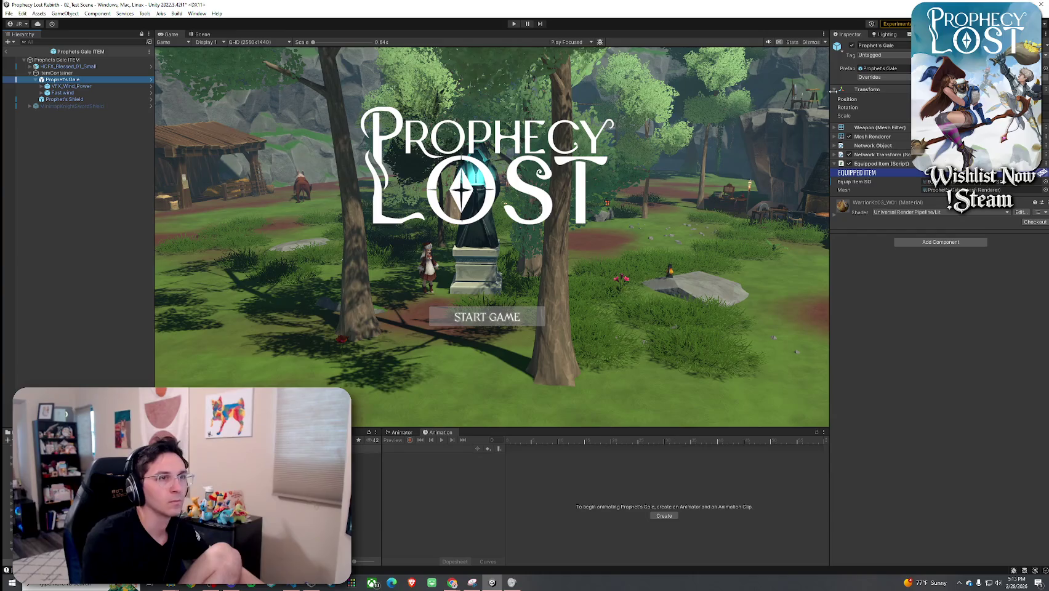
- Check Prophet's Gale's overrides and VFX_Wind_Power in its source prefab, then return to 02_Test Scene
{"action": "left_click", "coordinate": [870, 77]}
{"action": "left_click", "coordinate": [752, 240]}
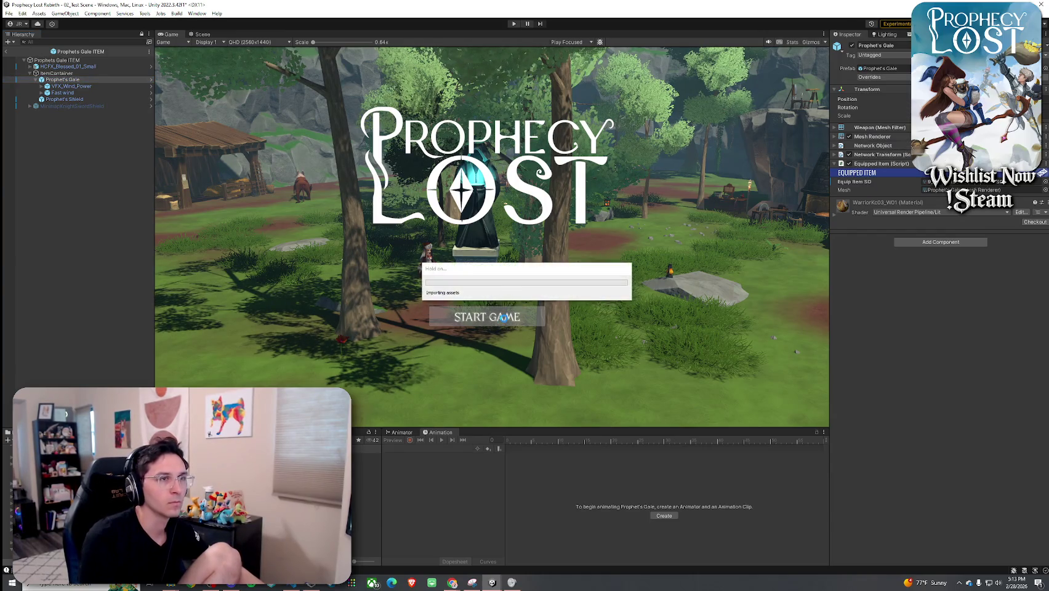
{"action": "right_click", "coordinate": [94, 79]}
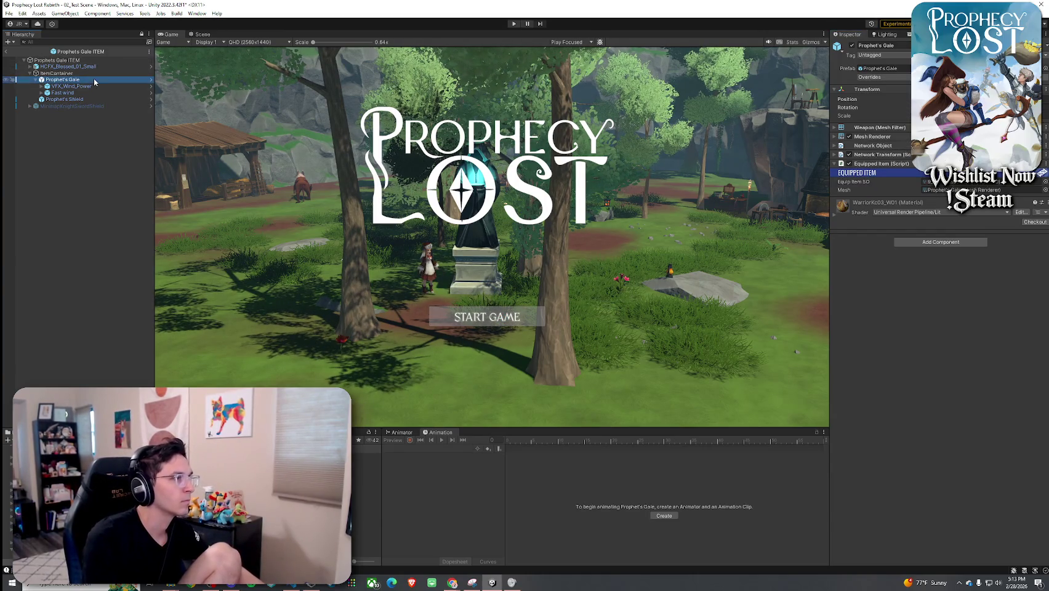
{"action": "mouse_move", "coordinate": [132, 189]}
{"action": "left_click", "coordinate": [239, 210]}
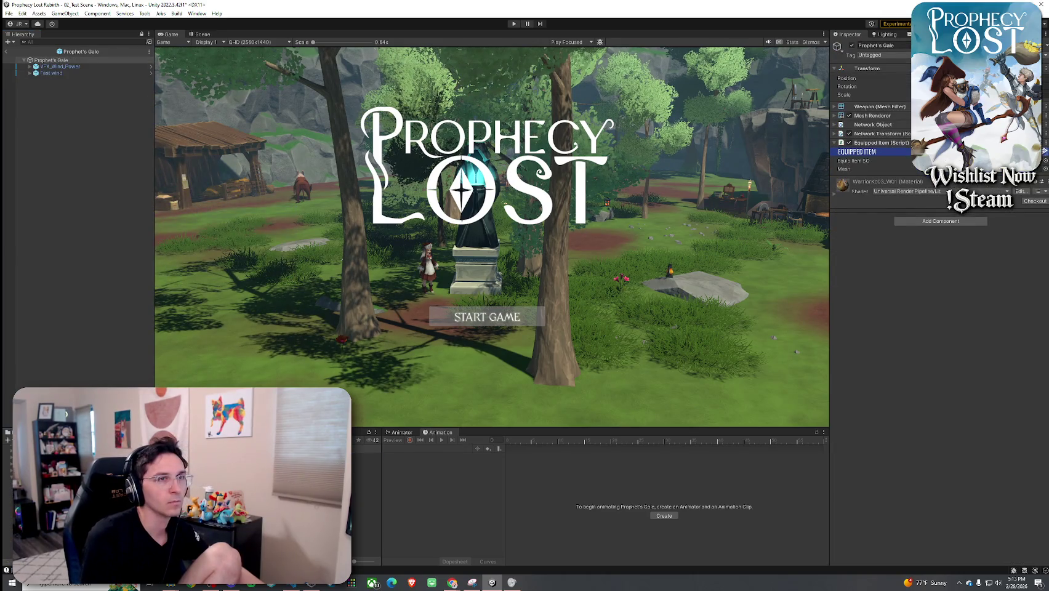
{"action": "left_click", "coordinate": [45, 66]}
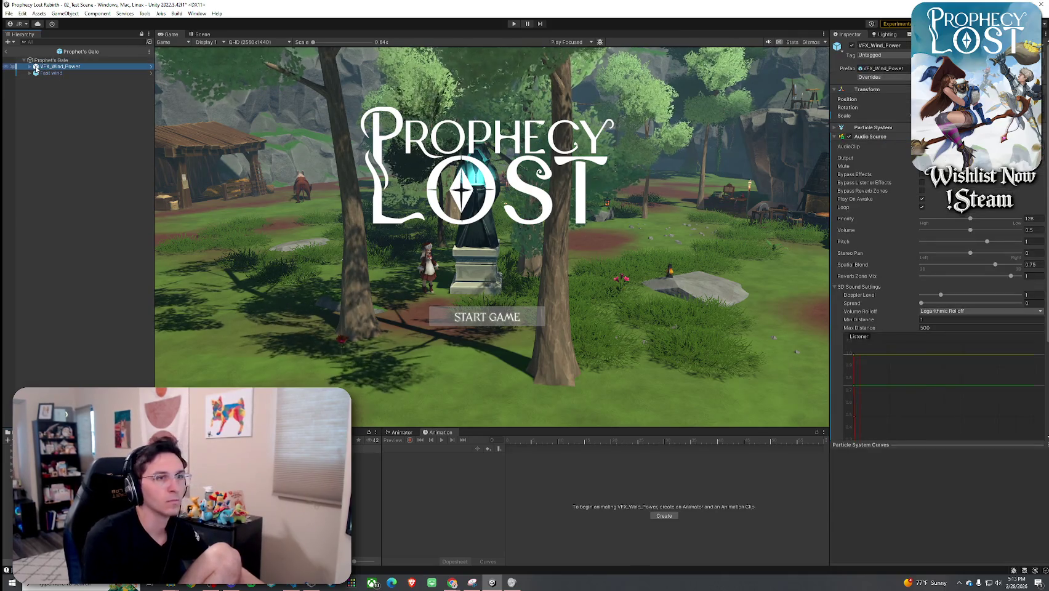
{"action": "left_click", "coordinate": [5, 51]}
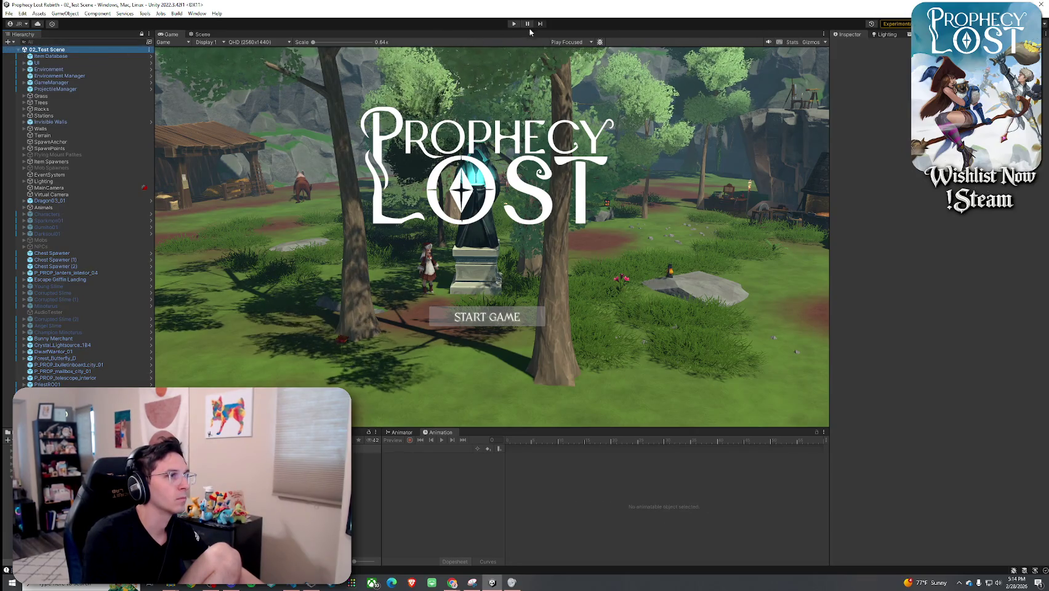
- Enter Play mode with Ctrl+P and press START GAME on the Prophecy Lost title screen
{"action": "key", "text": "ctrl+p"}
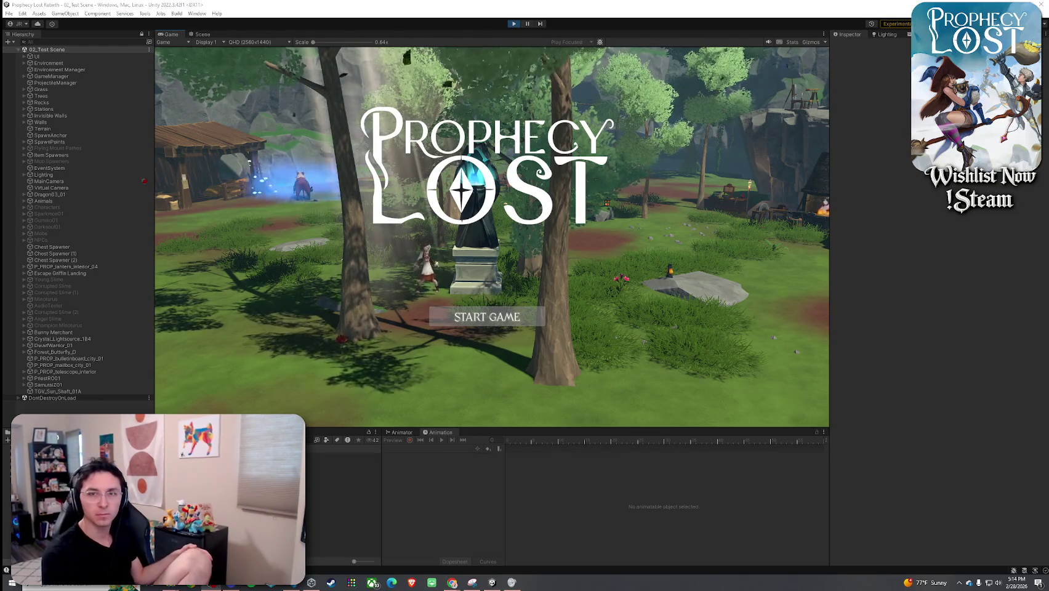
{"action": "left_click", "coordinate": [535, 316]}
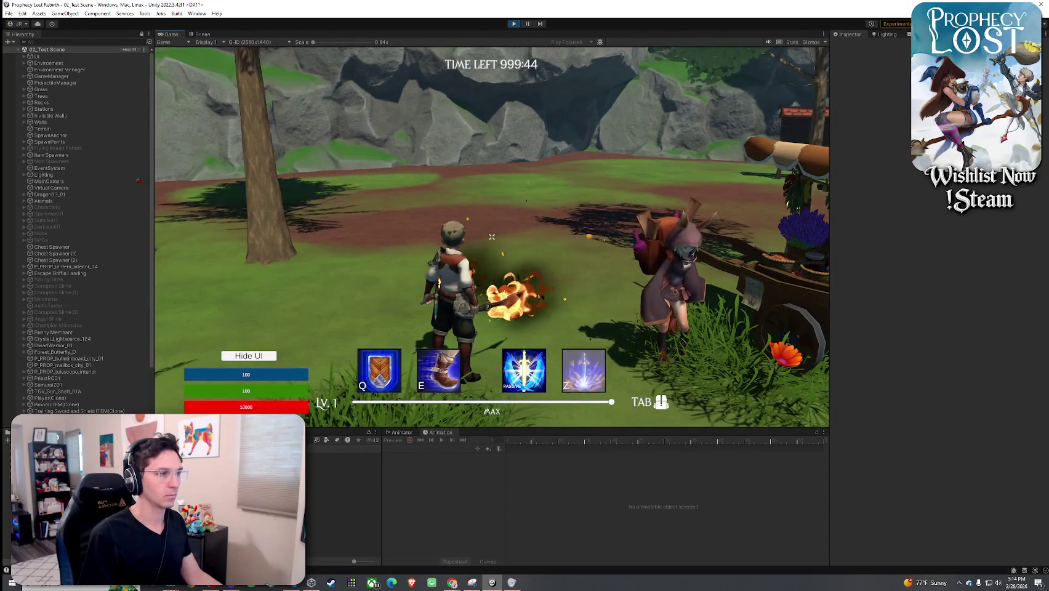
- Equip an inventory item and test it with green spin attacks while walking
{"action": "left_click", "coordinate": [638, 193]}
{"action": "key", "text": "Tab"}
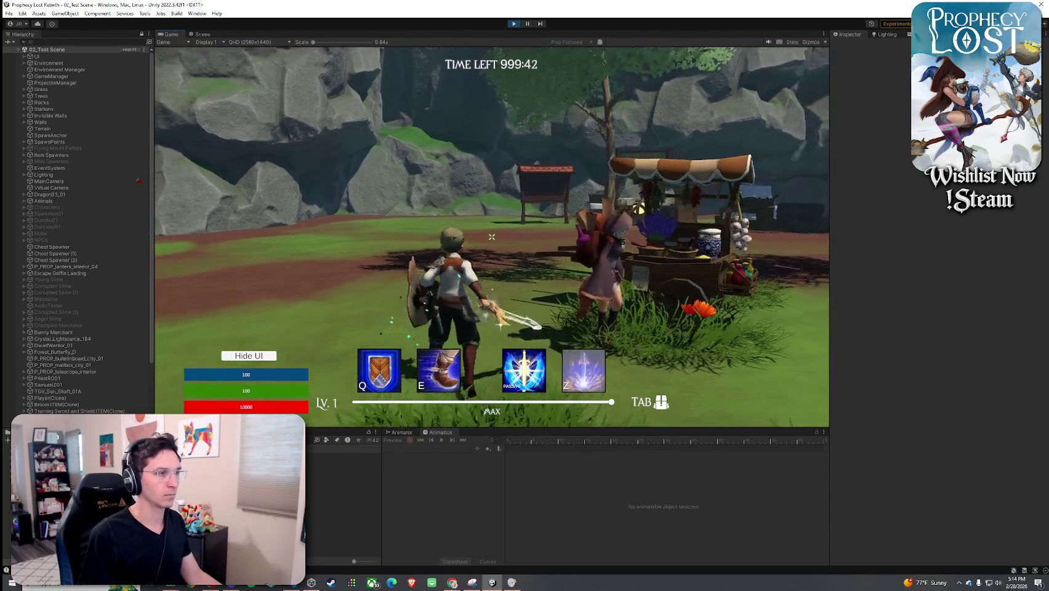
{"action": "key", "text": "w"}
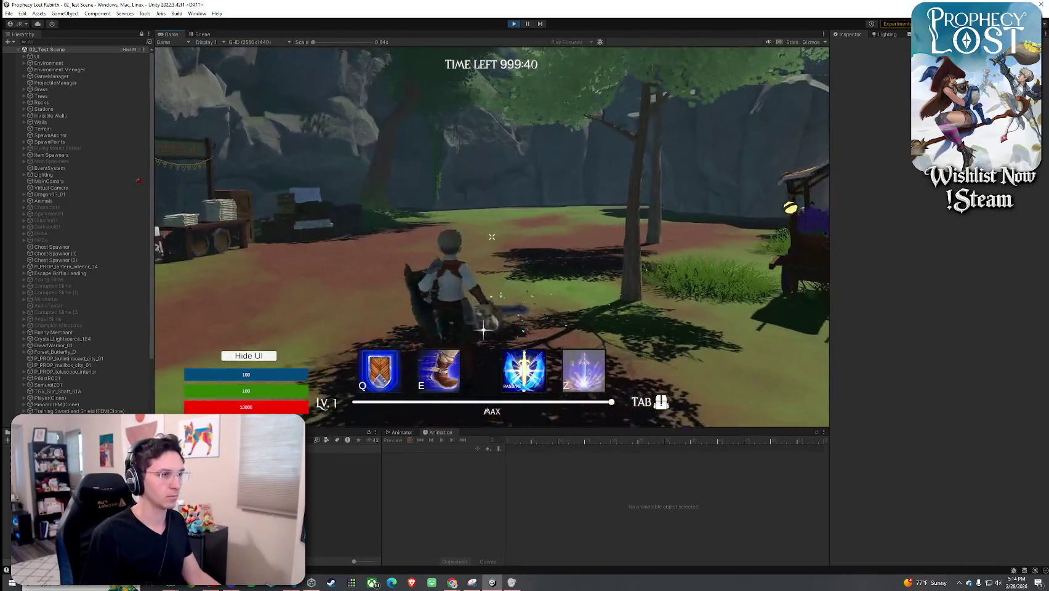
{"action": "left_click", "coordinate": [491, 237]}
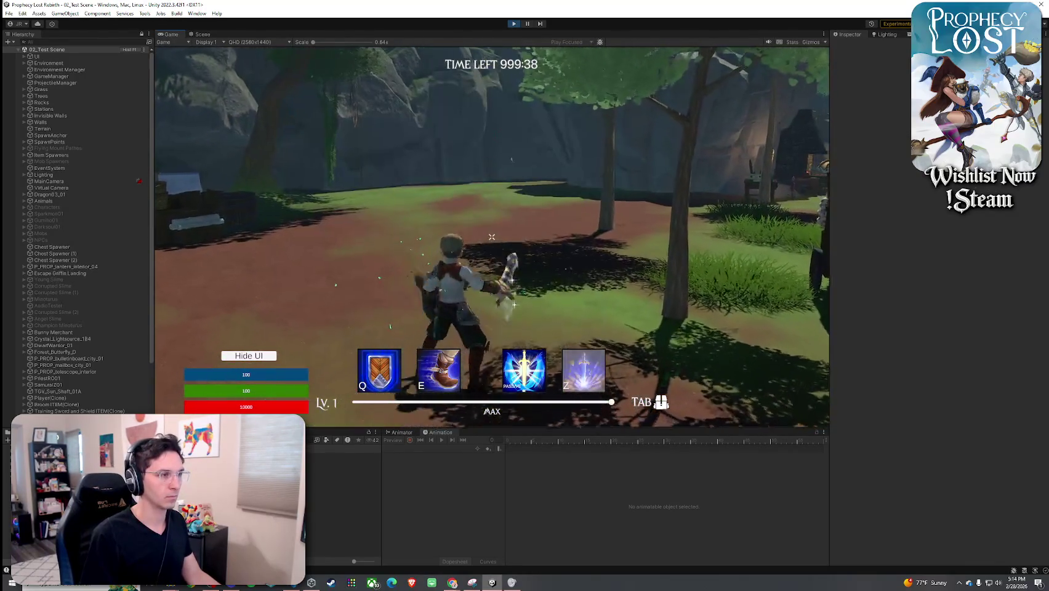
{"action": "left_click", "coordinate": [491, 236]}
{"action": "left_click", "coordinate": [510, 242]}
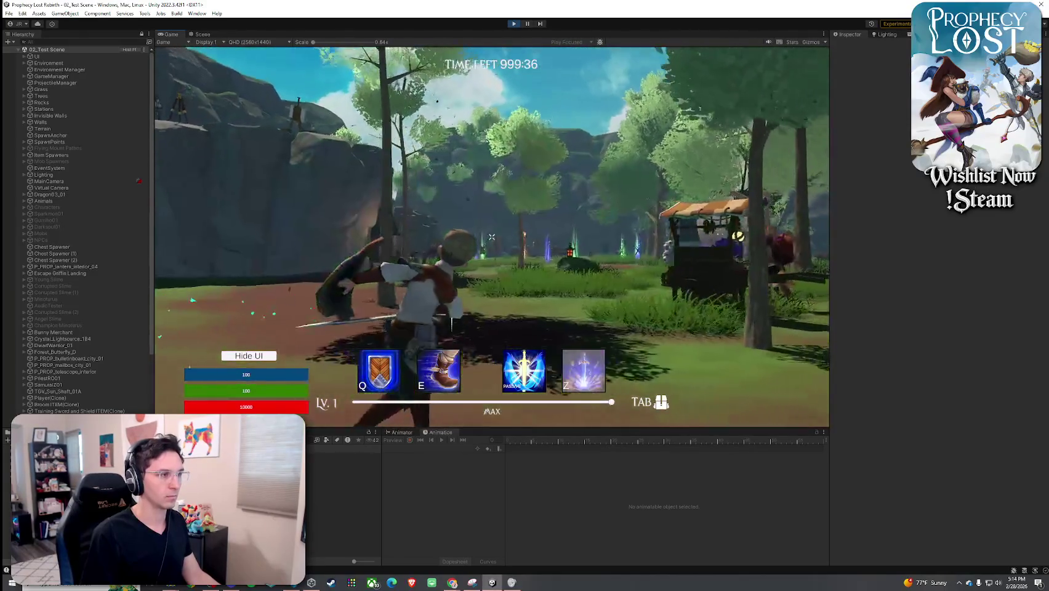
{"action": "key", "text": "w"}
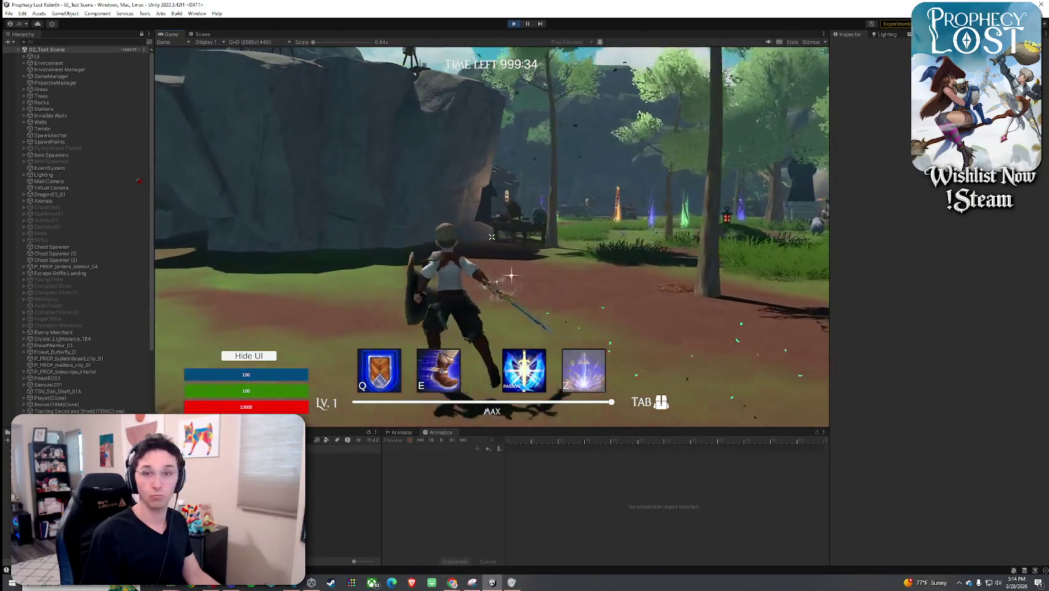
{"action": "left_click", "coordinate": [491, 236]}
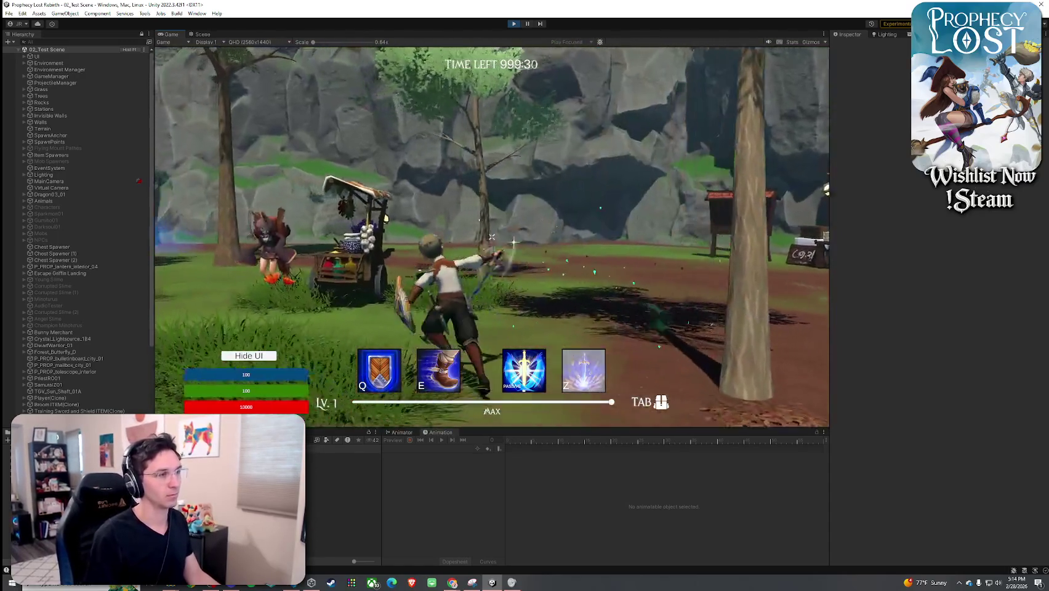
{"action": "left_click", "coordinate": [491, 237]}
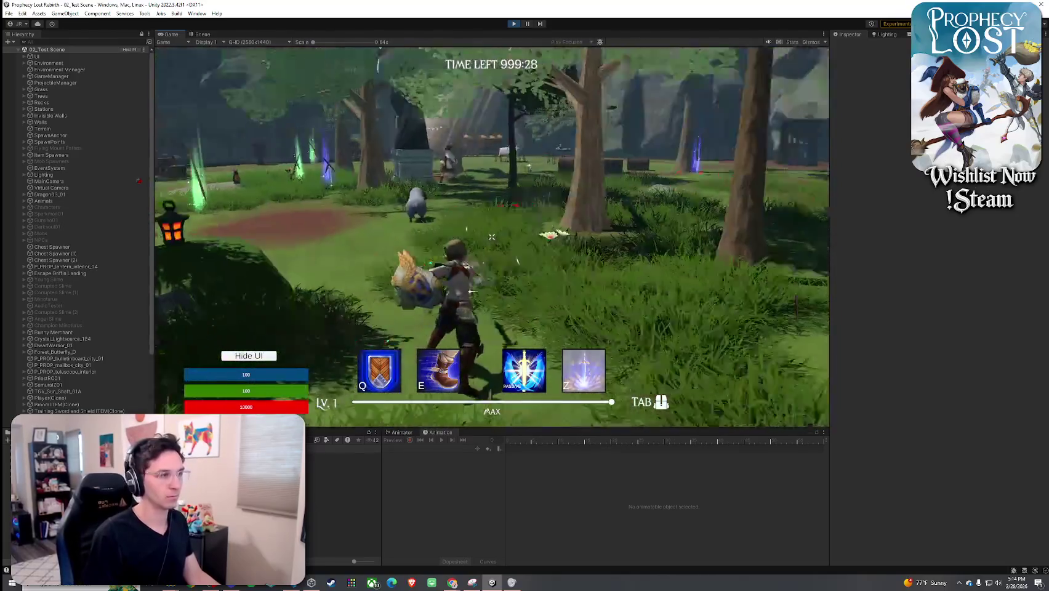
- Unequip the current item, swap in a grid item, and drop the crossed daggers
{"action": "key", "text": "Tab"}
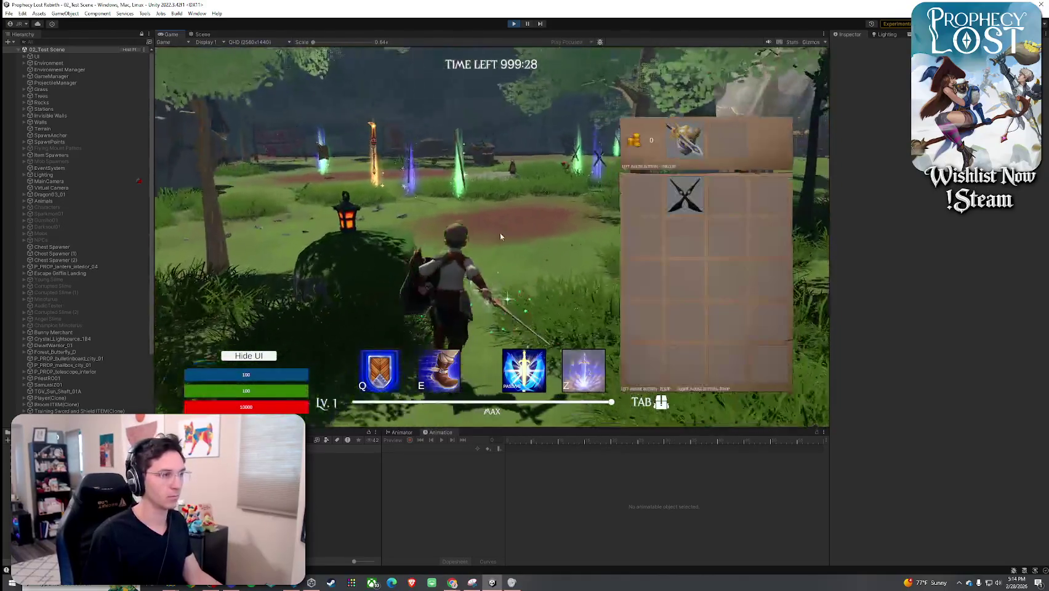
{"action": "left_click", "coordinate": [697, 149]}
{"action": "key", "text": "Tab"}
{"action": "left_click", "coordinate": [492, 236]}
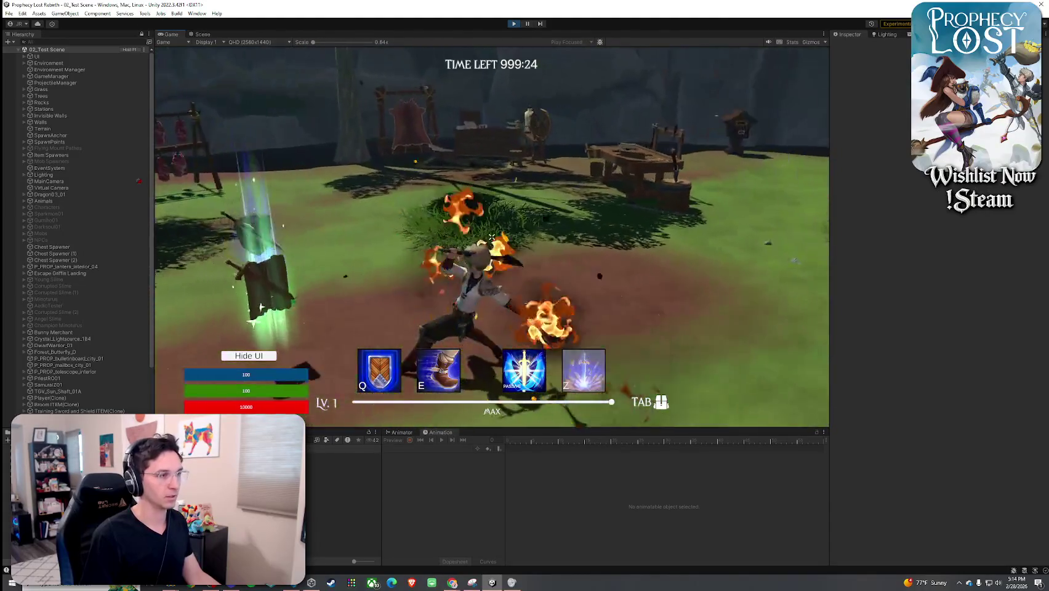
{"action": "key", "text": "Tab"}
{"action": "left_click", "coordinate": [678, 151]}
{"action": "right_click", "coordinate": [660, 201]}
{"action": "key", "text": "Tab"}
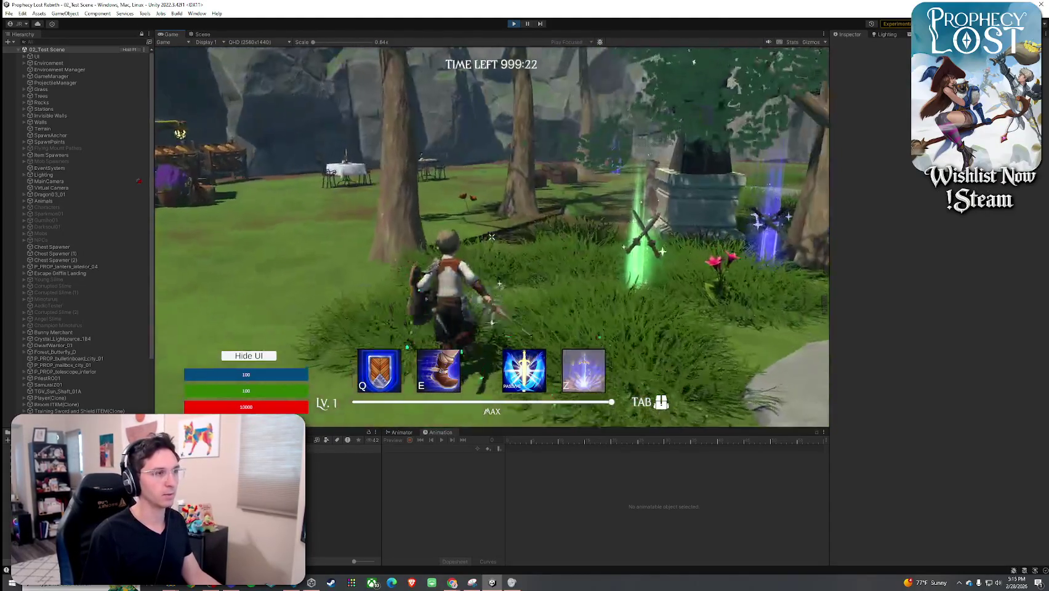
- Move the crossed daggers out of the equip slot, drop them, and equip the sword
{"action": "key", "text": "Tab"}
{"action": "left_click", "coordinate": [685, 204]}
{"action": "left_click", "coordinate": [686, 140]}
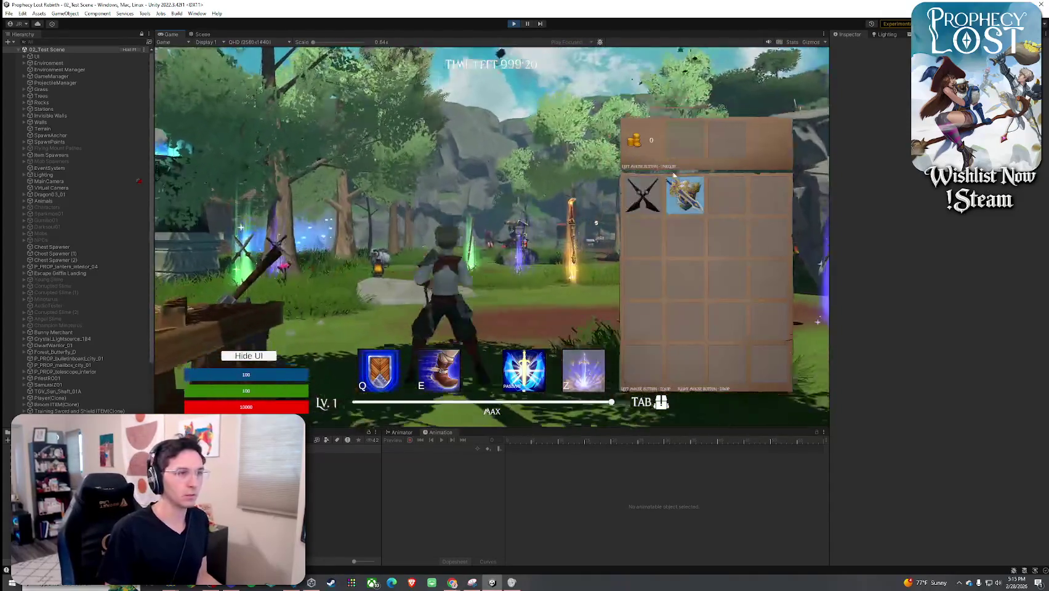
{"action": "right_click", "coordinate": [642, 195]}
{"action": "left_click", "coordinate": [683, 201]}
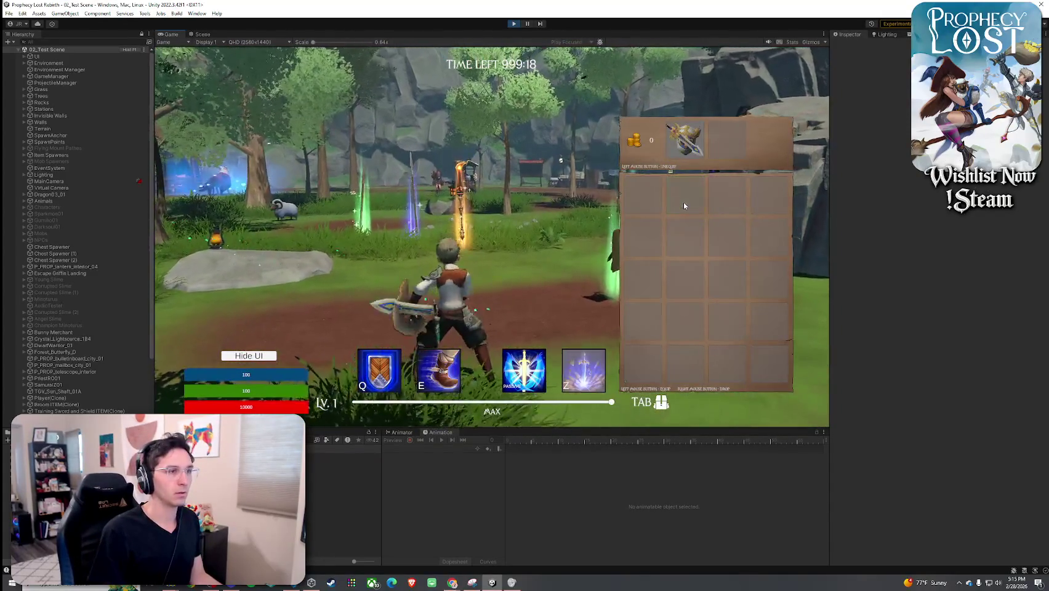
{"action": "key", "text": "Tab"}
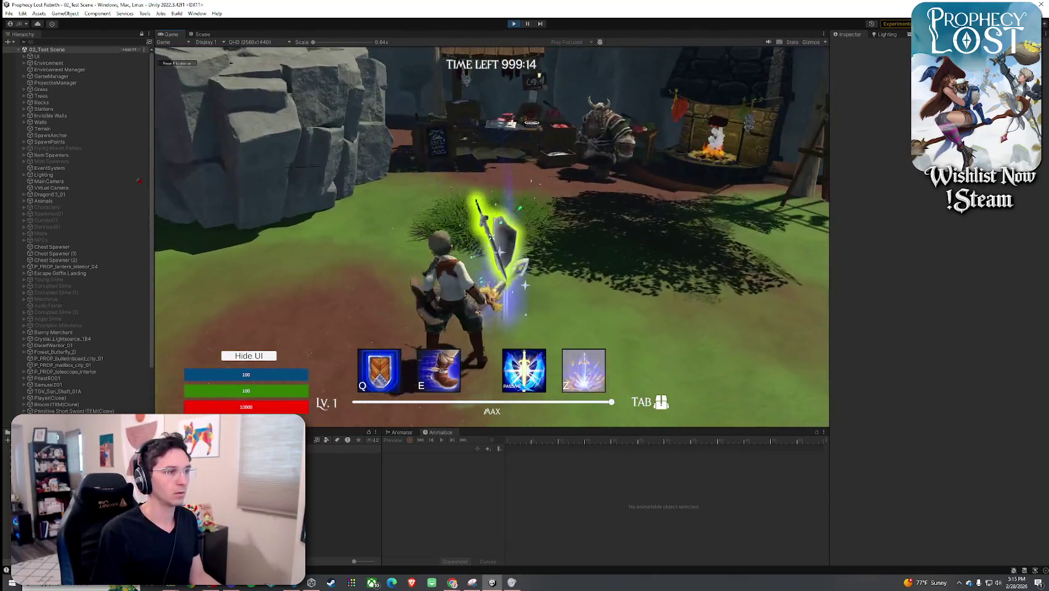
- Replace the sword with the wooden weapon and test its vertical and horizontal swings
{"action": "key", "text": "Tab"}
{"action": "left_click", "coordinate": [685, 139]}
{"action": "left_click", "coordinate": [643, 195]}
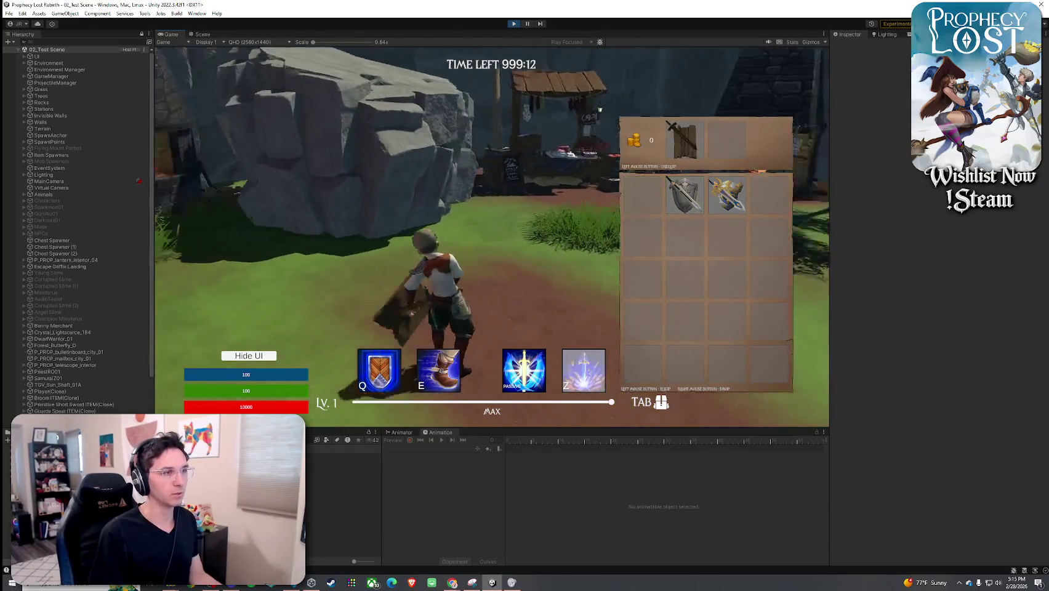
{"action": "key", "text": "Tab"}
{"action": "left_click", "coordinate": [492, 237]}
{"action": "left_click", "coordinate": [492, 237]}
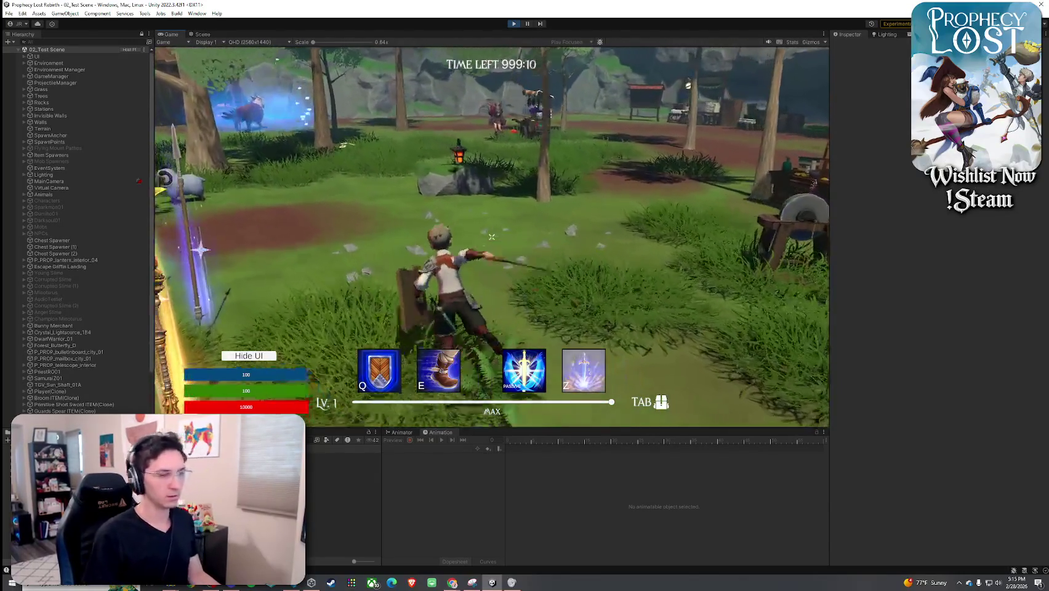
{"action": "left_click", "coordinate": [492, 237]}
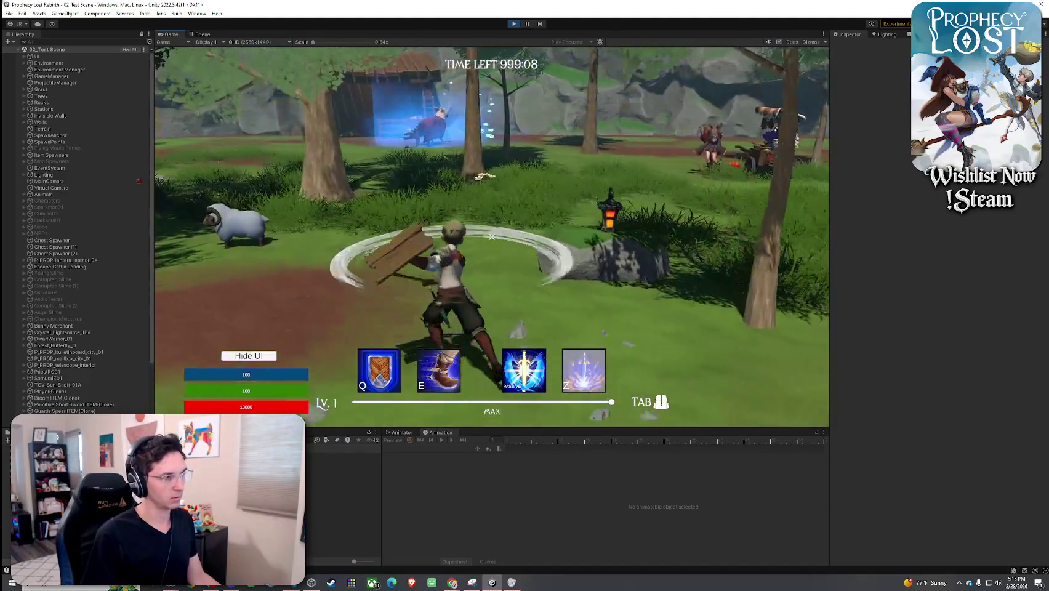
{"action": "left_click", "coordinate": [492, 237]}
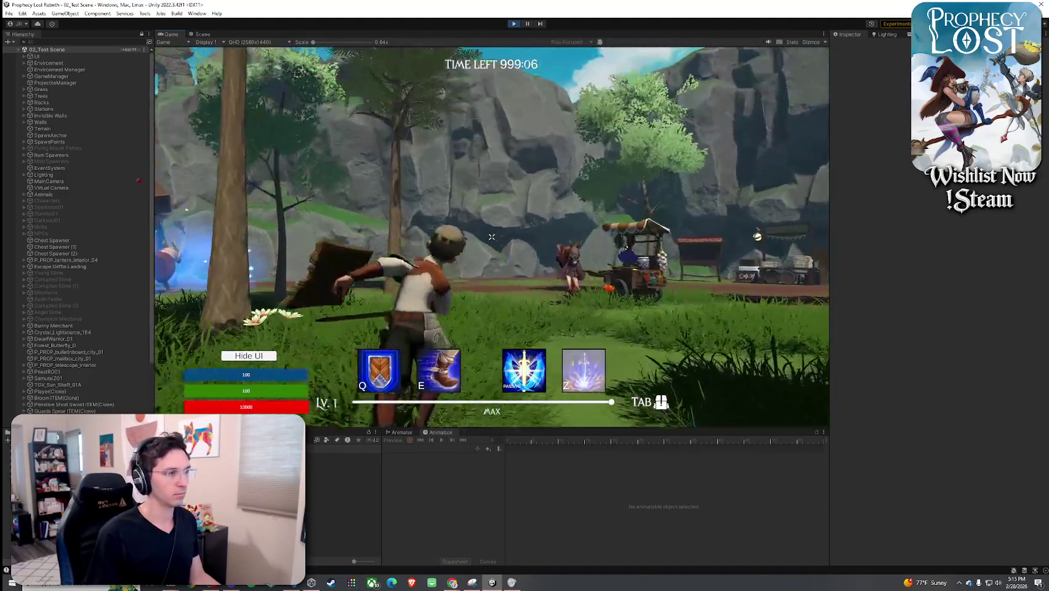
{"action": "left_click", "coordinate": [492, 237]}
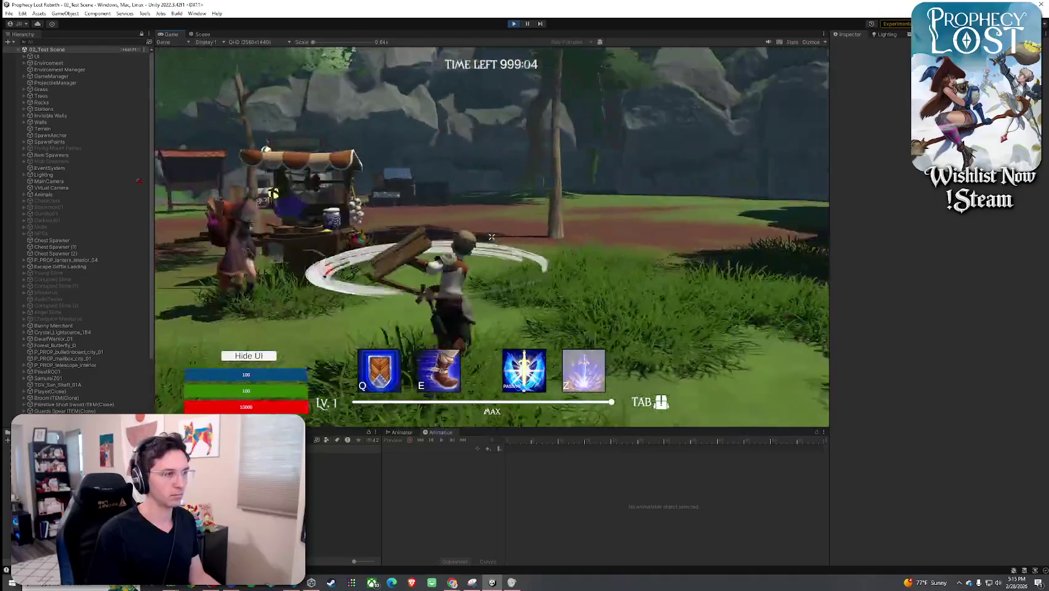
{"action": "key", "text": "w"}
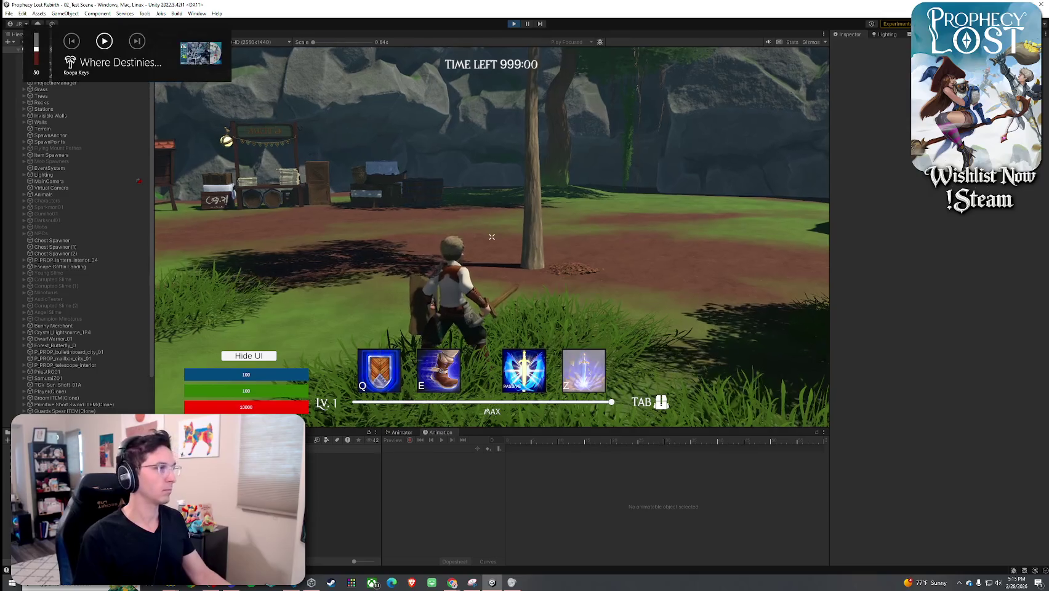
- Check the inventory and trigger the blue-spark shield (Q) and blue swirl (E) abilities
{"action": "key", "text": "Tab"}
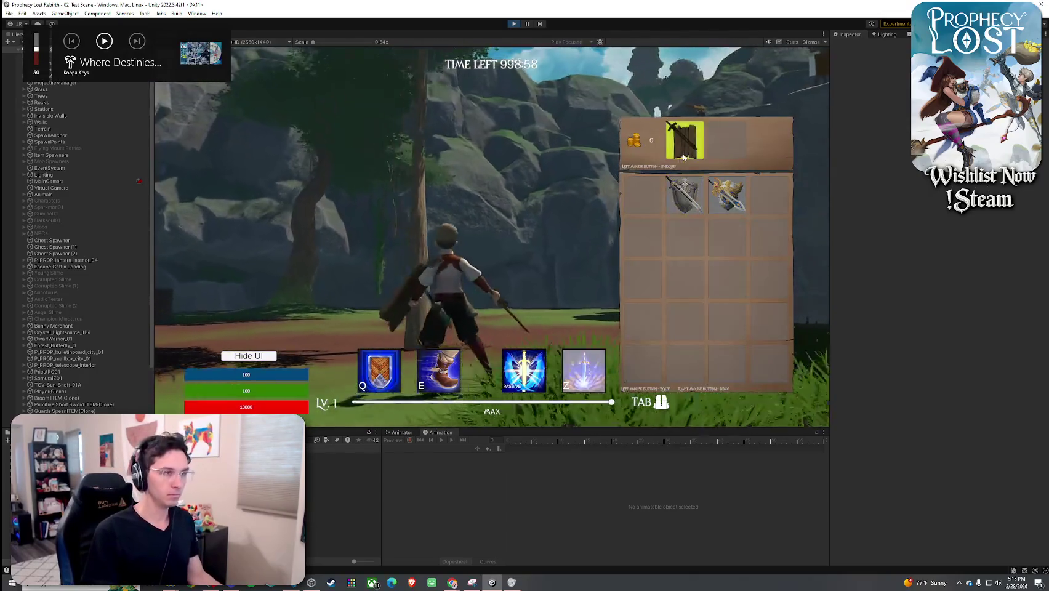
{"action": "key", "text": "Tab"}
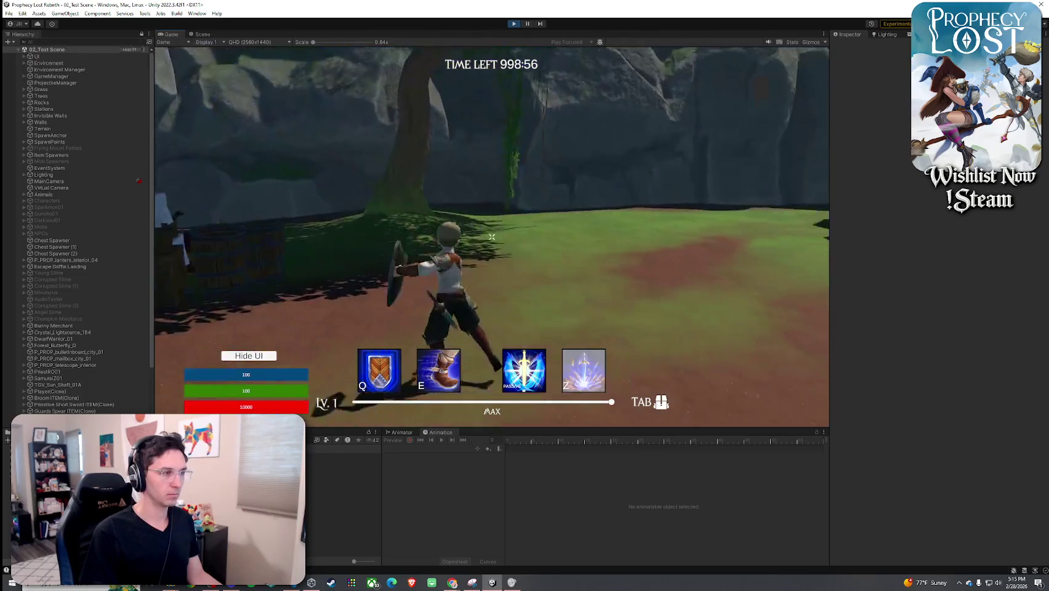
{"action": "key", "text": "q"}
{"action": "key", "text": "e"}
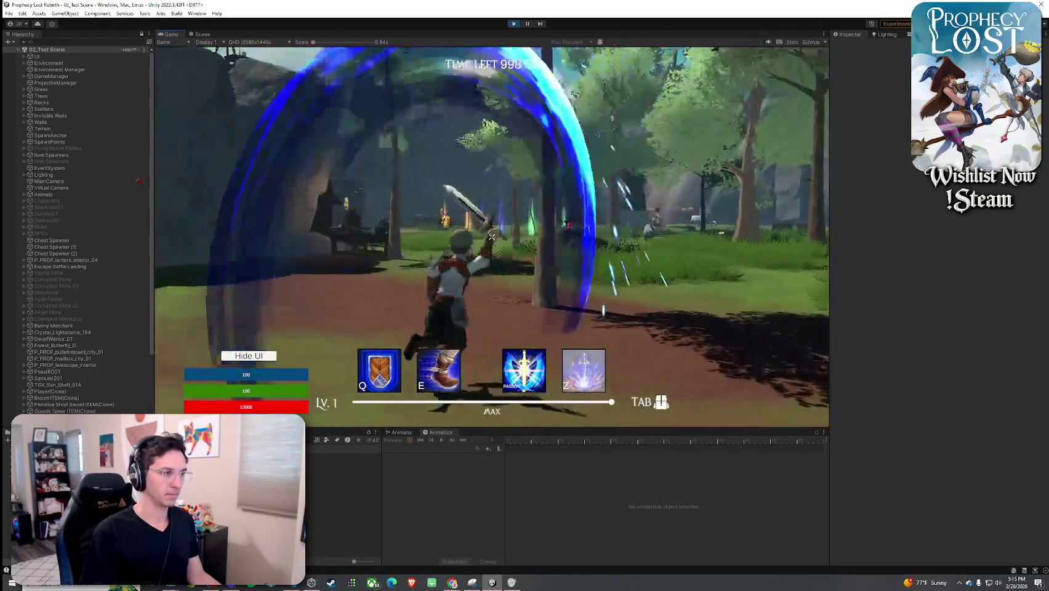
{"action": "key", "text": "Tab"}
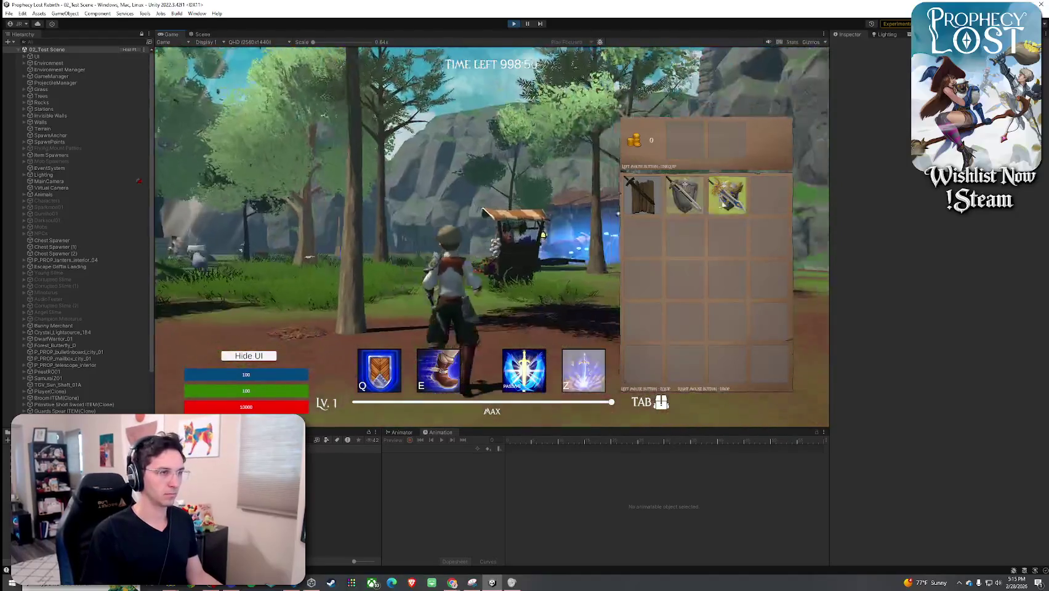
{"action": "key", "text": "Tab"}
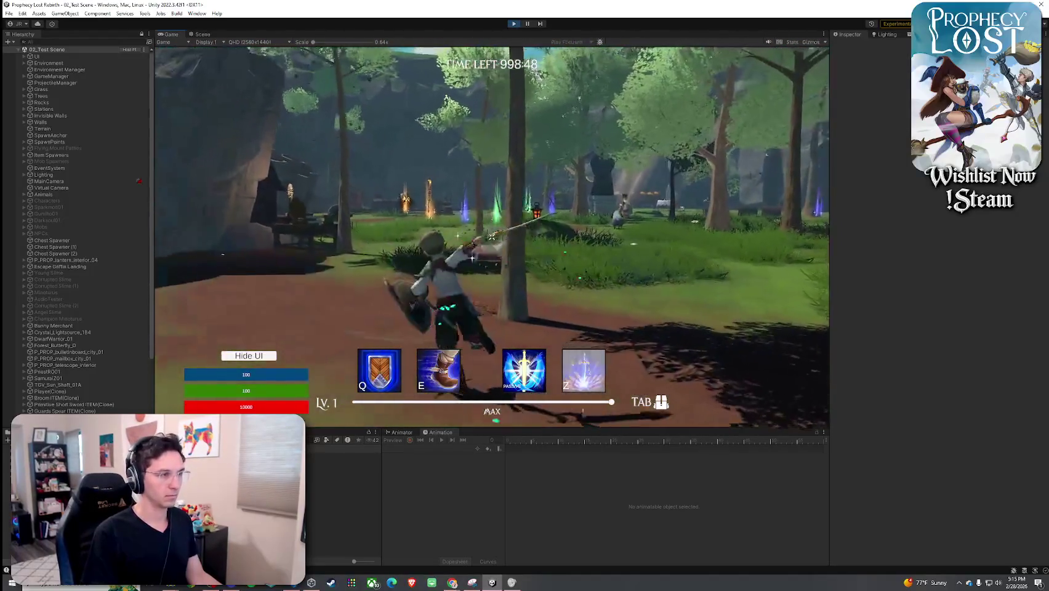
- Trigger the grey shockwave, green swirl, white ring, lightning burst and green aura abilities
{"action": "key", "text": "w"}
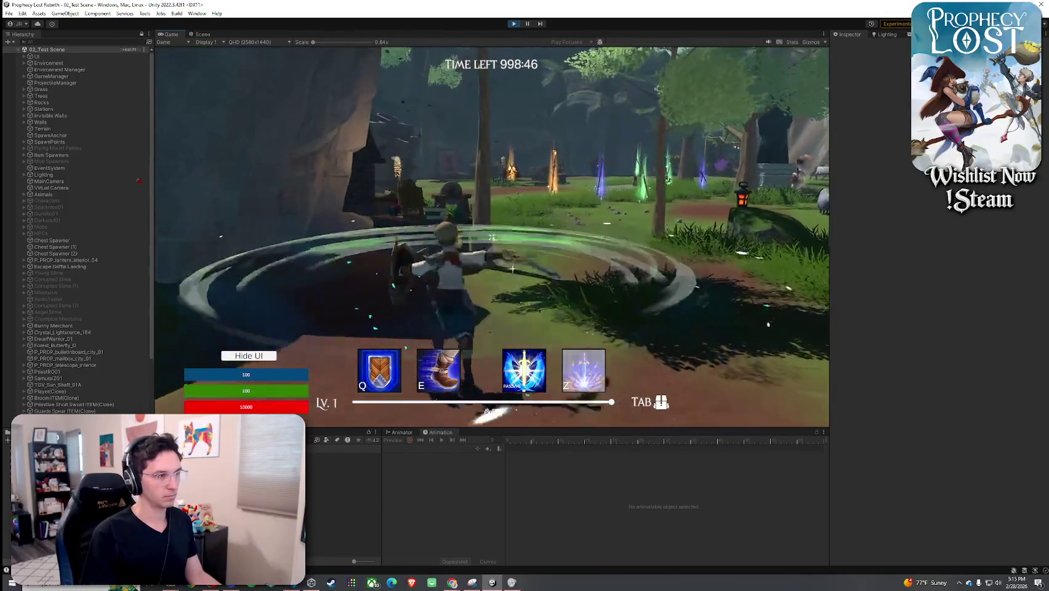
{"action": "key", "text": "w"}
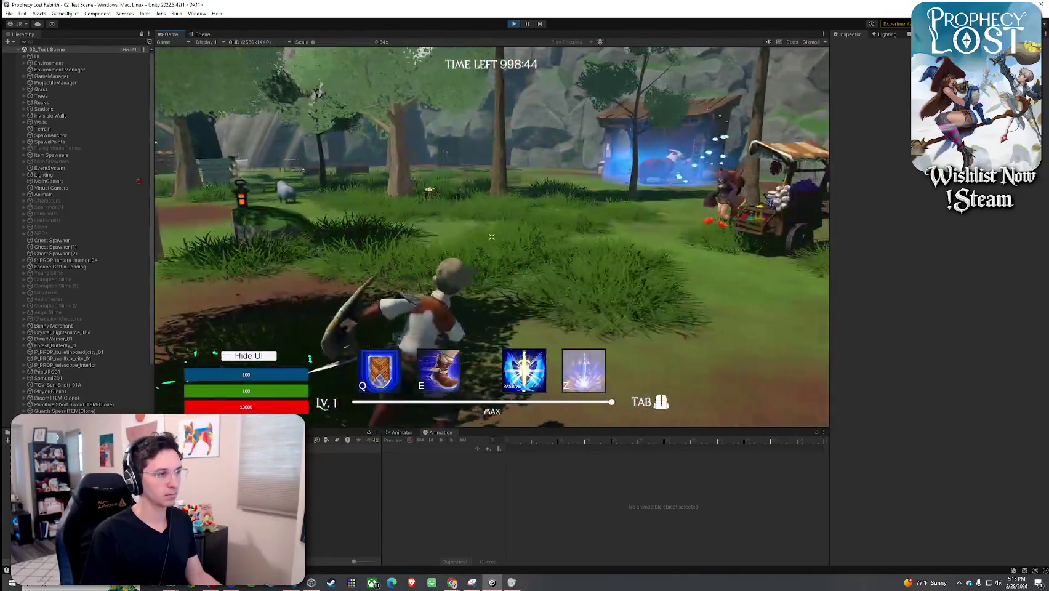
{"action": "key", "text": "w"}
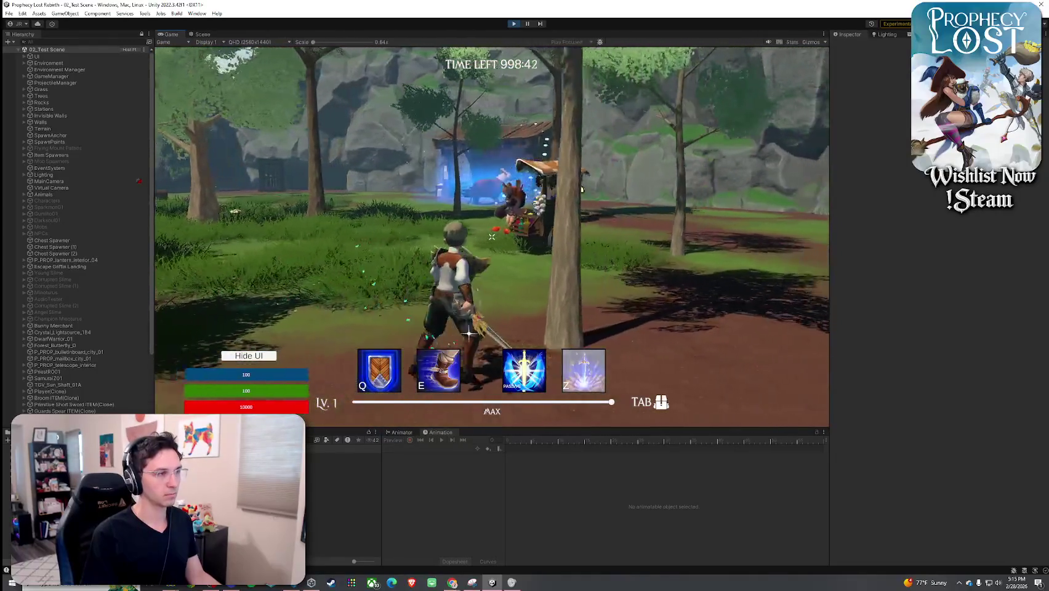
{"action": "key", "text": "w"}
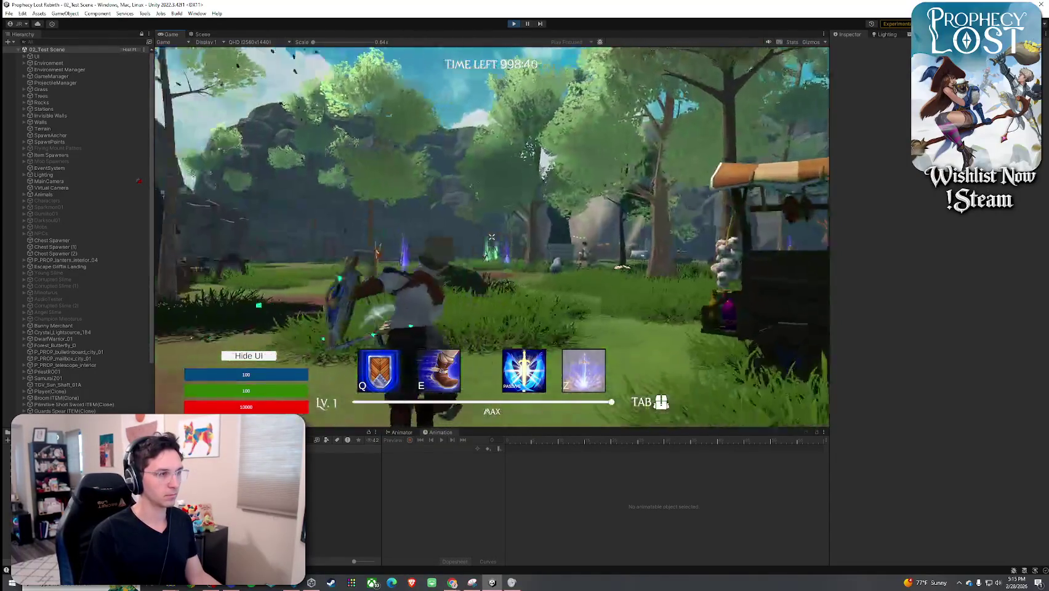
{"action": "key", "text": "w"}
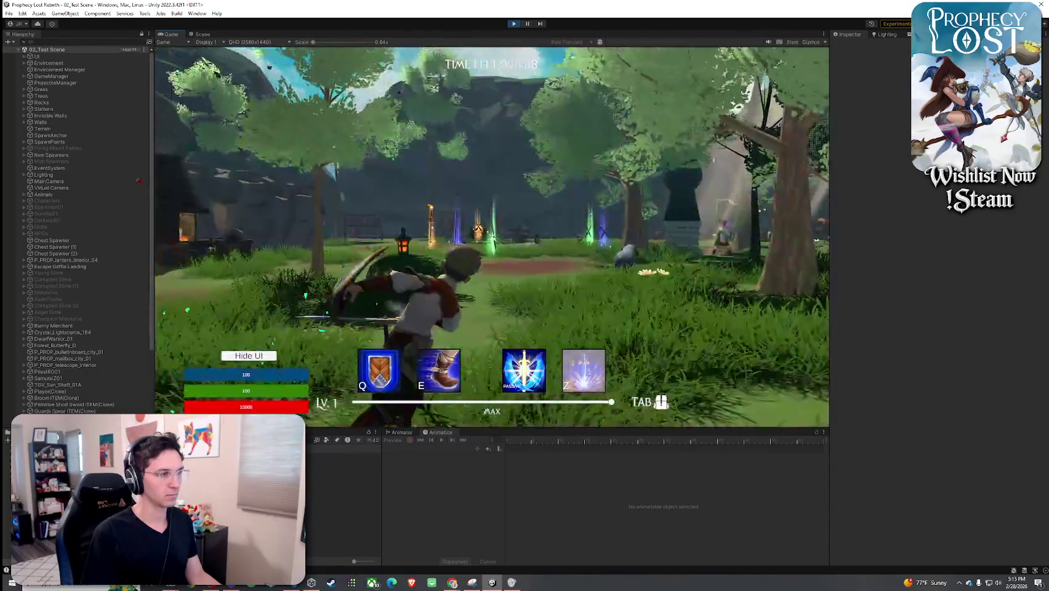
{"action": "key", "text": "w"}
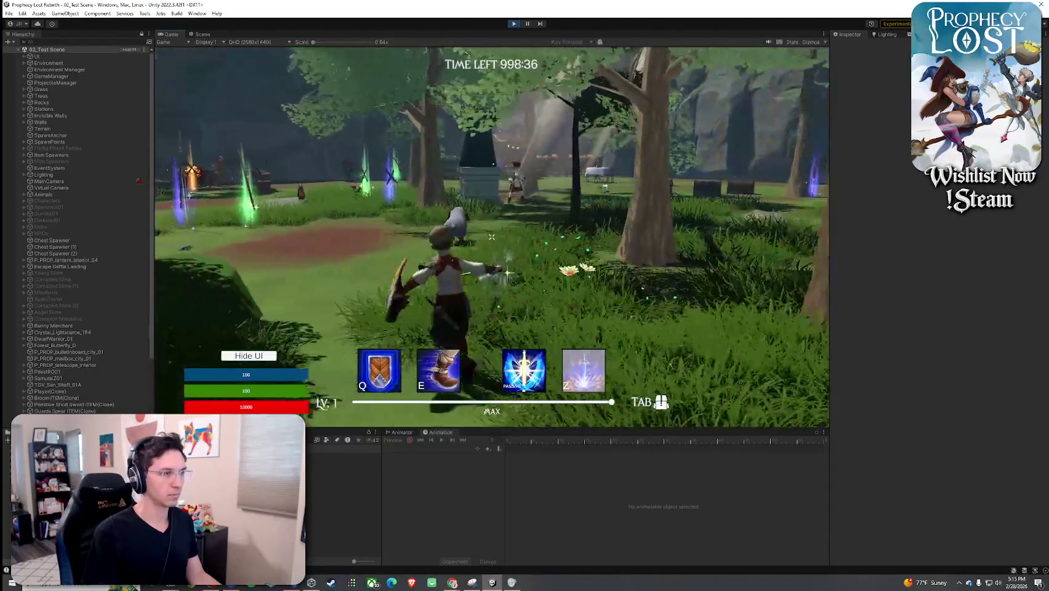
{"action": "key", "text": "w"}
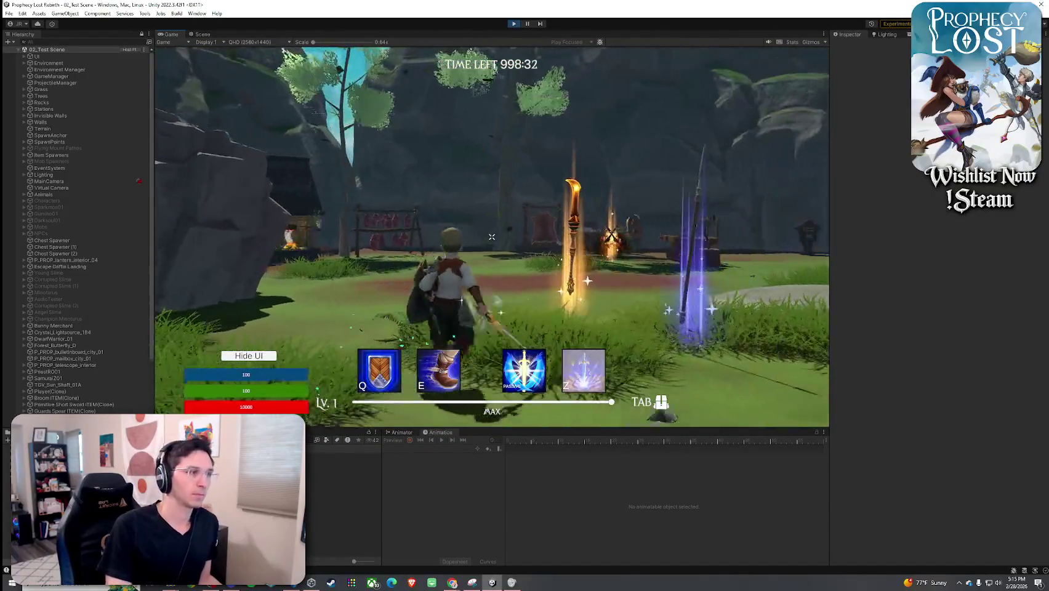
- Run through the meadow swinging the sword to see its slash trail, green swirl and lightning strike
{"action": "left_click", "coordinate": [491, 236]}
{"action": "key", "text": "w"}
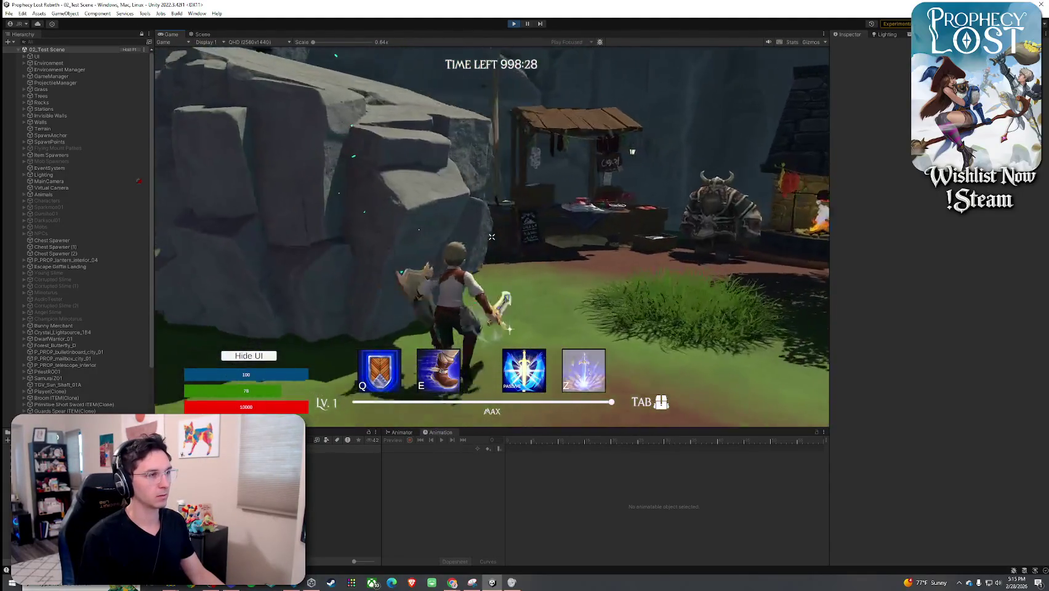
{"action": "key", "text": "w"}
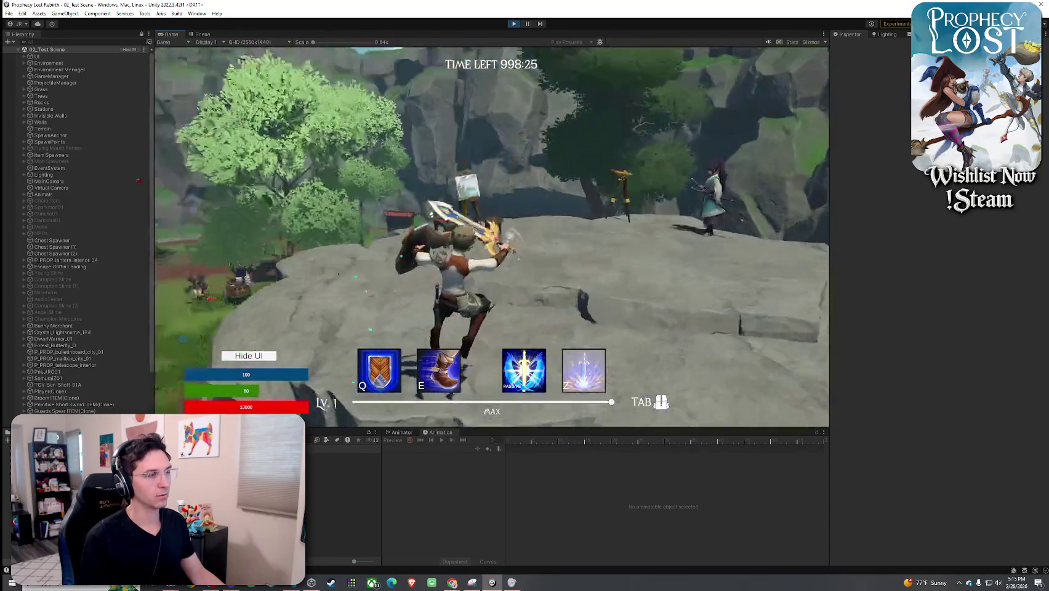
{"action": "left_click", "coordinate": [491, 236]}
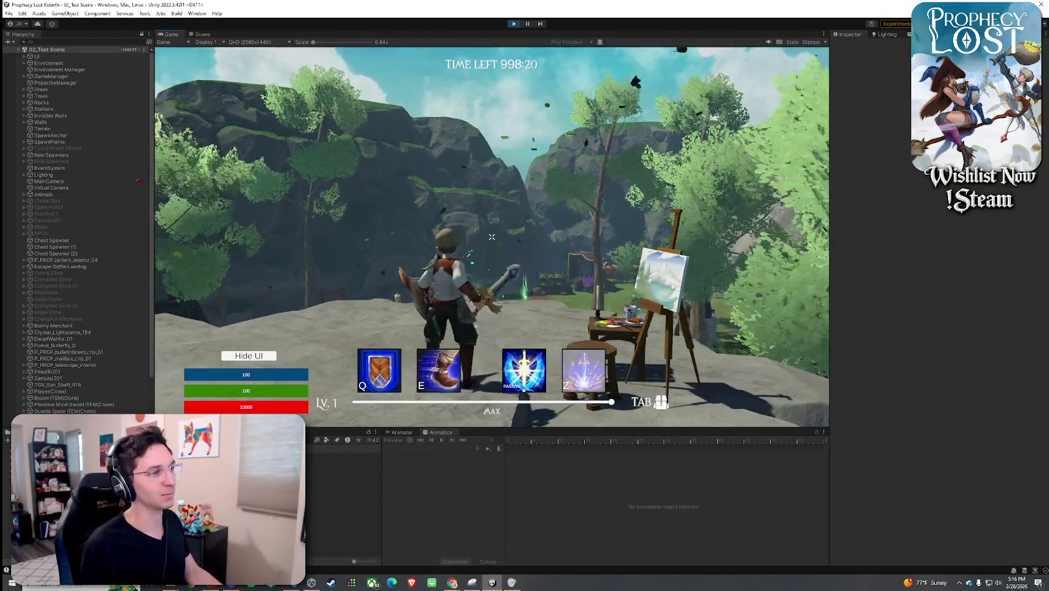
{"action": "left_click", "coordinate": [491, 237]}
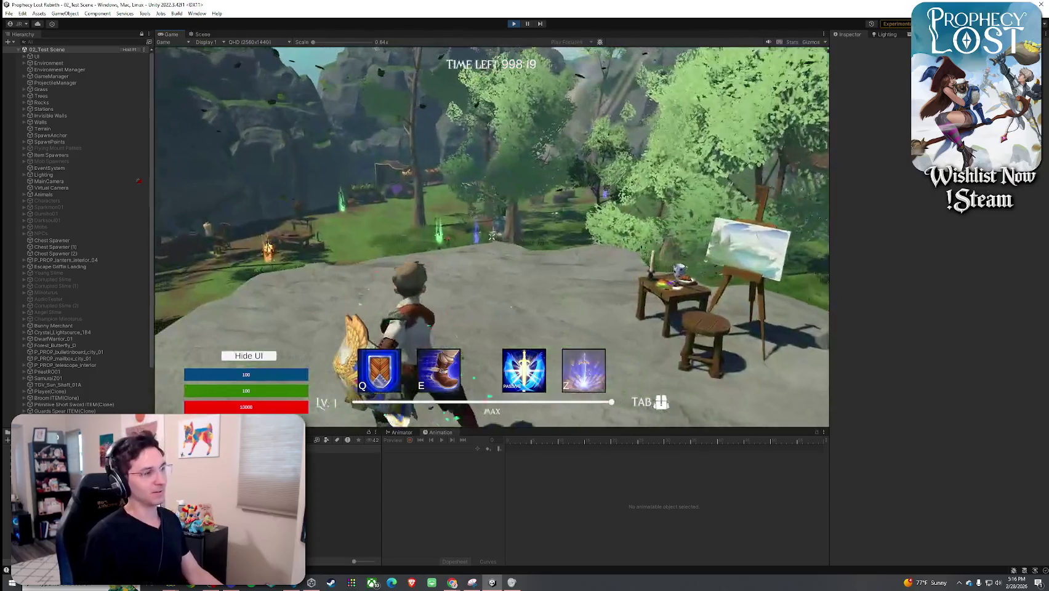
{"action": "left_click", "coordinate": [492, 237]}
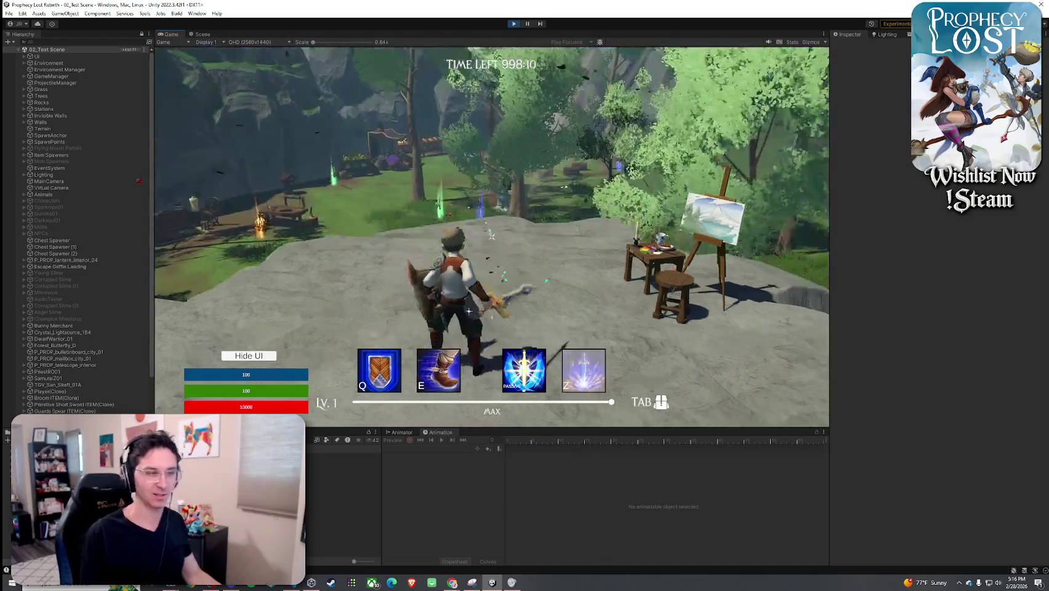
{"action": "key", "text": "w"}
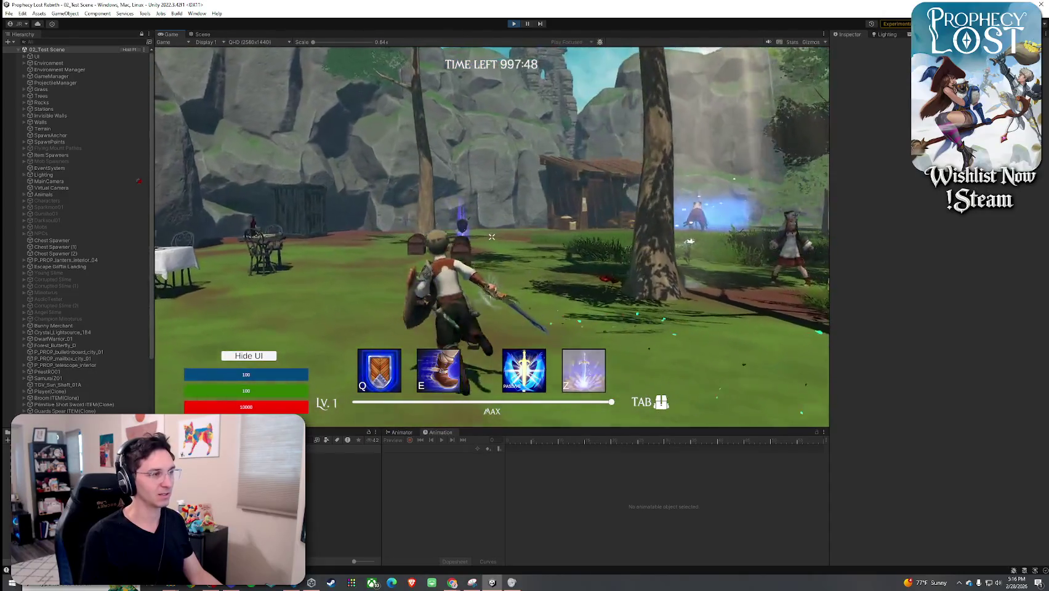
- Activate the golden shield, compare repeated green arc swings while running, then open the inventory
{"action": "key", "text": "w"}
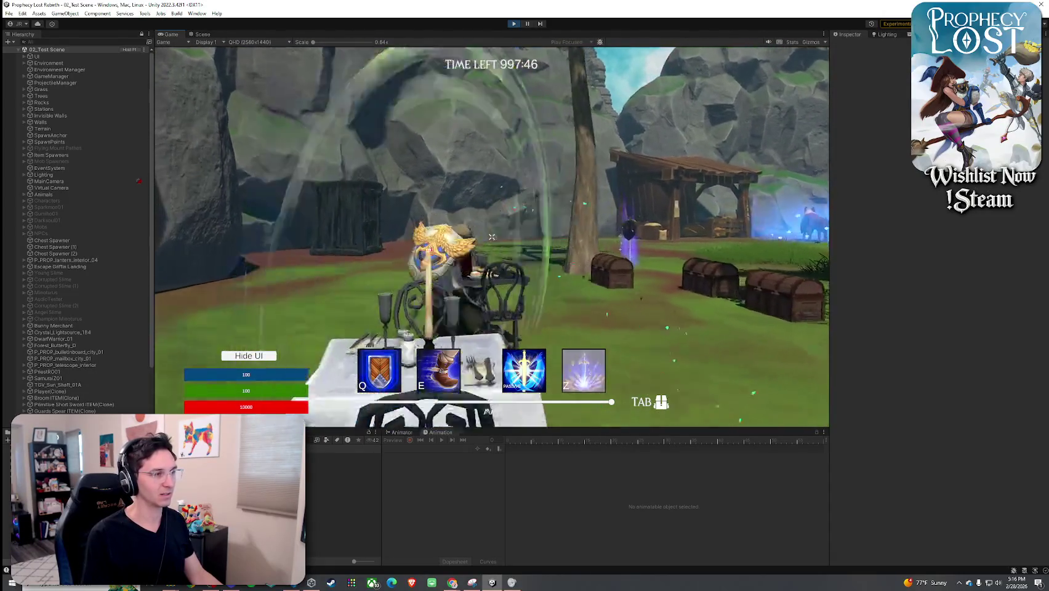
{"action": "left_click", "coordinate": [492, 237]}
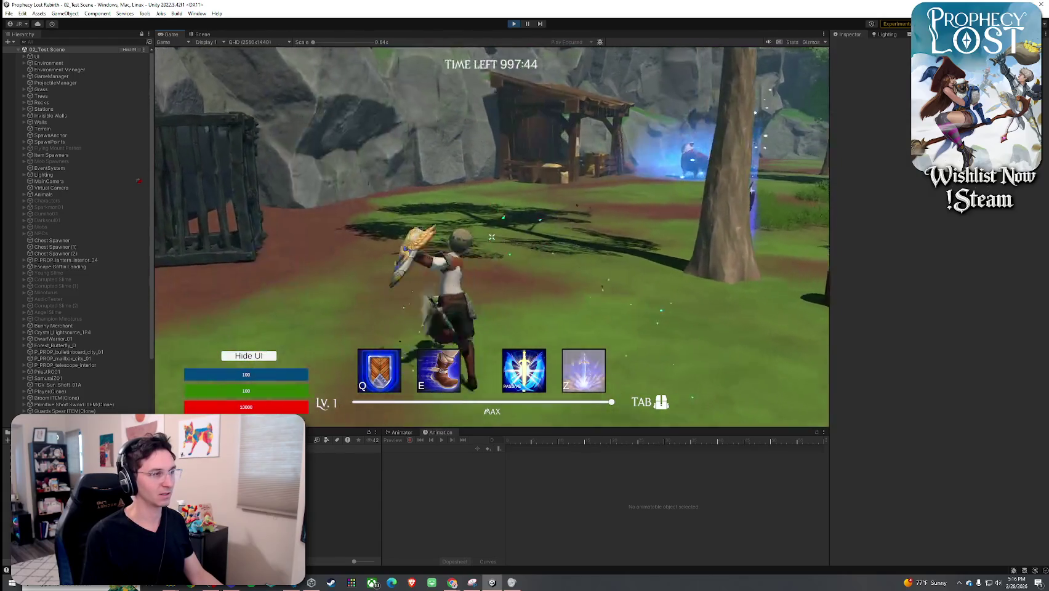
{"action": "left_click", "coordinate": [492, 237]}
{"action": "left_click", "coordinate": [492, 237]}
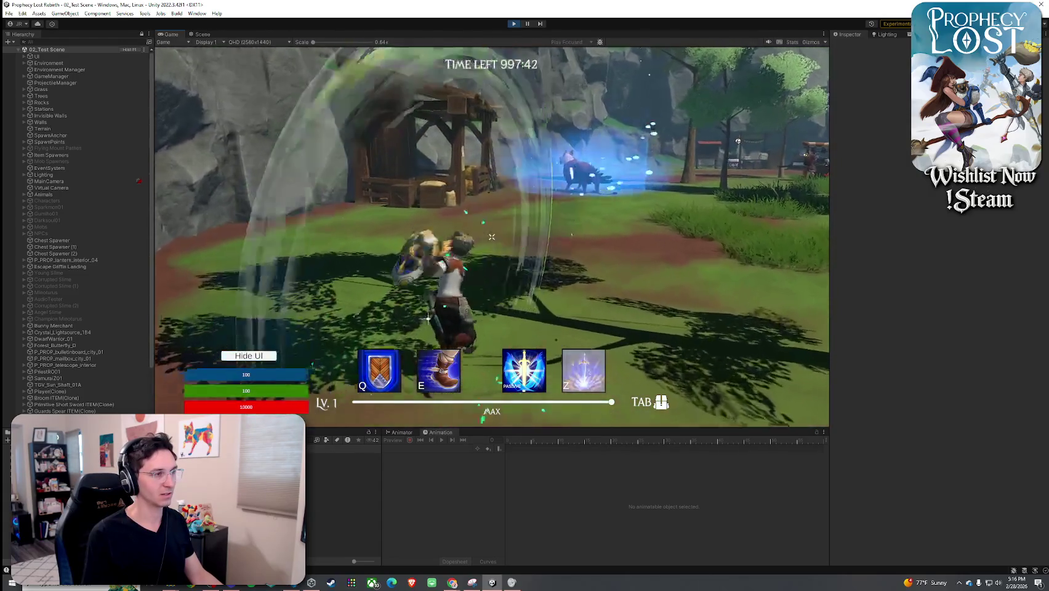
{"action": "key", "text": "w"}
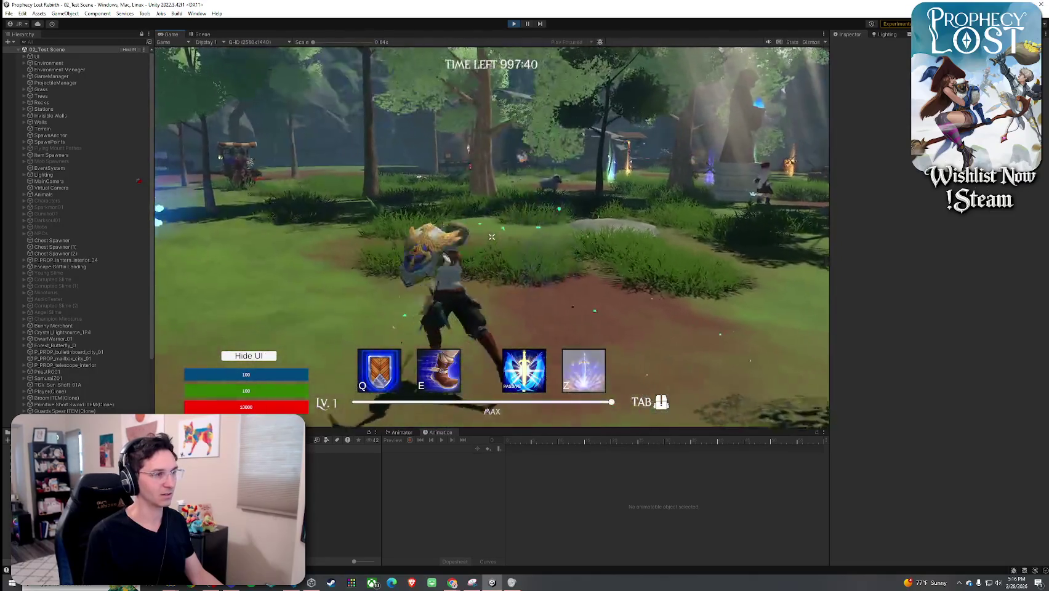
{"action": "left_click", "coordinate": [491, 237]}
{"action": "left_click", "coordinate": [492, 237]}
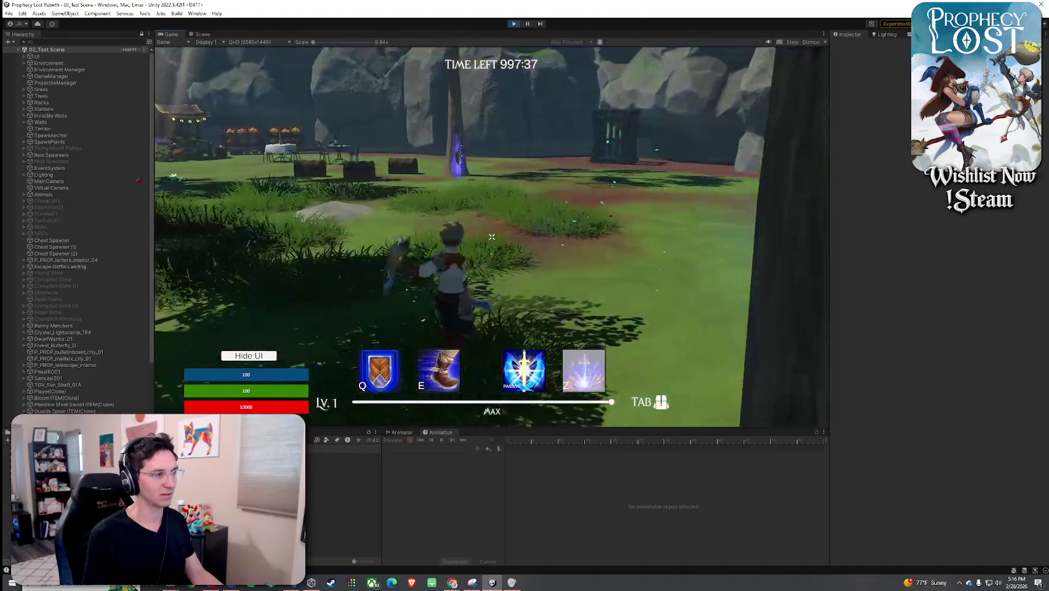
{"action": "left_click", "coordinate": [492, 237]}
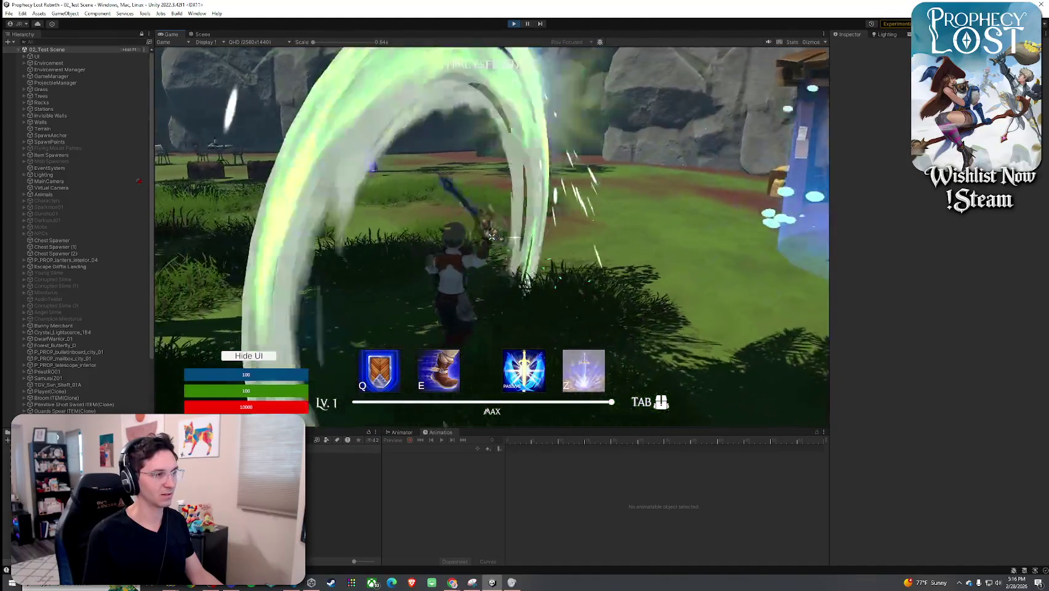
{"action": "left_click", "coordinate": [492, 237]}
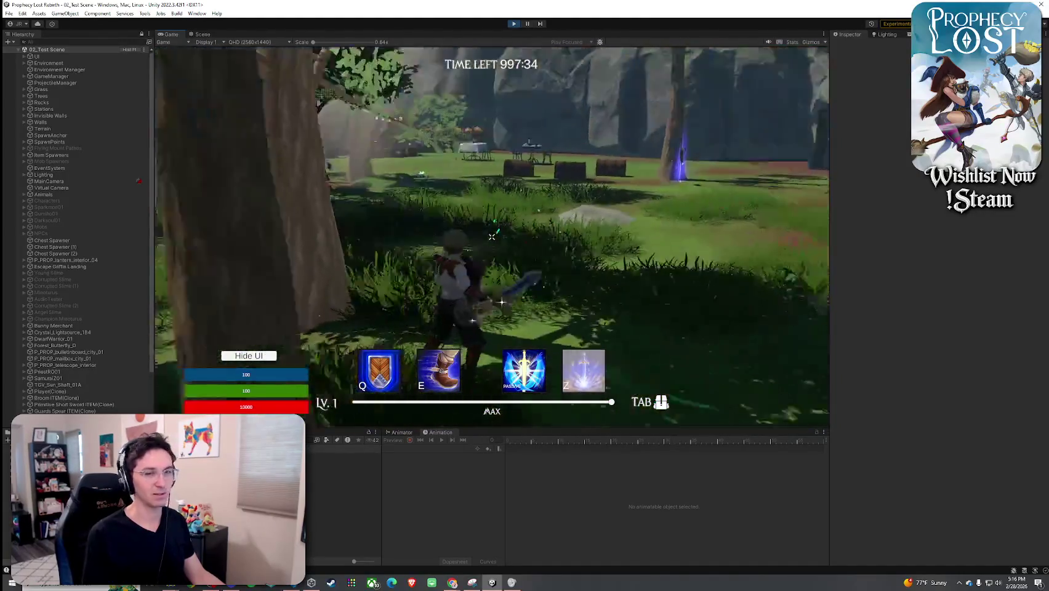
{"action": "key", "text": "Tab"}
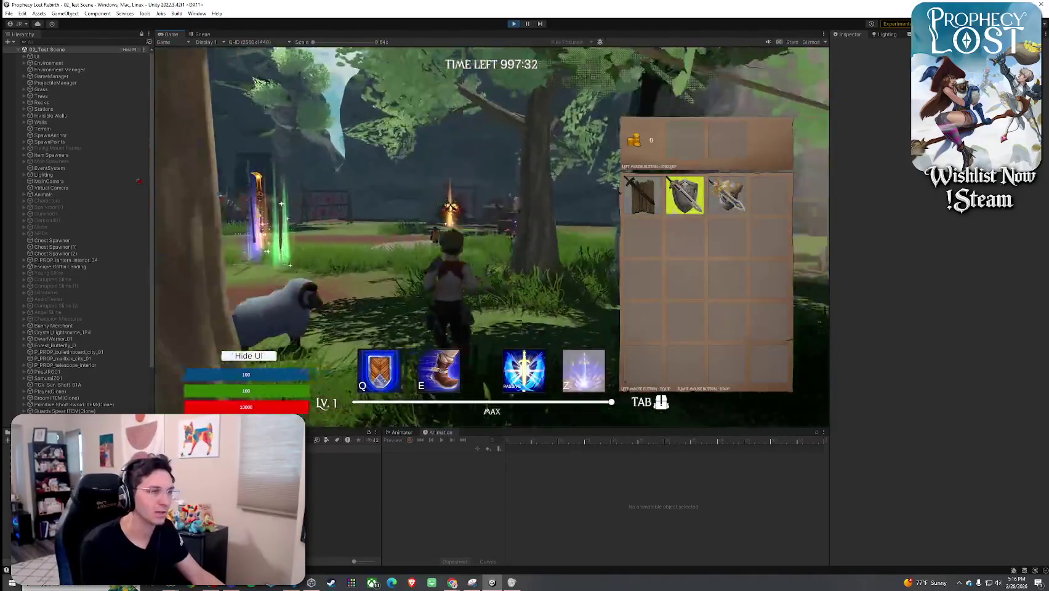
- Take two items out of the inventory, pick up the green sword, and swing it
{"action": "left_click", "coordinate": [642, 195]}
{"action": "left_click", "coordinate": [684, 195]}
{"action": "key", "text": "Tab"}
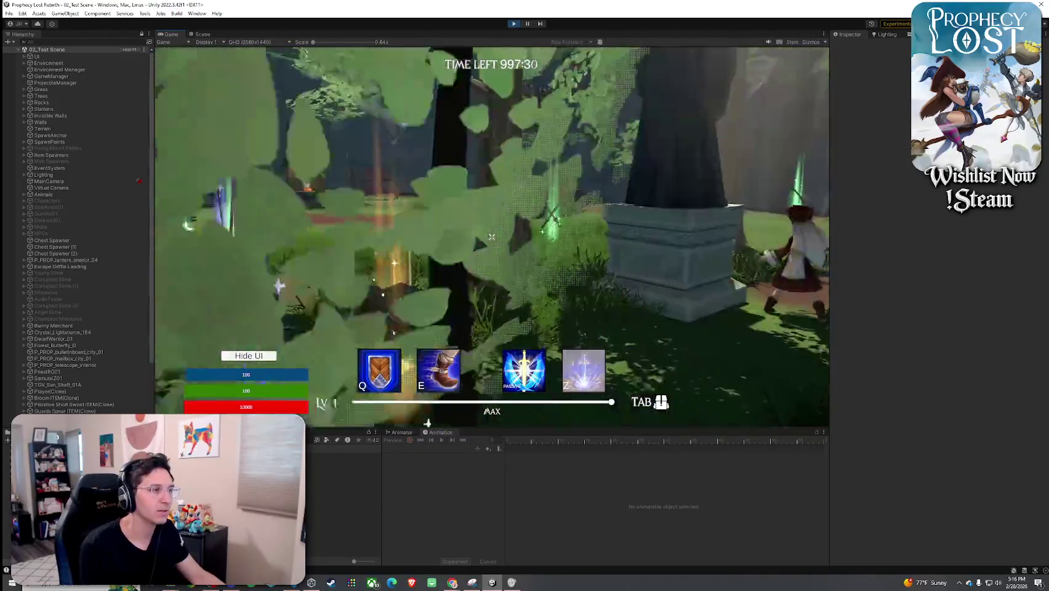
{"action": "key", "text": "w"}
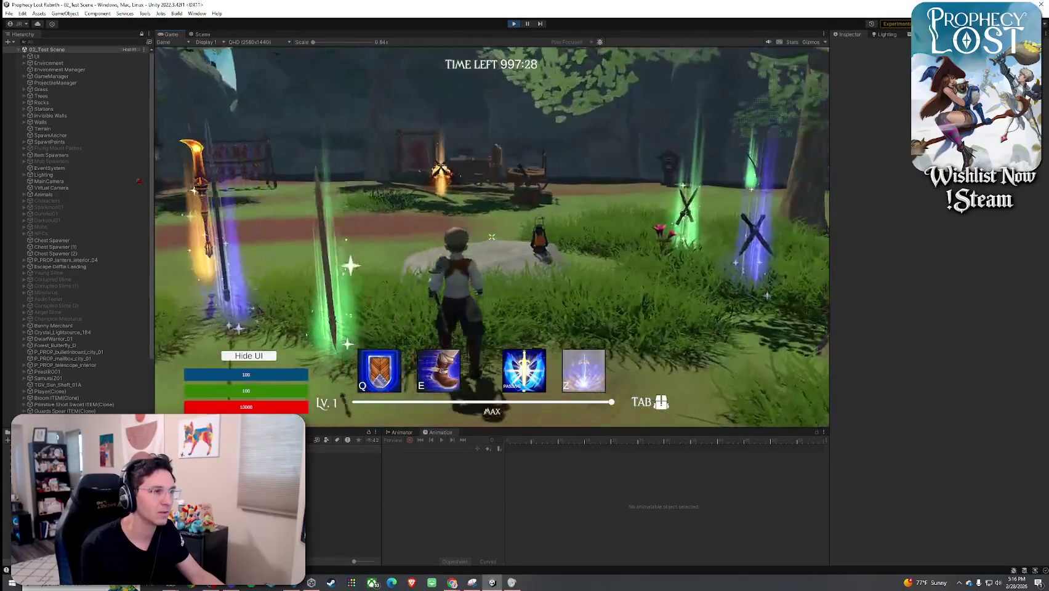
{"action": "key", "text": "w"}
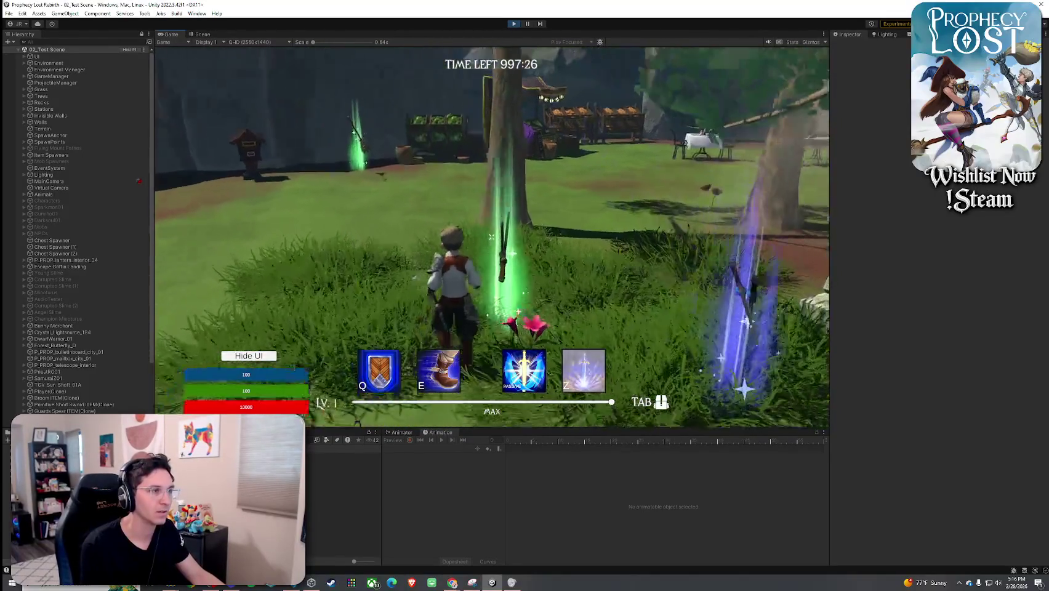
{"action": "key", "text": "Tab"}
{"action": "key", "text": "Tab"}
{"action": "left_click", "coordinate": [491, 236]}
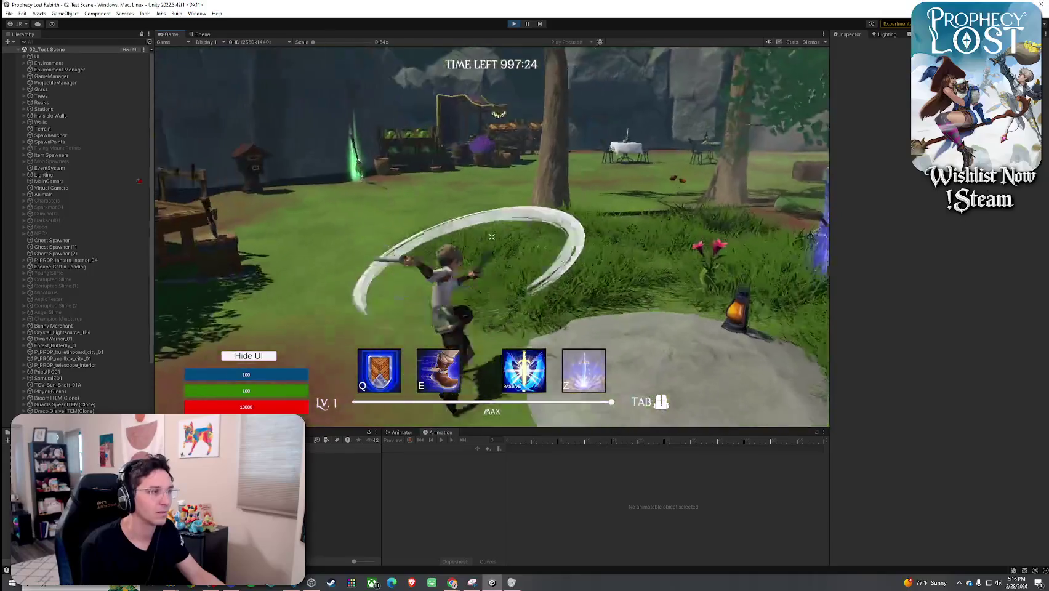
- Run past the stone pedestal and broom, swinging the sword to check its slash arc
{"action": "key", "text": "w"}
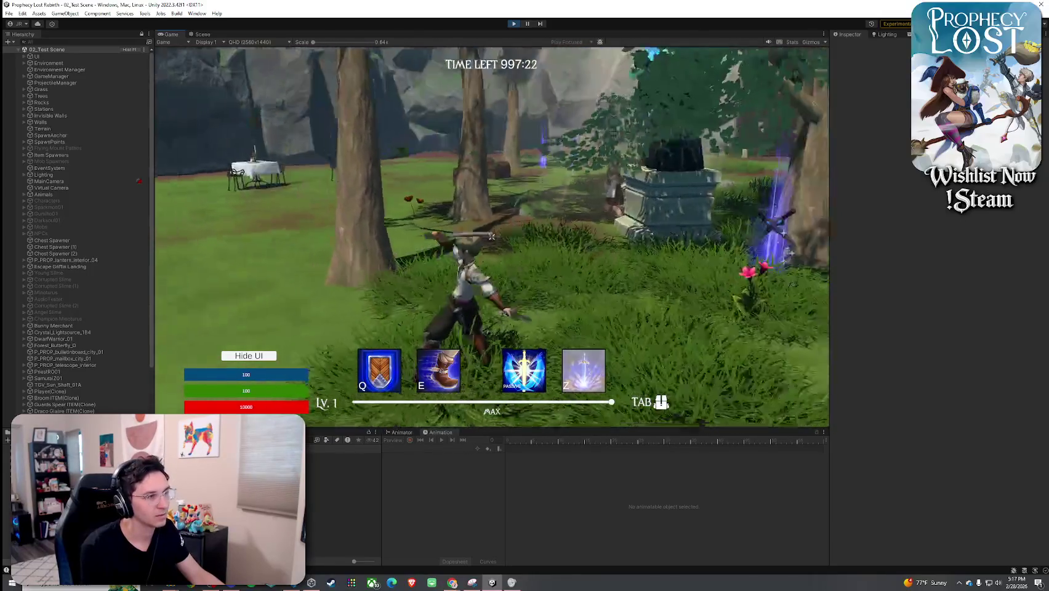
{"action": "left_click", "coordinate": [491, 237]}
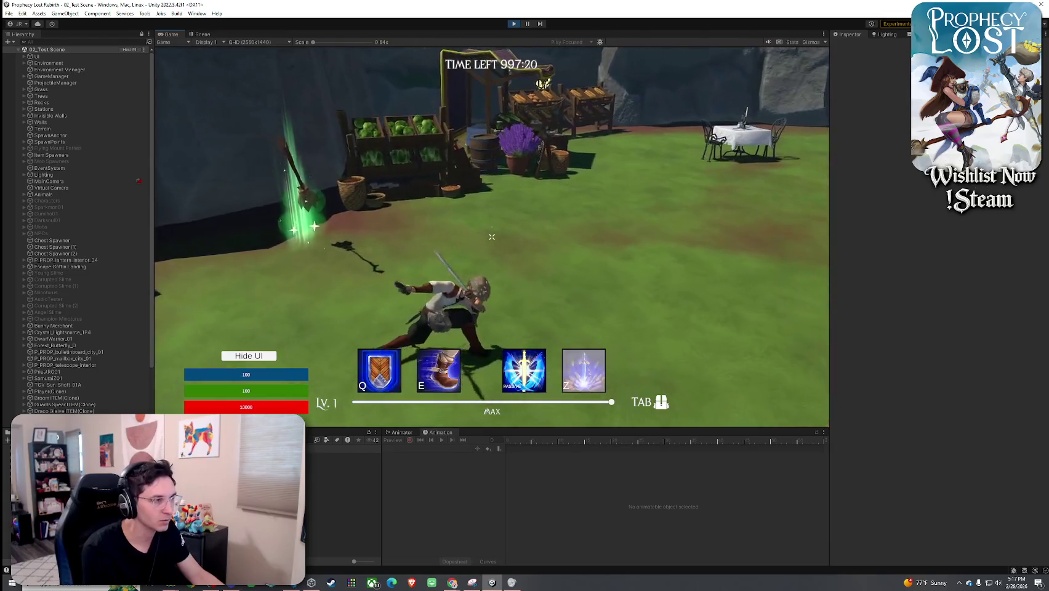
{"action": "left_click", "coordinate": [491, 237]}
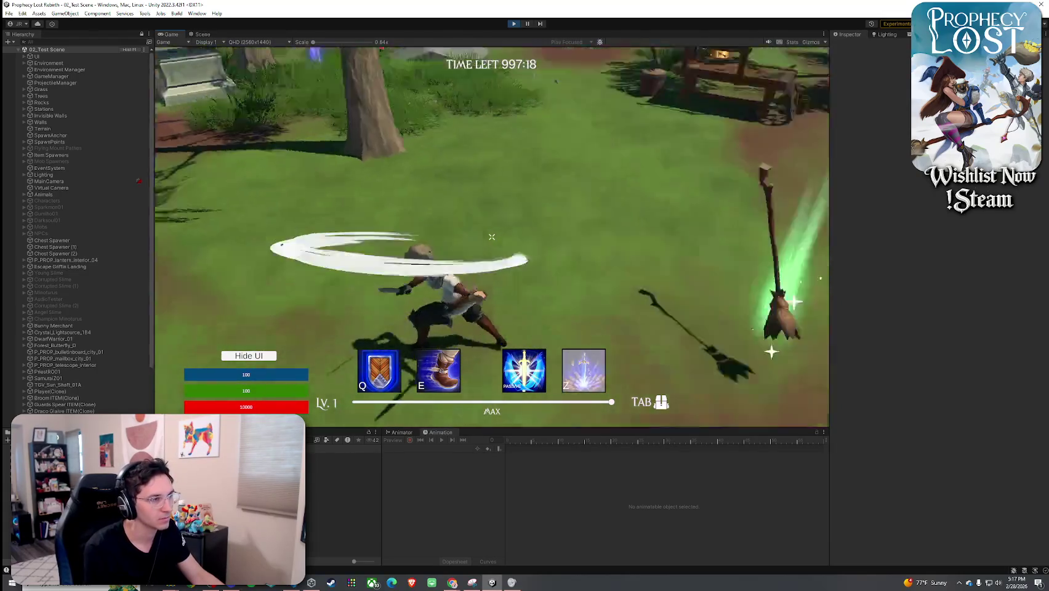
{"action": "key", "text": "w"}
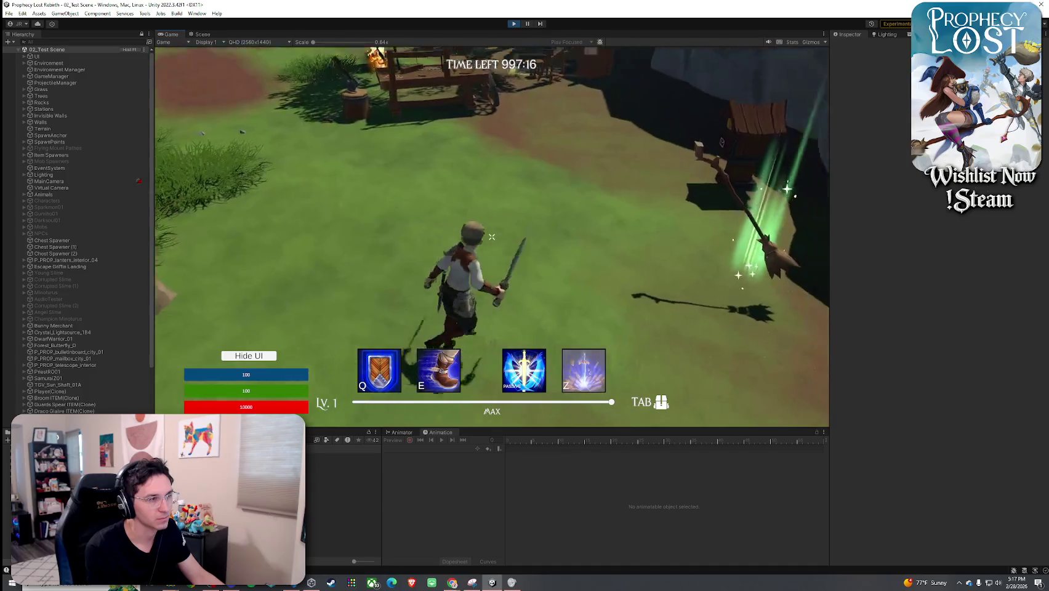
{"action": "left_click", "coordinate": [492, 236]}
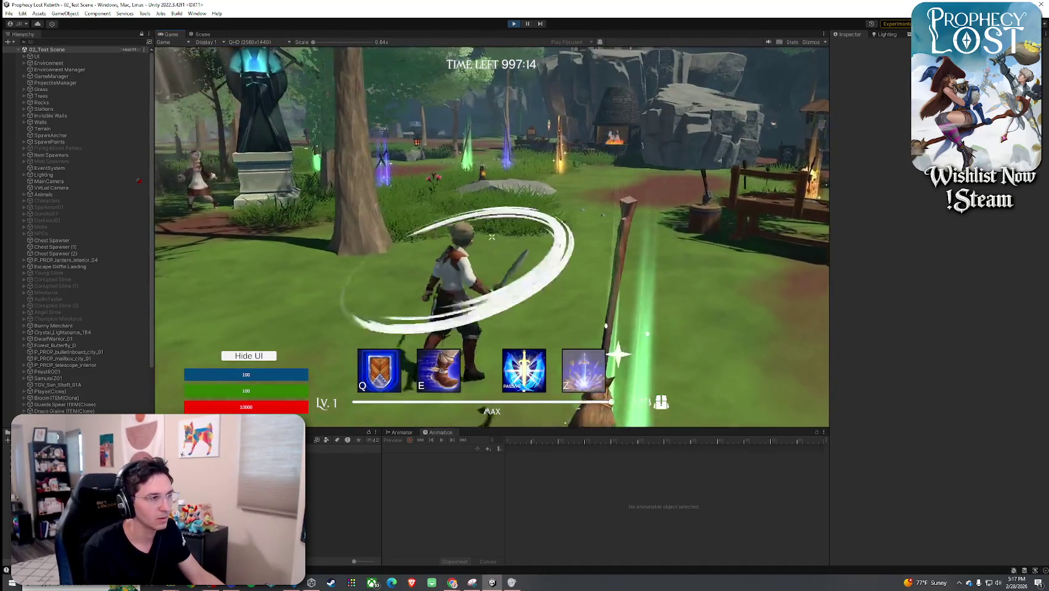
{"action": "left_click", "coordinate": [491, 236]}
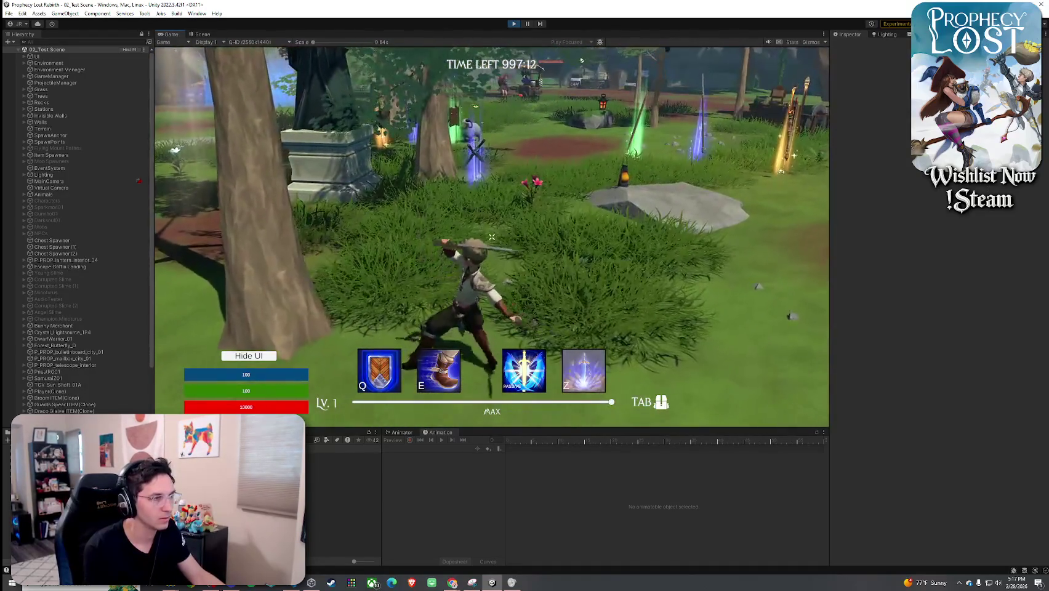
{"action": "key", "text": "Tab"}
{"action": "key", "text": "Tab"}
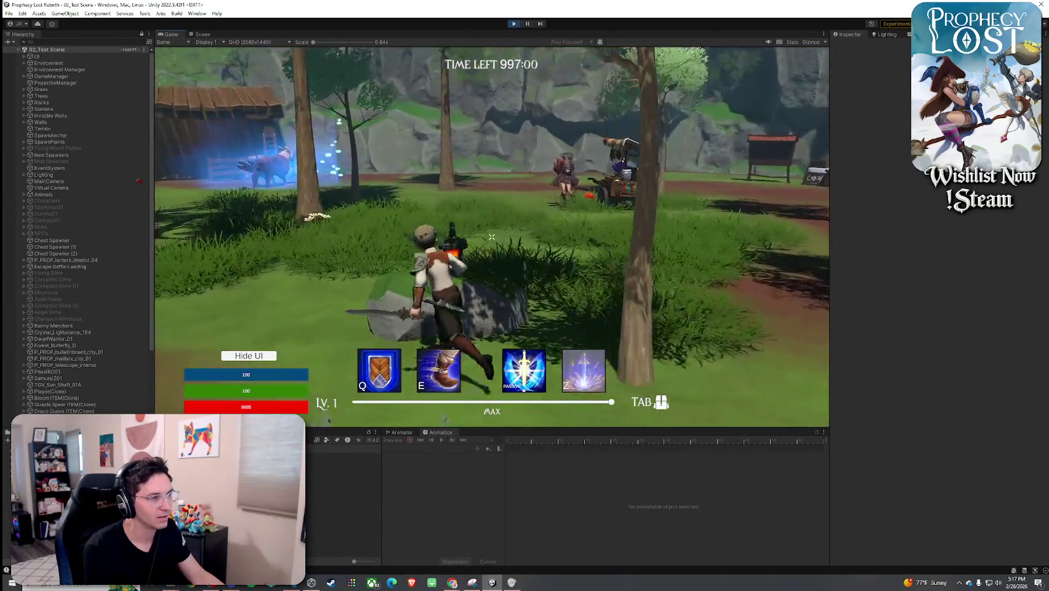
- Run past the lantern and through the grass, swinging the sword to compare its swing sounds
{"action": "key", "text": "w"}
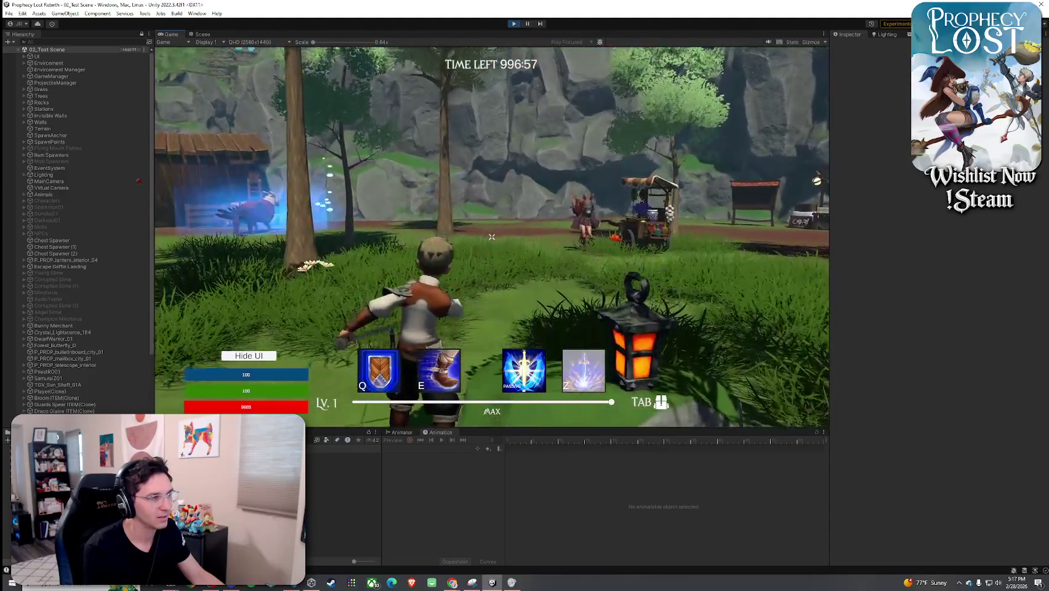
{"action": "key", "text": "w"}
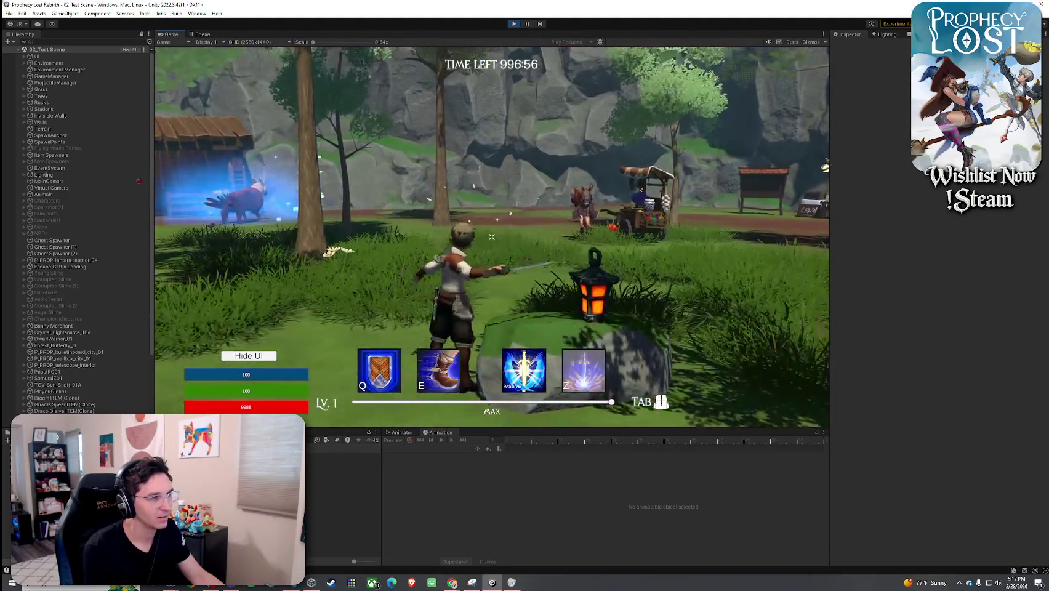
{"action": "left_click", "coordinate": [491, 236]}
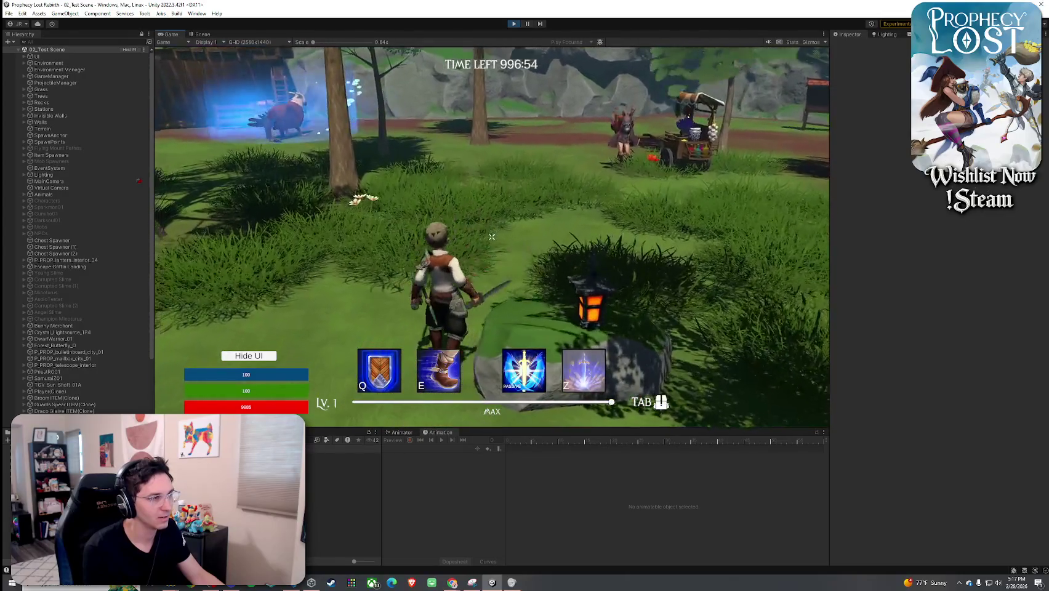
{"action": "left_click", "coordinate": [491, 237]}
{"action": "key", "text": "w"}
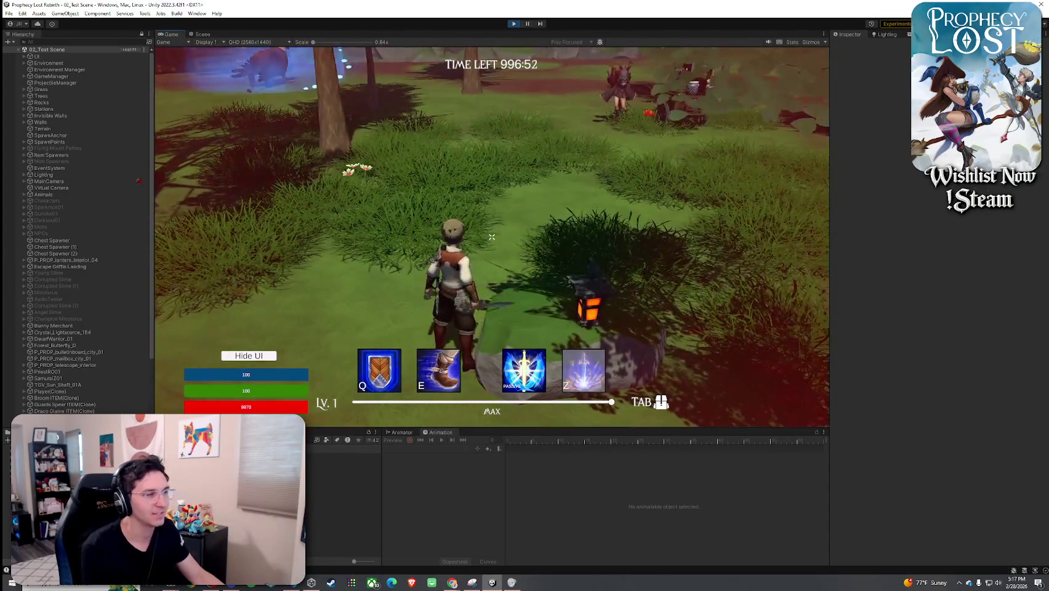
{"action": "left_click", "coordinate": [491, 237]}
{"action": "key", "text": "w"}
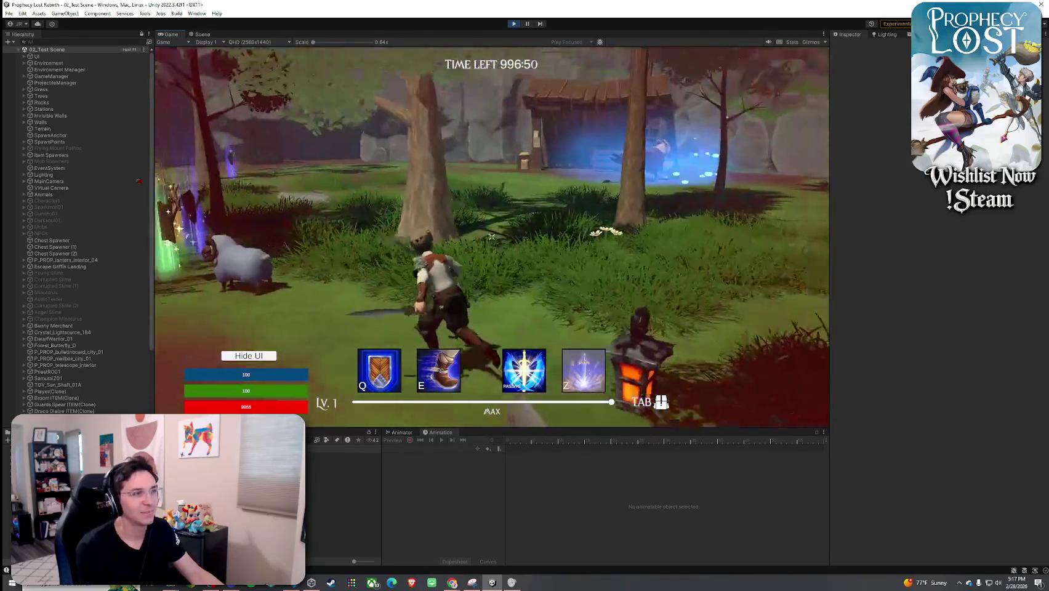
{"action": "key", "text": "w"}
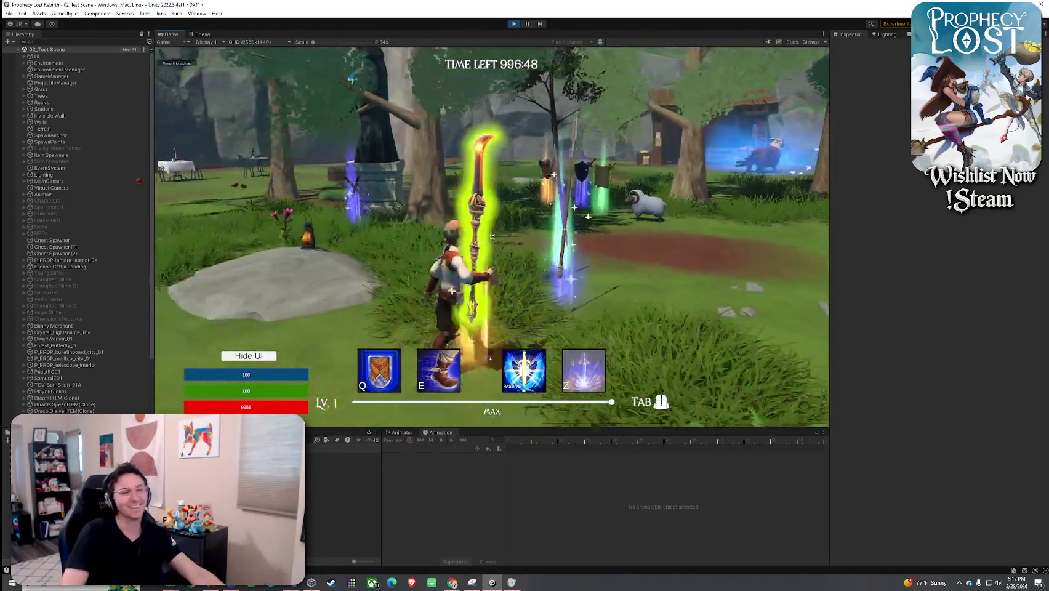
{"action": "left_click", "coordinate": [491, 236]}
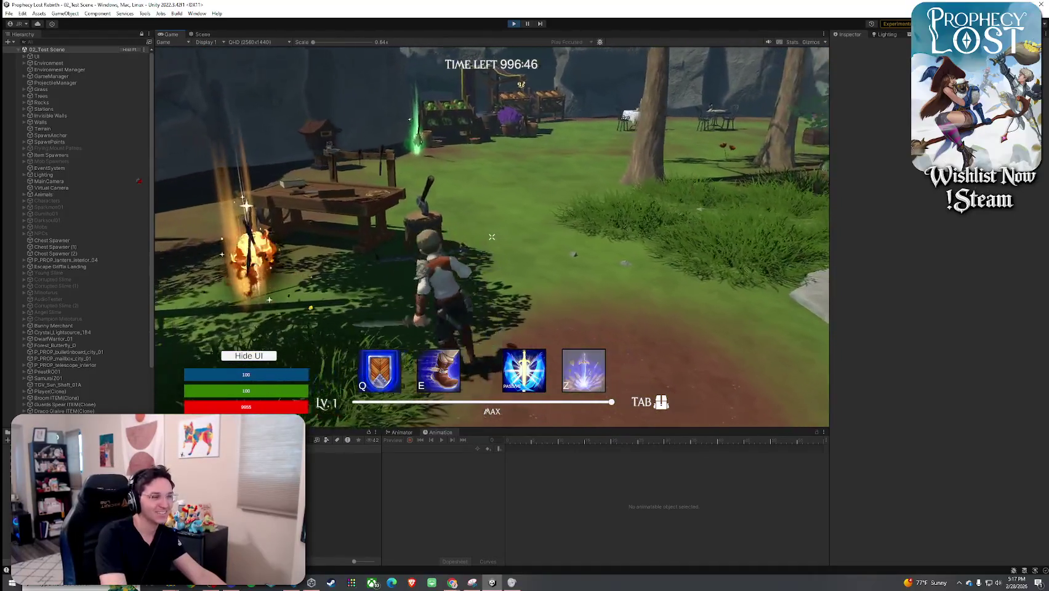
{"action": "left_click", "coordinate": [492, 237]}
- Chain successive sword slashes, then dock the Game view beside the Scene view
{"action": "key", "text": "Tab"}
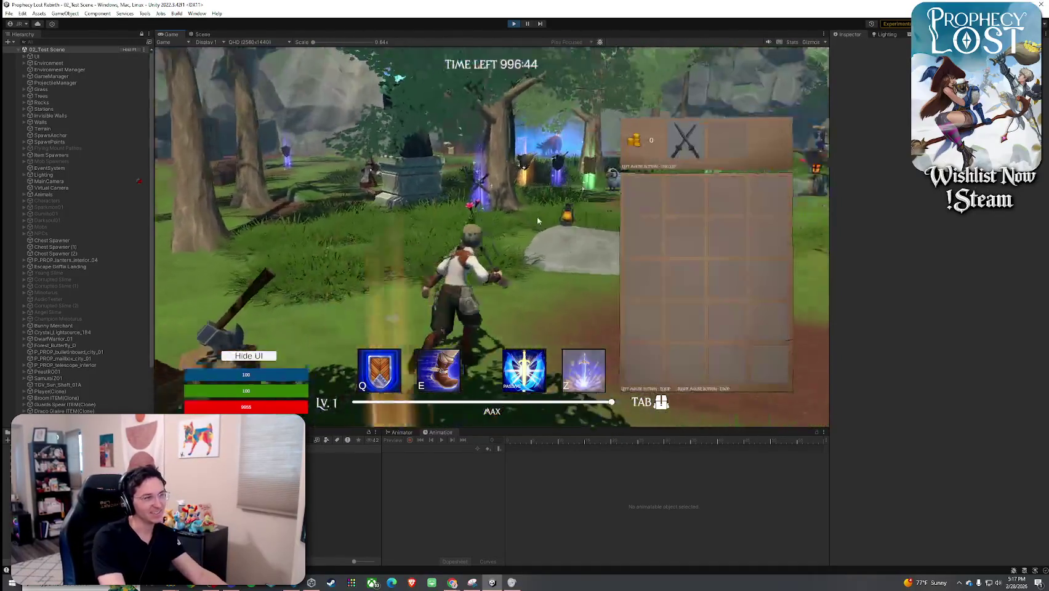
{"action": "key", "text": "Tab"}
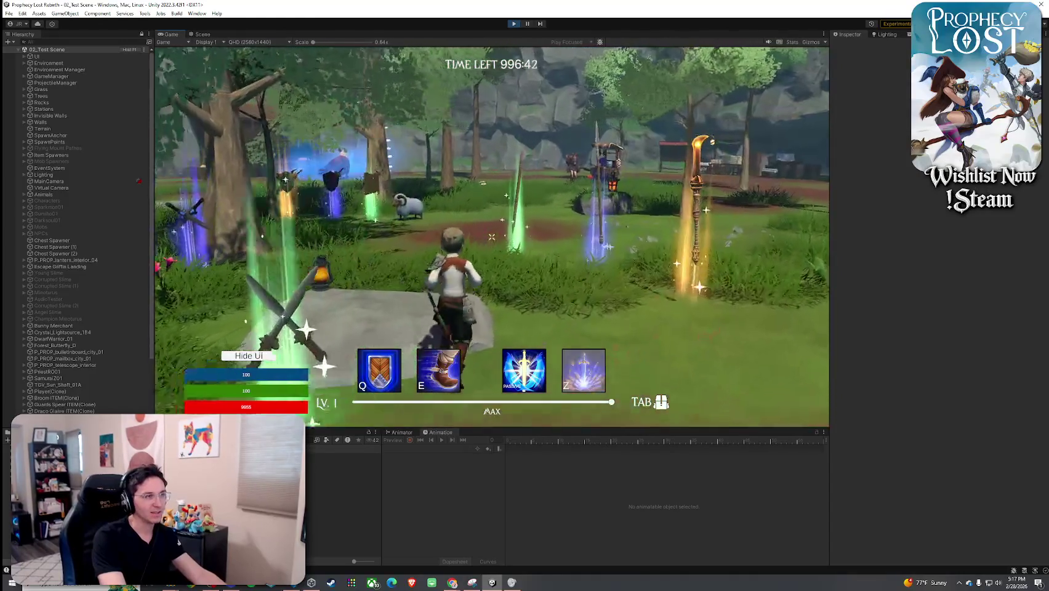
{"action": "key", "text": "Tab"}
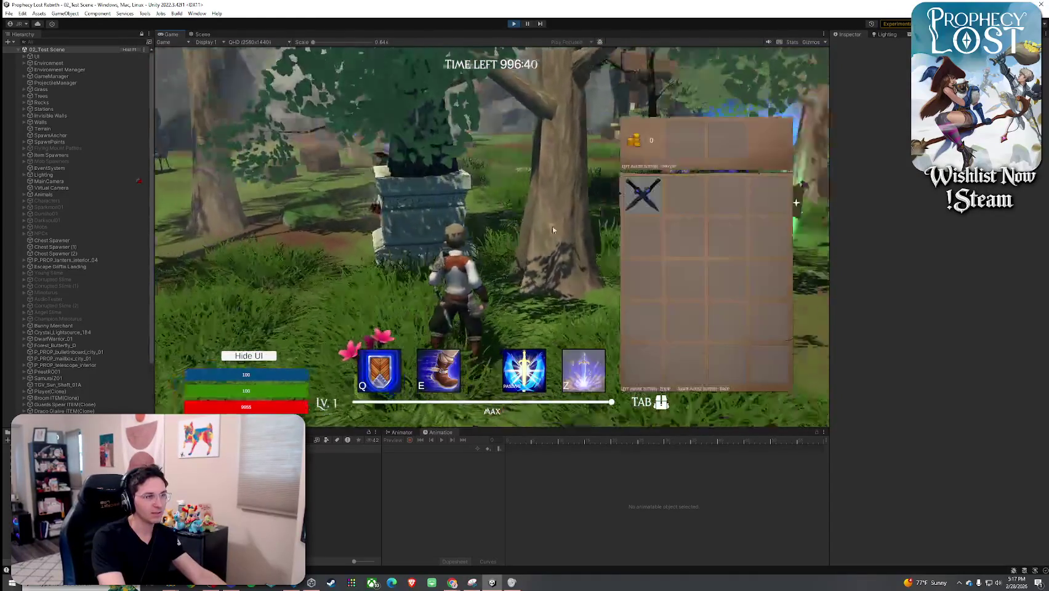
{"action": "key", "text": "Tab"}
{"action": "left_click", "coordinate": [492, 237]}
{"action": "left_click", "coordinate": [492, 236]}
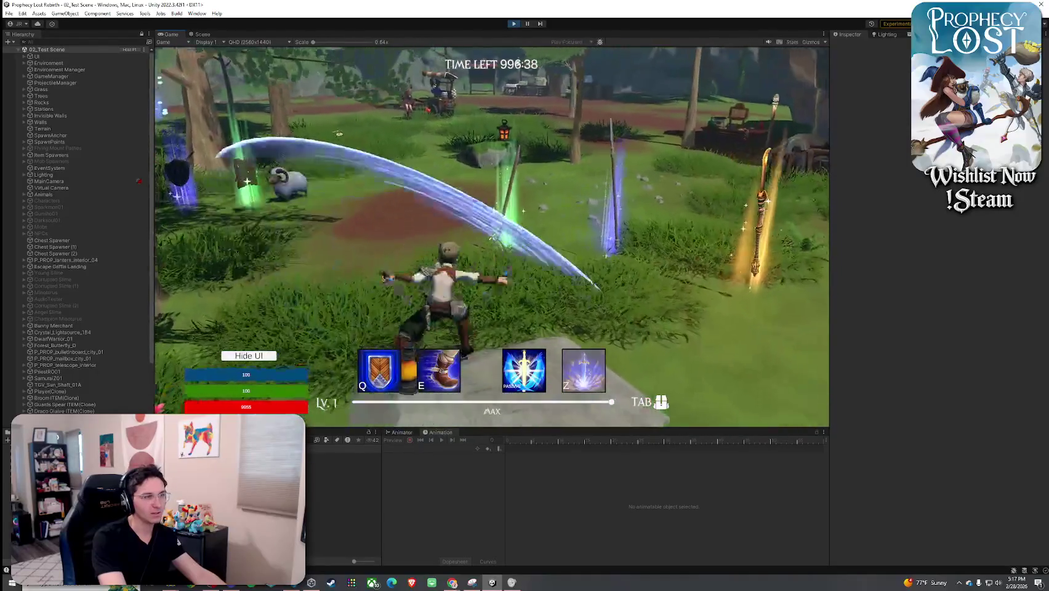
{"action": "left_click", "coordinate": [492, 236]}
{"action": "left_click", "coordinate": [492, 236]}
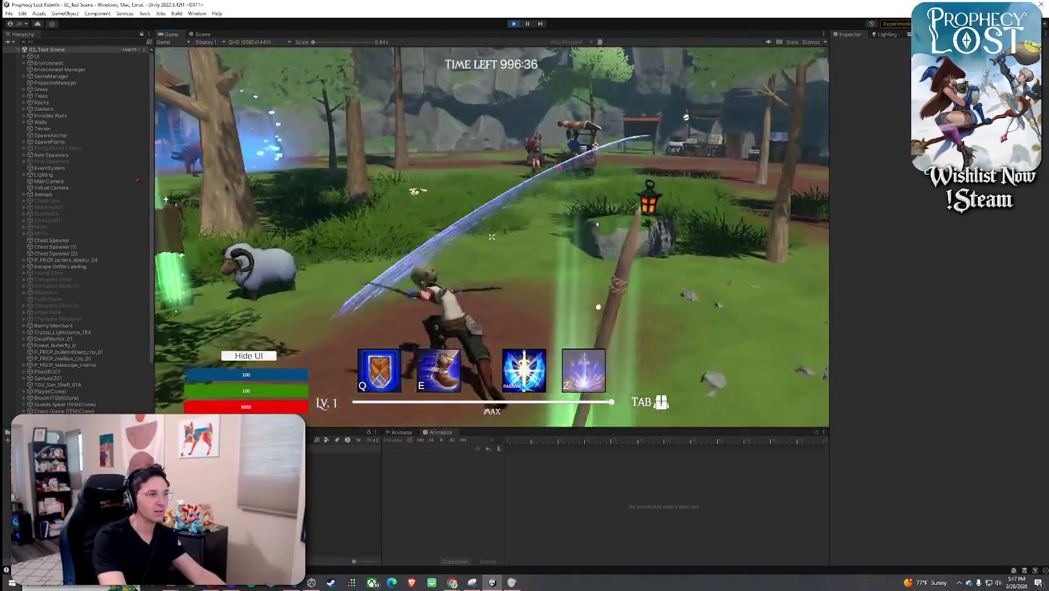
{"action": "left_click", "coordinate": [492, 236]}
{"action": "left_click", "coordinate": [492, 237]}
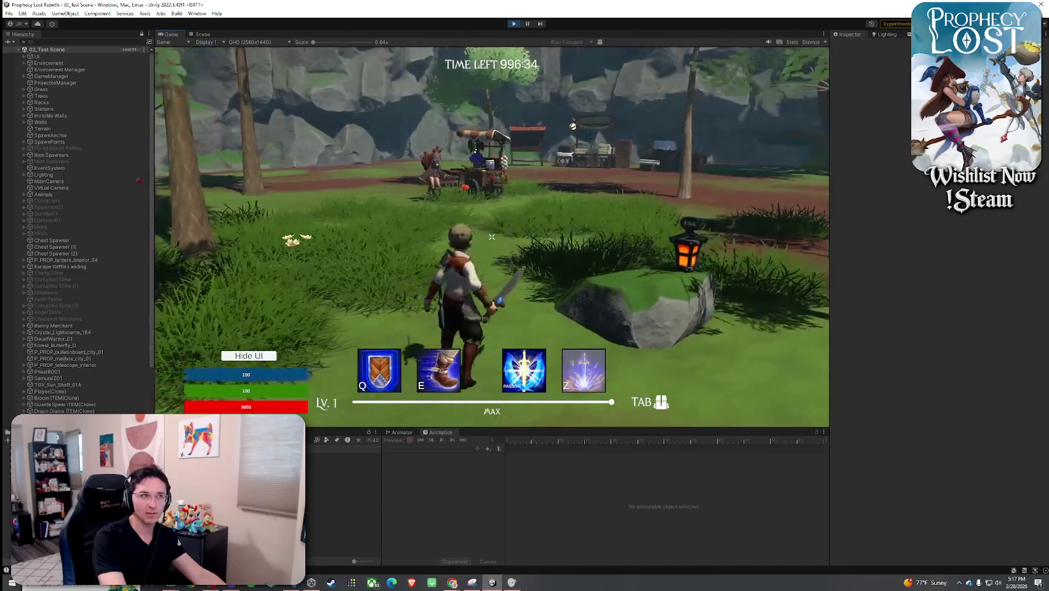
{"action": "left_click_drag", "start_coordinate": [166, 34], "coordinate": [166, 77]}
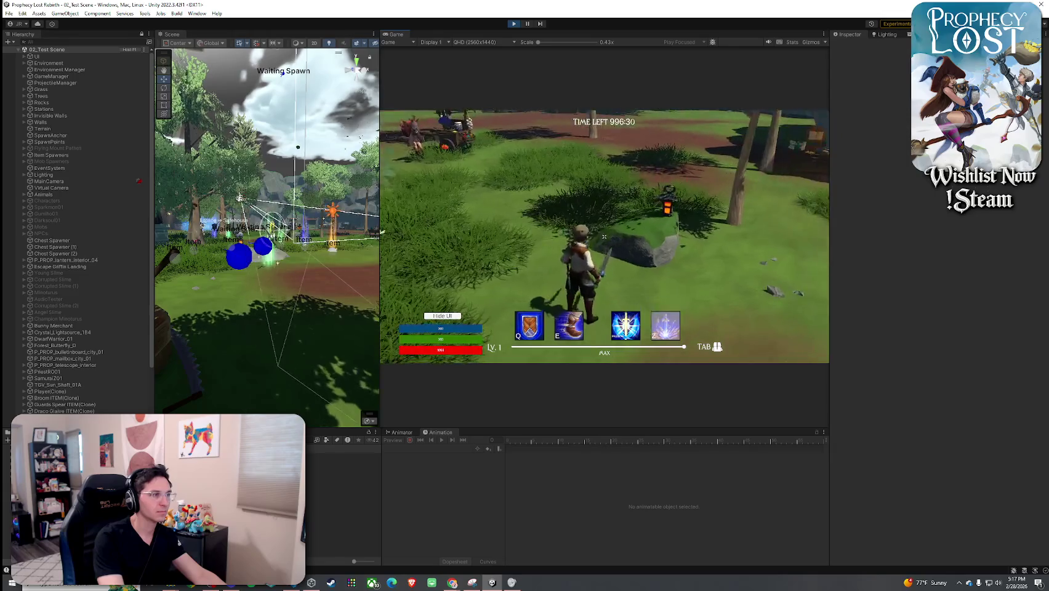
- Widen the Game view and hide the Scene view gizmos for the play test
{"action": "key", "text": "super"}
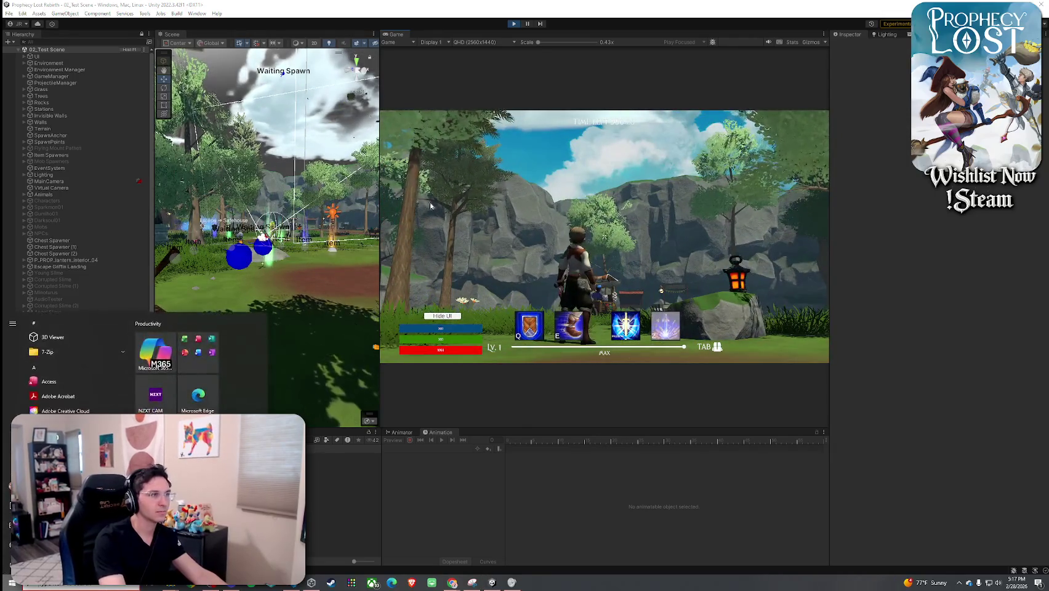
{"action": "left_click_drag", "start_coordinate": [380, 143], "coordinate": [491, 143]}
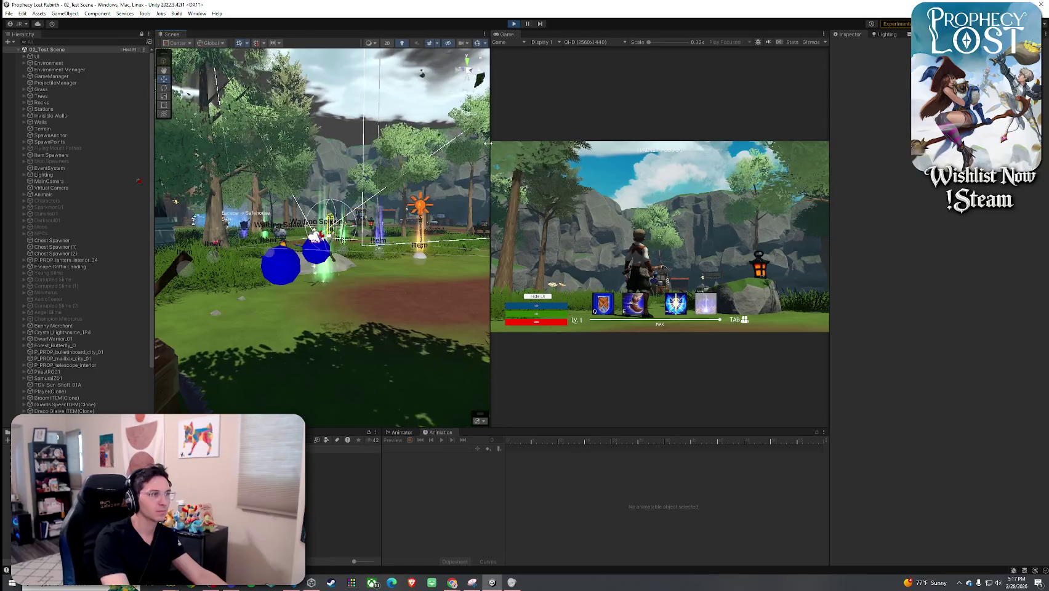
{"action": "left_click", "coordinate": [476, 42]}
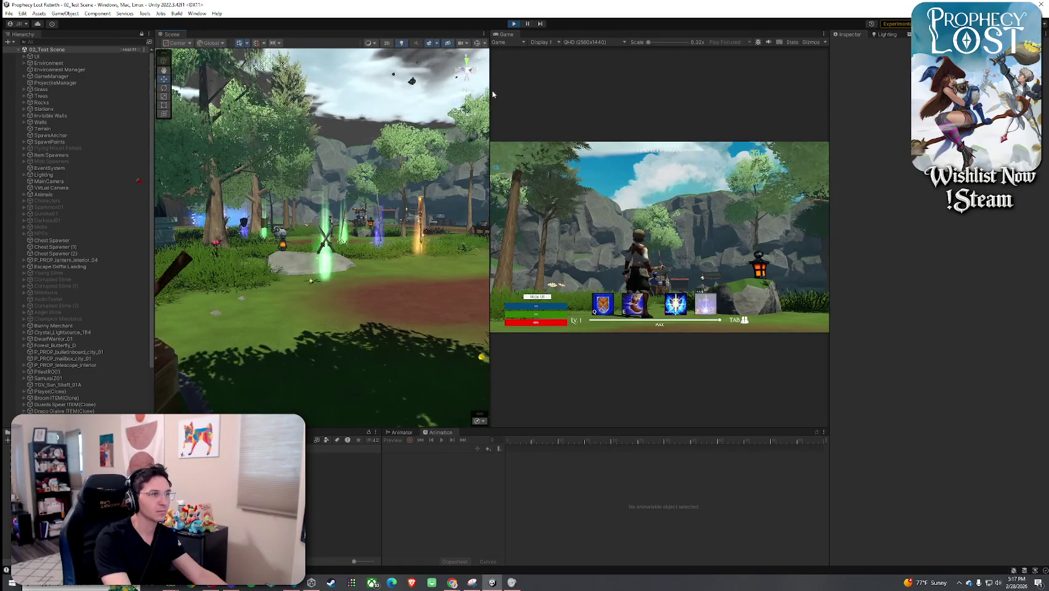
{"action": "left_click_drag", "start_coordinate": [492, 90], "coordinate": [364, 90]}
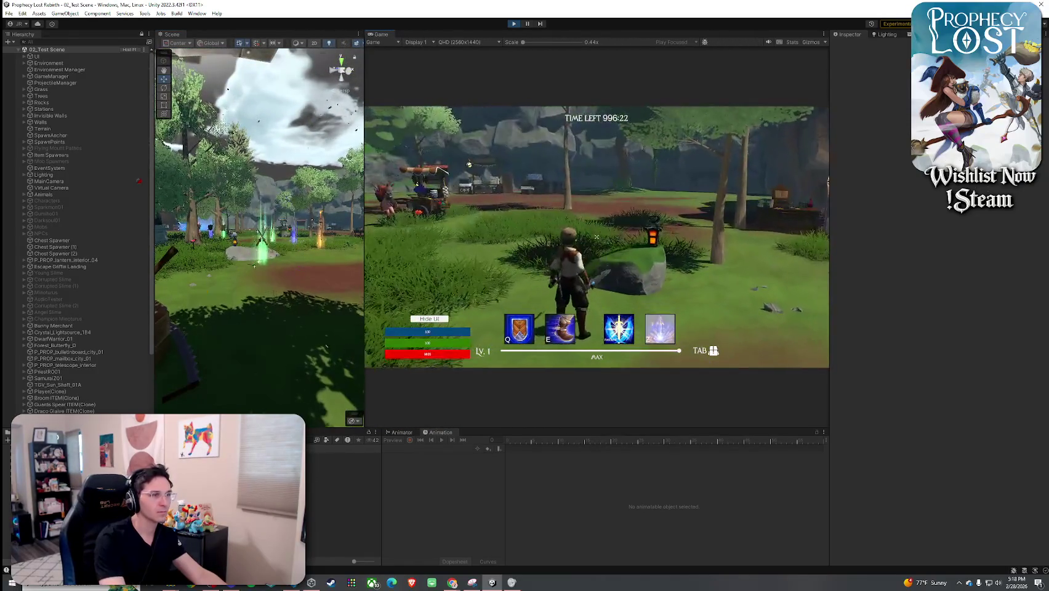
- Run toward the glowing weapon pickups while swinging the sword repeatedly
{"action": "key", "text": "w"}
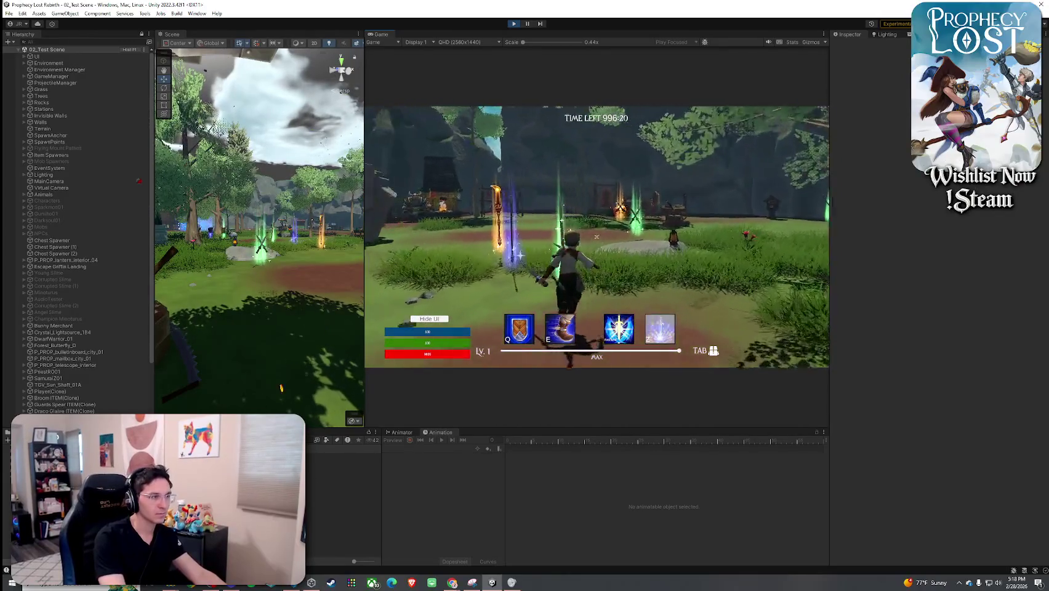
{"action": "left_click", "coordinate": [597, 237]}
{"action": "left_click", "coordinate": [596, 236]}
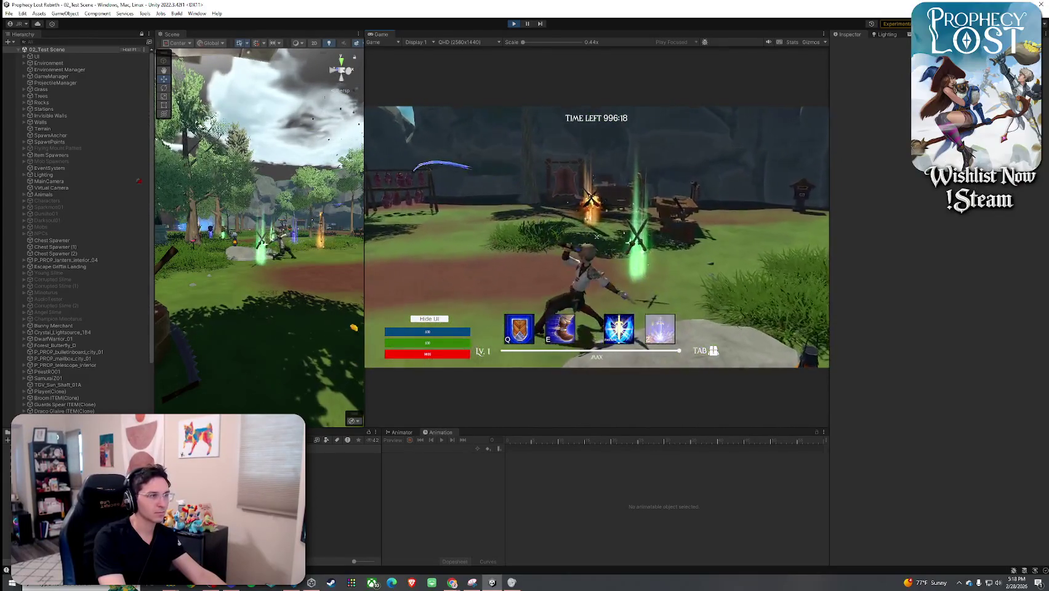
{"action": "key", "text": "w"}
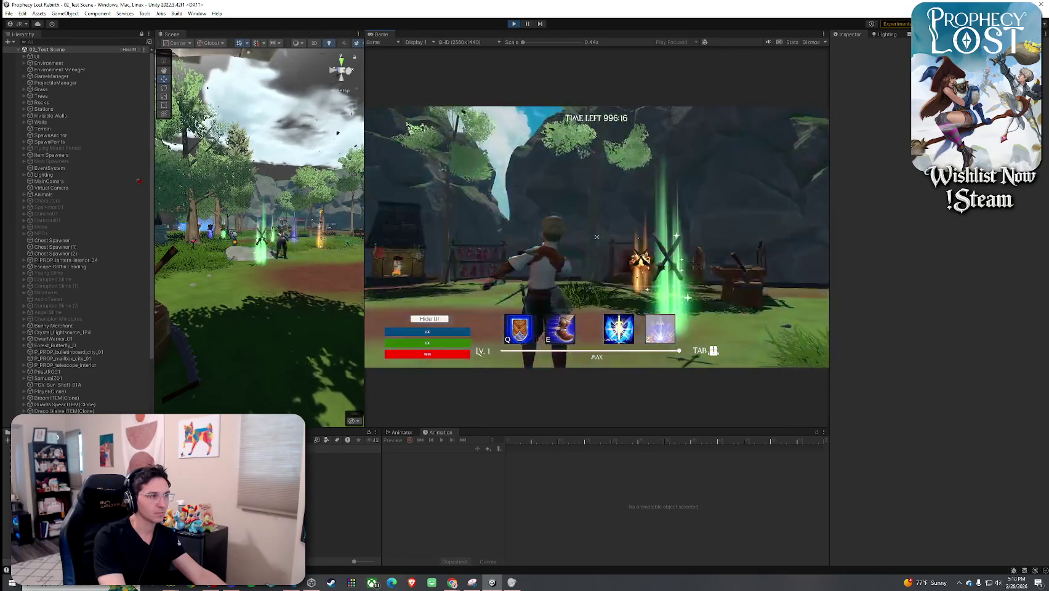
{"action": "left_click", "coordinate": [596, 237]}
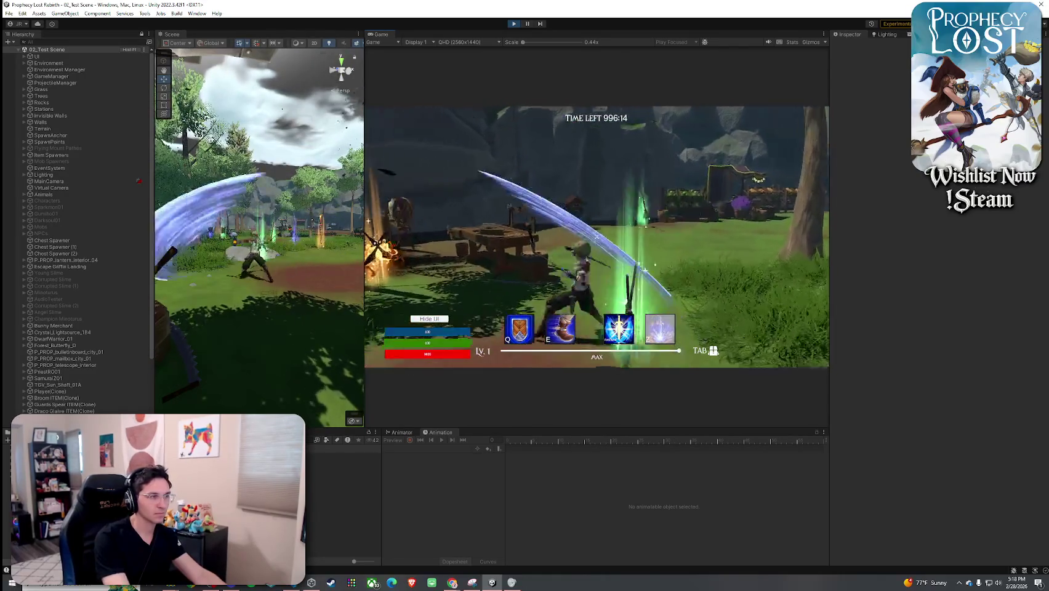
{"action": "left_click", "coordinate": [596, 237]}
{"action": "left_click", "coordinate": [597, 236]}
{"action": "left_click", "coordinate": [597, 236]}
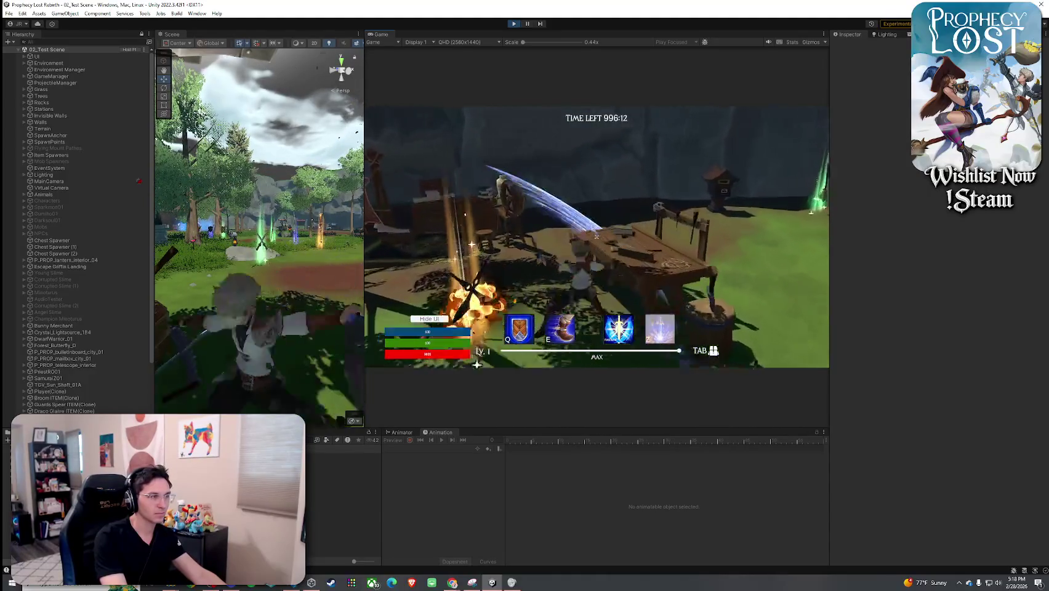
{"action": "left_click", "coordinate": [597, 236]}
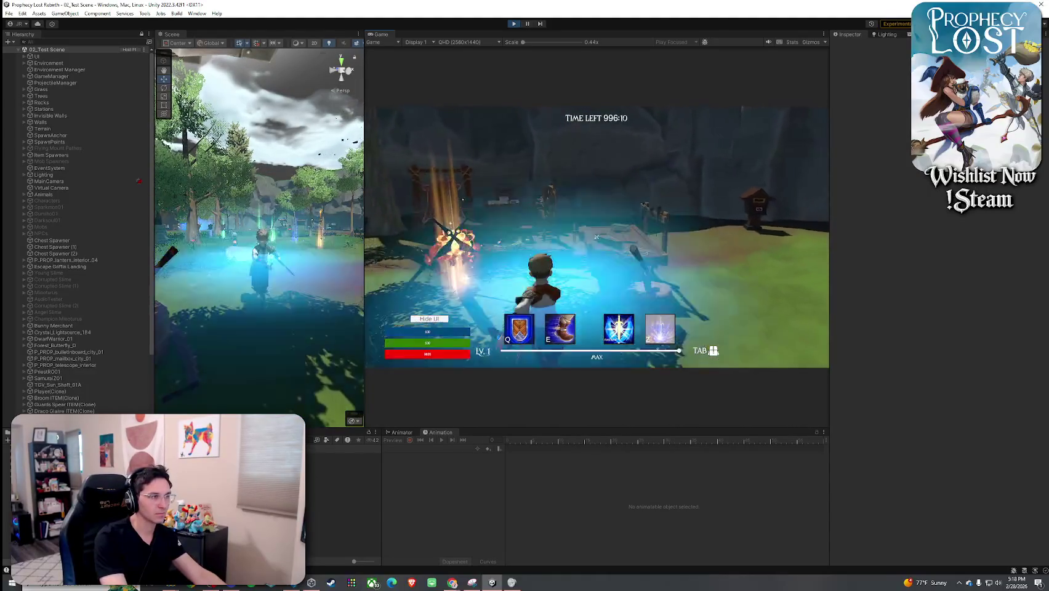
{"action": "left_click", "coordinate": [596, 236]}
{"action": "left_click", "coordinate": [597, 236]}
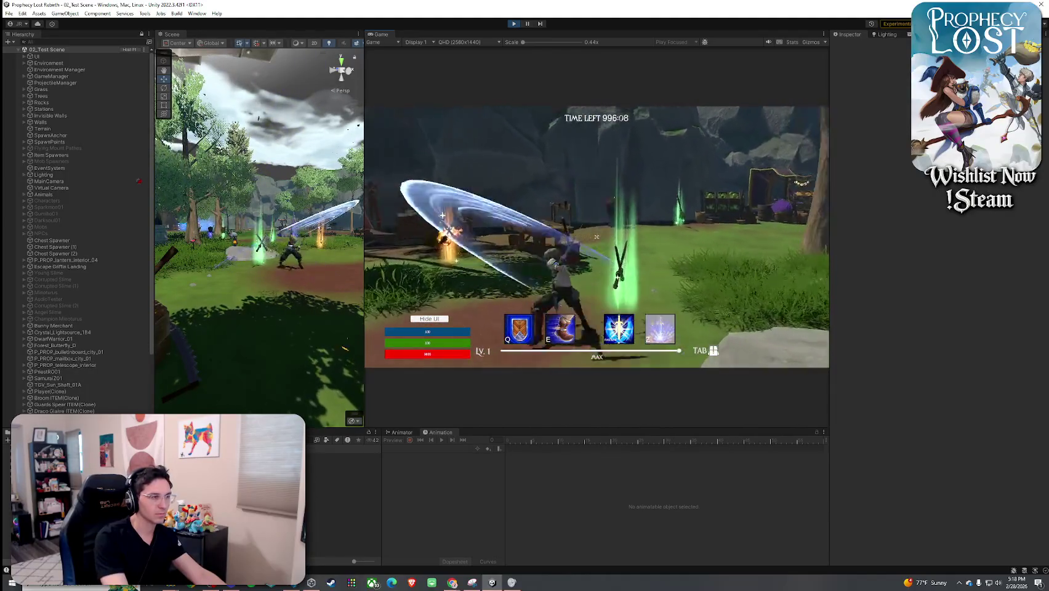
{"action": "left_click", "coordinate": [597, 236]}
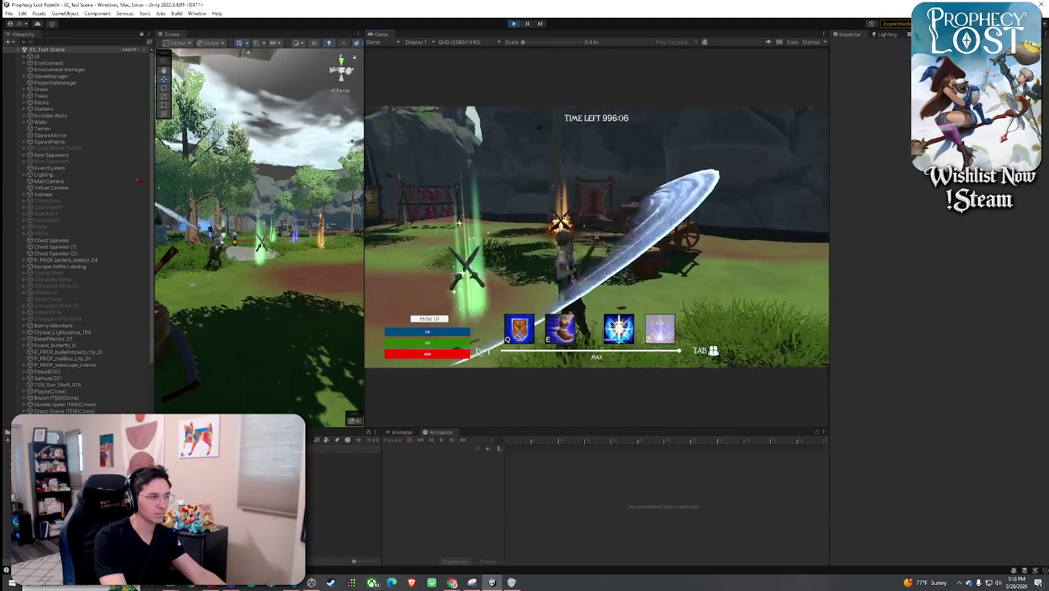
- Test purple burst, blue and cyan spin attacks while running through the forest toward camp
{"action": "key", "text": "w"}
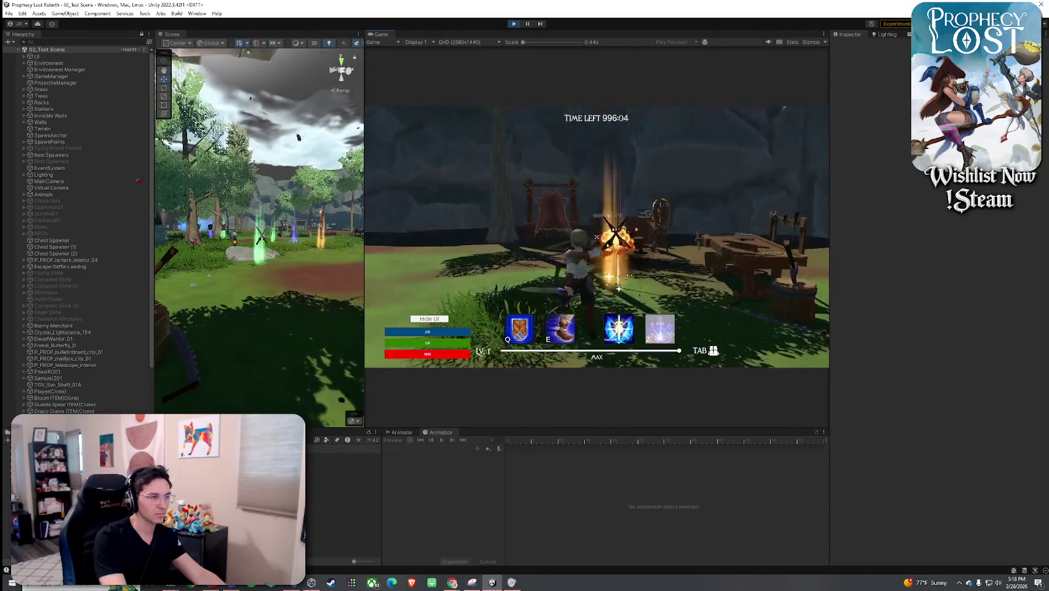
{"action": "left_click", "coordinate": [597, 236]}
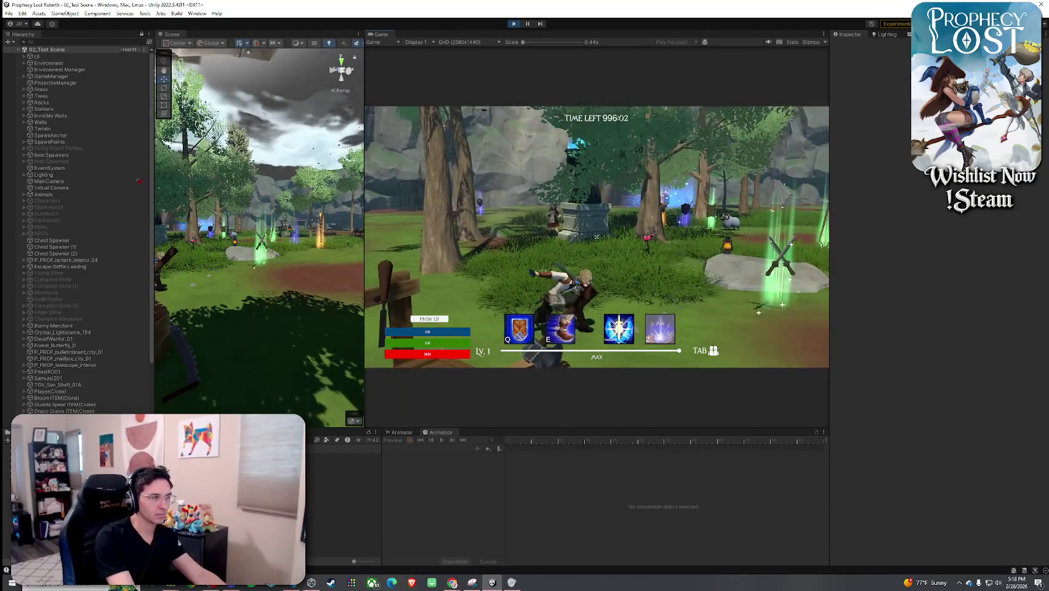
{"action": "key", "text": "z"}
{"action": "left_click", "coordinate": [596, 237]}
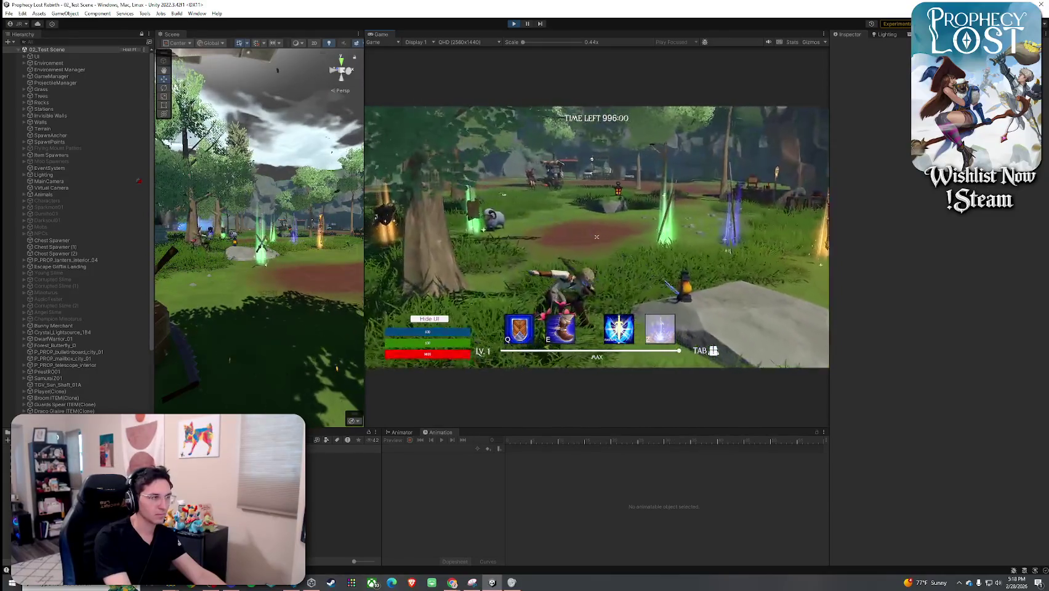
{"action": "left_click", "coordinate": [596, 236]}
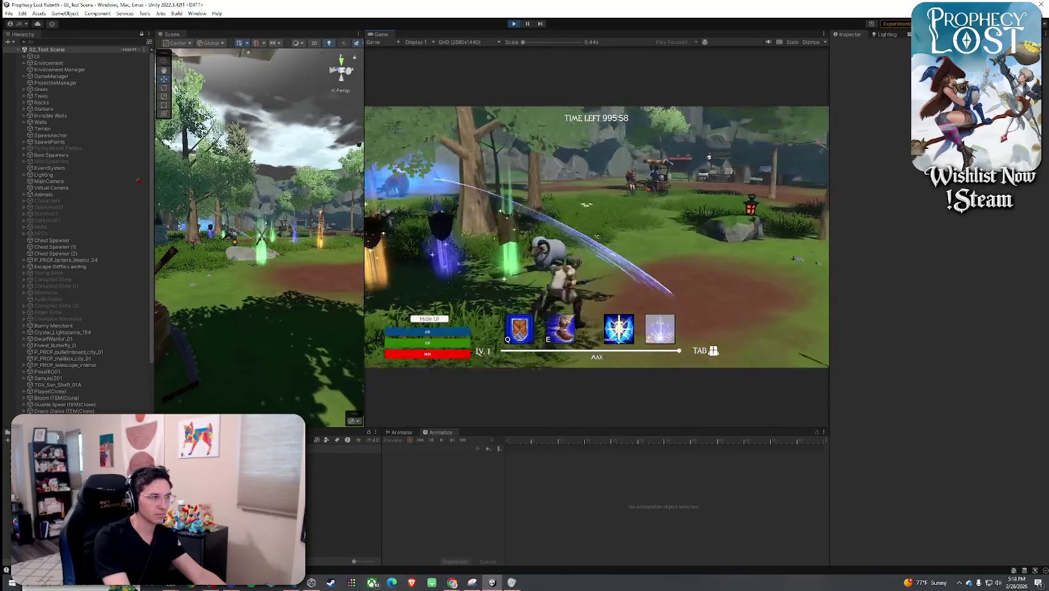
{"action": "left_click", "coordinate": [596, 237]}
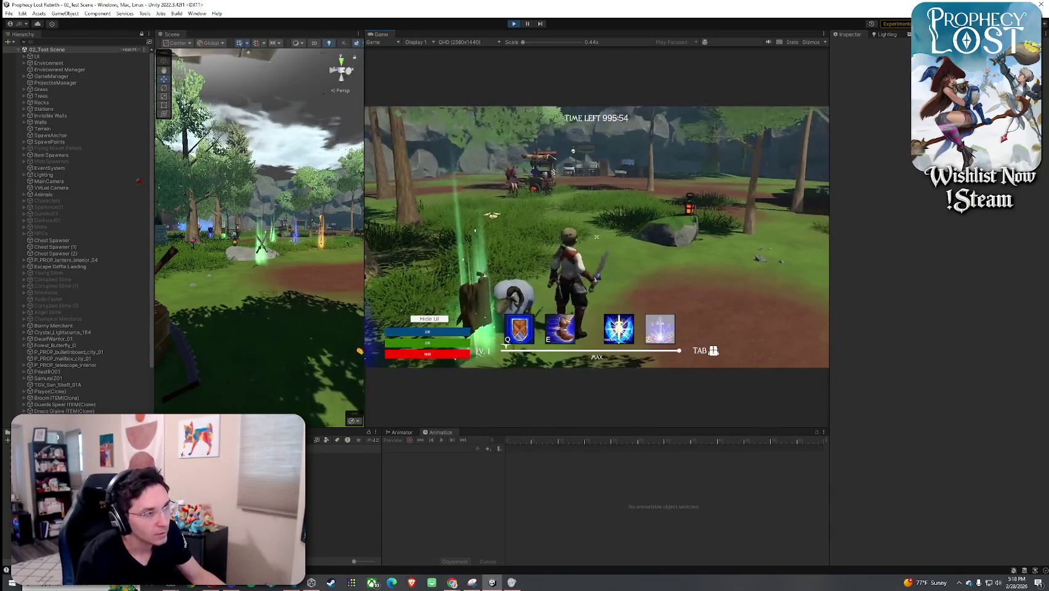
{"action": "left_click", "coordinate": [597, 237]}
{"action": "left_click", "coordinate": [597, 236]}
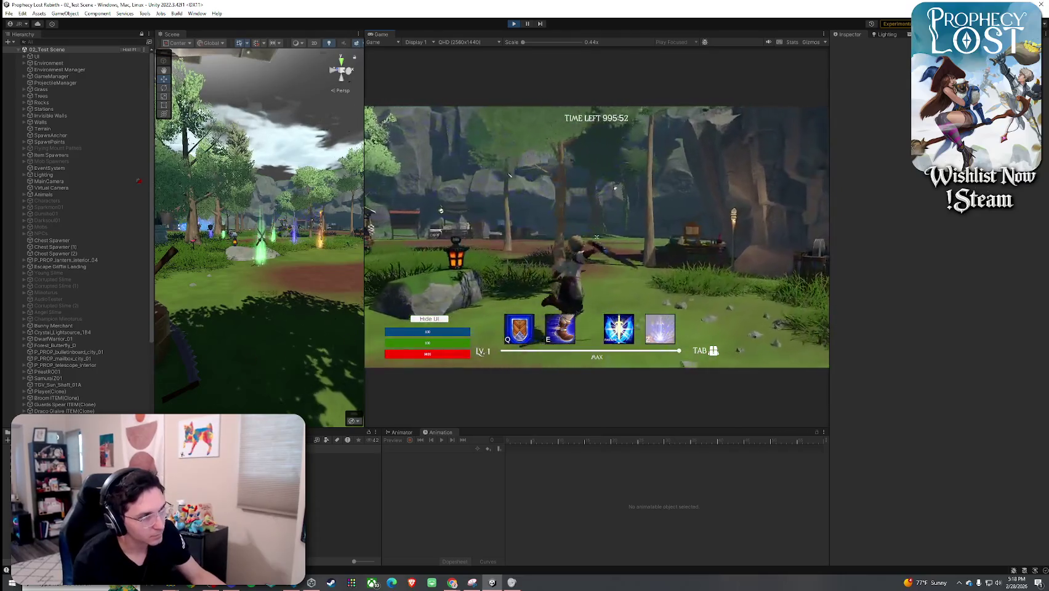
{"action": "key", "text": "z"}
{"action": "left_click", "coordinate": [597, 237]}
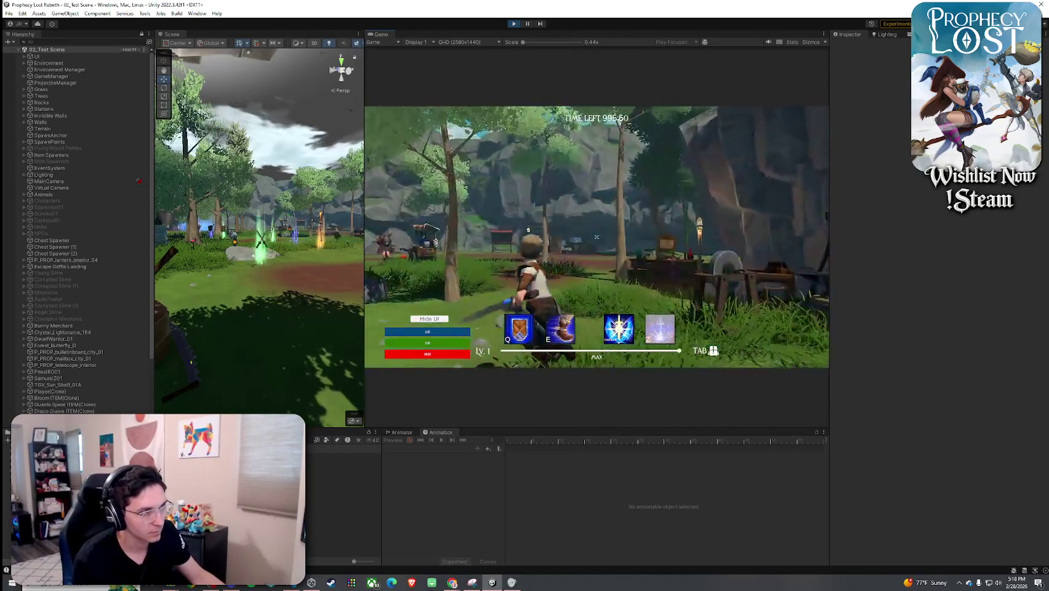
{"action": "left_click", "coordinate": [597, 237]}
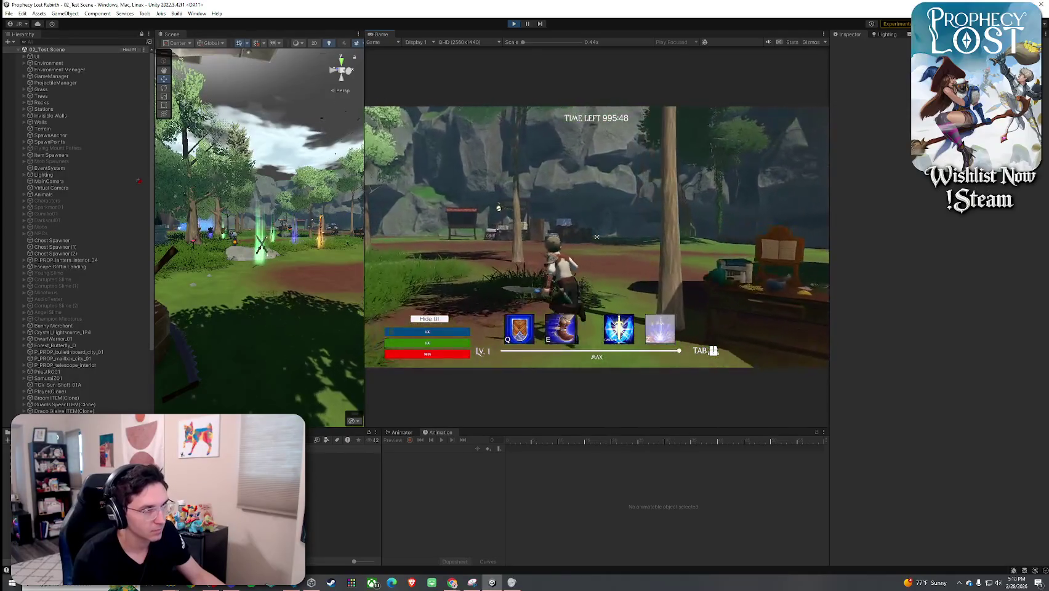
{"action": "left_click", "coordinate": [596, 236]}
{"action": "left_click", "coordinate": [597, 236]}
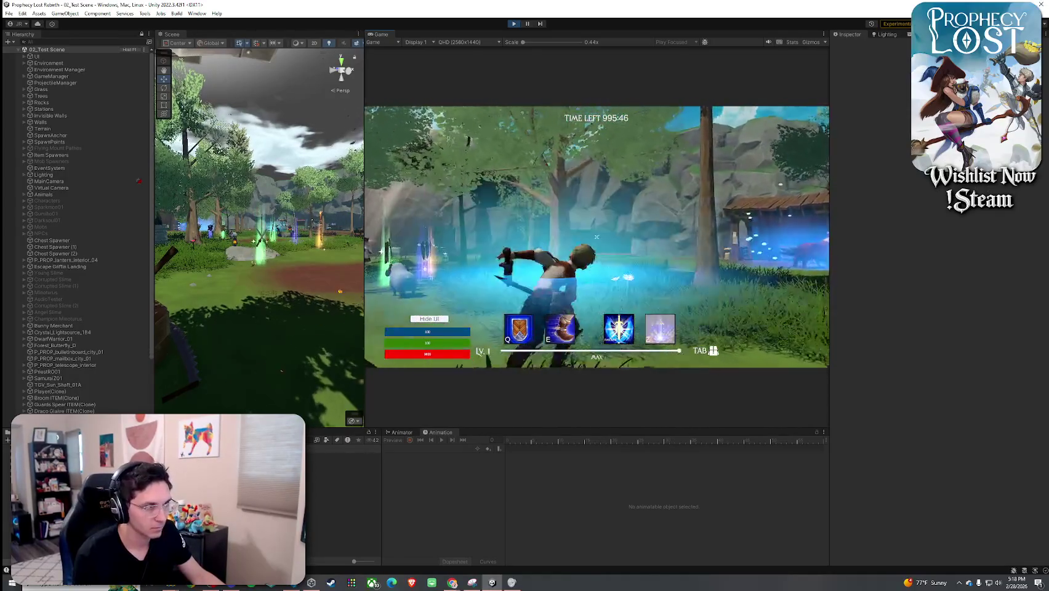
{"action": "key", "text": "w"}
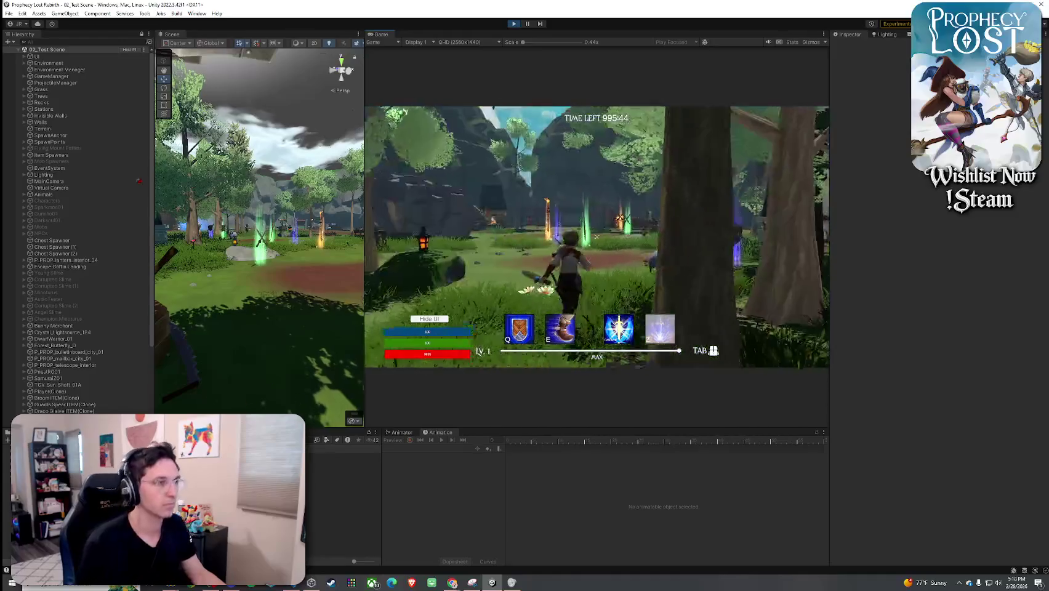
{"action": "key", "text": "w"}
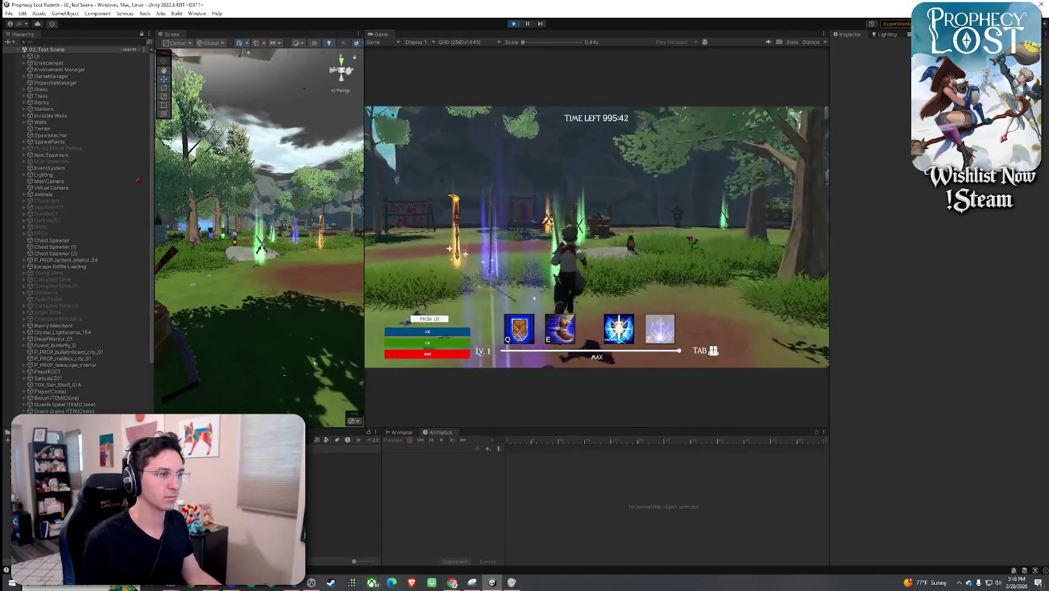
{"action": "key", "text": "w"}
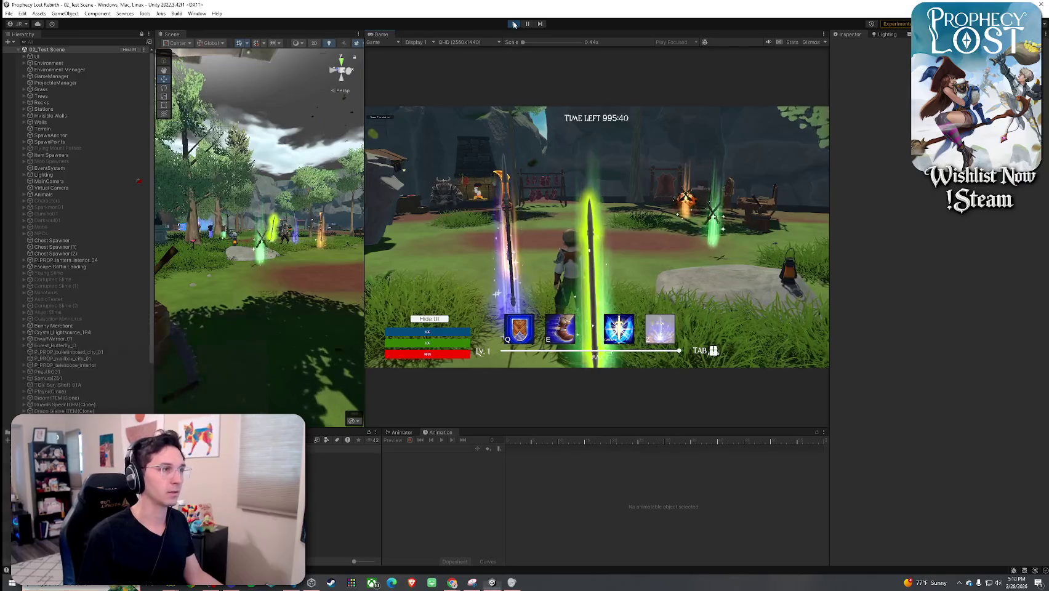
- Stop Play mode, save the scene, and bring up The Plan document
{"action": "left_click", "coordinate": [514, 24]}
{"action": "left_click", "coordinate": [9, 13]}
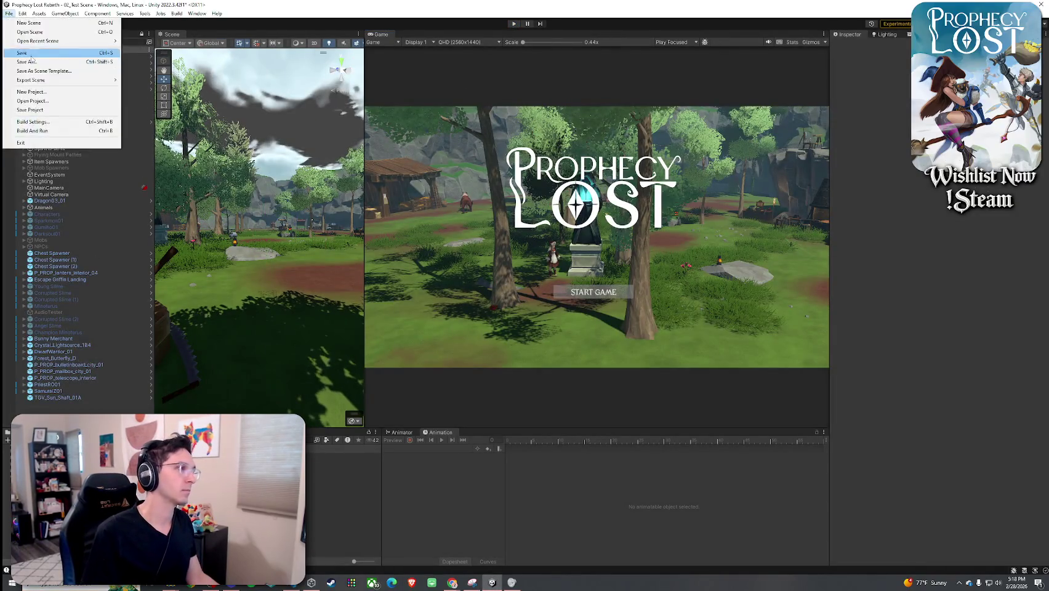
{"action": "left_click", "coordinate": [30, 54]}
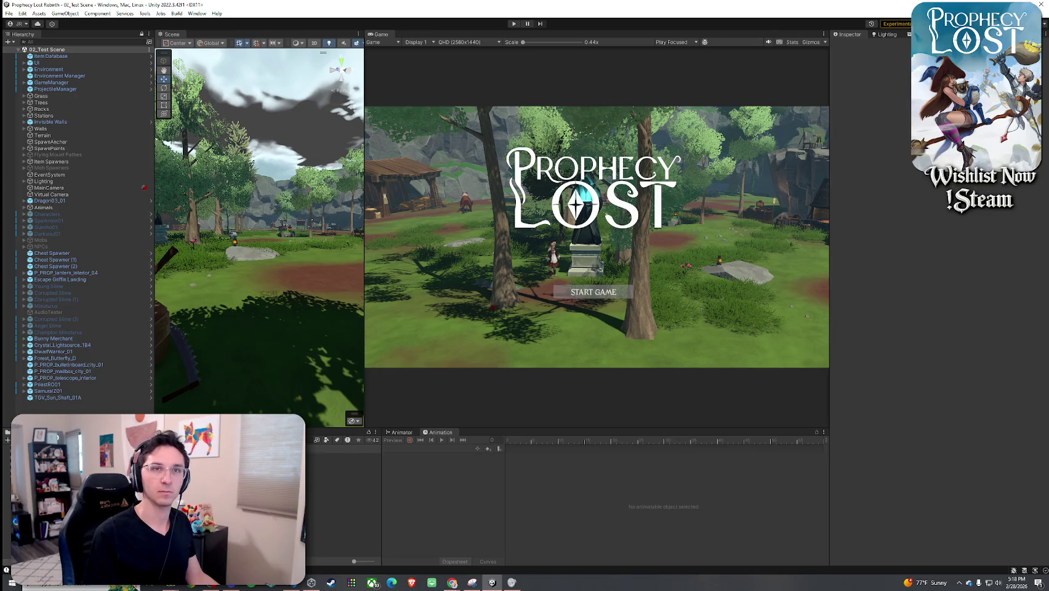
{"action": "left_click", "coordinate": [451, 583]}
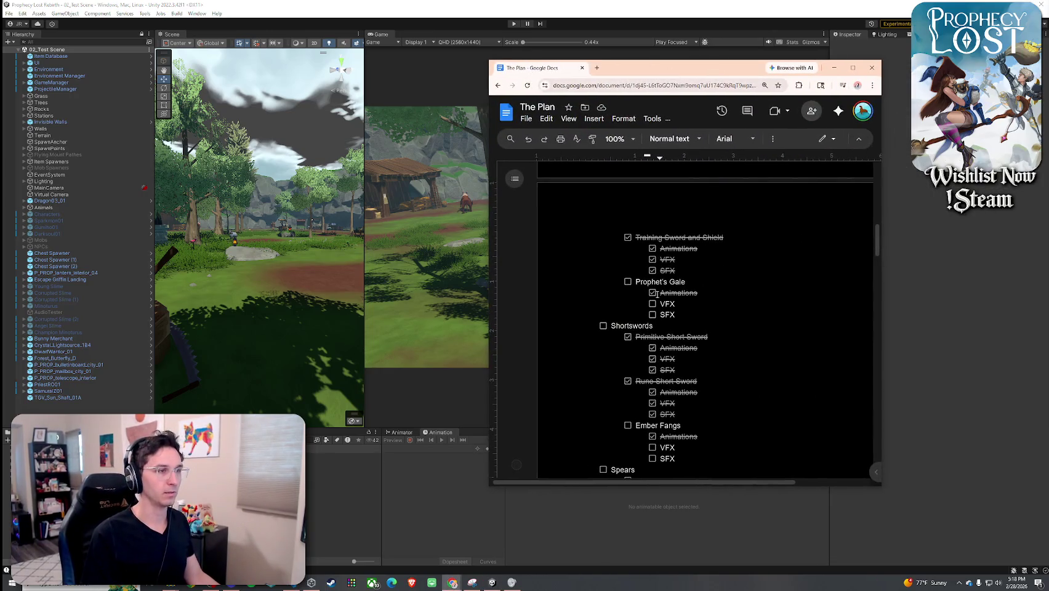
- Tick Sword Shield as done in The Plan checklist and review the list
{"action": "scroll", "coordinate": [629, 284], "scroll_direction": "up", "scroll_amount": 3}
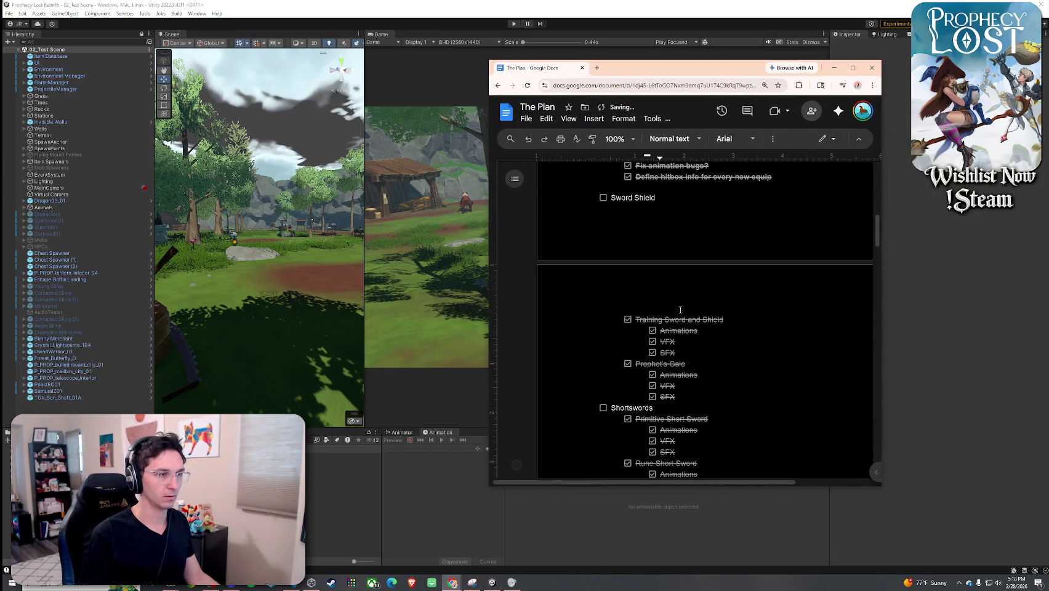
{"action": "left_click", "coordinate": [603, 240]}
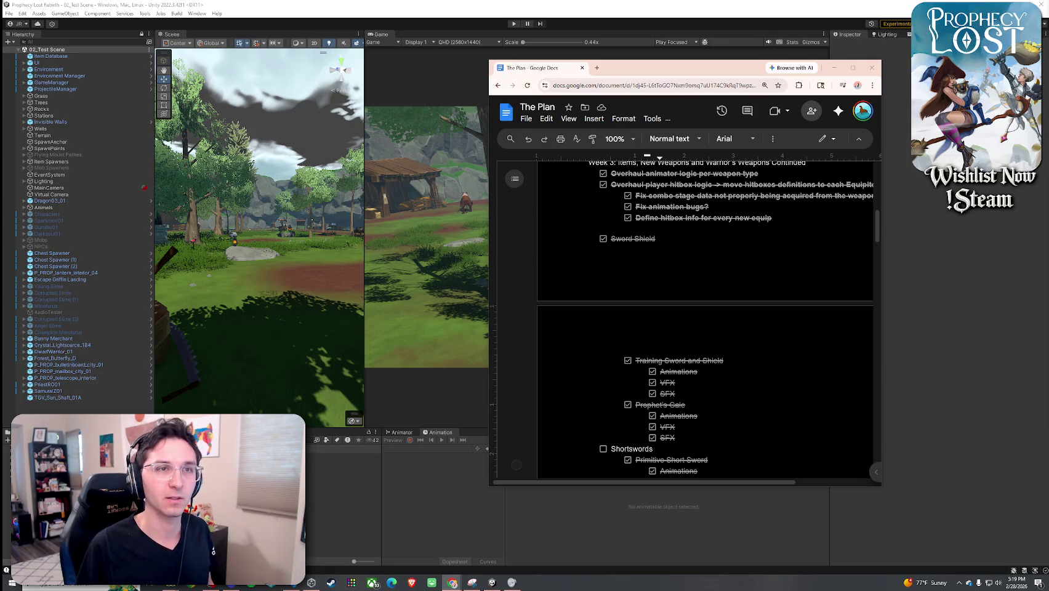
{"action": "scroll", "coordinate": [818, 298], "scroll_direction": "down", "scroll_amount": 5}
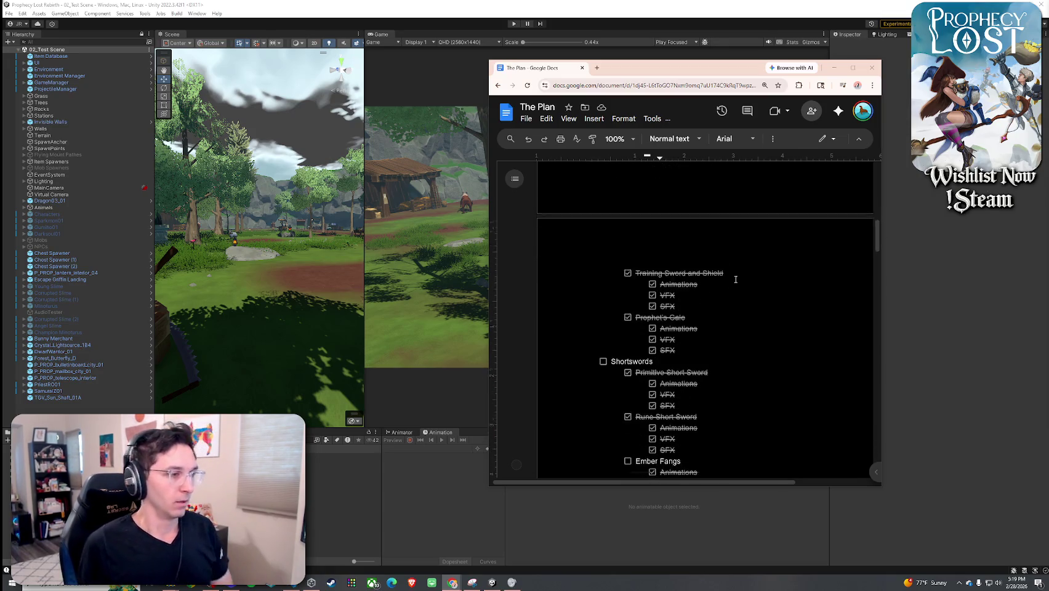
{"action": "scroll", "coordinate": [731, 276], "scroll_direction": "down", "scroll_amount": 4}
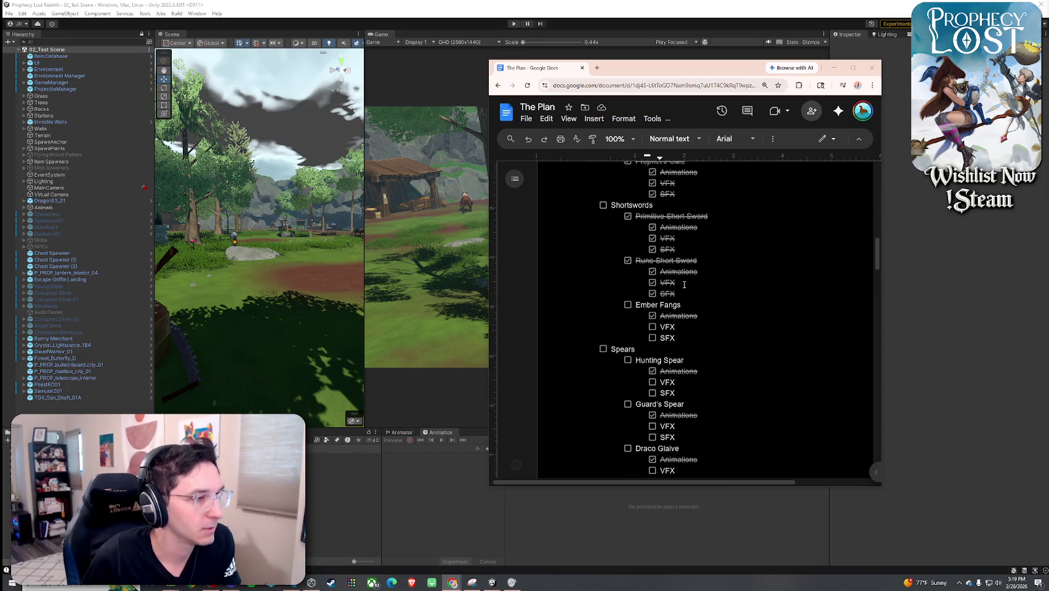
{"action": "scroll", "coordinate": [672, 311], "scroll_direction": "up", "scroll_amount": 1}
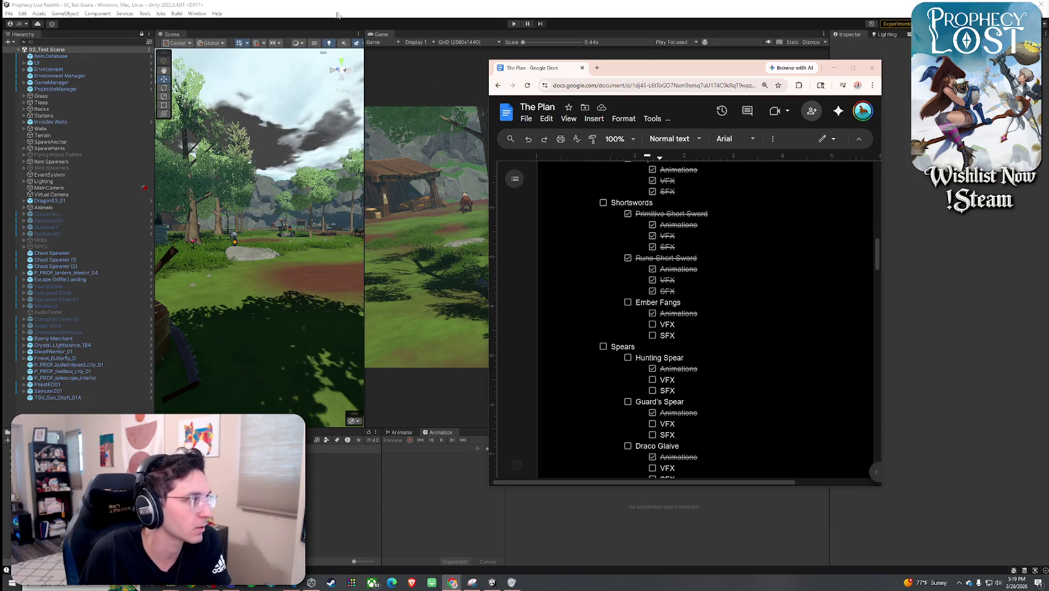
- Switch back to the Unity editor
{"action": "left_click", "coordinate": [331, 46]}
{"action": "left_click", "coordinate": [37, 14]}
{"action": "key", "text": "Escape"}
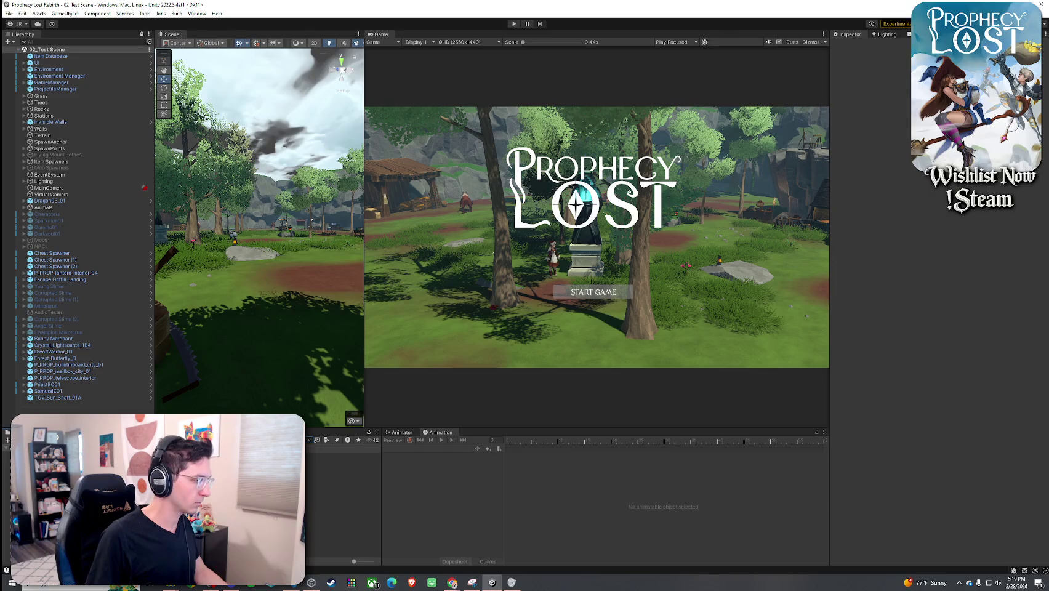
- Inspect 5_Ember Fangs' Equip Sound, then preview the WPN_Axe1Hand_Equip_01 clip
{"action": "left_click", "coordinate": [343, 463]}
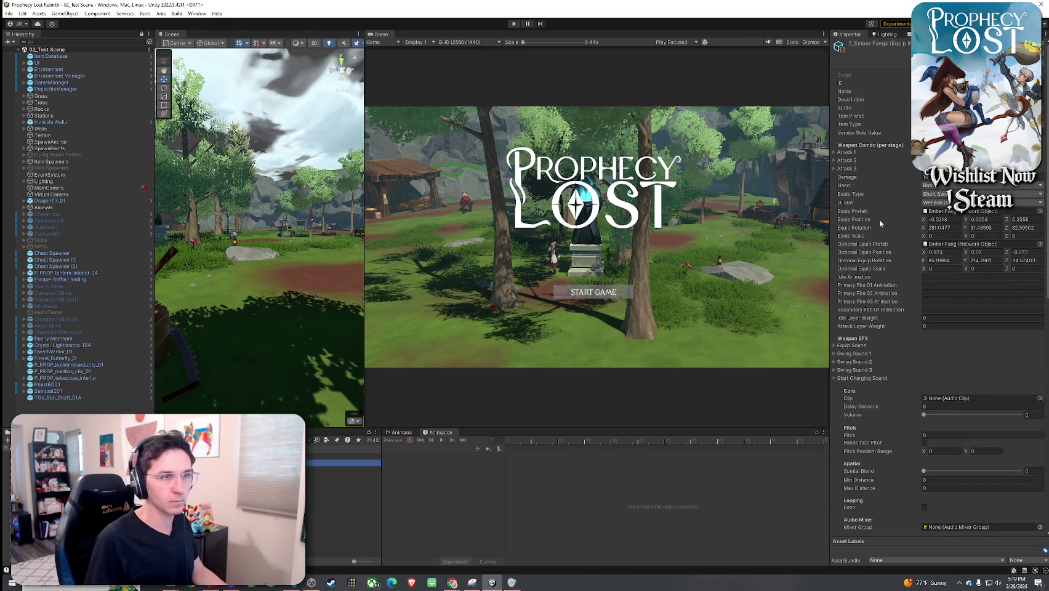
{"action": "left_click", "coordinate": [852, 345]}
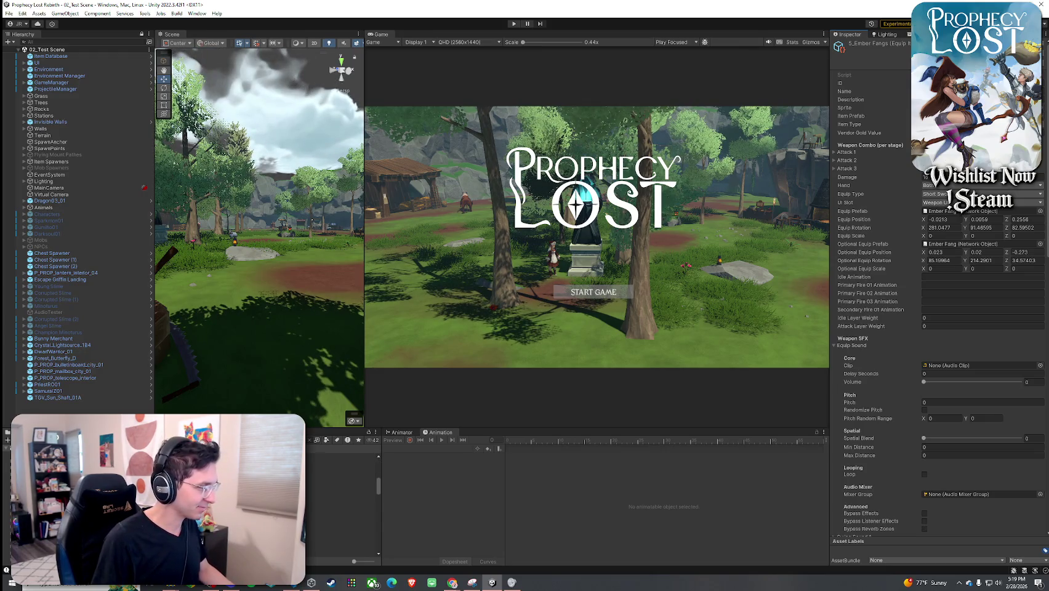
{"action": "left_click", "coordinate": [342, 487]}
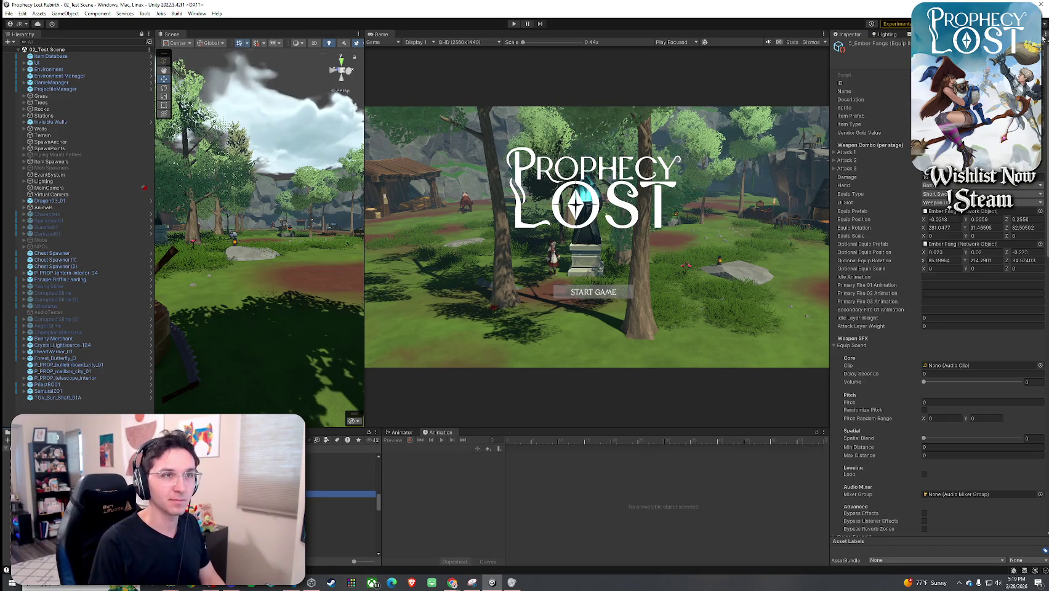
{"action": "key", "text": "Up"}
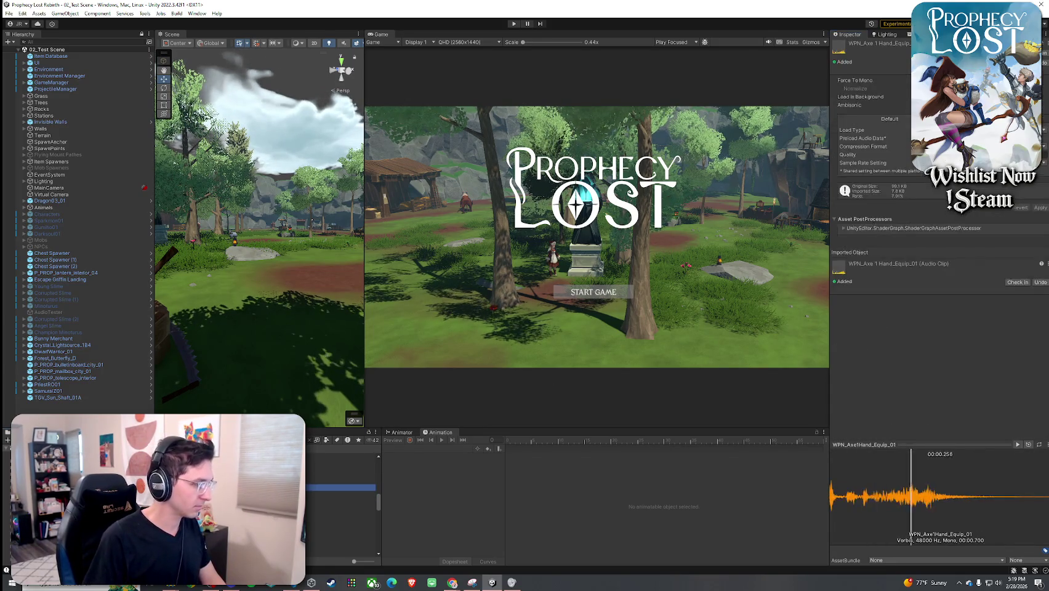
- Preview one- and two-hand axe equip/unequip clips and WPN_Knife_Equip_01/02, then reselect 5_Ember Fangs
{"action": "key", "text": "Down"}
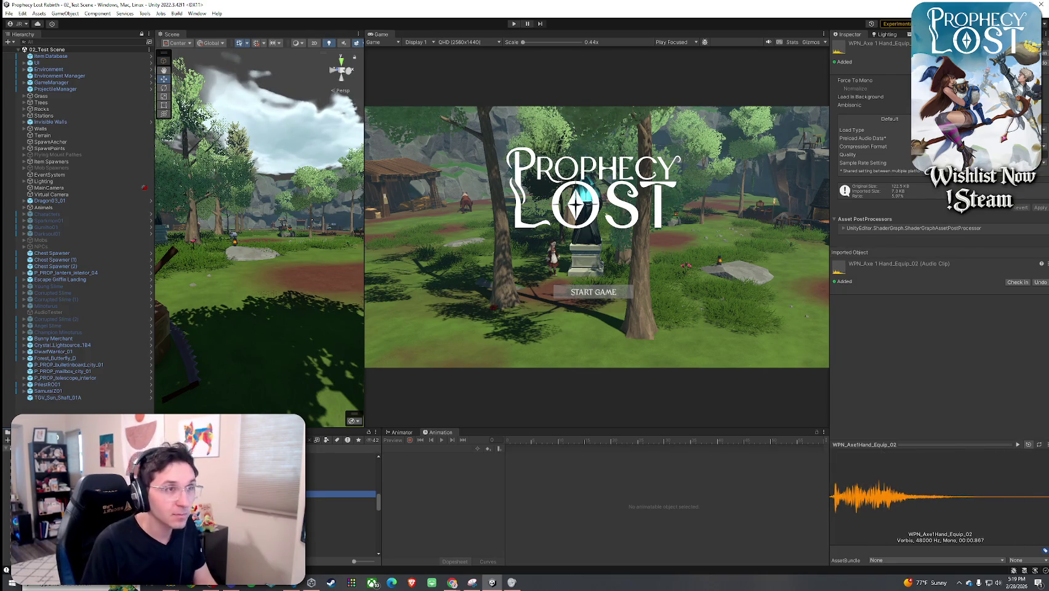
{"action": "key", "text": "Down"}
{"action": "key", "text": "Down"}
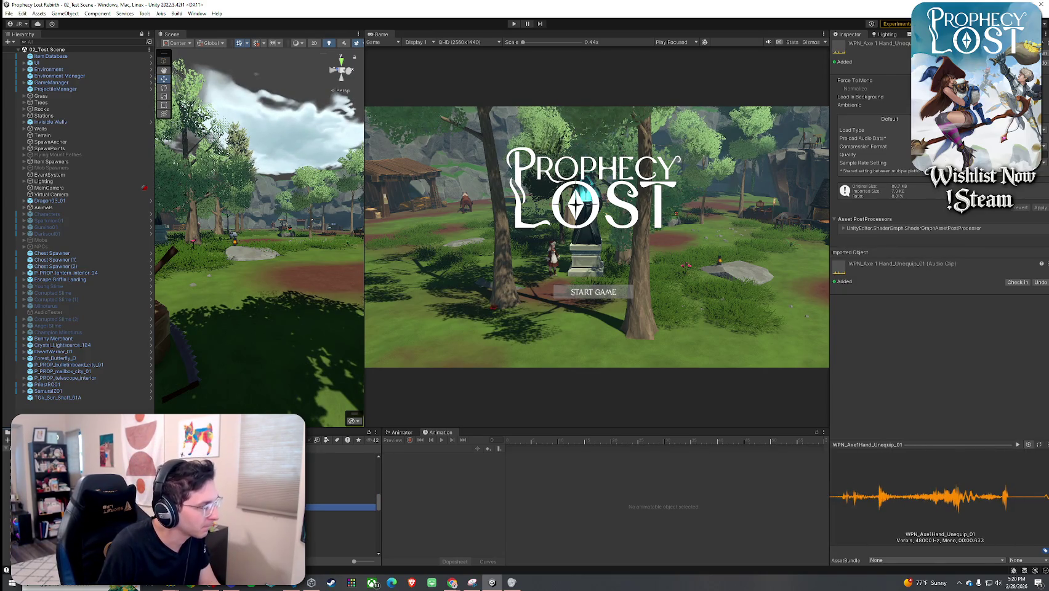
{"action": "key", "text": "Up"}
{"action": "key", "text": "Up"}
{"action": "key", "text": "Up"}
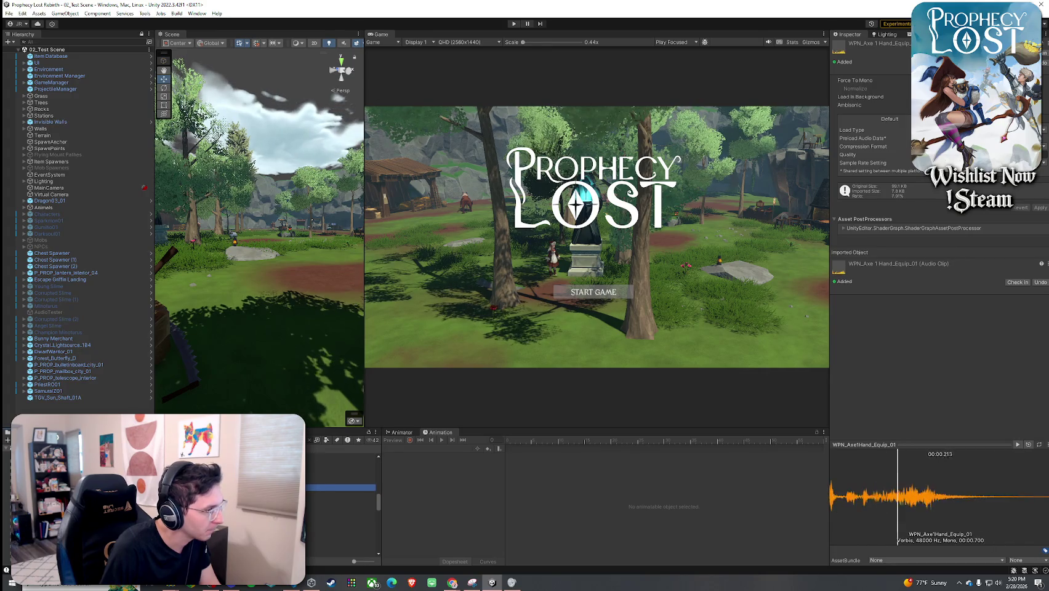
{"action": "left_click", "coordinate": [341, 513]}
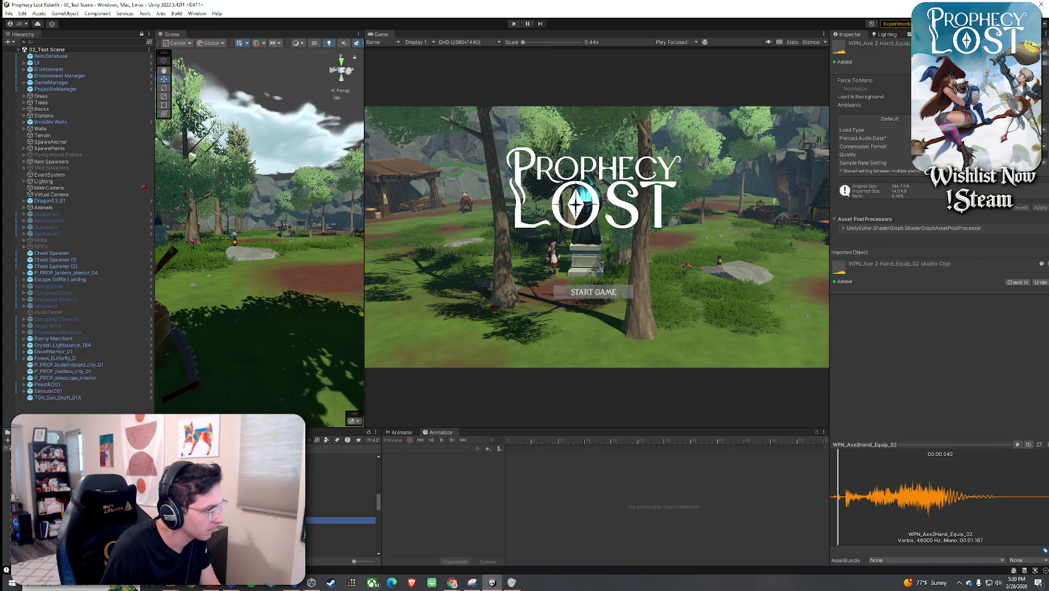
{"action": "left_click", "coordinate": [342, 484]}
{"action": "scroll", "coordinate": [341, 493], "scroll_direction": "down", "scroll_amount": 2}
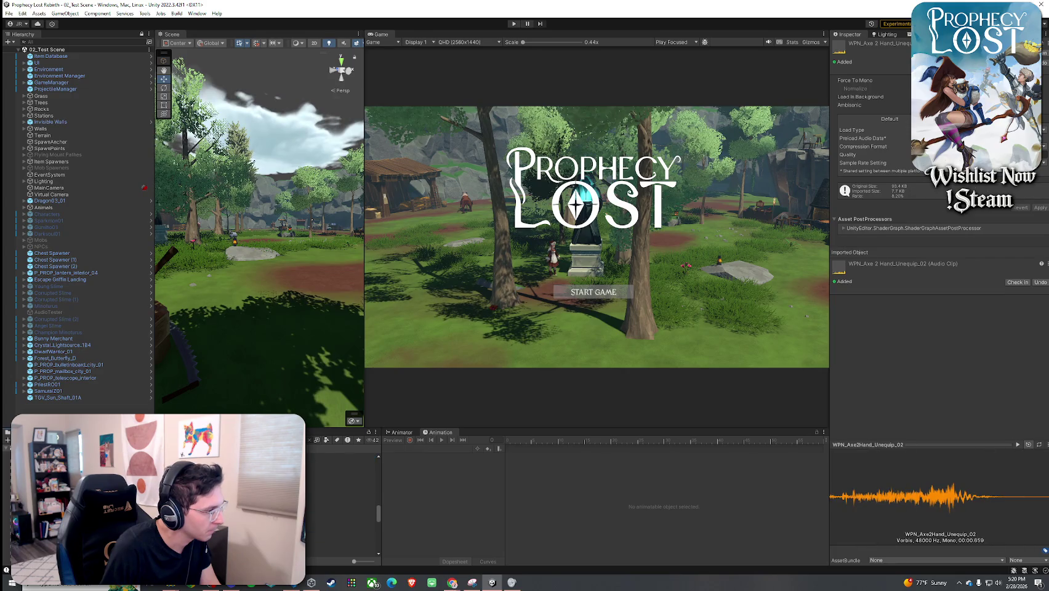
{"action": "left_click", "coordinate": [342, 532]}
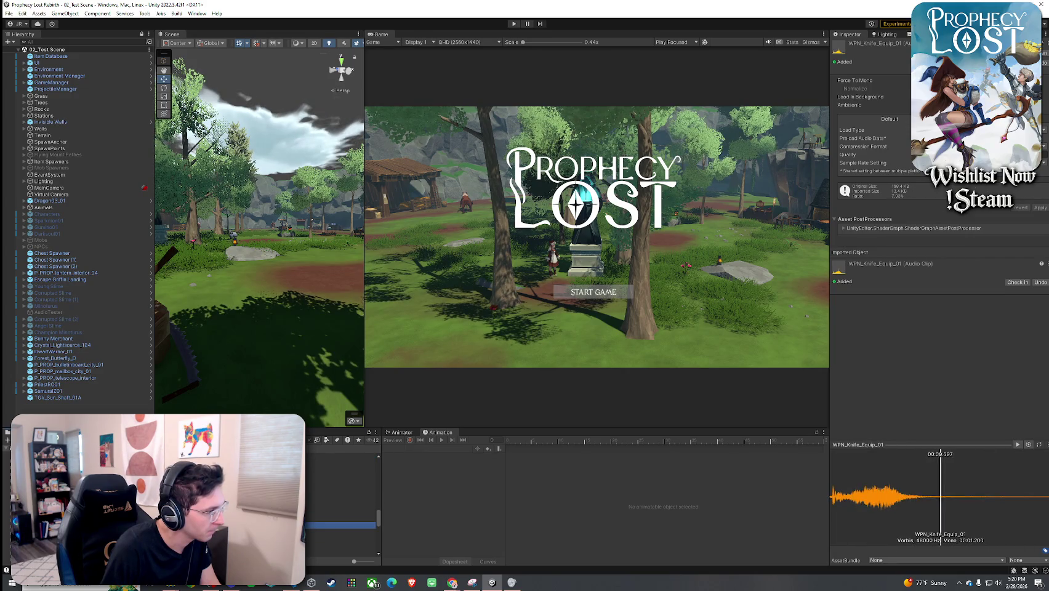
{"action": "left_click", "coordinate": [342, 525]}
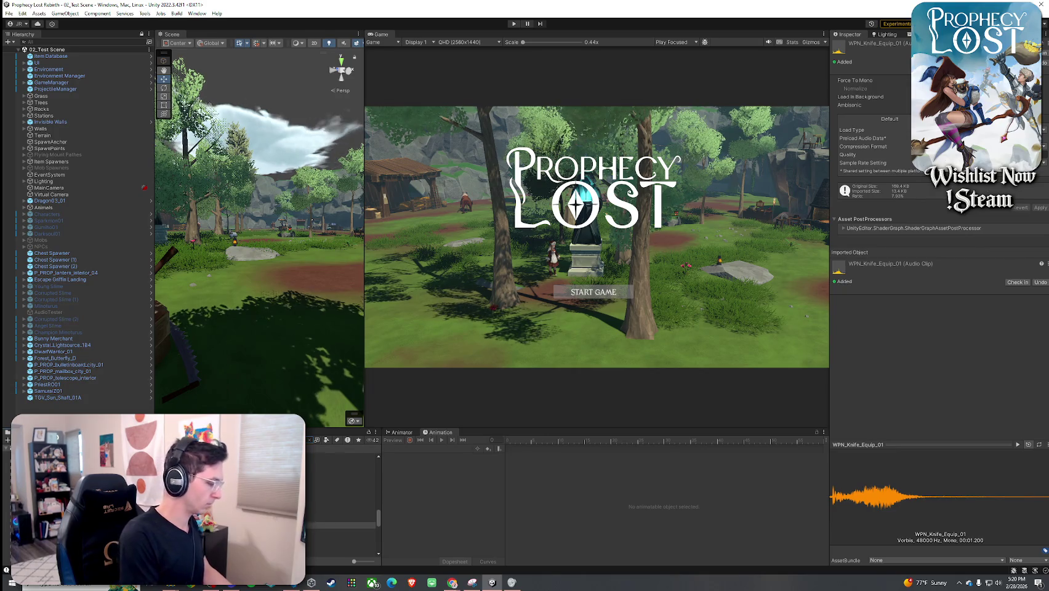
{"action": "left_click", "coordinate": [332, 462]}
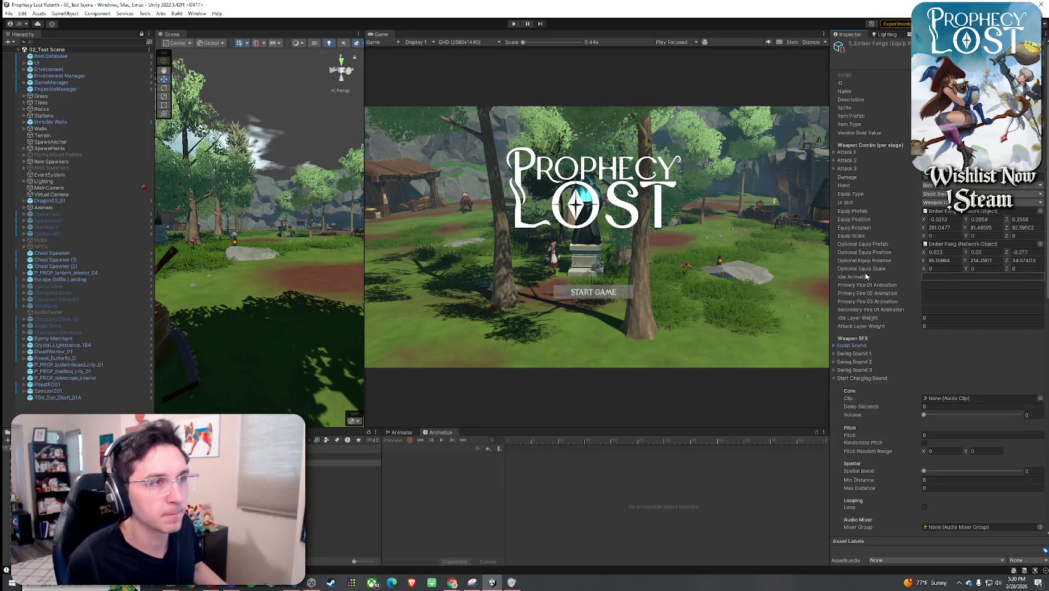
- Expand Ember Fangs' Swing Sound 1 and preview the Blade Slash Schwing 02 clip
{"action": "scroll", "coordinate": [865, 296], "scroll_direction": "down", "scroll_amount": 10}
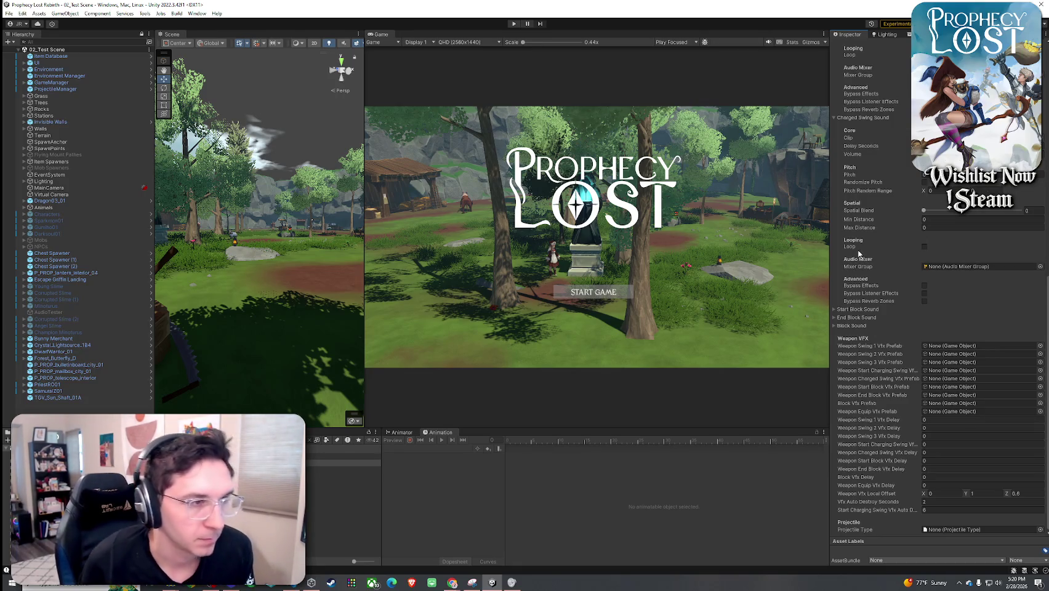
{"action": "scroll", "coordinate": [860, 290], "scroll_direction": "up", "scroll_amount": 6}
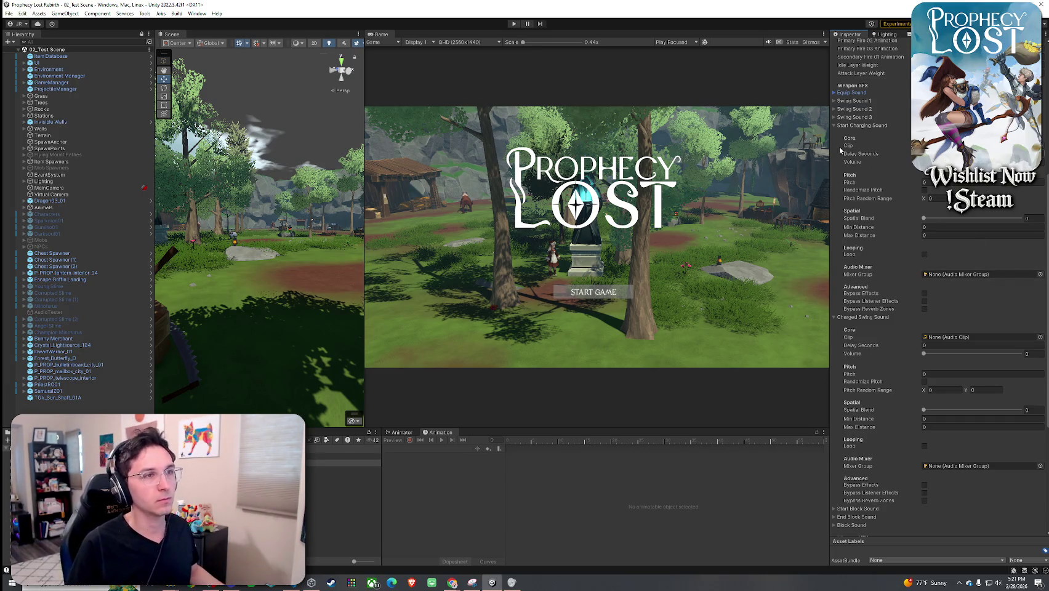
{"action": "left_click", "coordinate": [843, 93]}
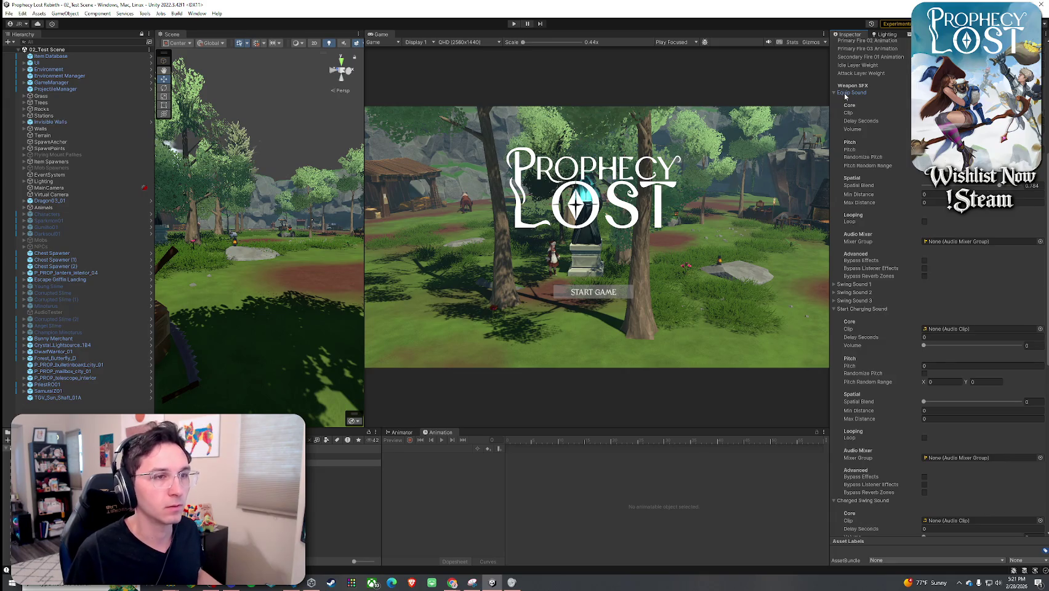
{"action": "left_click", "coordinate": [845, 93]}
{"action": "left_click", "coordinate": [855, 101]}
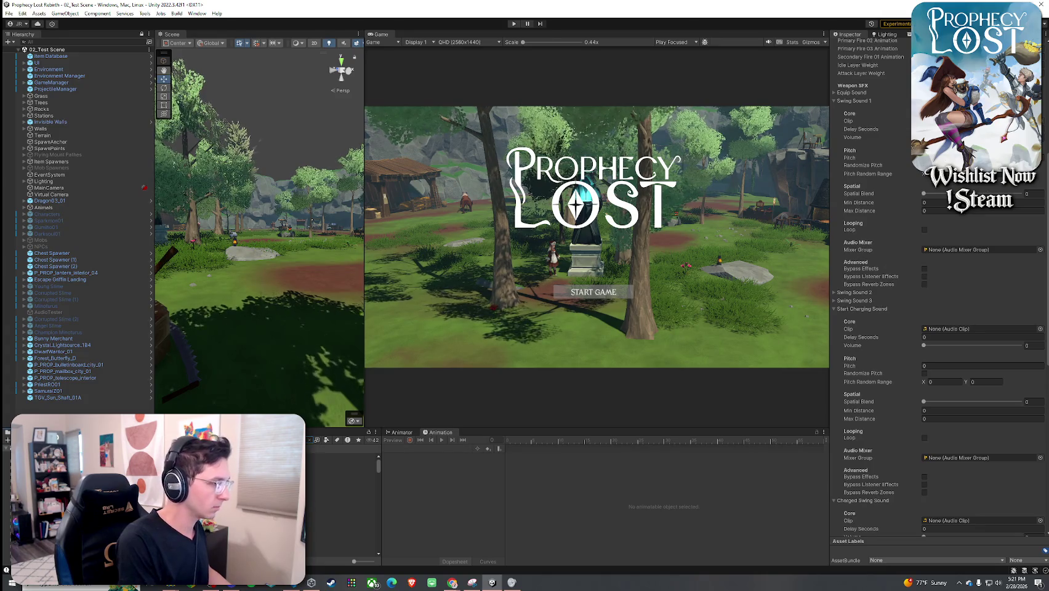
{"action": "left_click", "coordinate": [342, 515]}
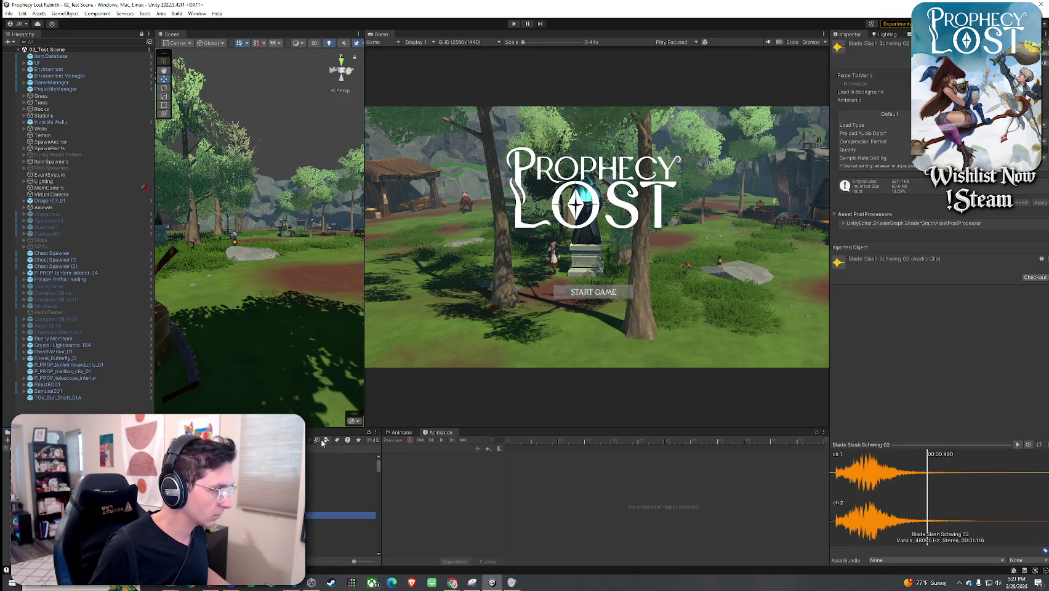
- Audition Blade Slash Schwing, Blade Slash Short 03 and Dagger Slash 01/04 clips
{"action": "key", "text": "Up"}
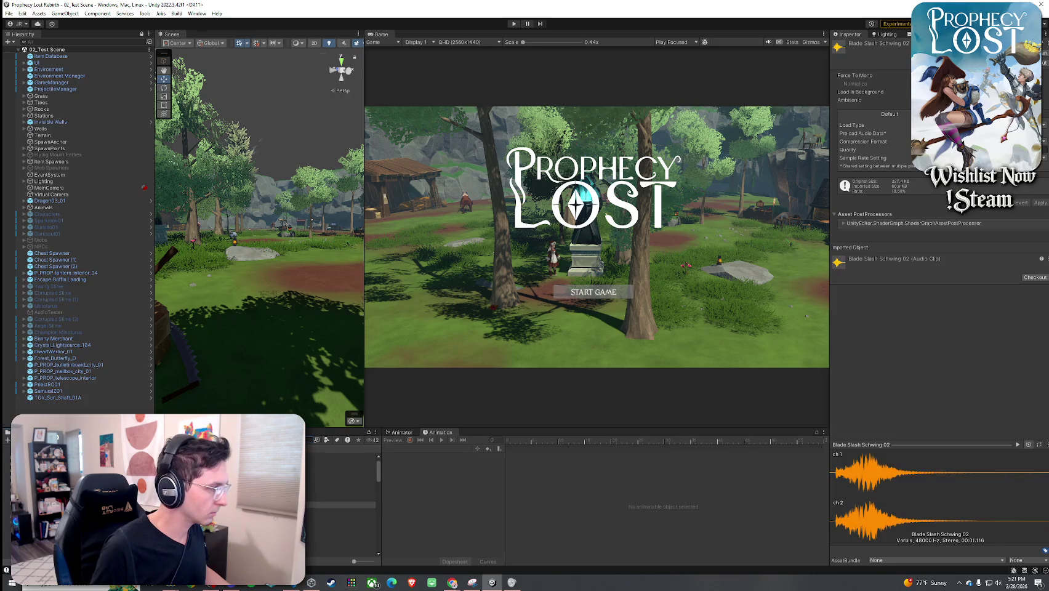
{"action": "key", "text": "Down"}
{"action": "key", "text": "Down"}
{"action": "key", "text": "Down"}
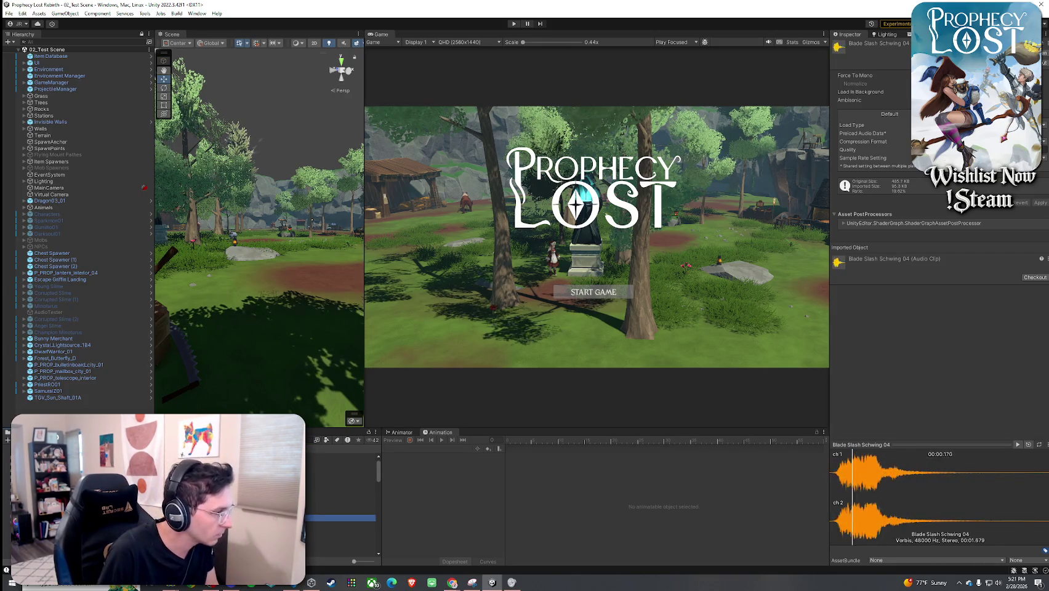
{"action": "key", "text": "Up"}
{"action": "key", "text": "Up"}
{"action": "key", "text": "Up"}
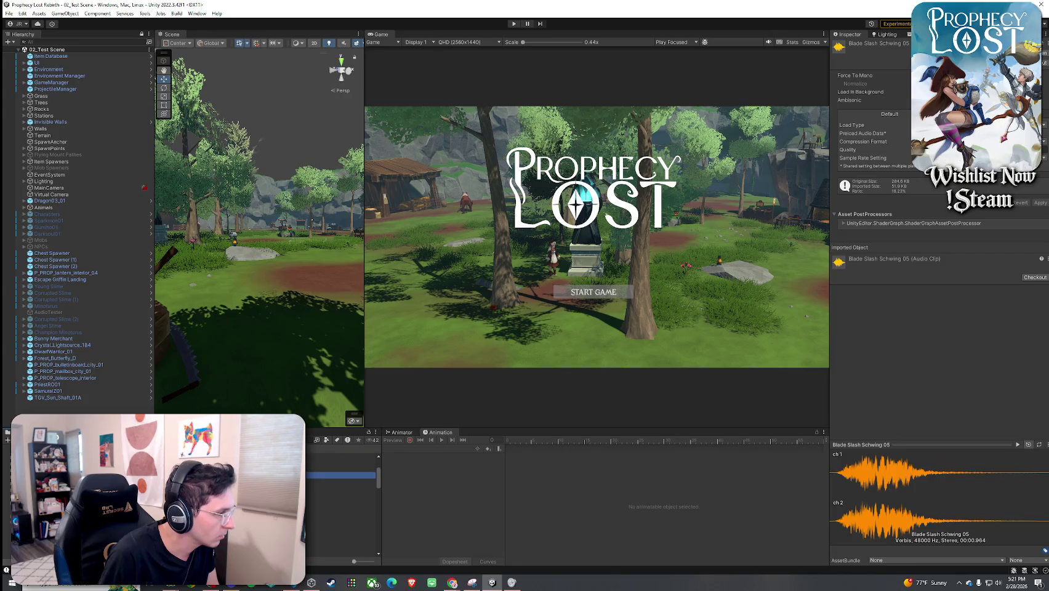
{"action": "key", "text": "Down"}
{"action": "key", "text": "Down"}
{"action": "key", "text": "Down"}
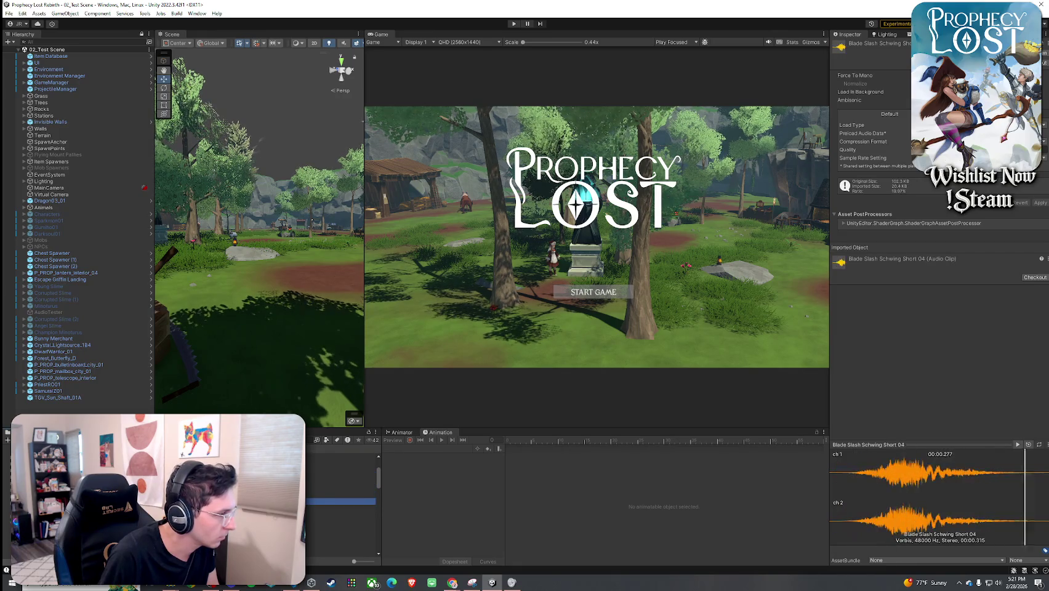
{"action": "key", "text": "Down"}
{"action": "key", "text": "Down"}
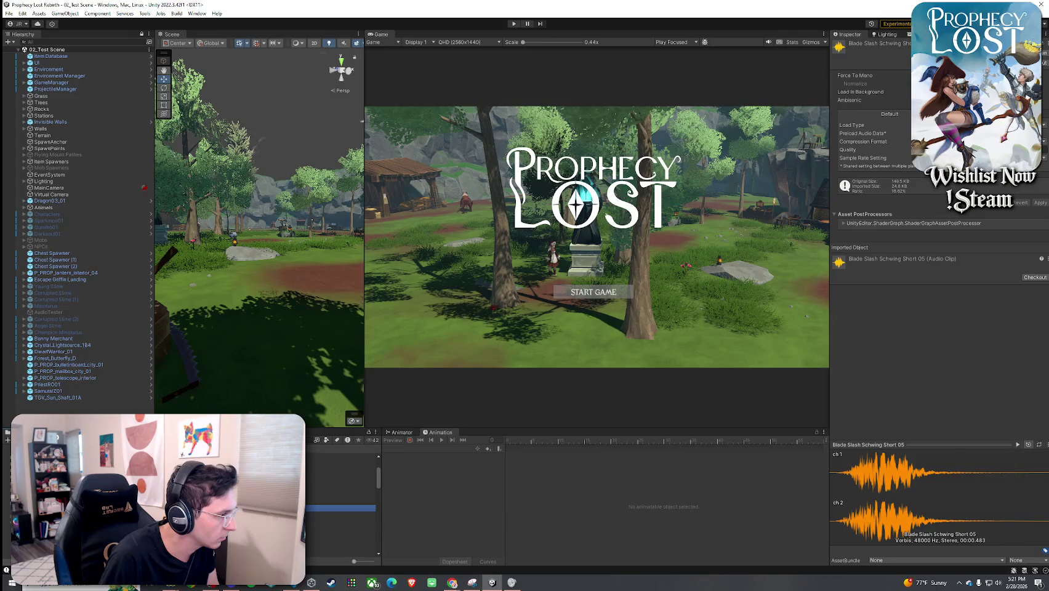
{"action": "key", "text": "Up"}
{"action": "key", "text": "Down"}
{"action": "key", "text": "Down"}
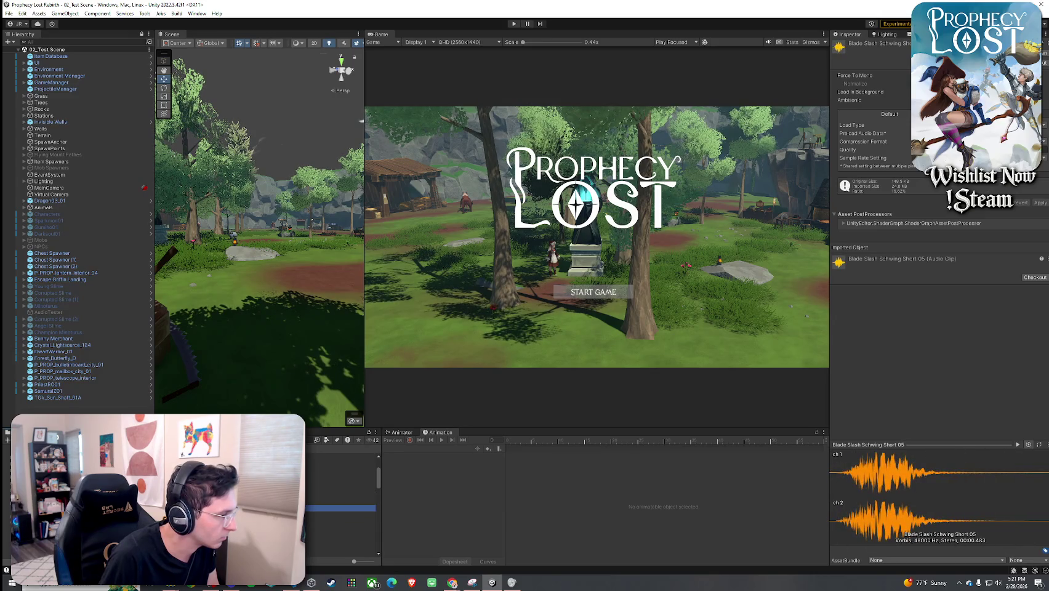
{"action": "key", "text": "Up"}
{"action": "key", "text": "Up"}
{"action": "key", "text": "Up"}
{"action": "key", "text": "Down"}
{"action": "key", "text": "Down"}
{"action": "key", "text": "Down"}
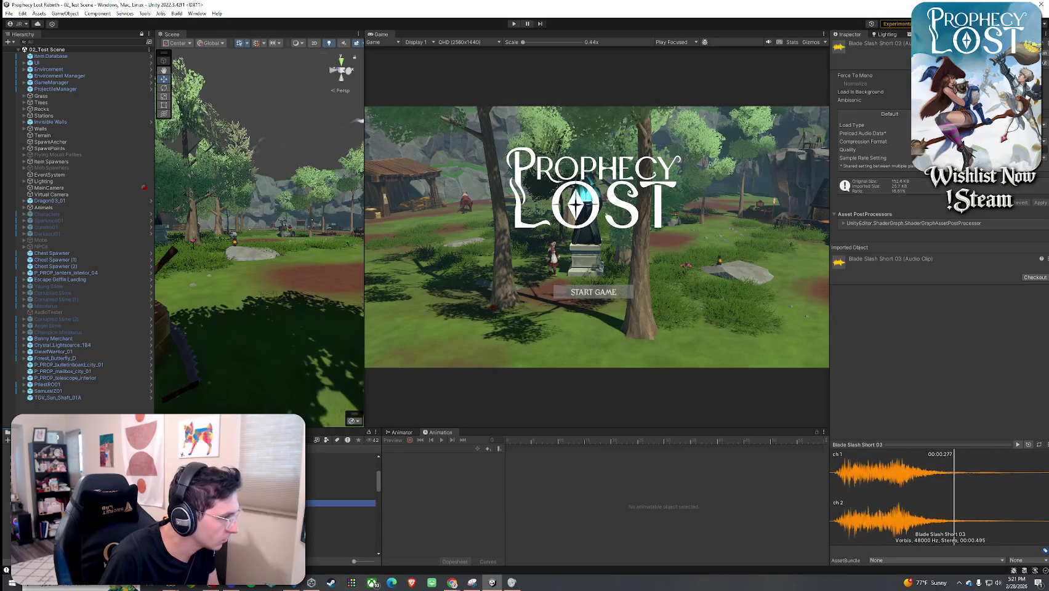
{"action": "key", "text": "Down"}
{"action": "key", "text": "Down"}
{"action": "key", "text": "Down"}
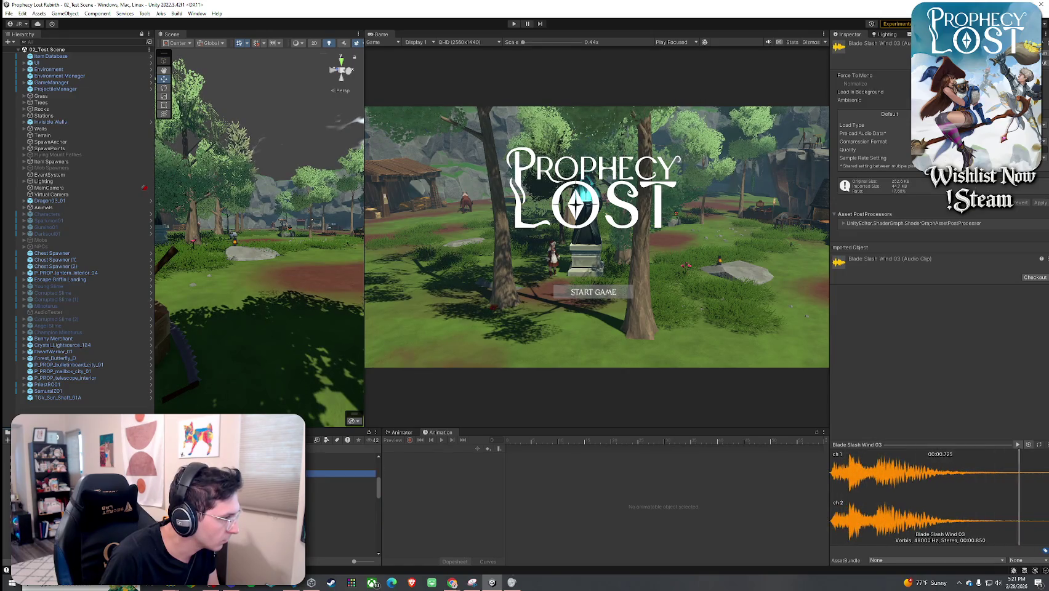
{"action": "key", "text": "Down"}
{"action": "key", "text": "Down"}
{"action": "key", "text": "Down"}
{"action": "key", "text": "Down"}
{"action": "key", "text": "Down"}
{"action": "key", "text": "Down"}
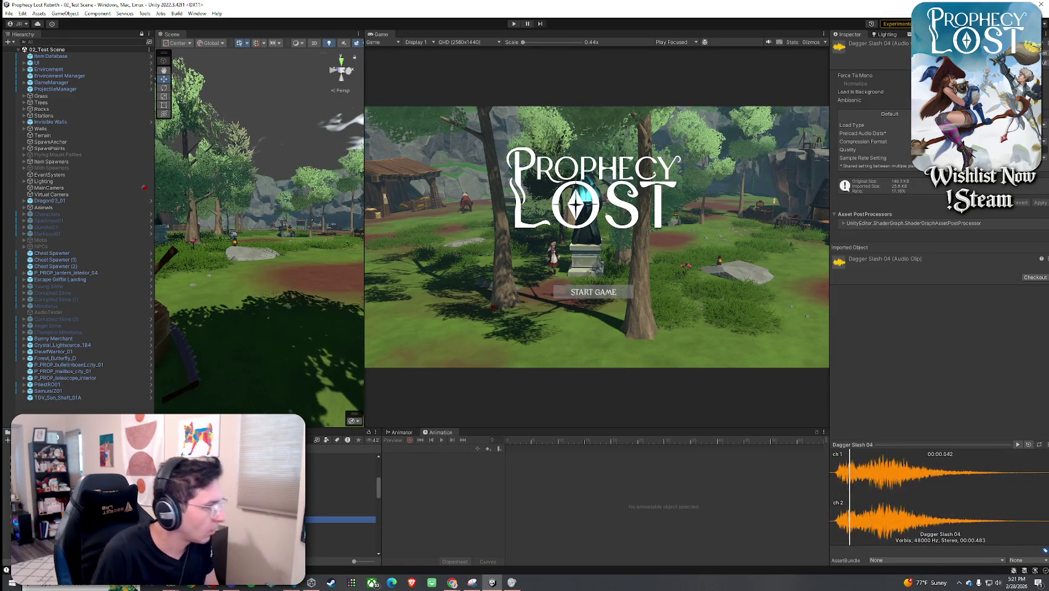
{"action": "key", "text": "Up"}
{"action": "key", "text": "Up"}
{"action": "key", "text": "Up"}
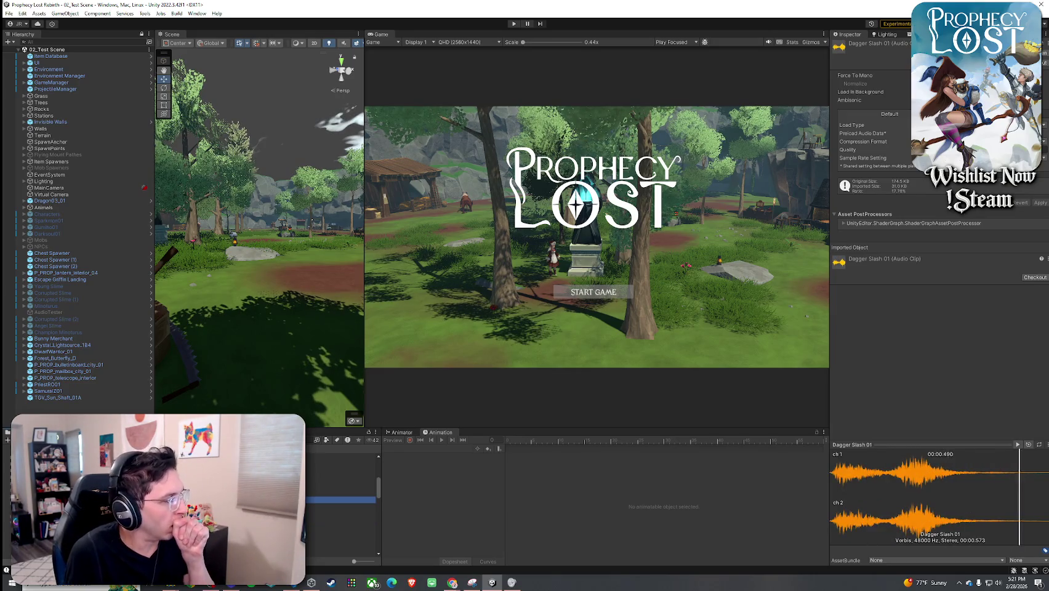
- Audition Heavy Blade, Small Blade Slice and Sword Slash Metallic clips ending on Med Short 06, then reselect Ember Fangs
{"action": "key", "text": "Down"}
{"action": "key", "text": "Down"}
{"action": "key", "text": "Down"}
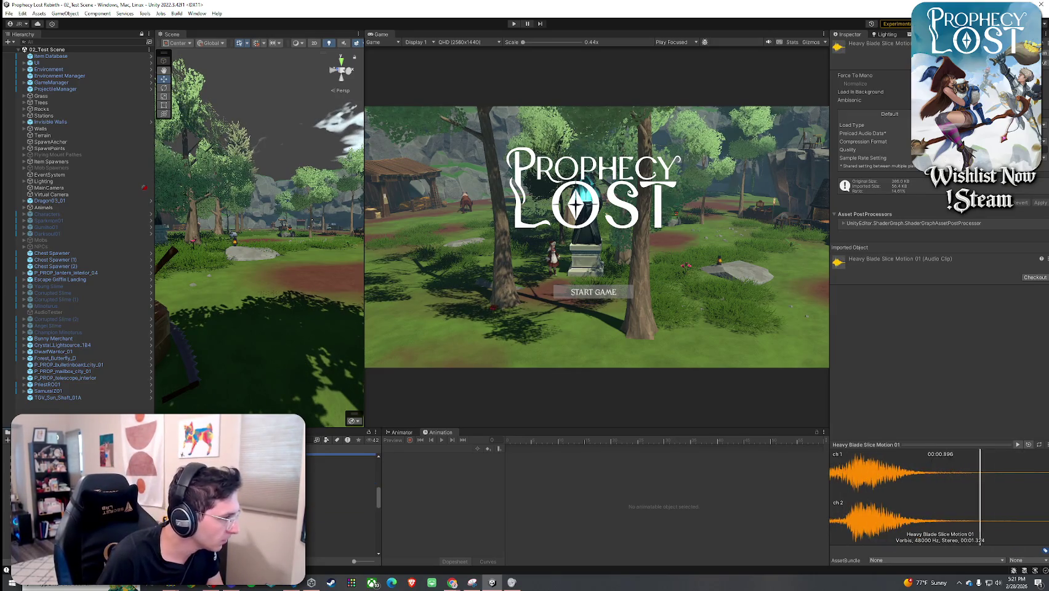
{"action": "key", "text": "Down"}
{"action": "key", "text": "Down"}
{"action": "key", "text": "Down"}
{"action": "key", "text": "Down"}
{"action": "key", "text": "Up"}
{"action": "key", "text": "Up"}
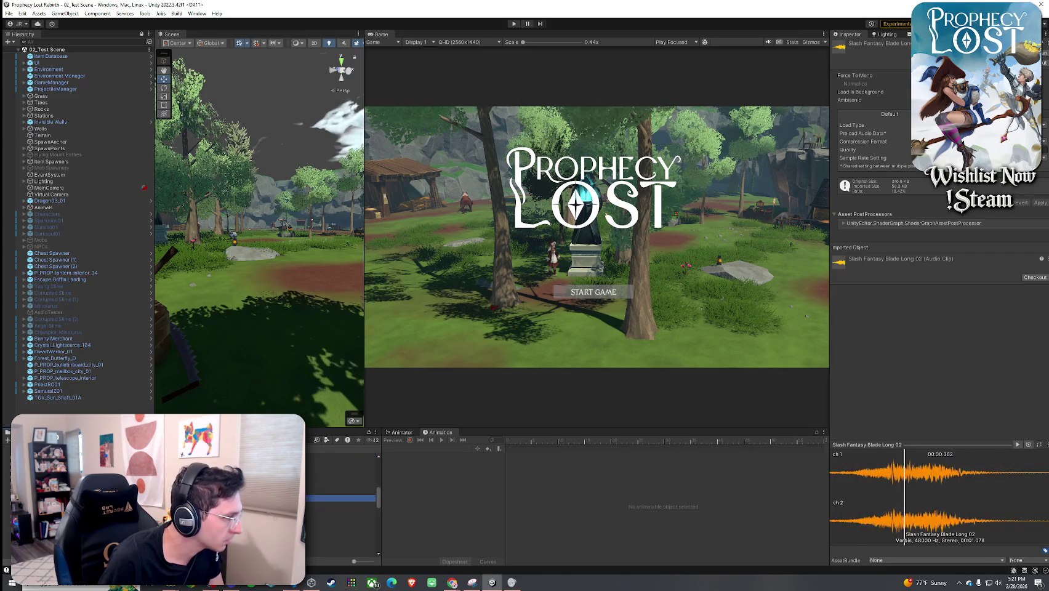
{"action": "key", "text": "Up"}
{"action": "key", "text": "Up"}
{"action": "key", "text": "Up"}
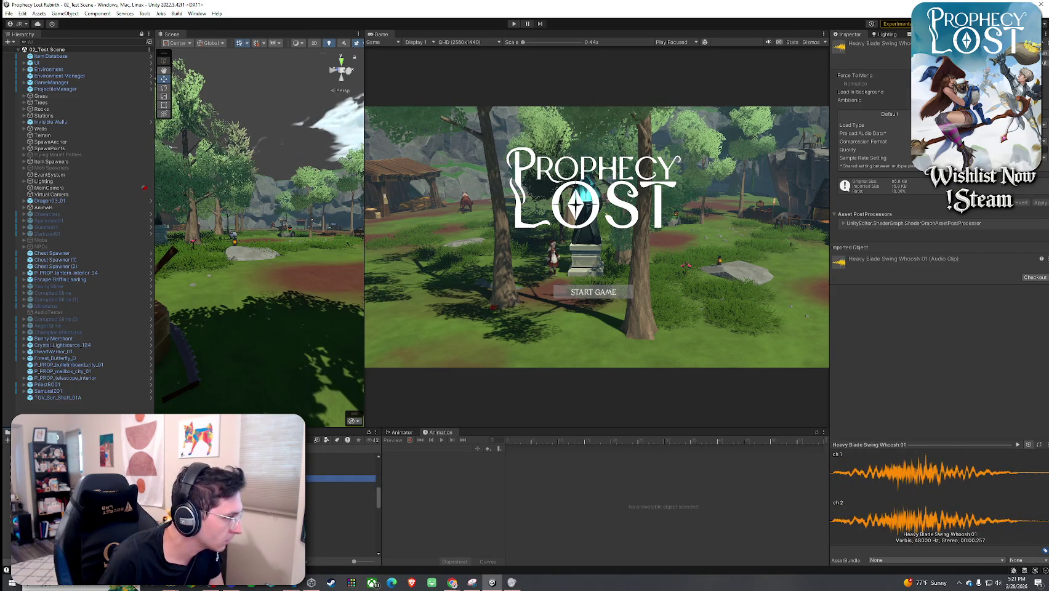
{"action": "key", "text": "Down"}
{"action": "key", "text": "Down"}
{"action": "key", "text": "Up"}
{"action": "key", "text": "Up"}
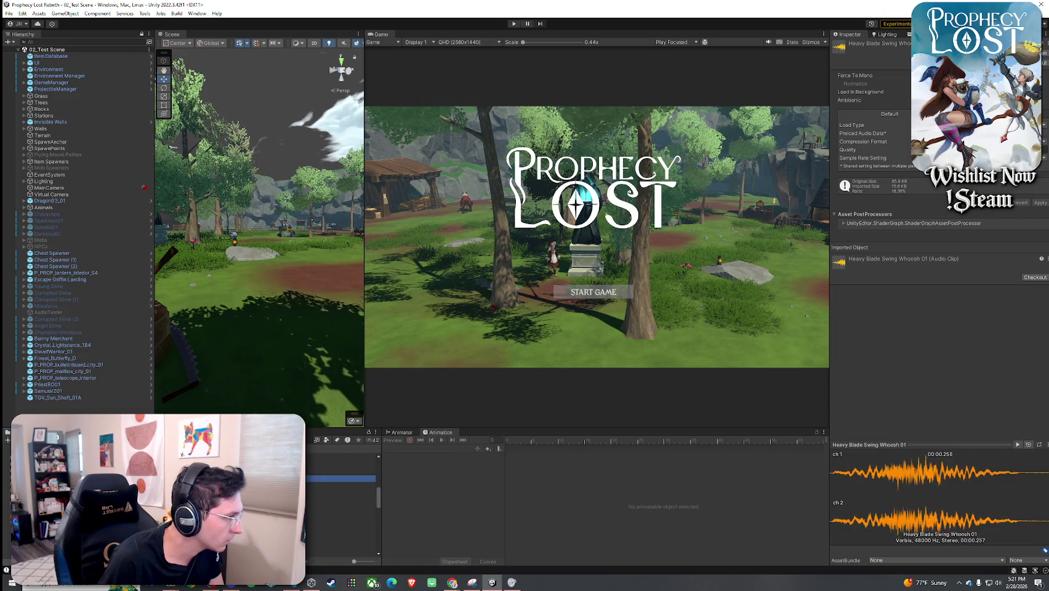
{"action": "key", "text": "Down"}
{"action": "key", "text": "Down"}
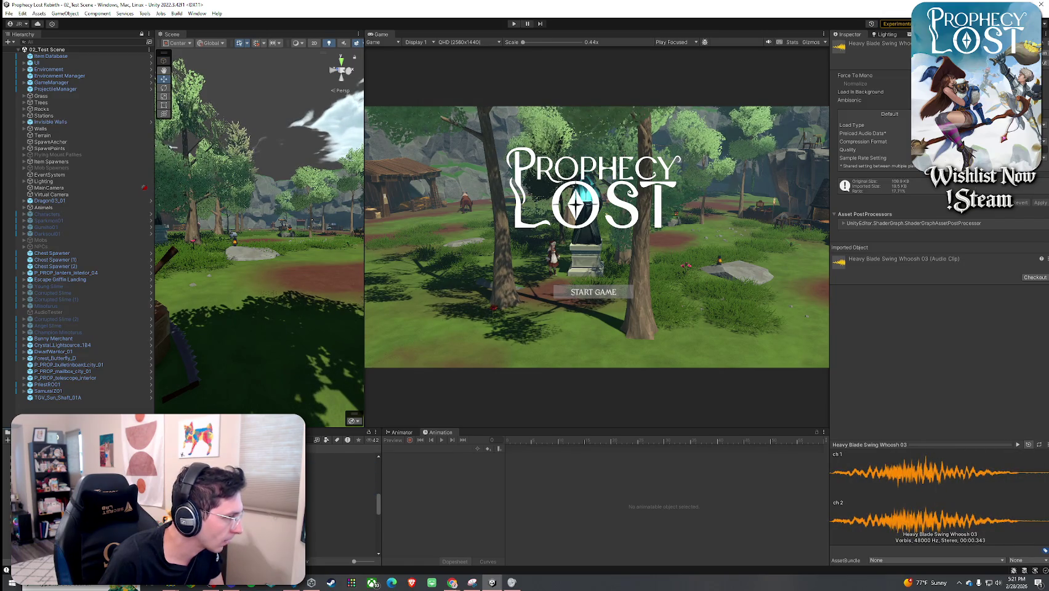
{"action": "key", "text": "Down"}
{"action": "key", "text": "Down"}
{"action": "key", "text": "Down"}
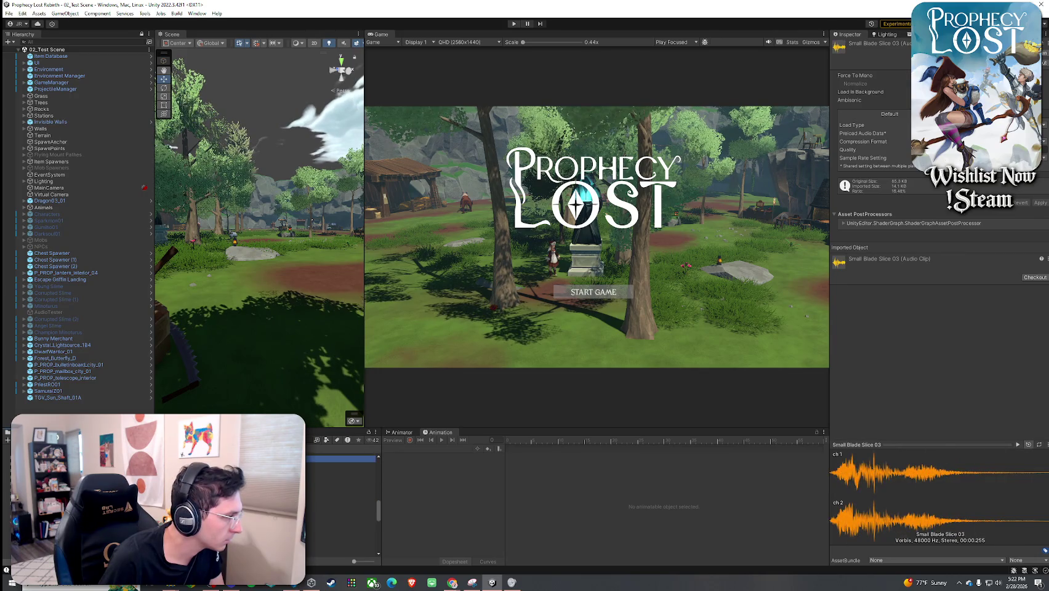
{"action": "key", "text": "Down"}
{"action": "key", "text": "Down"}
{"action": "key", "text": "Down"}
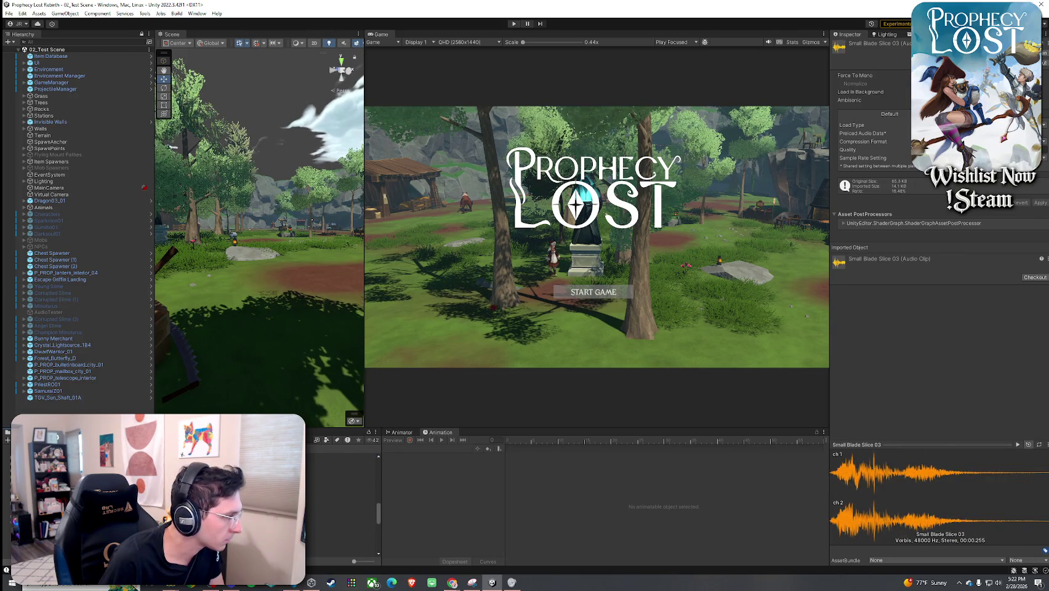
{"action": "key", "text": "Down"}
{"action": "key", "text": "Down"}
{"action": "key", "text": "Down"}
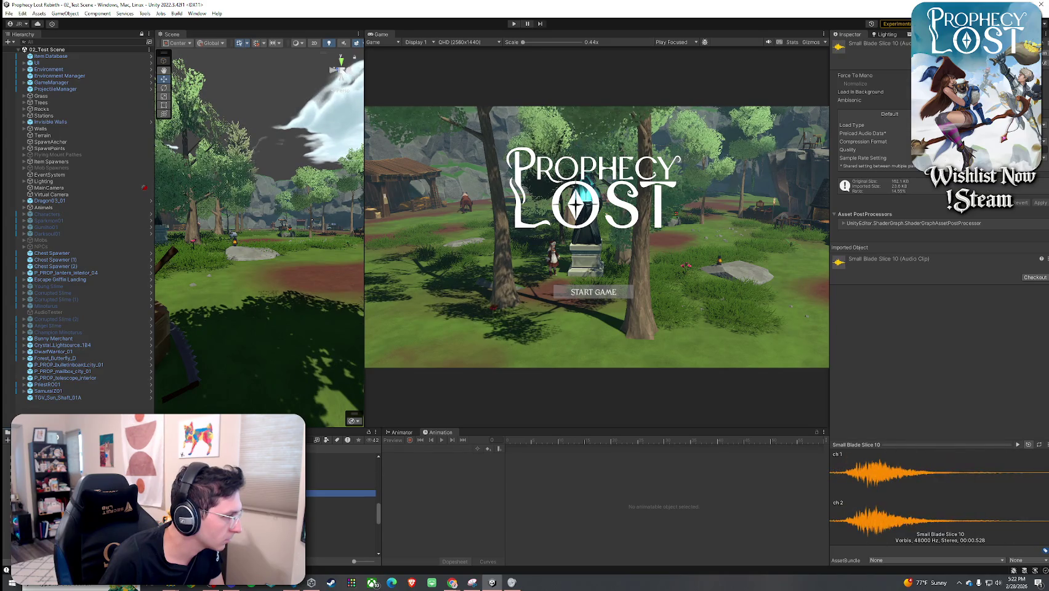
{"action": "key", "text": "Down"}
{"action": "key", "text": "Down"}
{"action": "key", "text": "Down"}
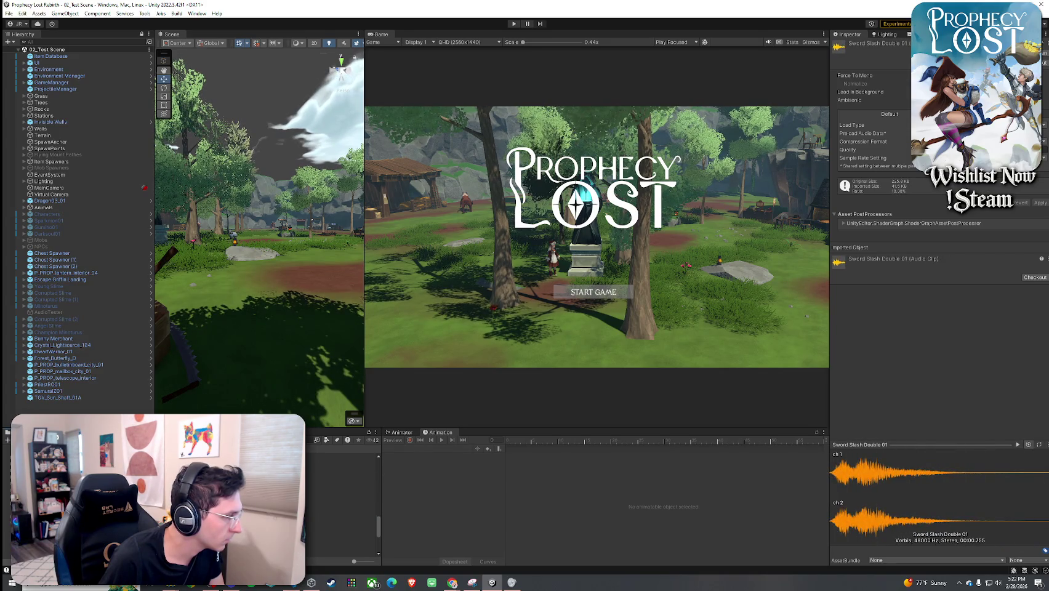
{"action": "key", "text": "Down"}
{"action": "key", "text": "Down"}
{"action": "key", "text": "Down"}
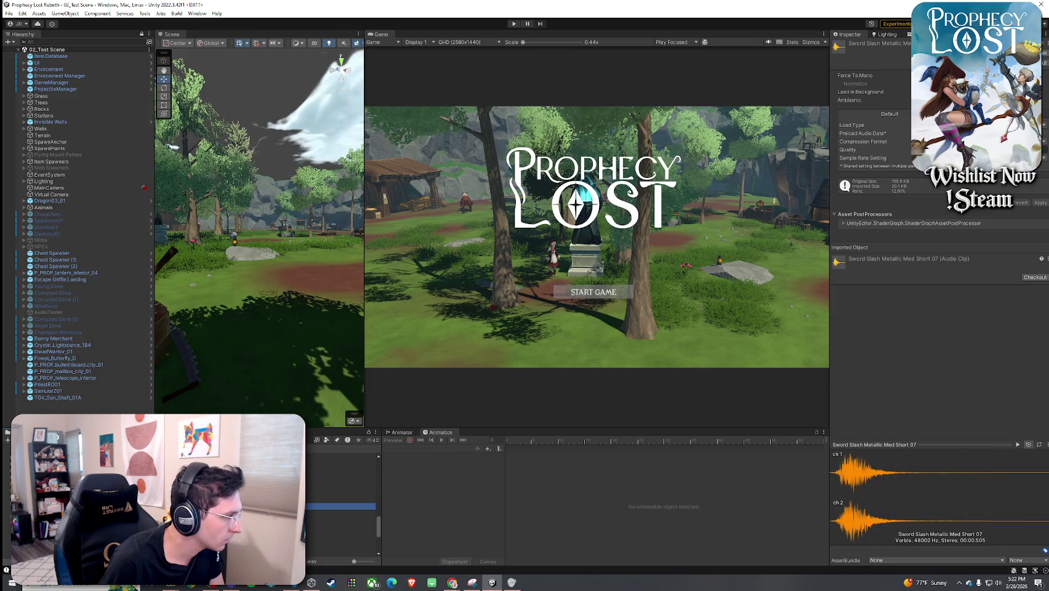
{"action": "key", "text": "Up"}
{"action": "key", "text": "Down"}
{"action": "key", "text": "Down"}
{"action": "key", "text": "Down"}
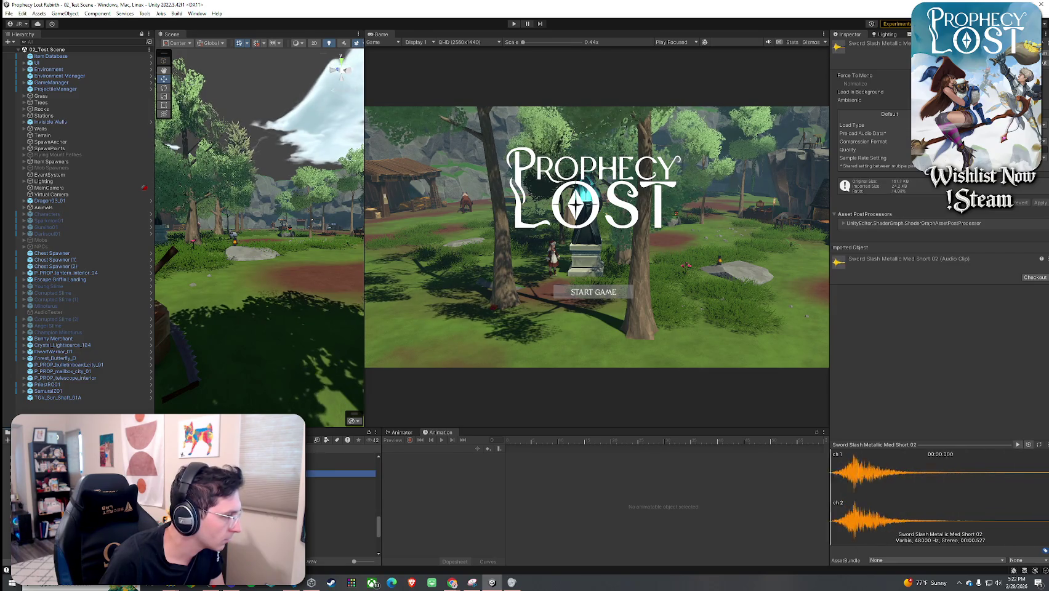
{"action": "key", "text": "Down"}
{"action": "key", "text": "Down"}
{"action": "key", "text": "Down"}
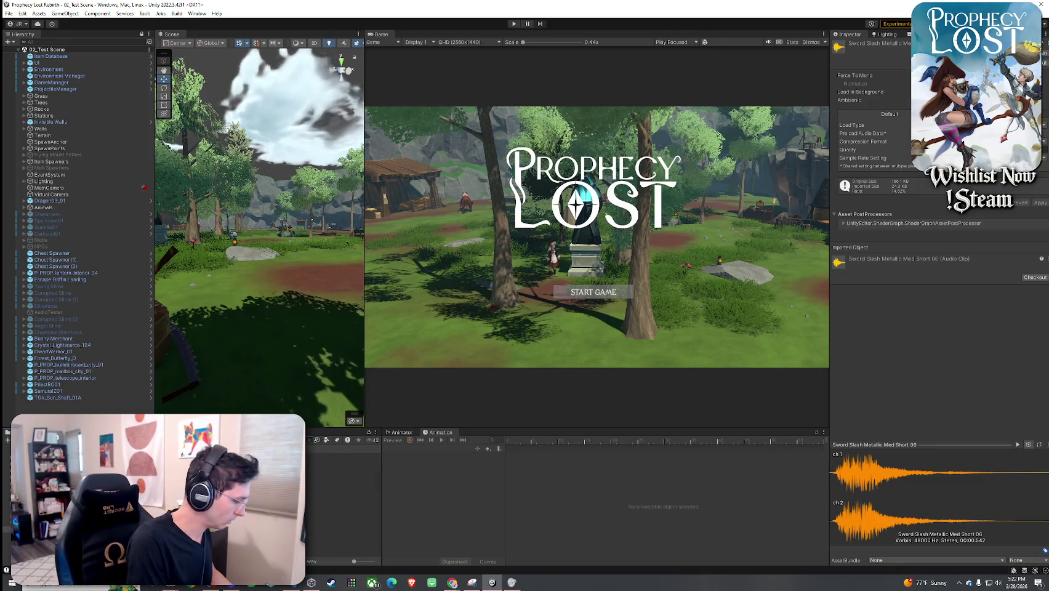
{"action": "left_click", "coordinate": [345, 463]}
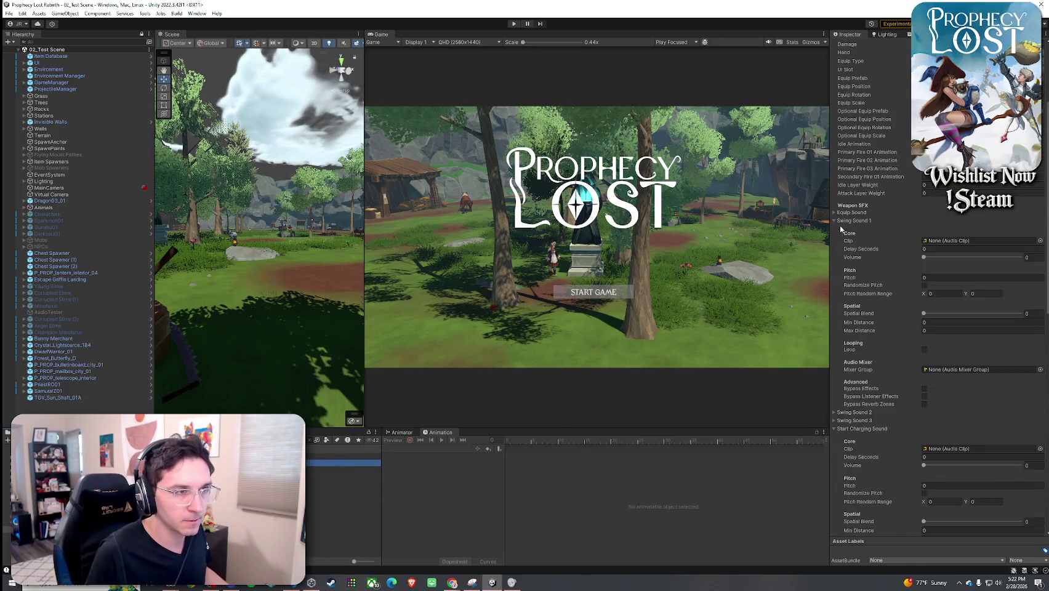
- Give Swing Sound 1 Sword Slash Metallic Med Short 04, volume 1, random pitch 0.8–1.1, spatial blend ~0.57
{"action": "left_click", "coordinate": [1040, 241]}
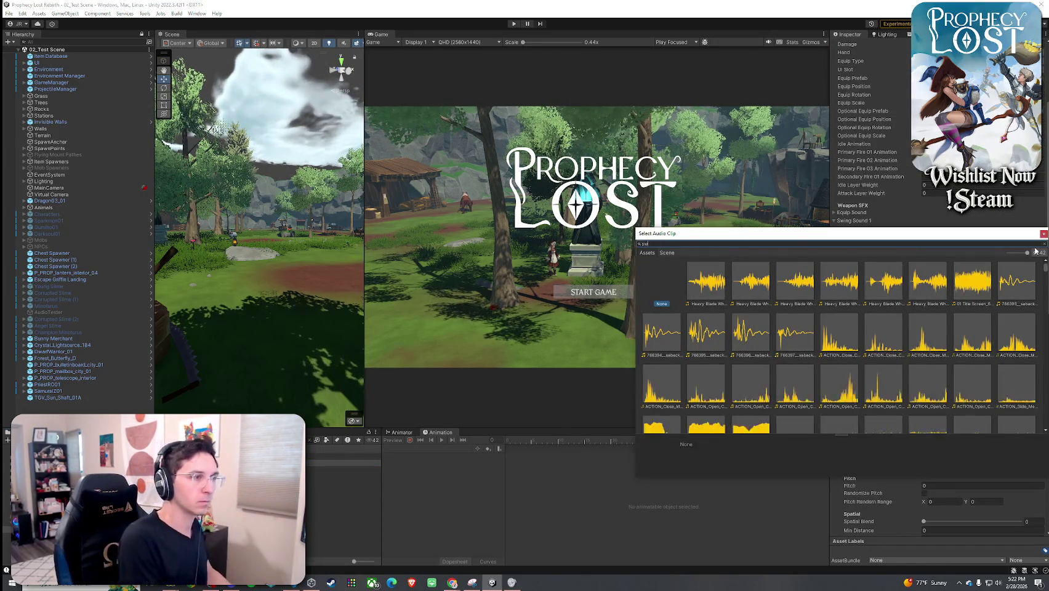
{"action": "type", "text": "ord slash metallic m"}
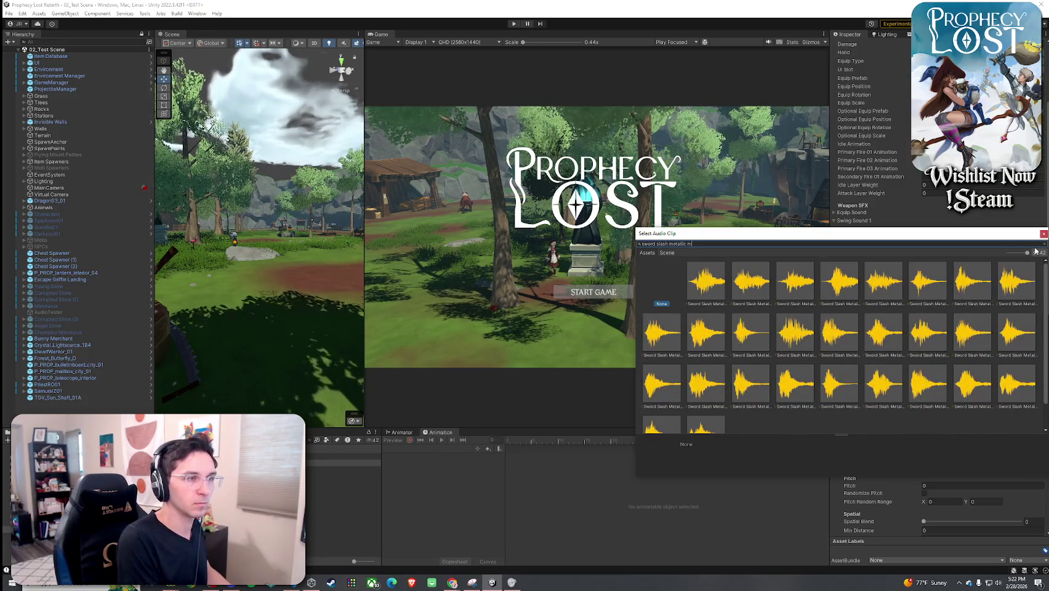
{"action": "type", "text": "ed s"}
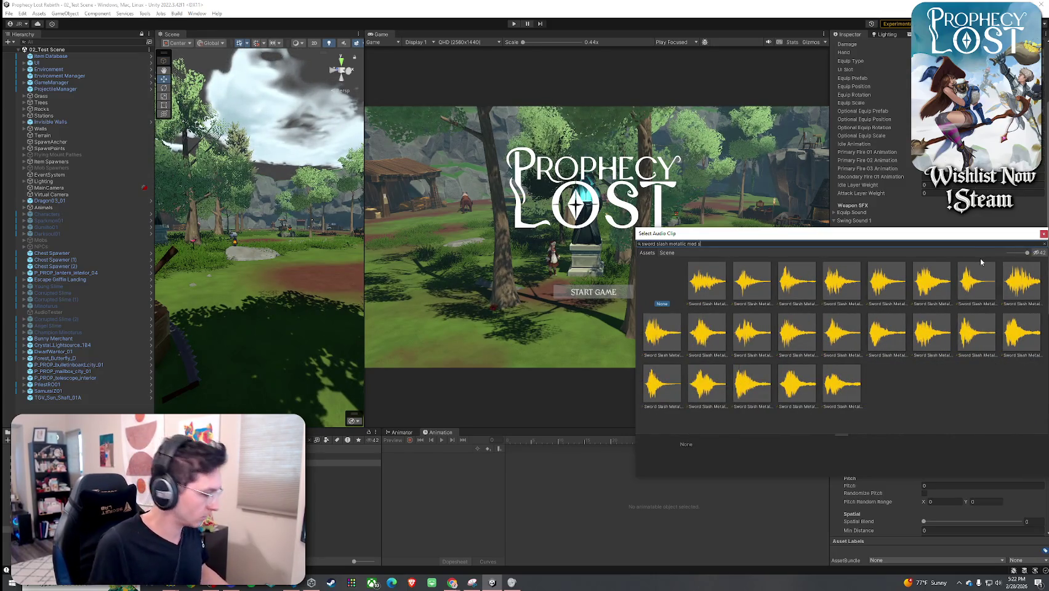
{"action": "type", "text": "hort 04"}
{"action": "double_click", "coordinate": [718, 298]}
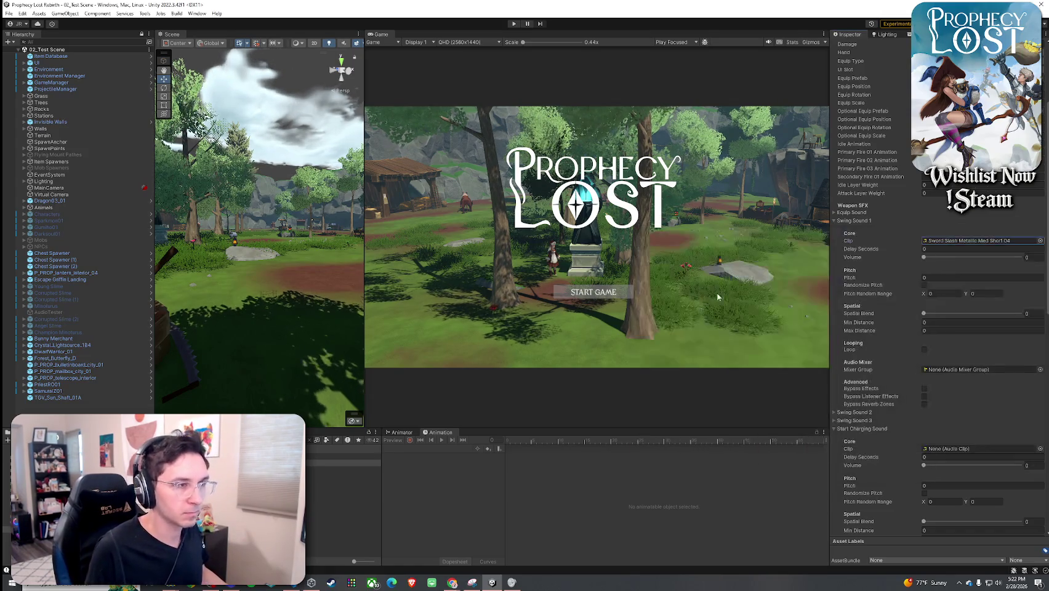
{"action": "left_click_drag", "start_coordinate": [924, 258], "coordinate": [1046, 258]}
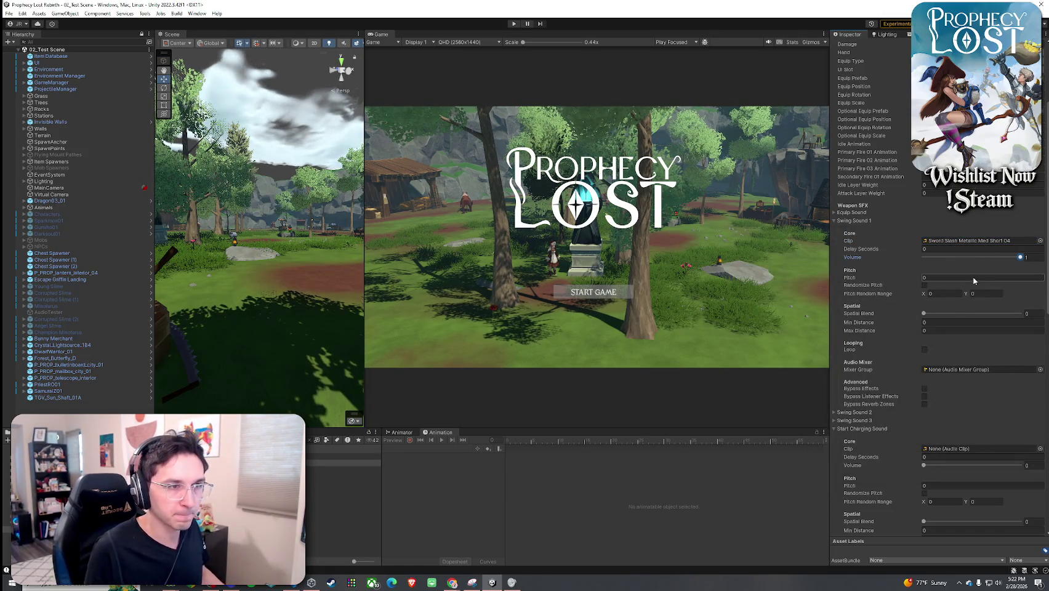
{"action": "type", "text": "1"}
{"action": "left_click", "coordinate": [924, 285]}
{"action": "left_click", "coordinate": [948, 294]}
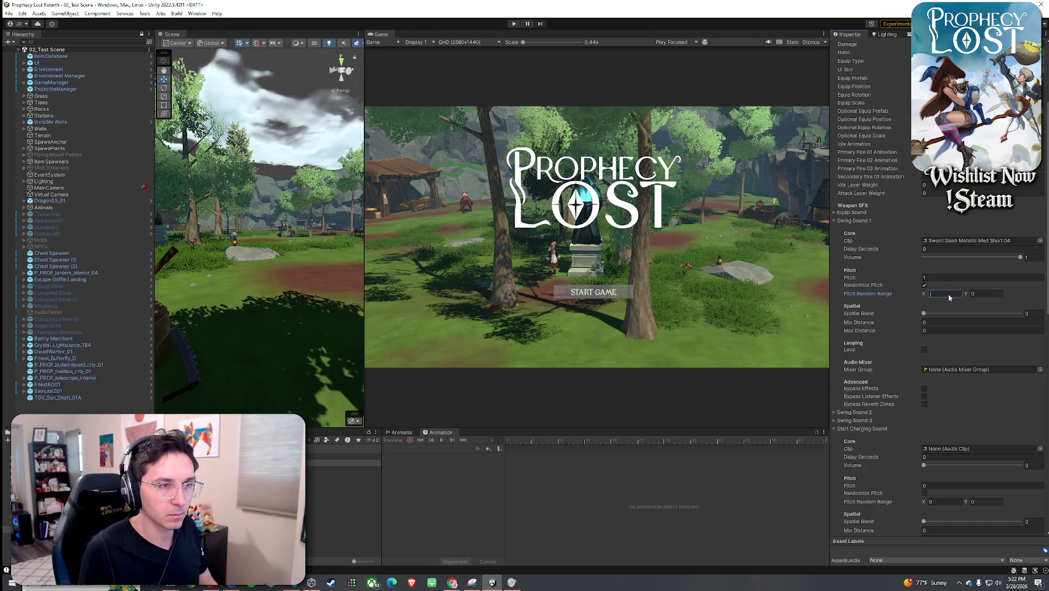
{"action": "left_click", "coordinate": [985, 294]}
{"action": "type", "text": "1.1"}
{"action": "left_click_drag", "start_coordinate": [1015, 314], "coordinate": [981, 314]}
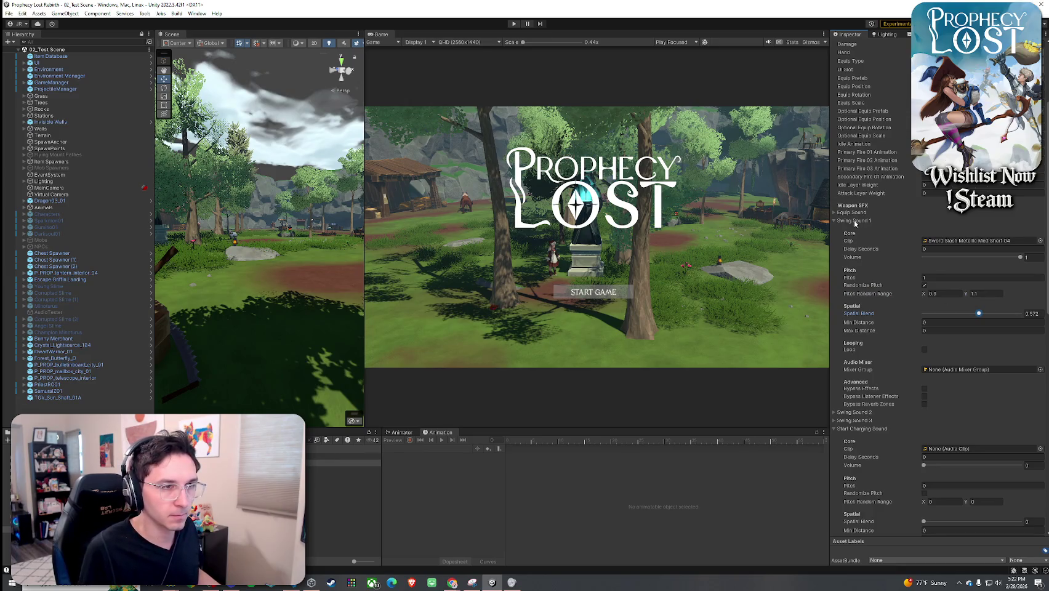
- Collapse Swing Sound 1 and open the clip picker for Swing Sound 2
{"action": "left_click", "coordinate": [855, 221]}
{"action": "left_click", "coordinate": [857, 229]}
{"action": "left_click", "coordinate": [1040, 249]}
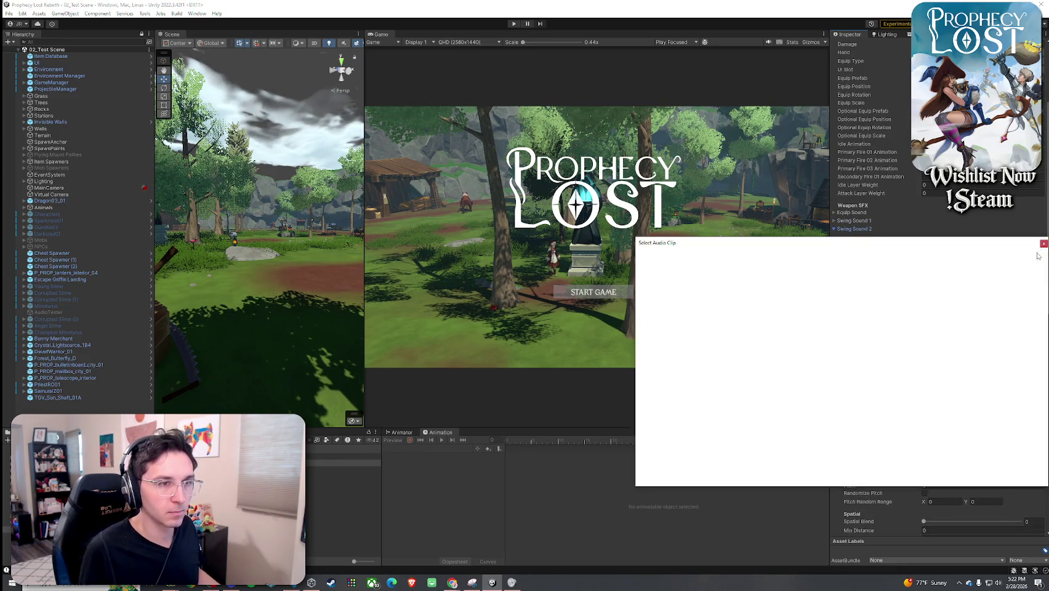
- Assign Sword Slash Metallic Med Short 05 to Swing Sound 2 and 06 to Swing Sound 3
{"action": "type", "text": "sword slash"}
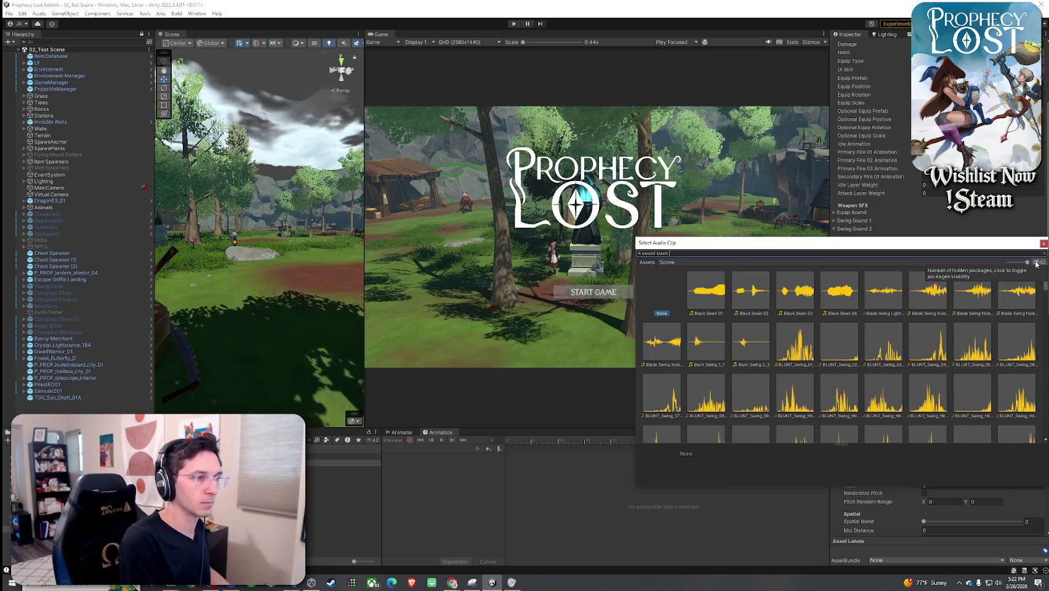
{"action": "type", "text": " meta"}
{"action": "type", "text": "ca"}
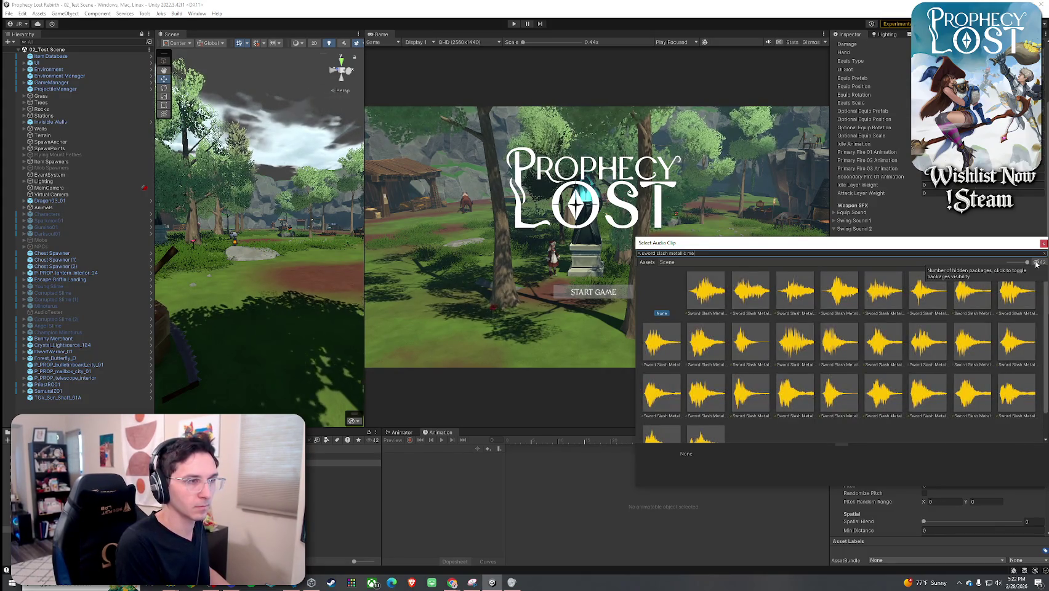
{"action": "type", "text": "dia short 5"}
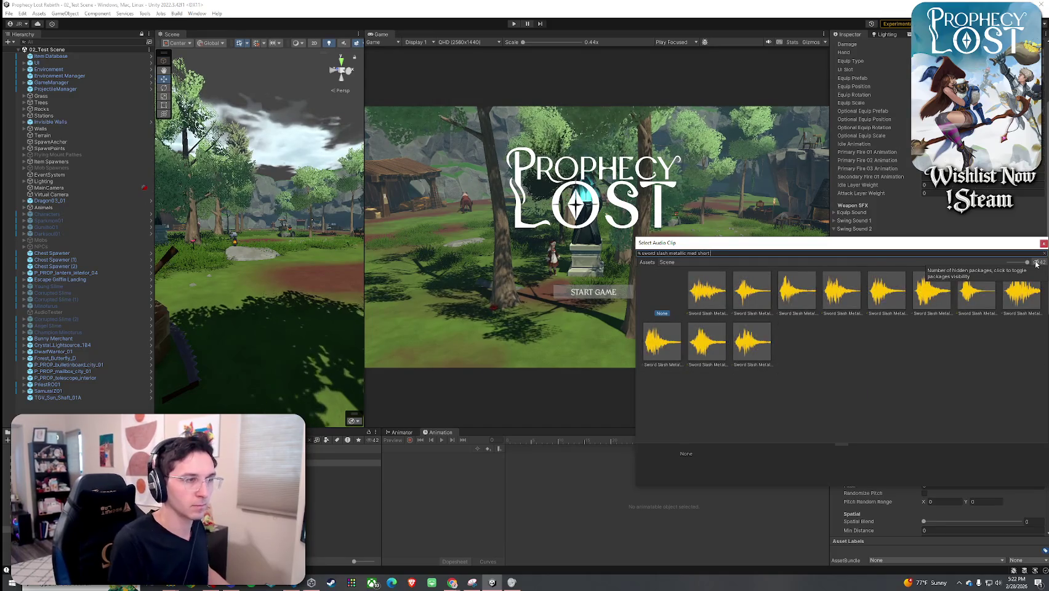
{"action": "double_click", "coordinate": [706, 291]}
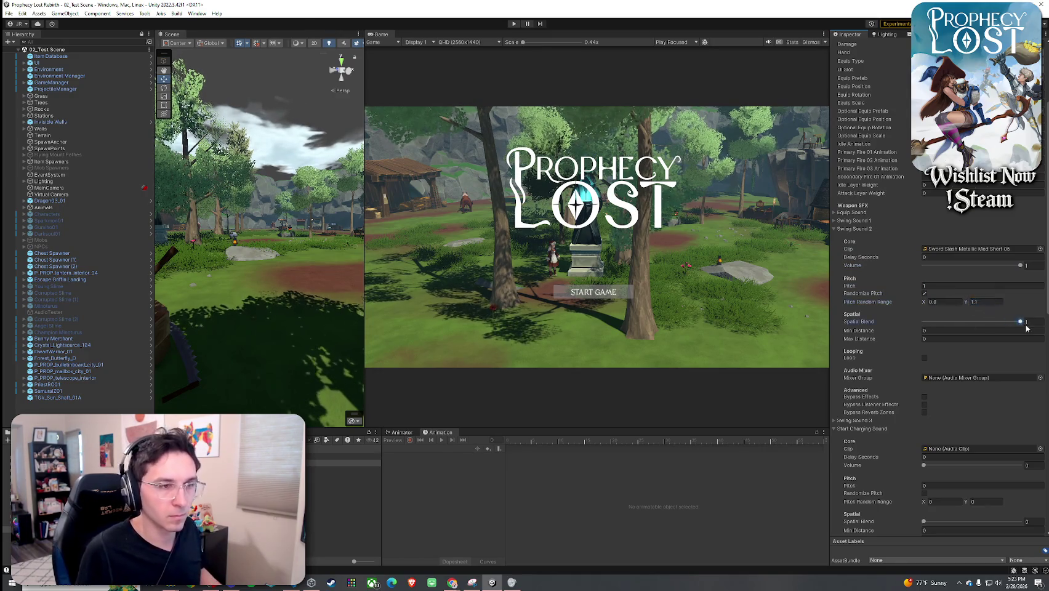
{"action": "left_click", "coordinate": [854, 228]}
{"action": "left_click", "coordinate": [860, 237]}
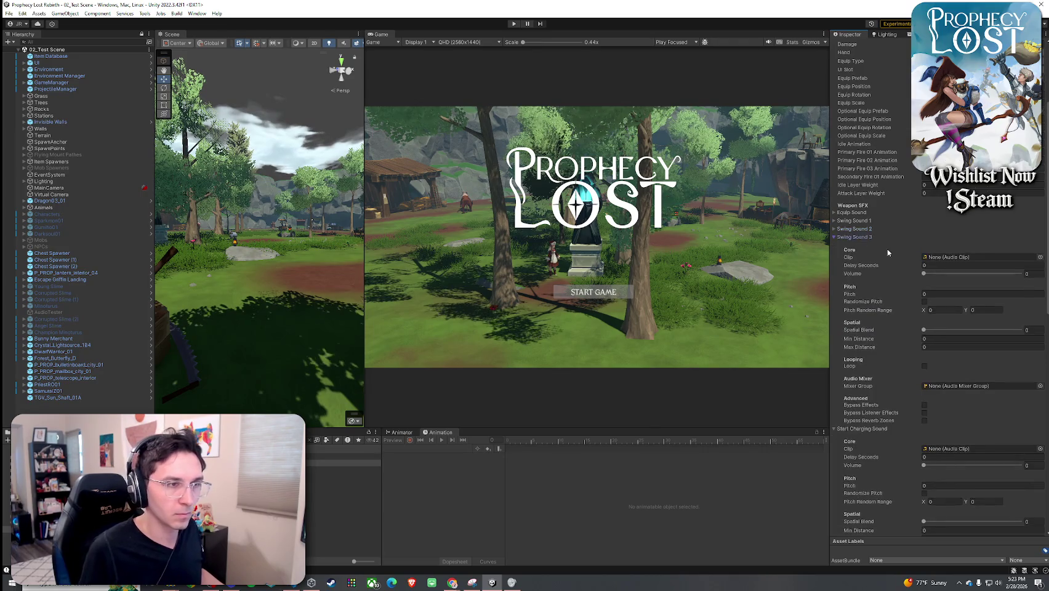
{"action": "left_click", "coordinate": [1040, 257]}
{"action": "type", "text": "sw"}
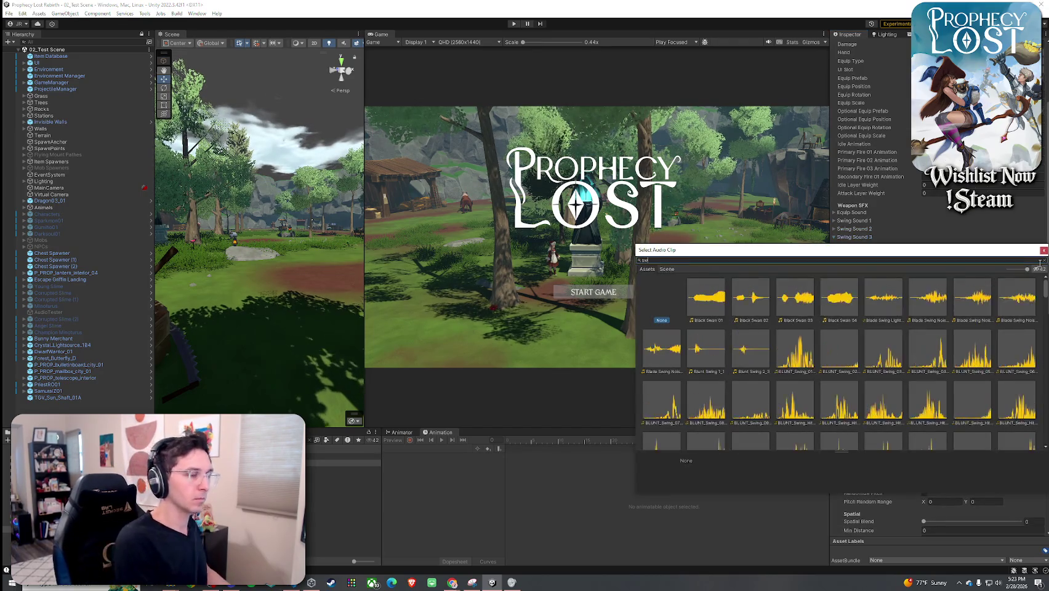
{"action": "type", "text": "tallic med short 6"}
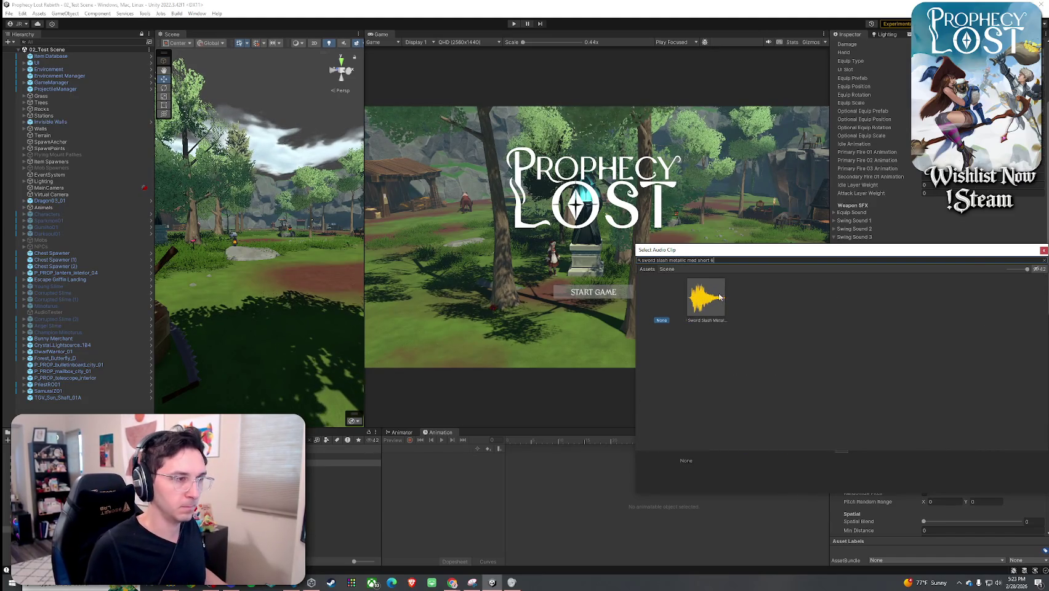
{"action": "double_click", "coordinate": [705, 297]}
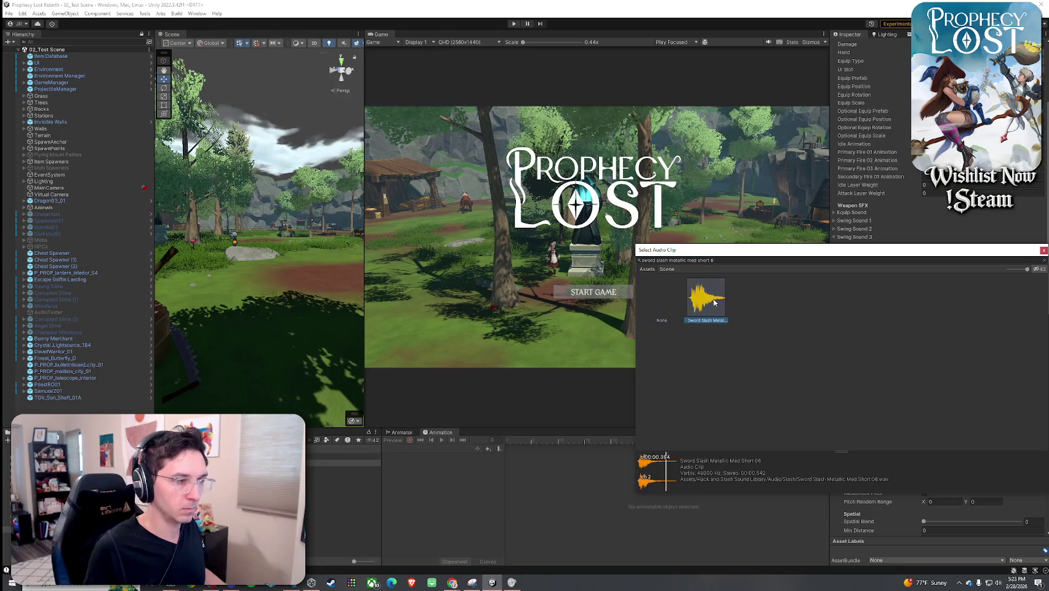
- Set Swing Sound 3 to volume 1, random pitch 0.9–1.1, spatial blend about 0.7
{"action": "left_click_drag", "start_coordinate": [1006, 274], "coordinate": [1023, 274]}
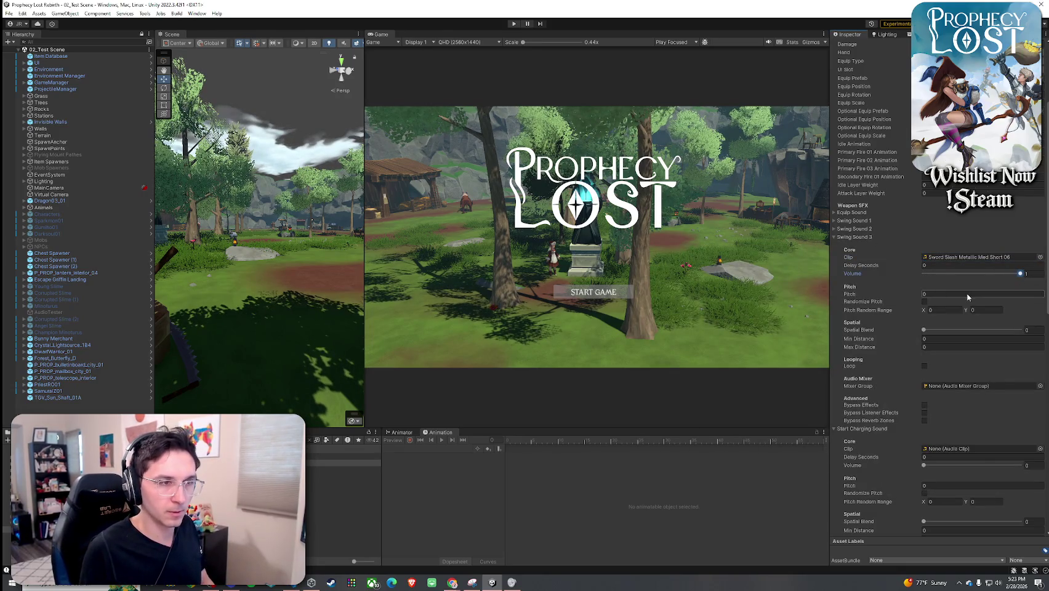
{"action": "type", "text": "1"}
{"action": "left_click", "coordinate": [924, 301]}
{"action": "double_click", "coordinate": [945, 309]}
{"action": "type", "text": "-0.1"}
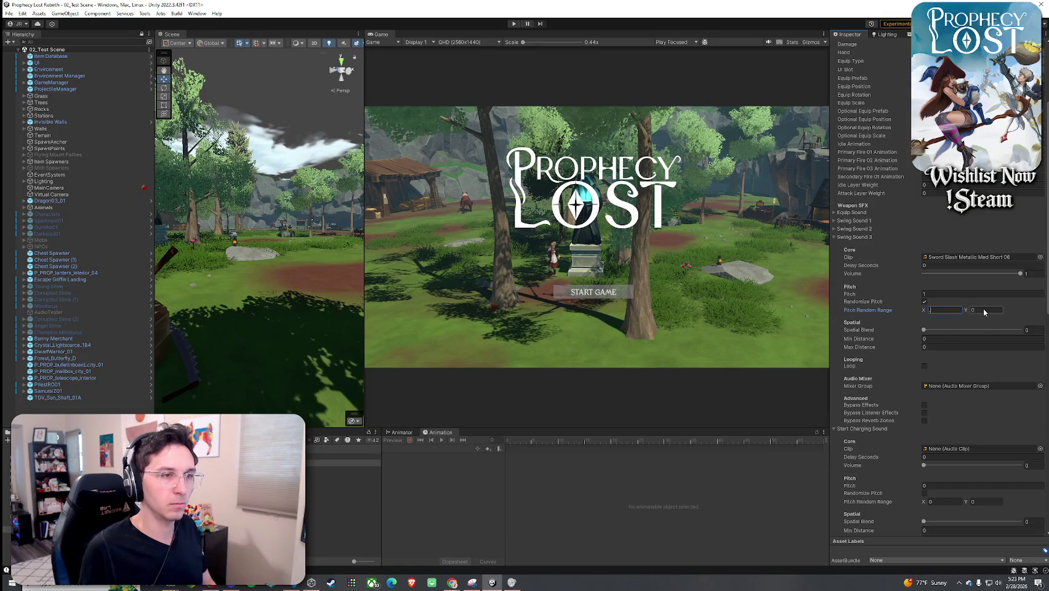
{"action": "left_click", "coordinate": [985, 312]}
{"action": "type", "text": "1.1"}
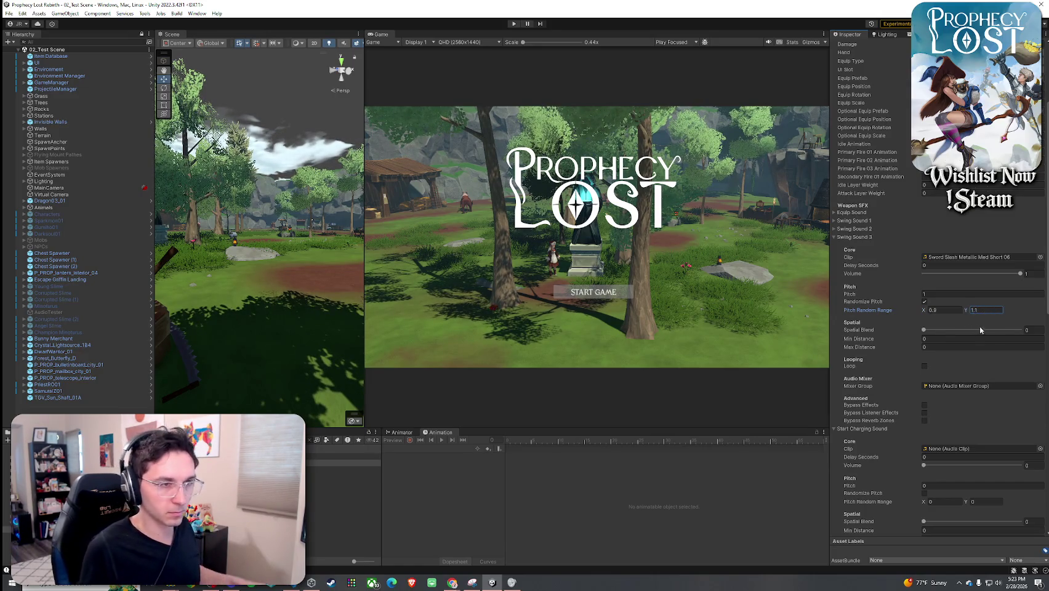
{"action": "left_click_drag", "start_coordinate": [981, 330], "coordinate": [991, 332]}
{"action": "left_click", "coordinate": [854, 239]}
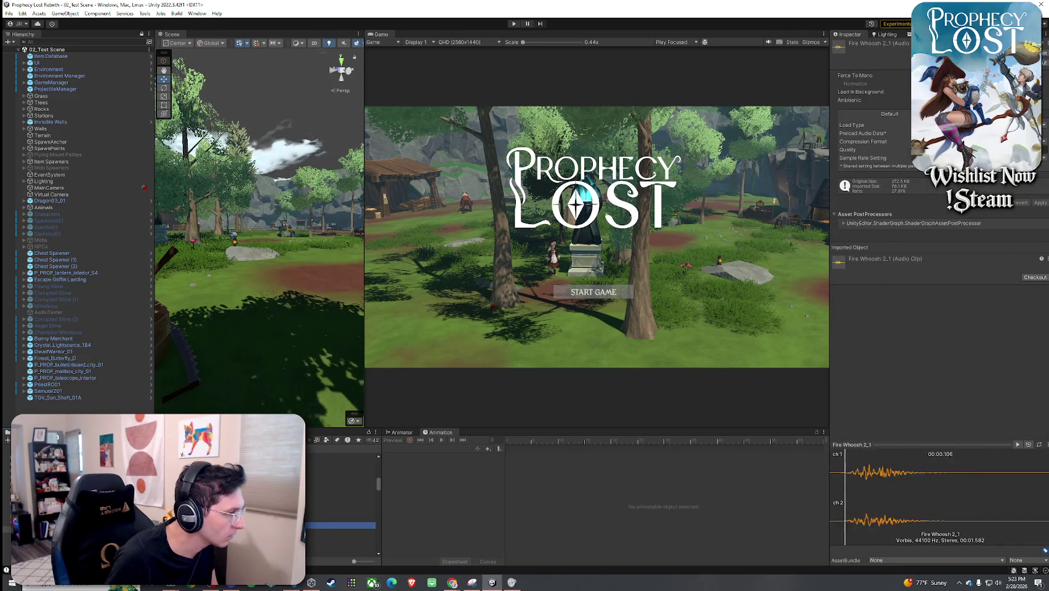
- Back in the editor, audition the Fire Whoosh clips 1_1, 4_1 and 2_1
{"action": "key", "text": "alt+Tab"}
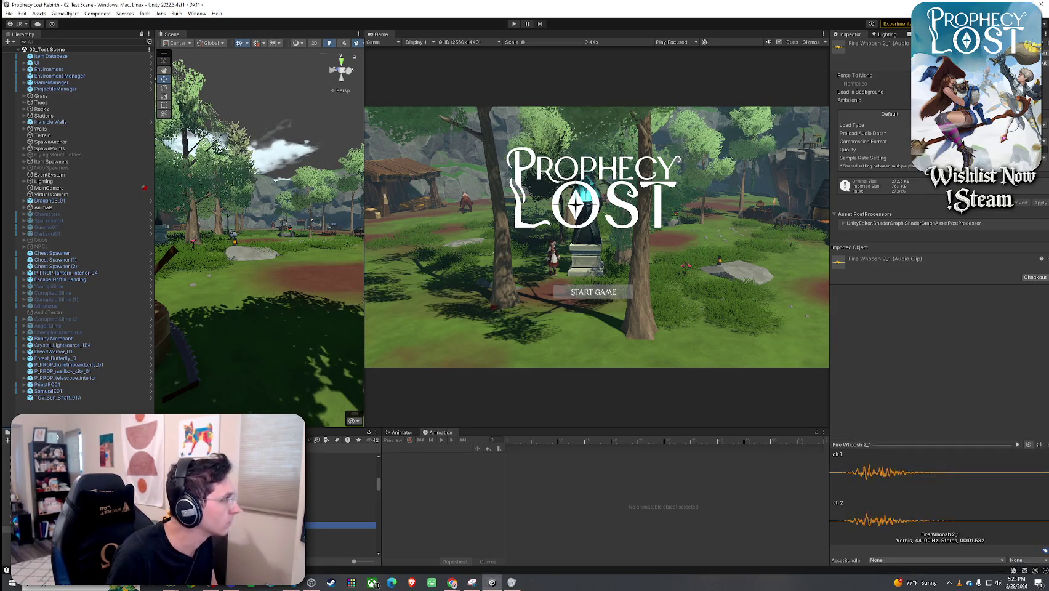
{"action": "key", "text": "Up"}
{"action": "key", "text": "Up"}
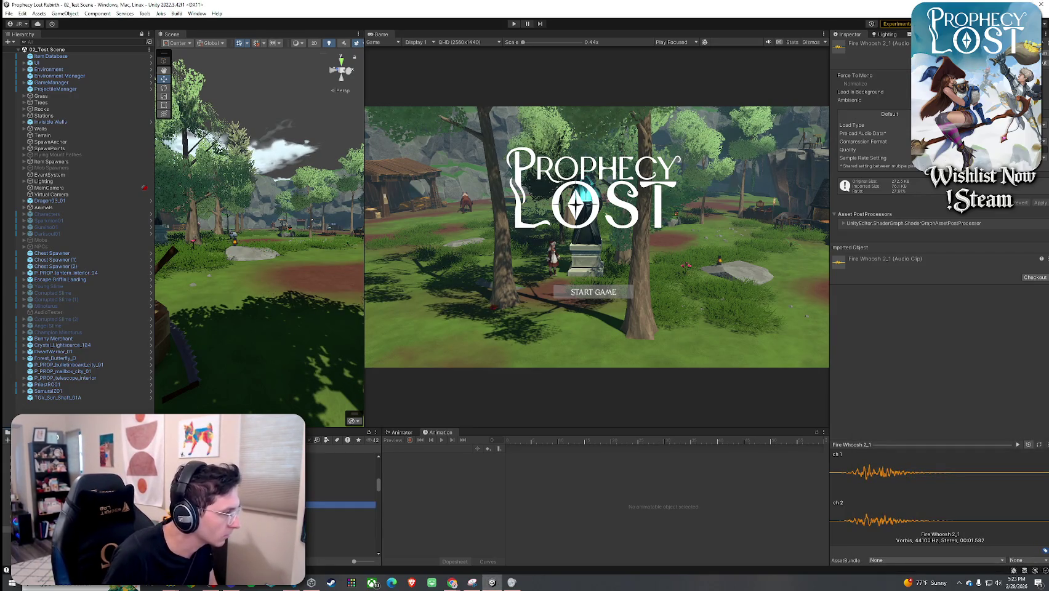
{"action": "key", "text": "Down"}
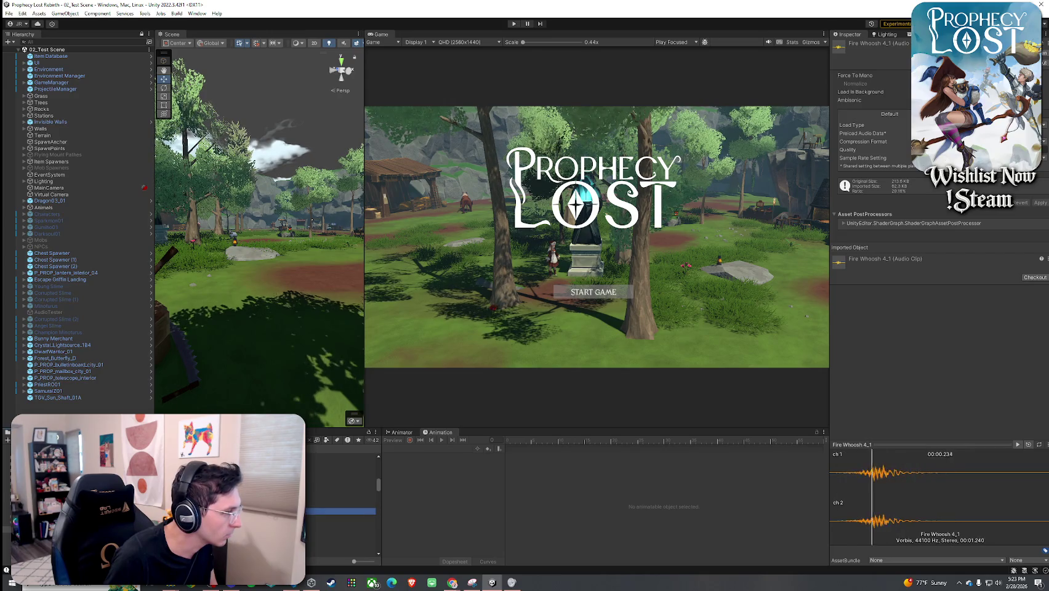
{"action": "left_click", "coordinate": [341, 536]}
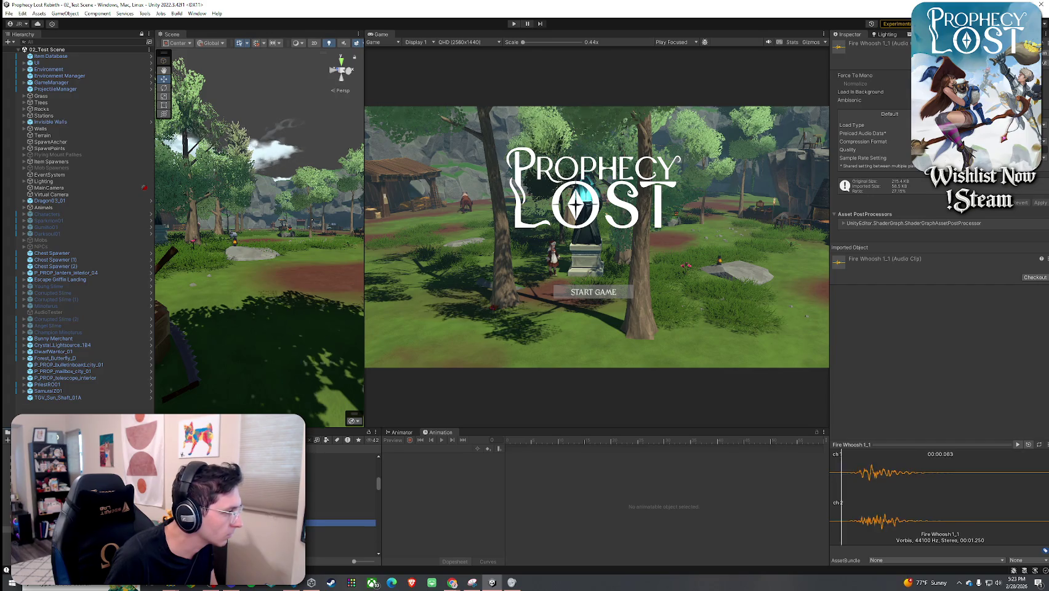
{"action": "key", "text": "Up"}
{"action": "key", "text": "Up"}
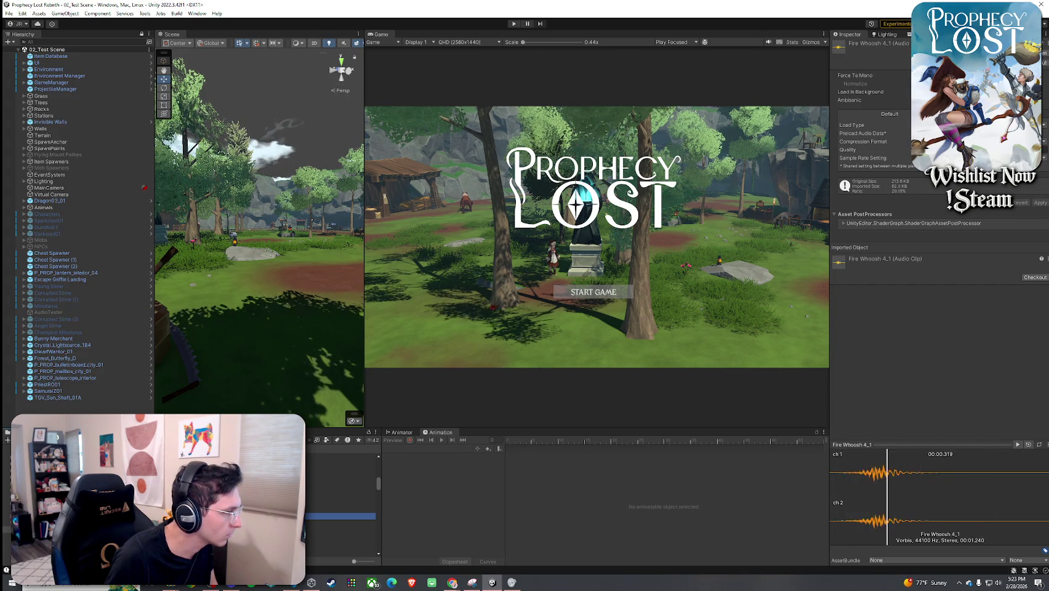
- Preview Fire_1, Fire_2, the active and calm campfire loops, and Fireplace 2
{"action": "scroll", "coordinate": [341, 492], "scroll_direction": "down", "scroll_amount": 2}
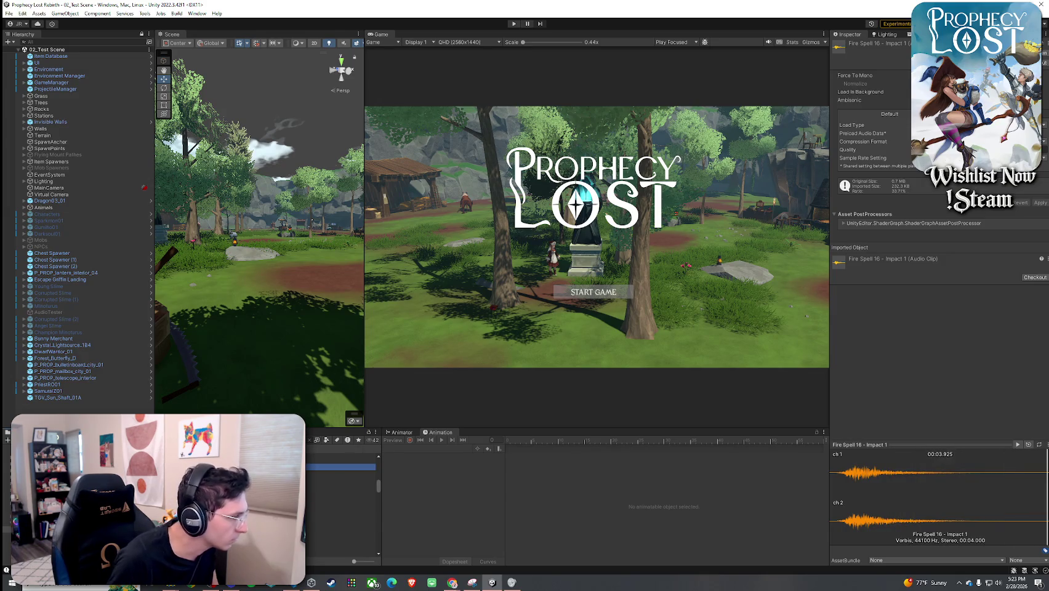
{"action": "left_click", "coordinate": [342, 519]}
{"action": "left_click", "coordinate": [342, 526]}
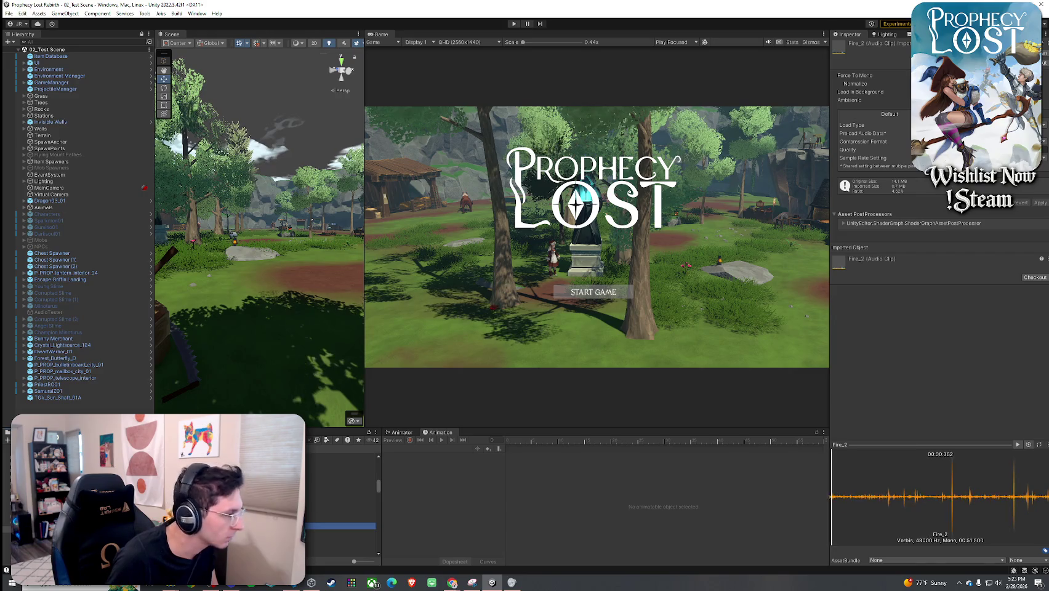
{"action": "left_click", "coordinate": [342, 522]}
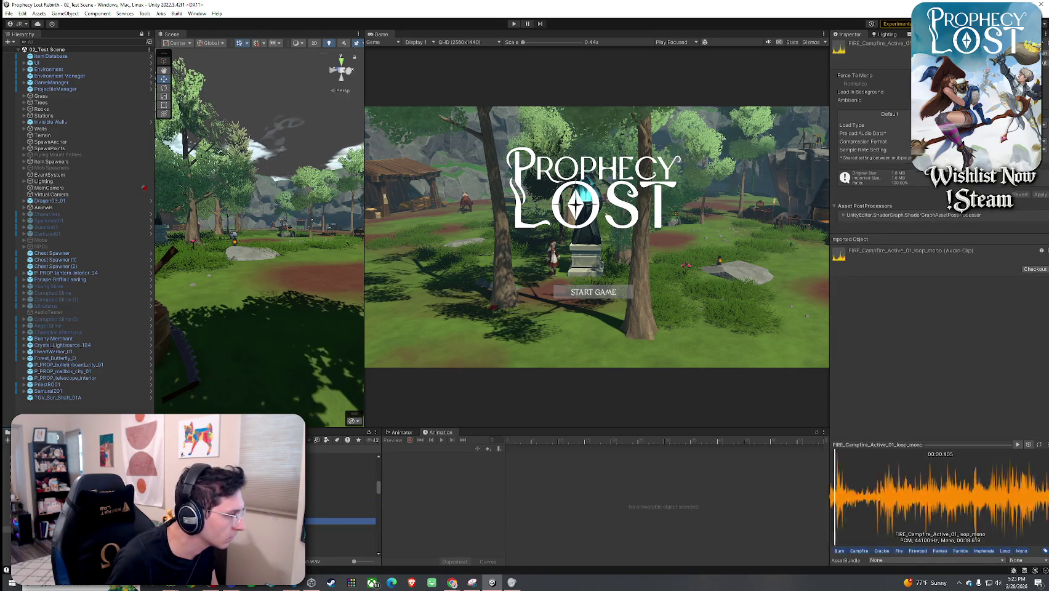
{"action": "scroll", "coordinate": [341, 505], "scroll_direction": "up", "scroll_amount": 2}
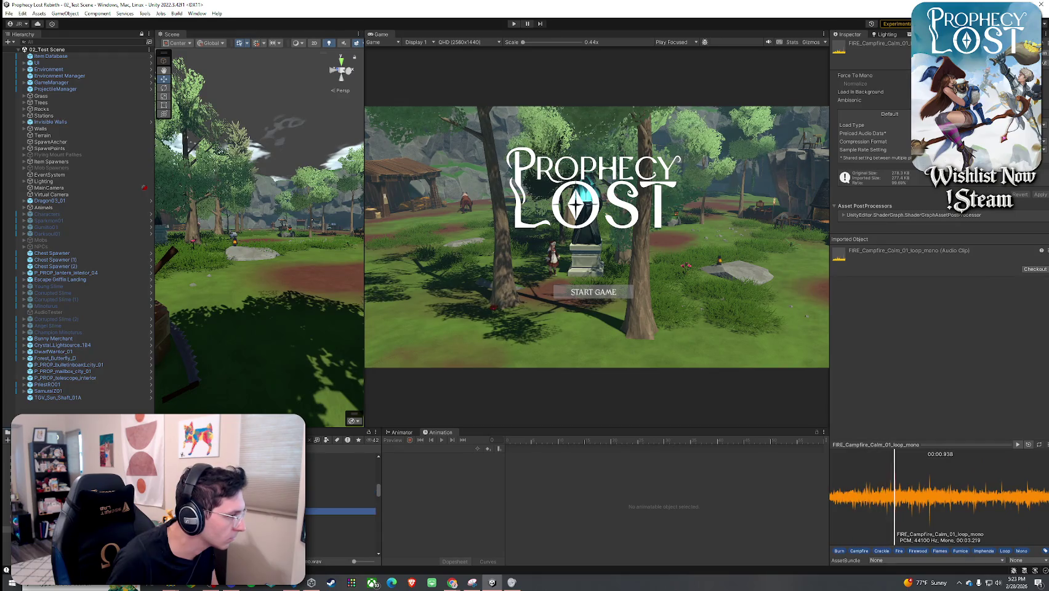
{"action": "left_click", "coordinate": [342, 463]}
{"action": "left_click", "coordinate": [342, 522]}
{"action": "left_click", "coordinate": [342, 535]}
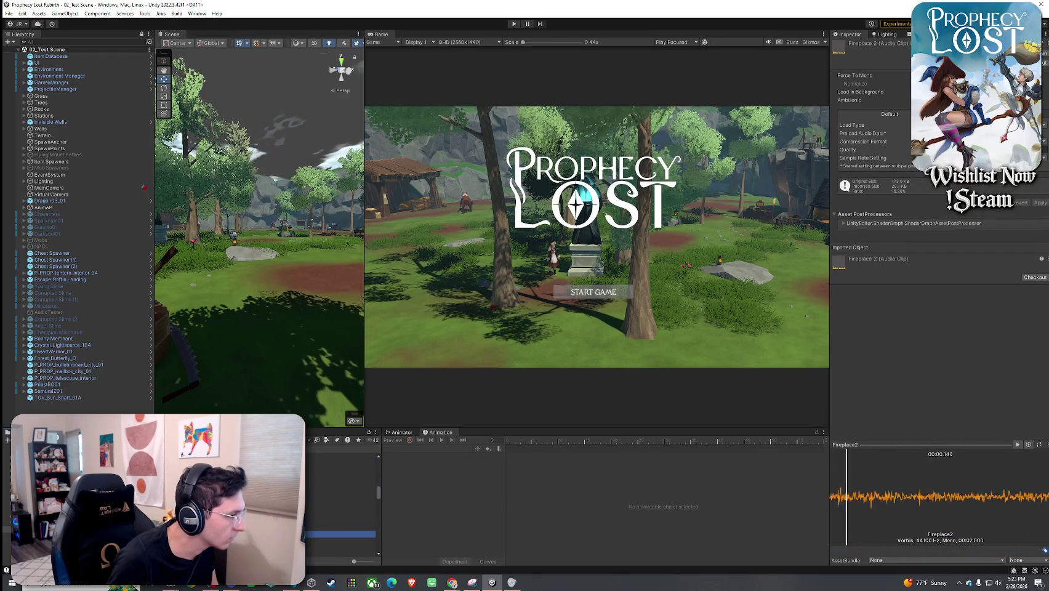
- Step through the gunfire clips, including LightMachineGunFire1 and Pistol Fire 3, ending on SFX_Spell01 Fire
{"action": "scroll", "coordinate": [341, 505], "scroll_direction": "down", "scroll_amount": 3}
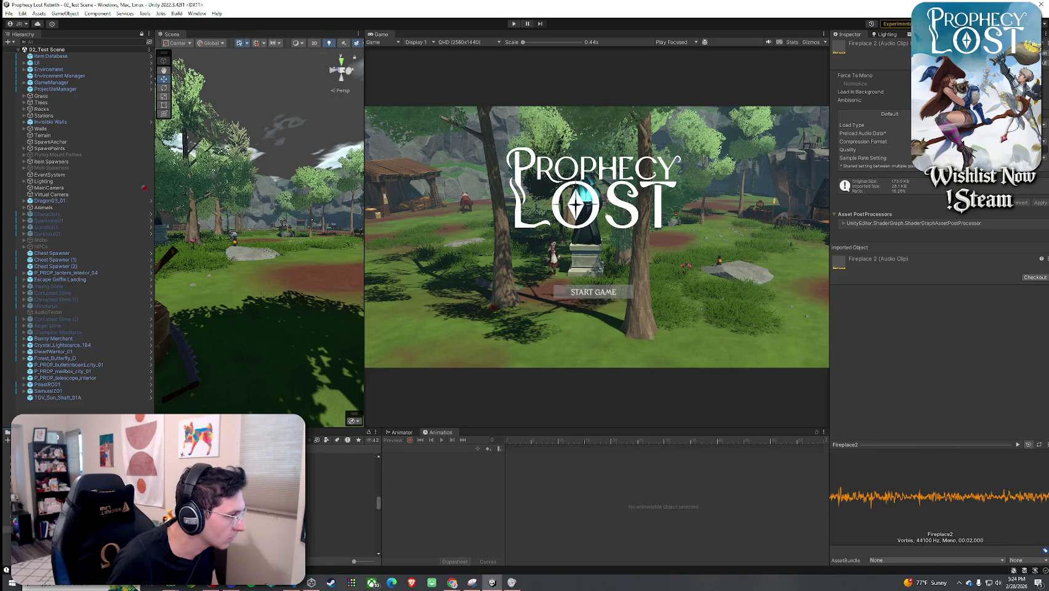
{"action": "left_click", "coordinate": [342, 490]}
{"action": "left_click", "coordinate": [341, 497]}
{"action": "left_click", "coordinate": [342, 516]}
{"action": "left_click", "coordinate": [342, 466]}
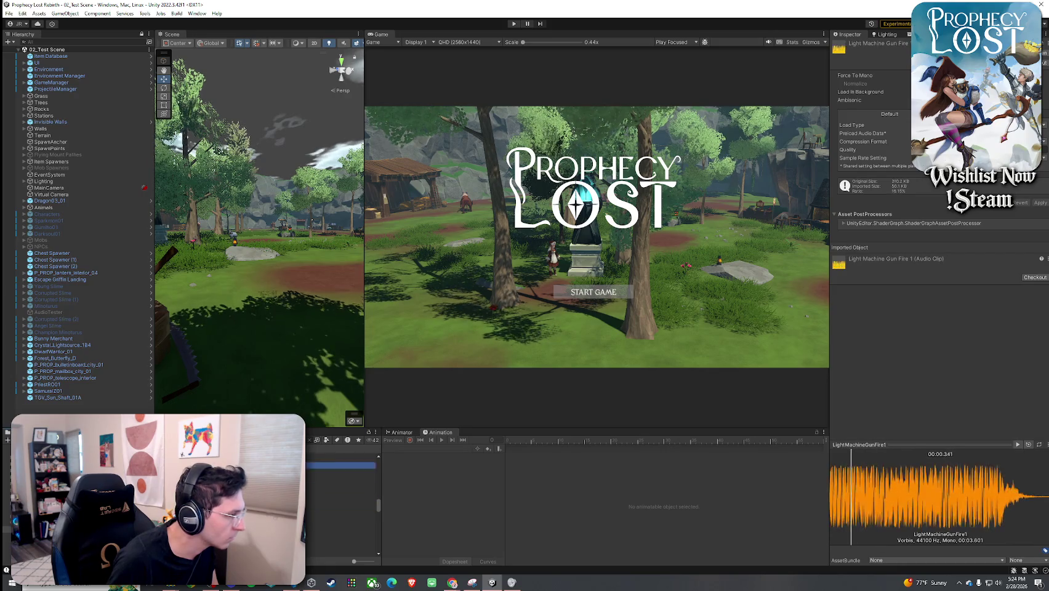
{"action": "left_click", "coordinate": [342, 505]}
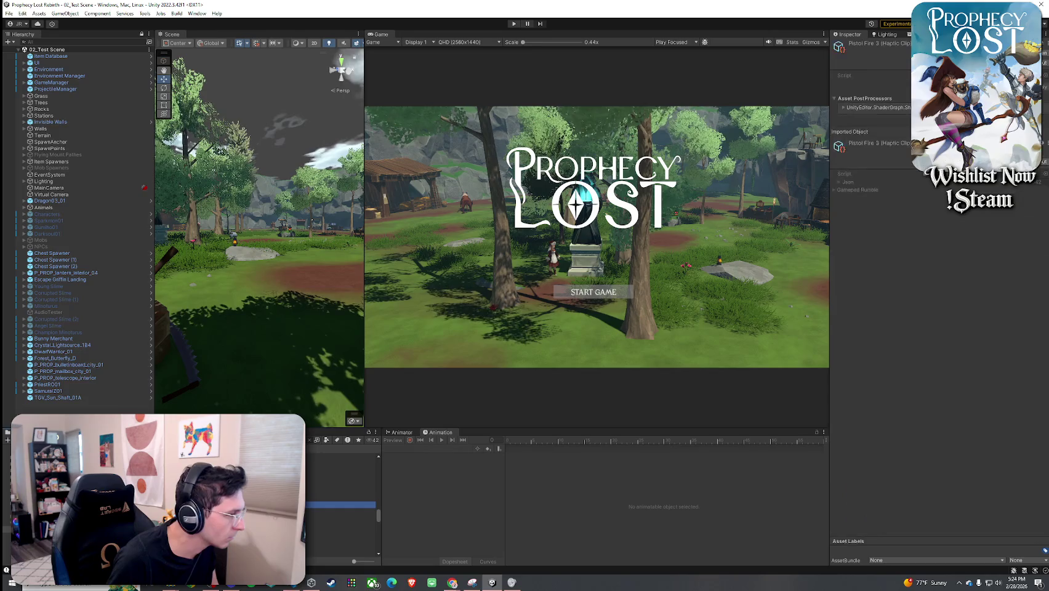
{"action": "left_click", "coordinate": [341, 518]}
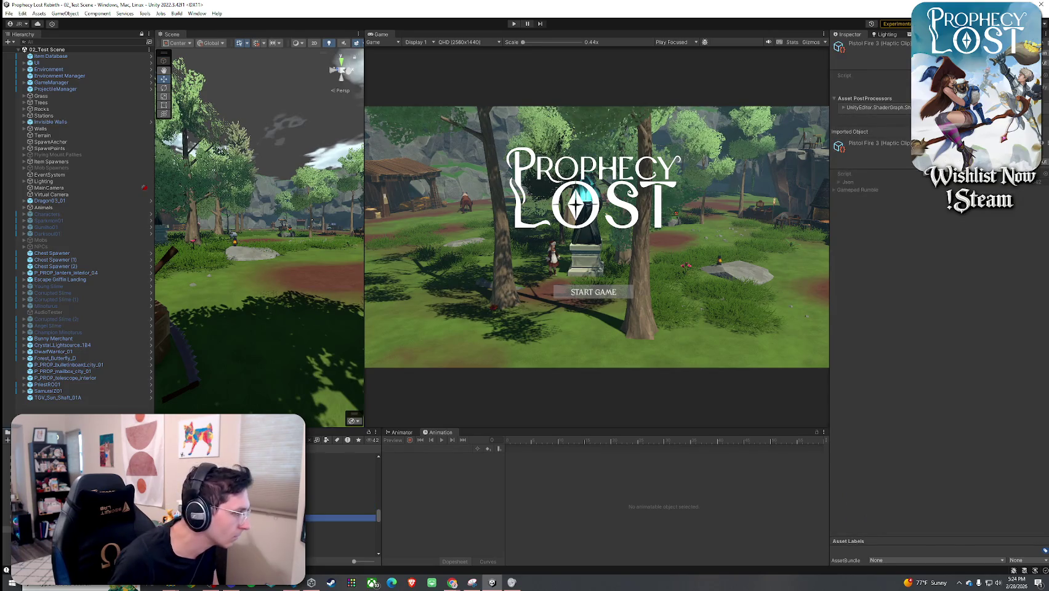
{"action": "left_click", "coordinate": [342, 525]}
{"action": "left_click", "coordinate": [341, 500]}
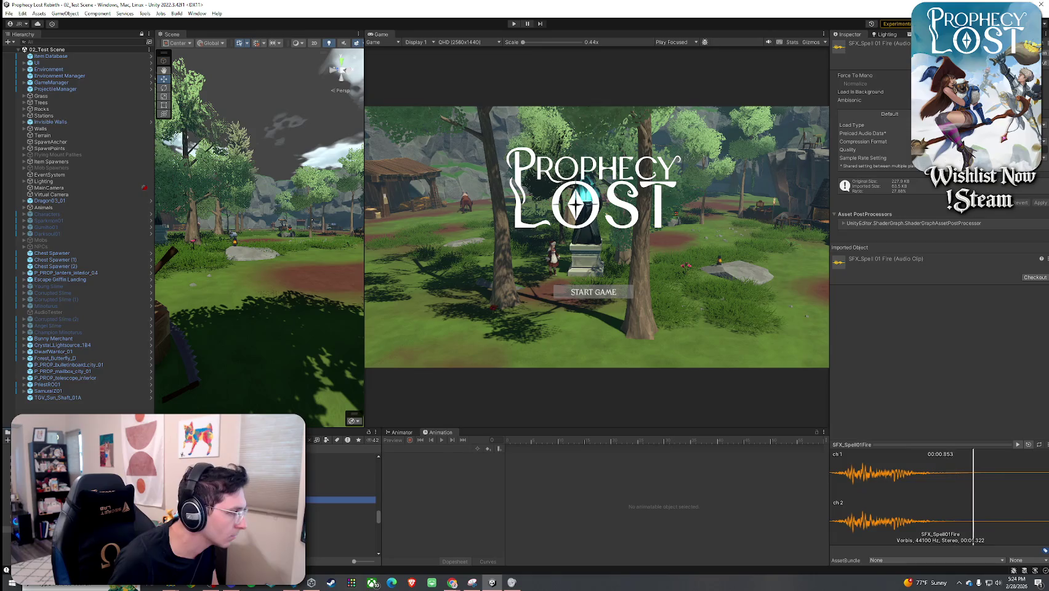
- Compare the SFX_Spell01Fire variants (2.787 s, 3.879 s, 3.463 s, 2.757 s, 2.951 s)
{"action": "left_click", "coordinate": [342, 506]}
{"action": "key", "text": "Down"}
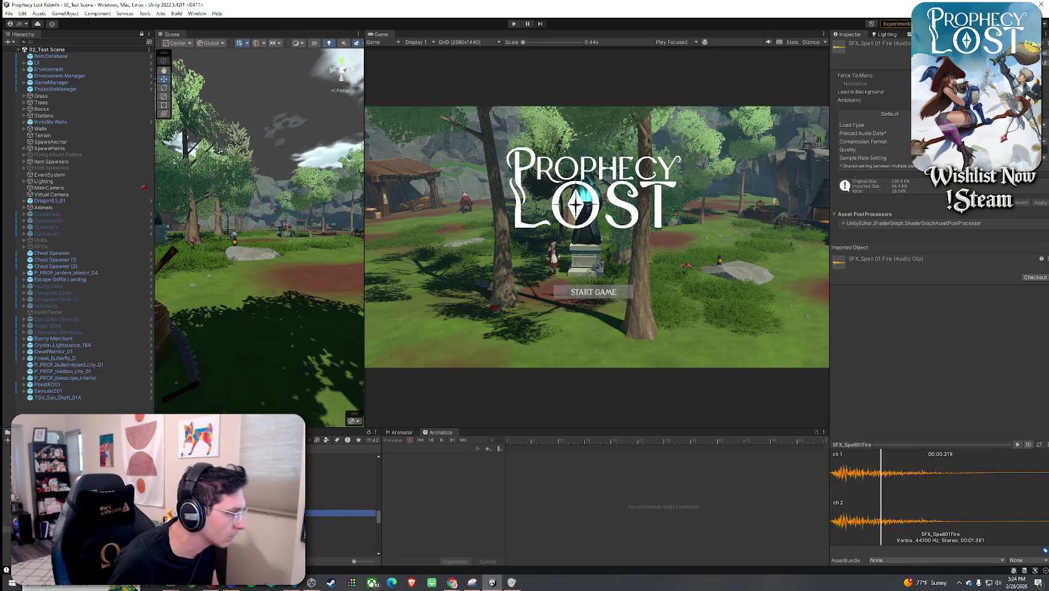
{"action": "key", "text": "Up"}
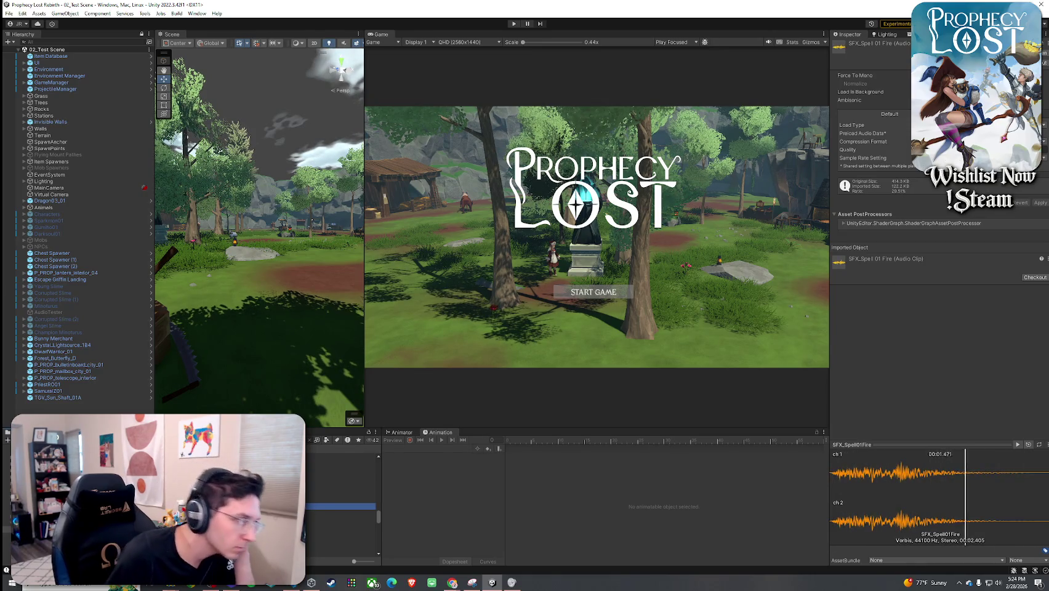
{"action": "left_click", "coordinate": [341, 519]}
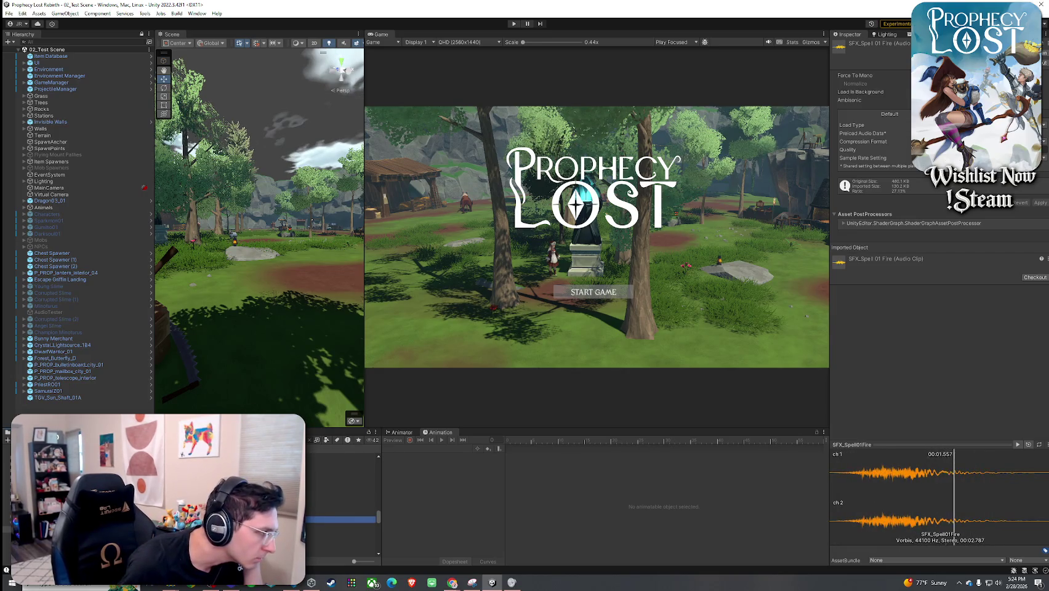
{"action": "left_click", "coordinate": [342, 526]}
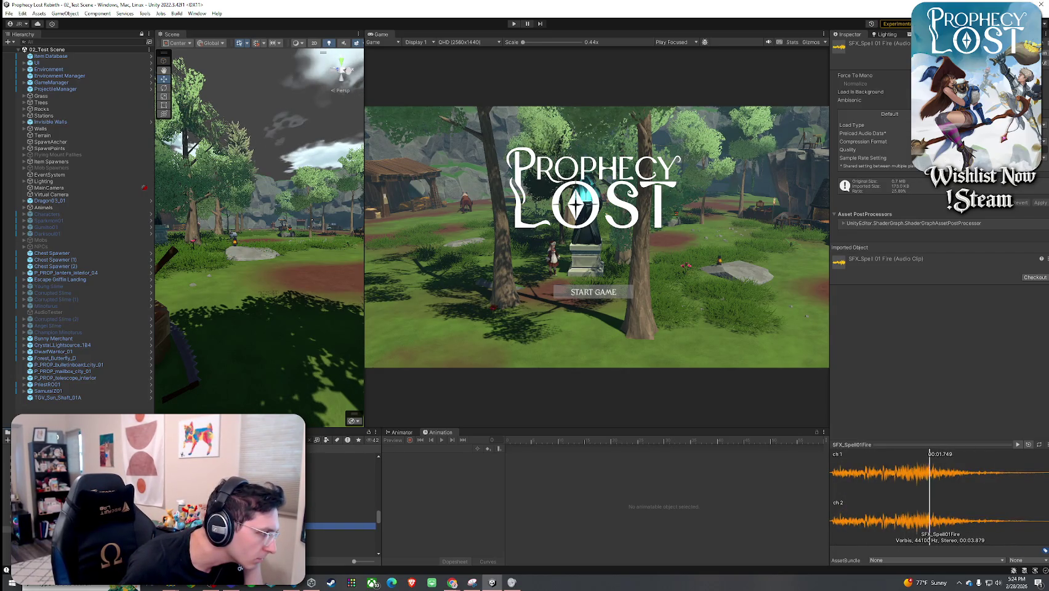
{"action": "left_click", "coordinate": [342, 533]}
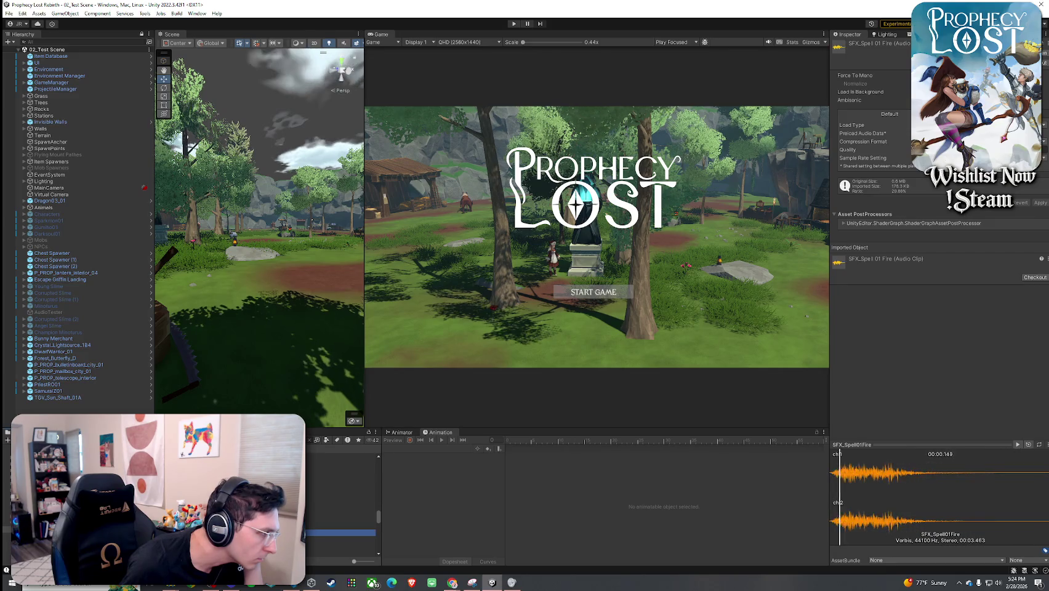
{"action": "left_click", "coordinate": [342, 519]}
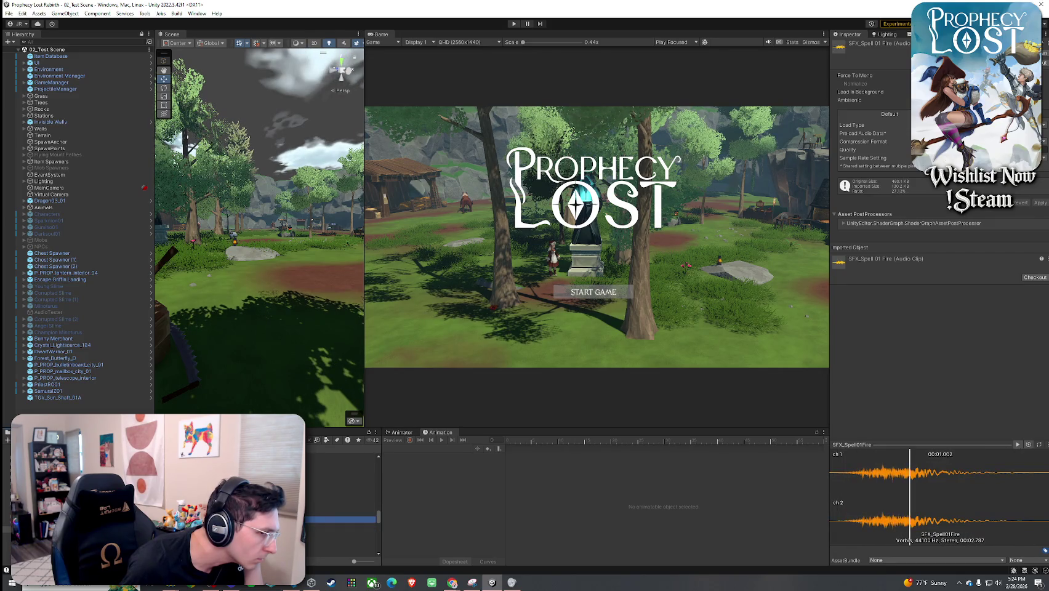
{"action": "left_click", "coordinate": [341, 526]}
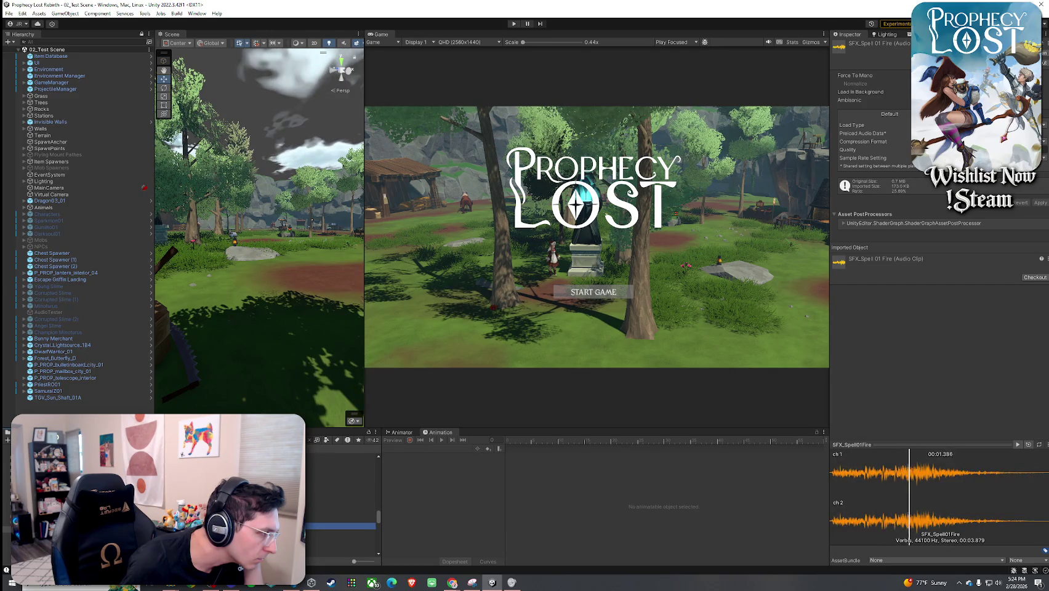
{"action": "left_click", "coordinate": [342, 532]}
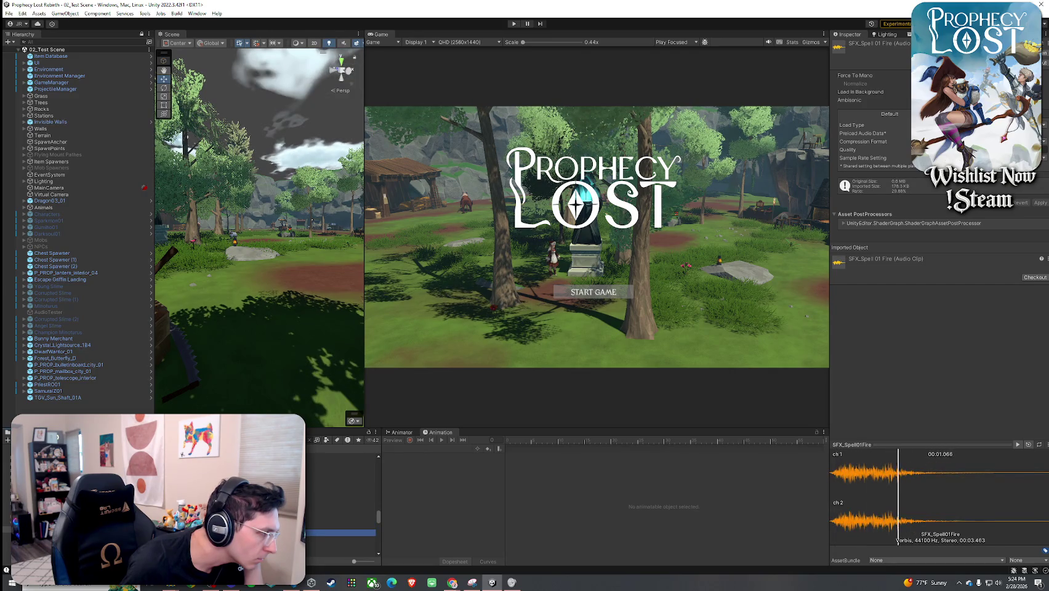
{"action": "left_click", "coordinate": [341, 539]}
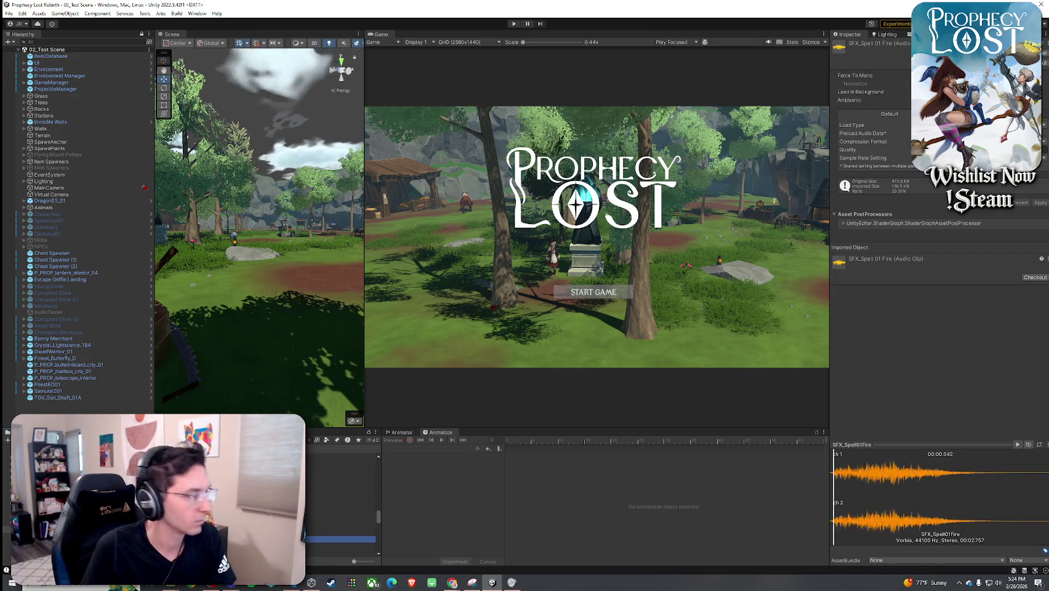
{"action": "left_click", "coordinate": [342, 546]}
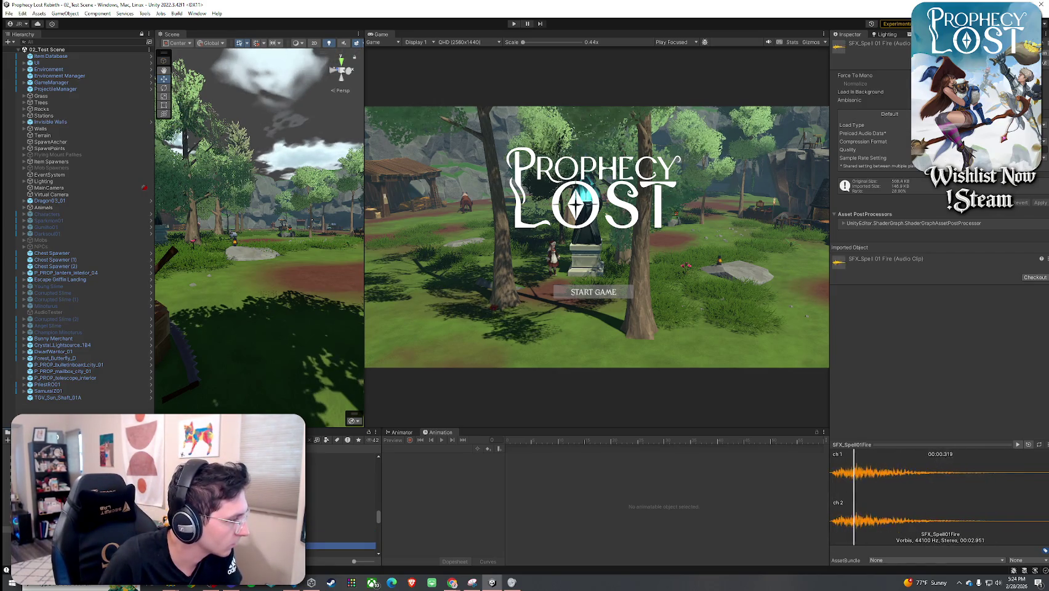
- Preview SFX_Spell01FireV1, V2, the SFX_Spell02Fire variants, then SFX_Spell03 Fire Loop
{"action": "scroll", "coordinate": [341, 524], "scroll_direction": "down", "scroll_amount": 2}
{"action": "left_click", "coordinate": [342, 503]}
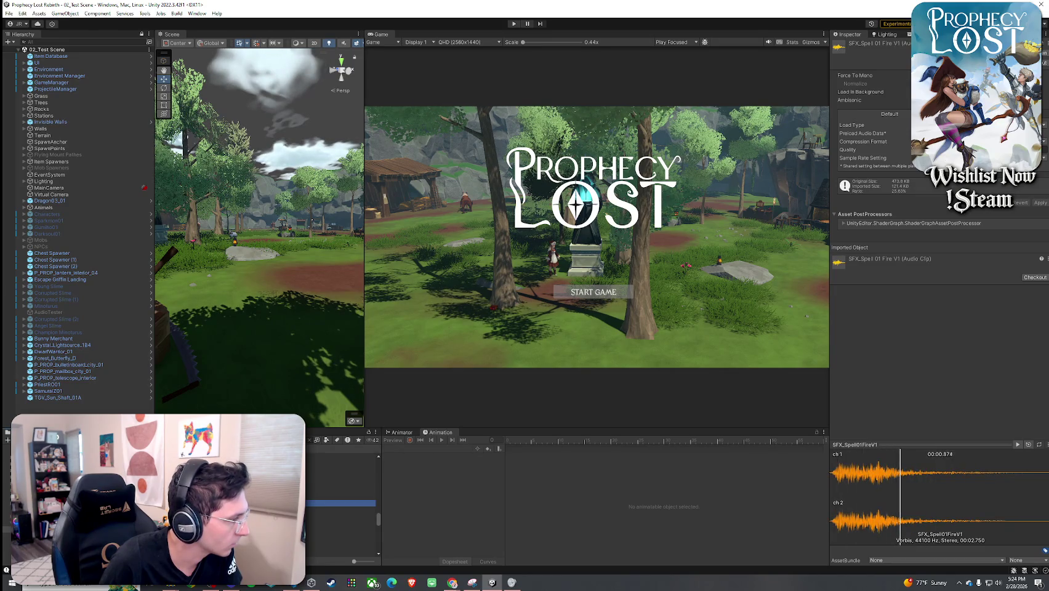
{"action": "left_click", "coordinate": [341, 510]}
{"action": "left_click", "coordinate": [342, 516]}
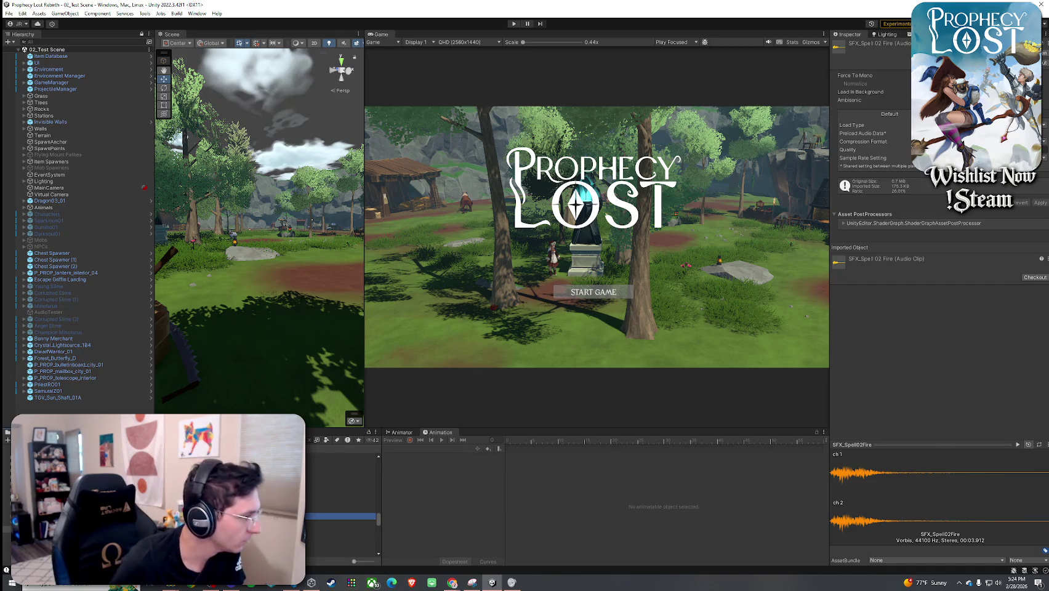
{"action": "key", "text": "Down"}
{"action": "scroll", "coordinate": [342, 511], "scroll_direction": "down", "scroll_amount": 2}
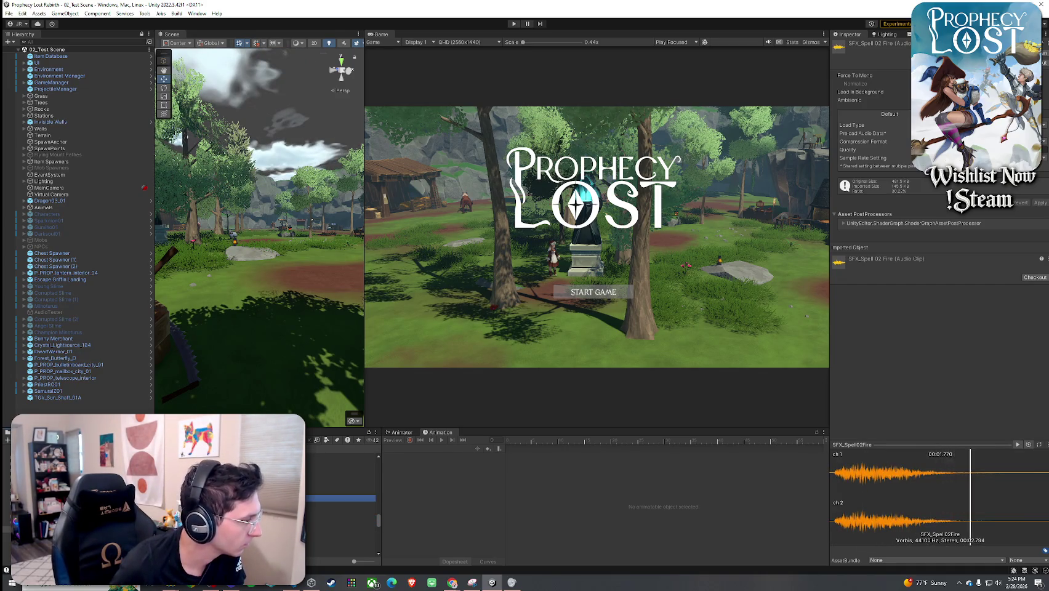
{"action": "scroll", "coordinate": [342, 511], "scroll_direction": "down", "scroll_amount": 2}
{"action": "left_click", "coordinate": [342, 527]}
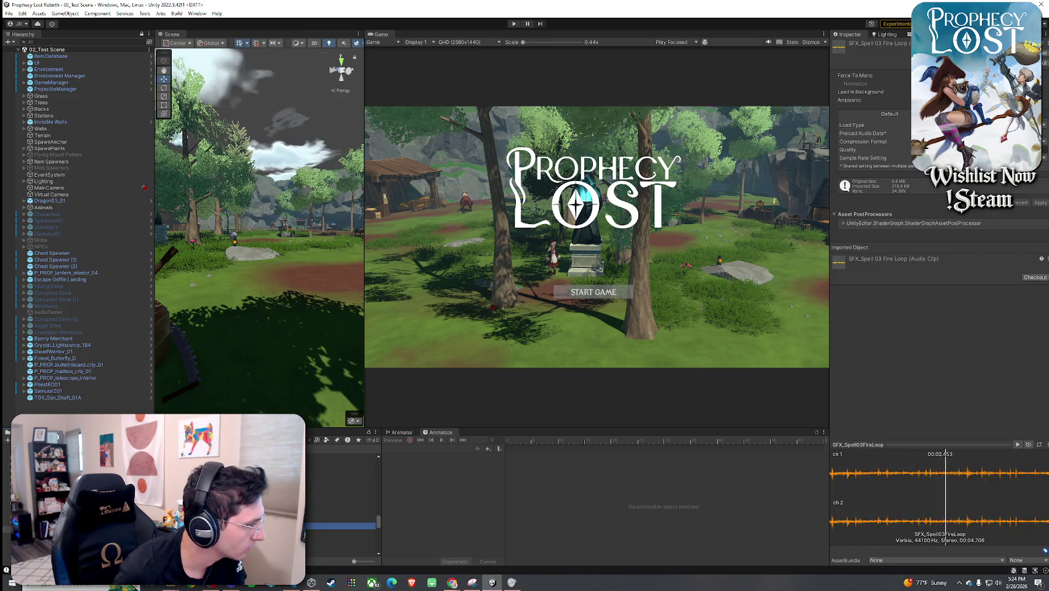
- Compare SFX_Spell03 Fire, SFX_Spell02 Fire and SFX_Spell01Fire, including the 1.391 s clip
{"action": "left_click", "coordinate": [342, 519]}
{"action": "key", "text": "Up"}
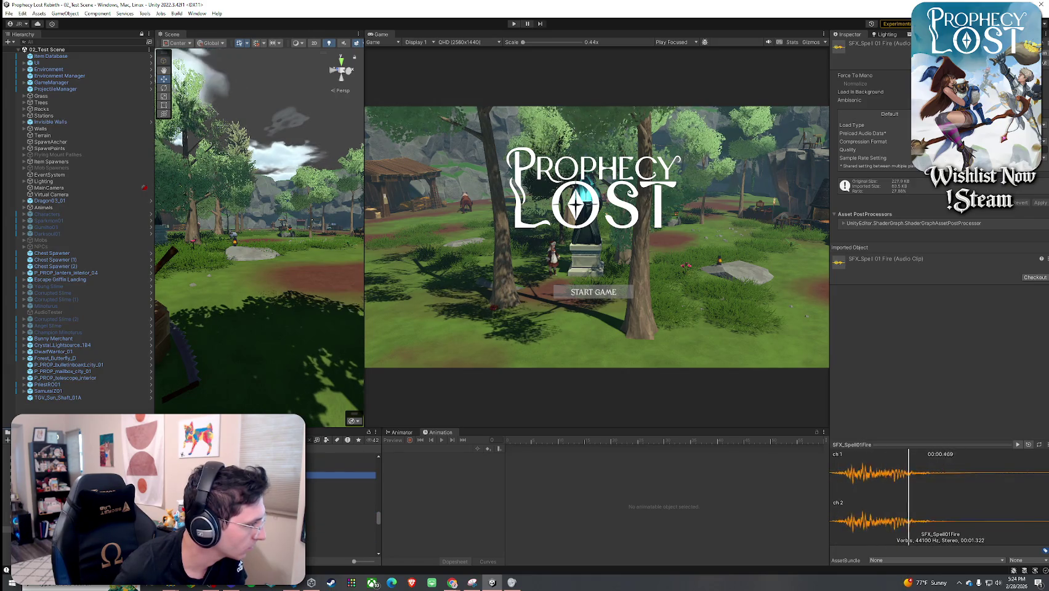
{"action": "key", "text": "Down"}
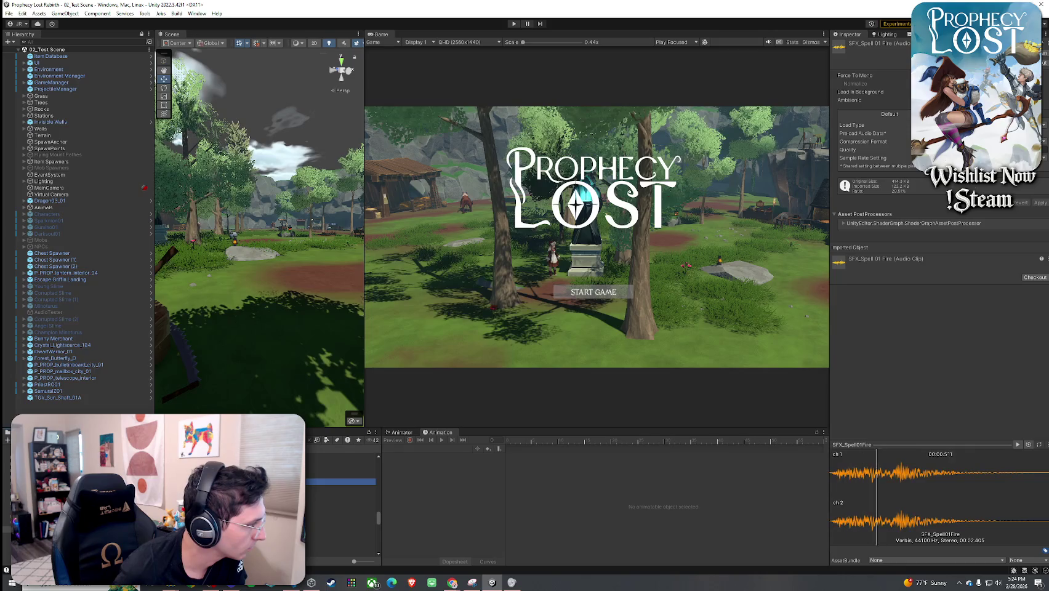
{"action": "key", "text": "Down"}
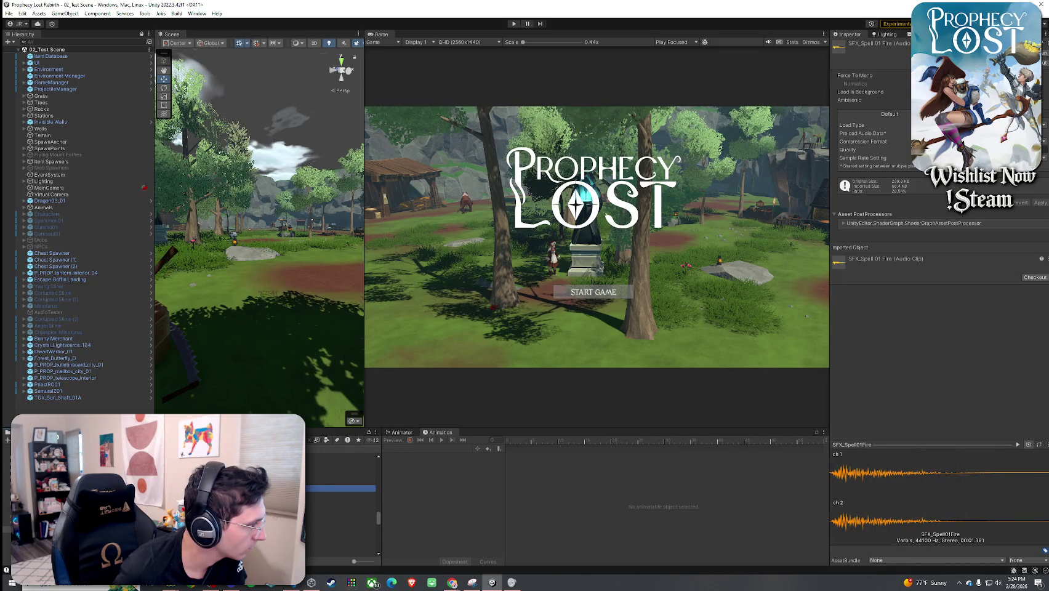
{"action": "key", "text": "Up"}
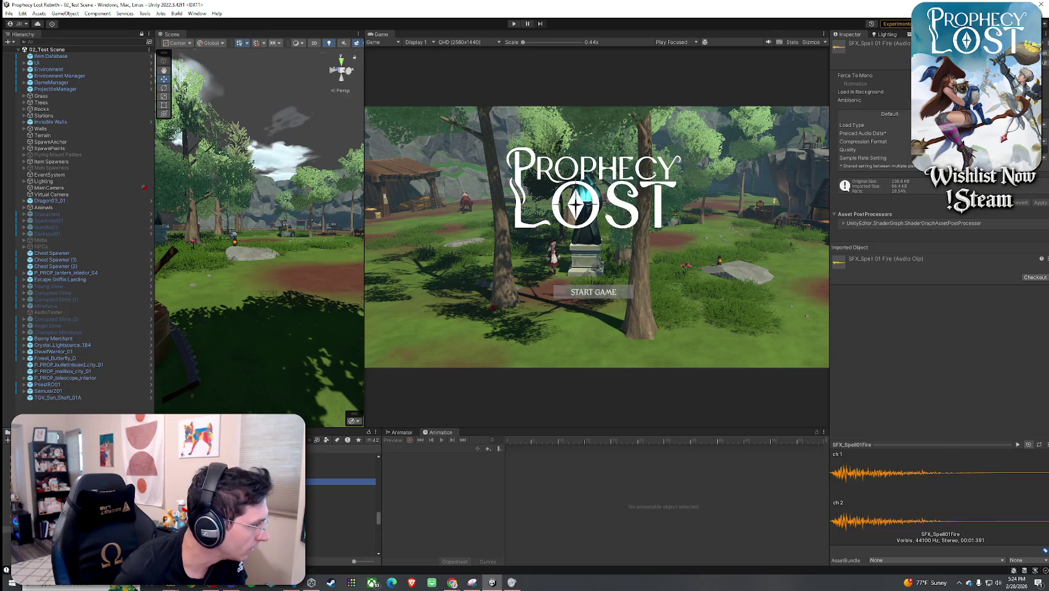
{"action": "key", "text": "Down"}
{"action": "scroll", "coordinate": [342, 487], "scroll_direction": "down", "scroll_amount": 2}
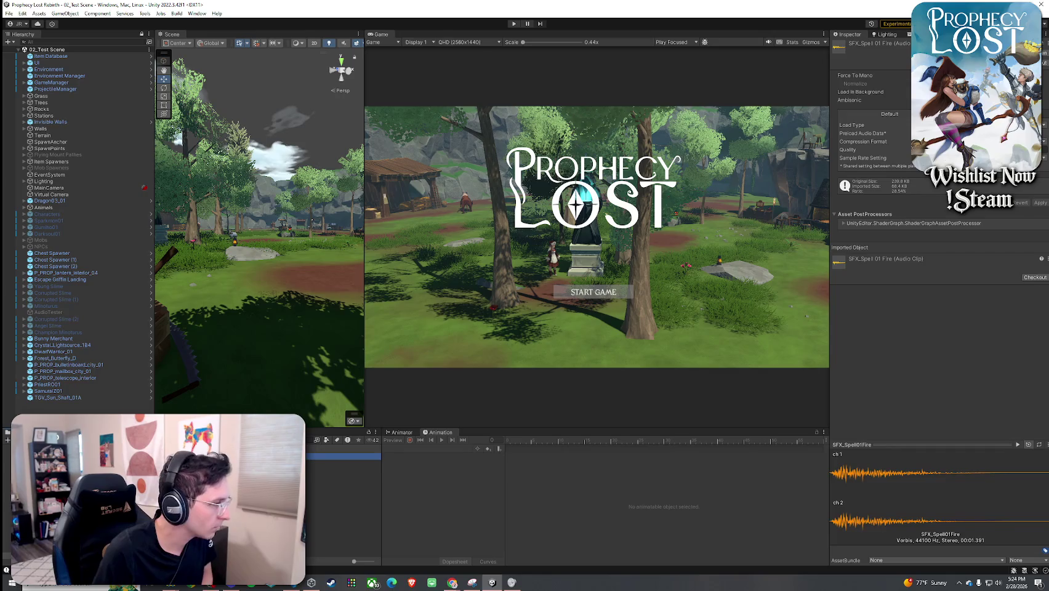
{"action": "key", "text": "Down"}
{"action": "key", "text": "Down"}
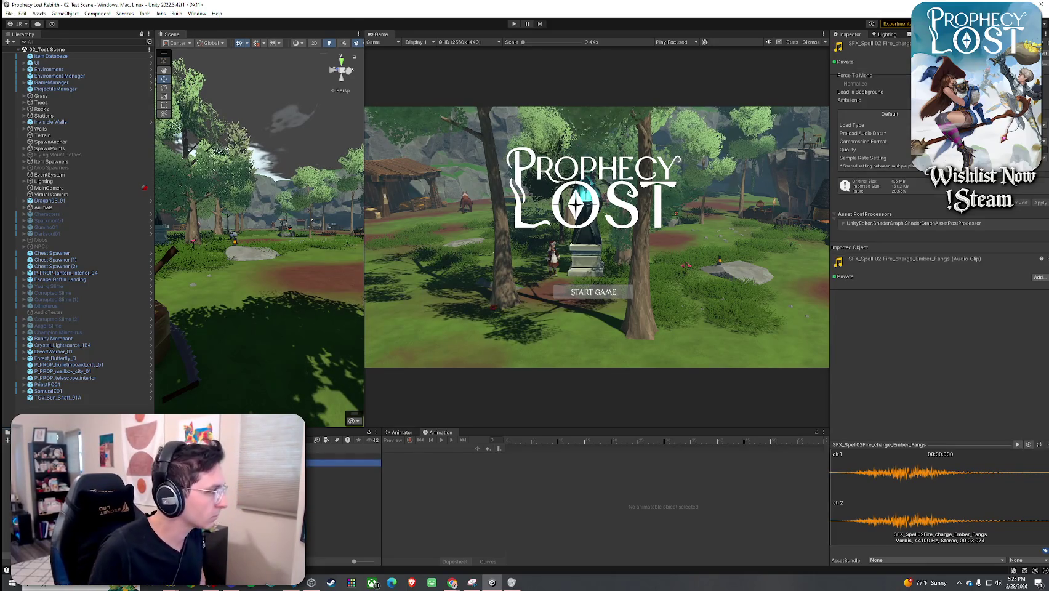
- Audition the Ember Fangs fire charge clip, then SFX_Spell02 Layer 01
{"action": "left_click", "coordinate": [344, 462]}
{"action": "key", "text": "Escape"}
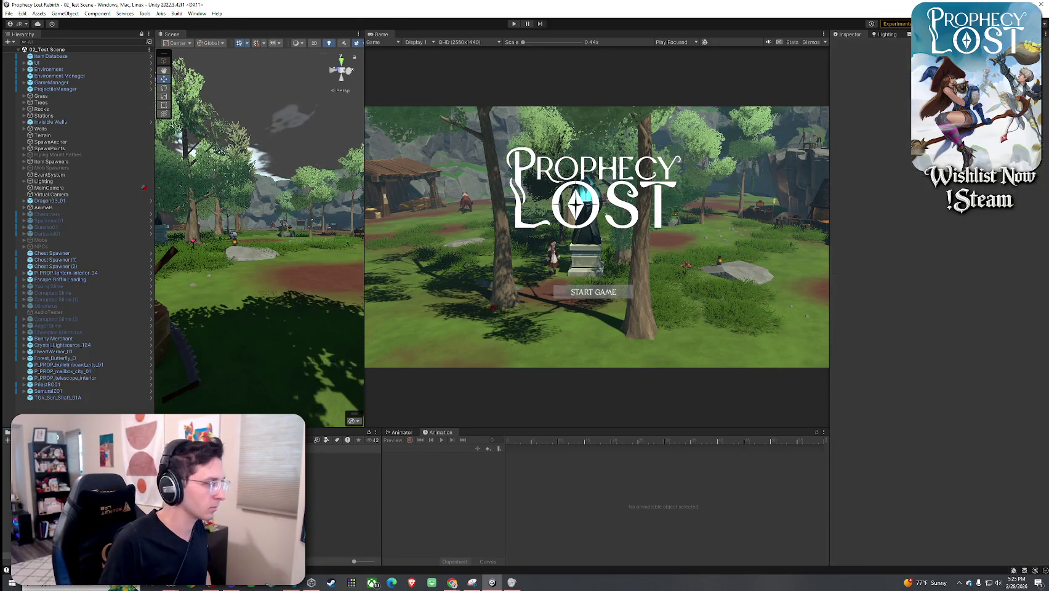
{"action": "left_click", "coordinate": [344, 469]}
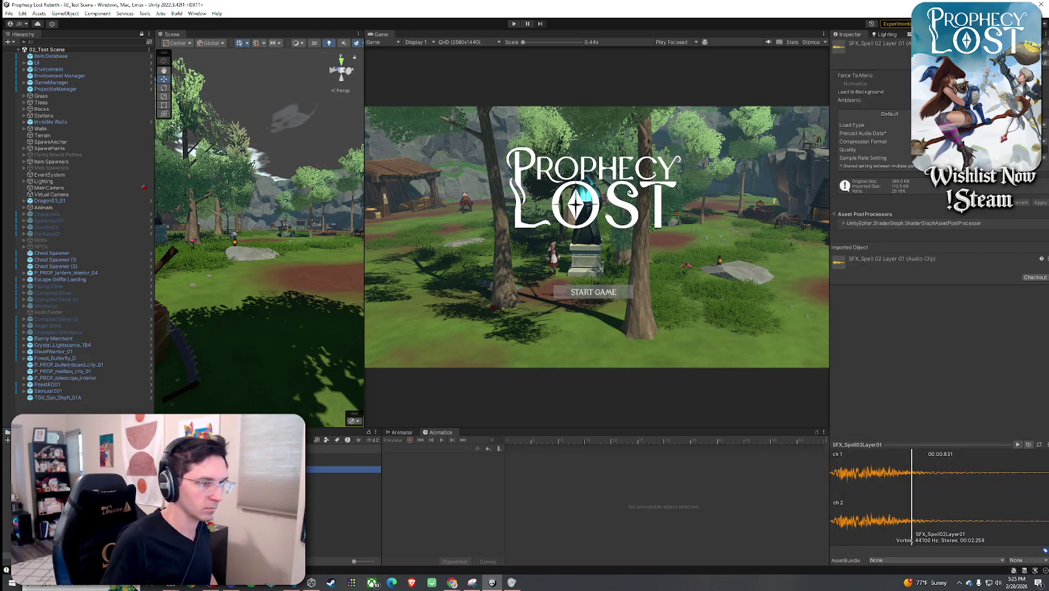
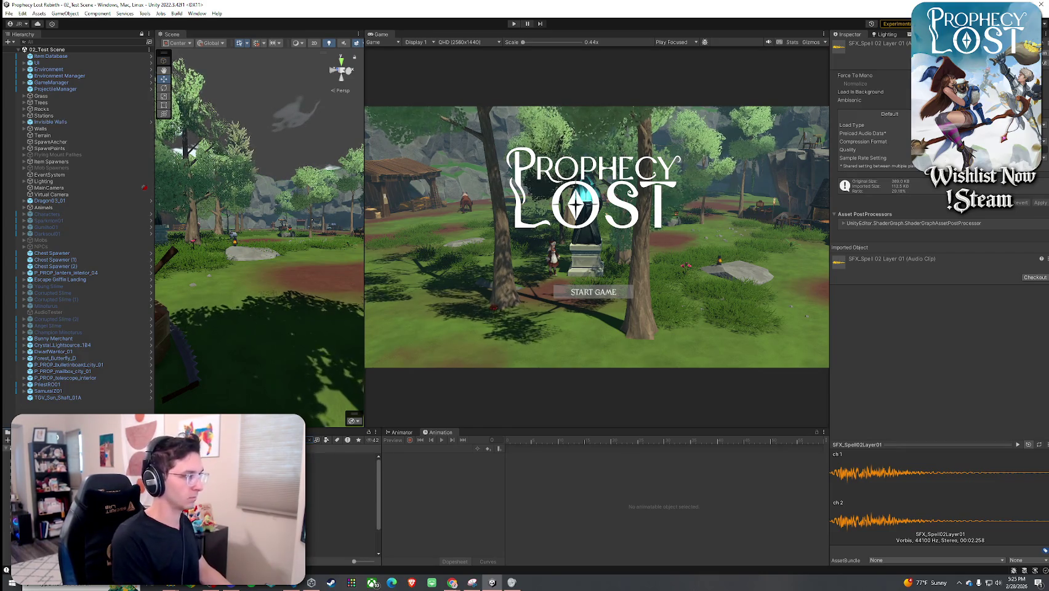
- Assign the Ember Fangs fire-charge clip to the Ember Fangs weapon's Start Charging Sound
{"action": "left_click", "coordinate": [344, 463]}
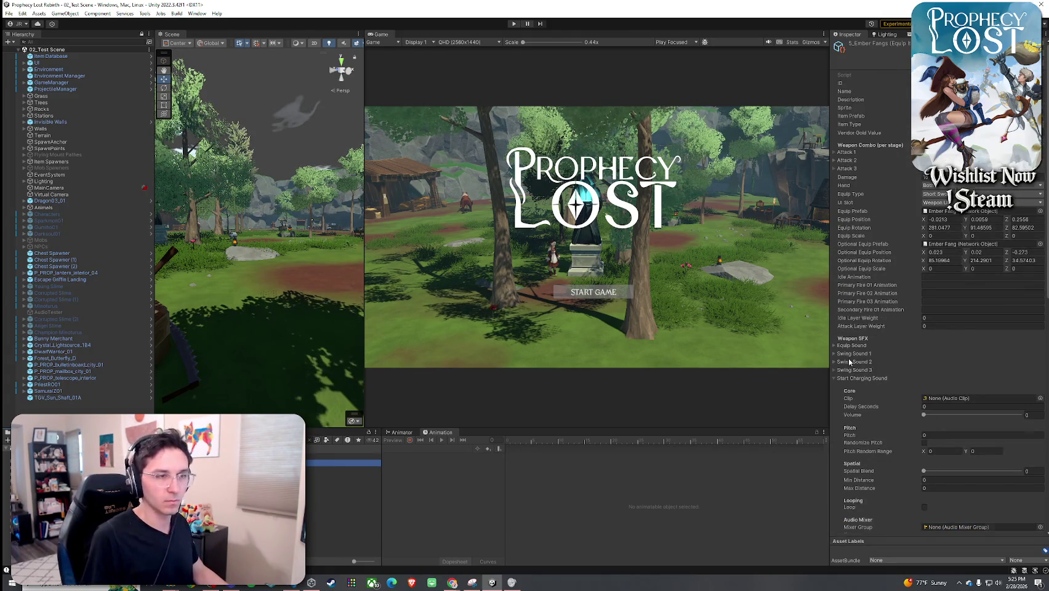
{"action": "scroll", "coordinate": [852, 340], "scroll_direction": "down", "scroll_amount": 4}
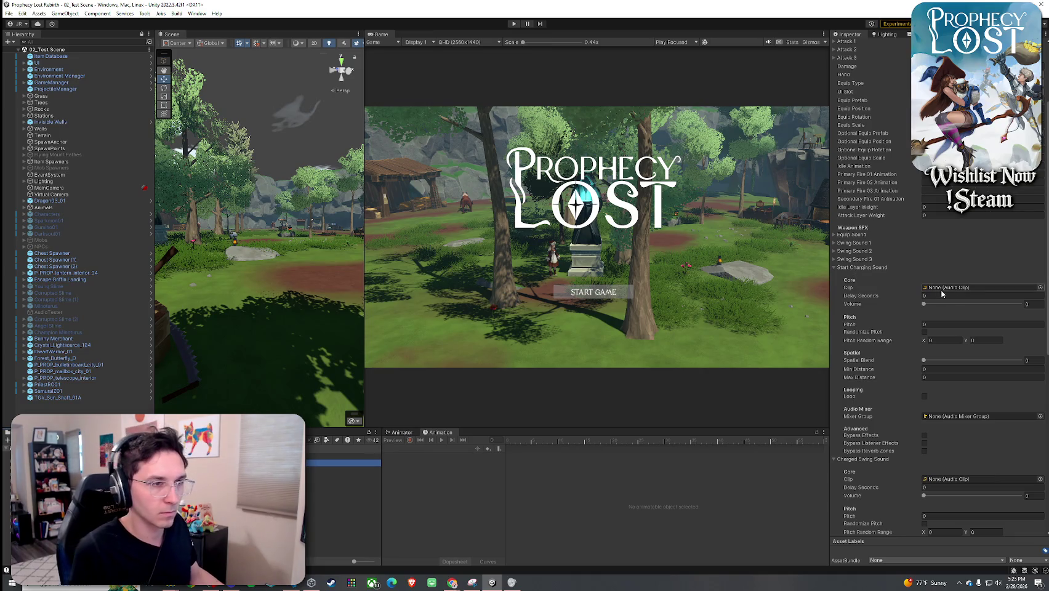
{"action": "left_click", "coordinate": [1040, 288]}
{"action": "type", "text": "ember f"}
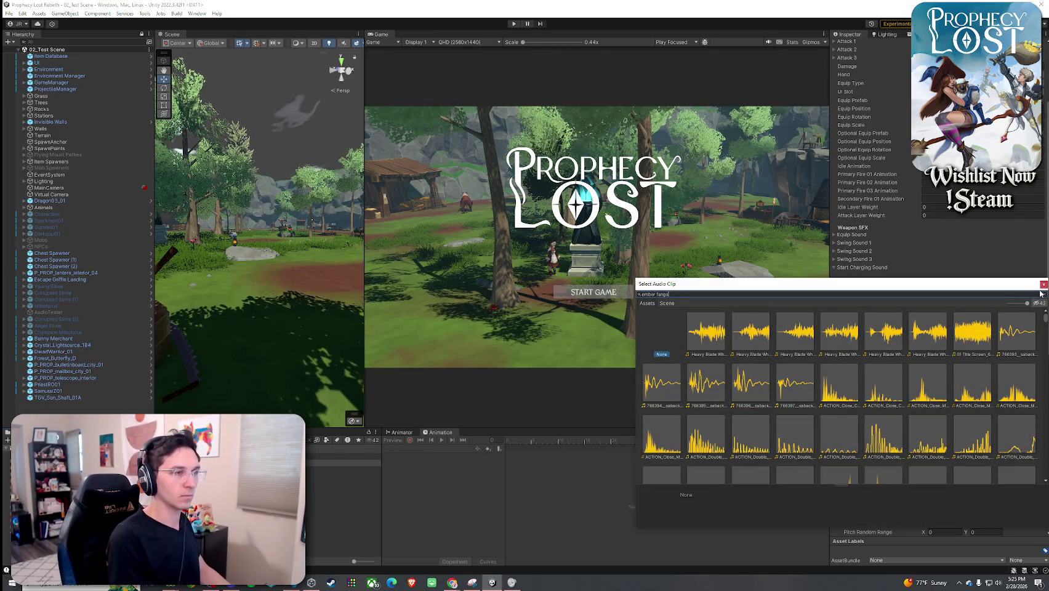
{"action": "type", "text": "angs"}
{"action": "left_click", "coordinate": [707, 333]}
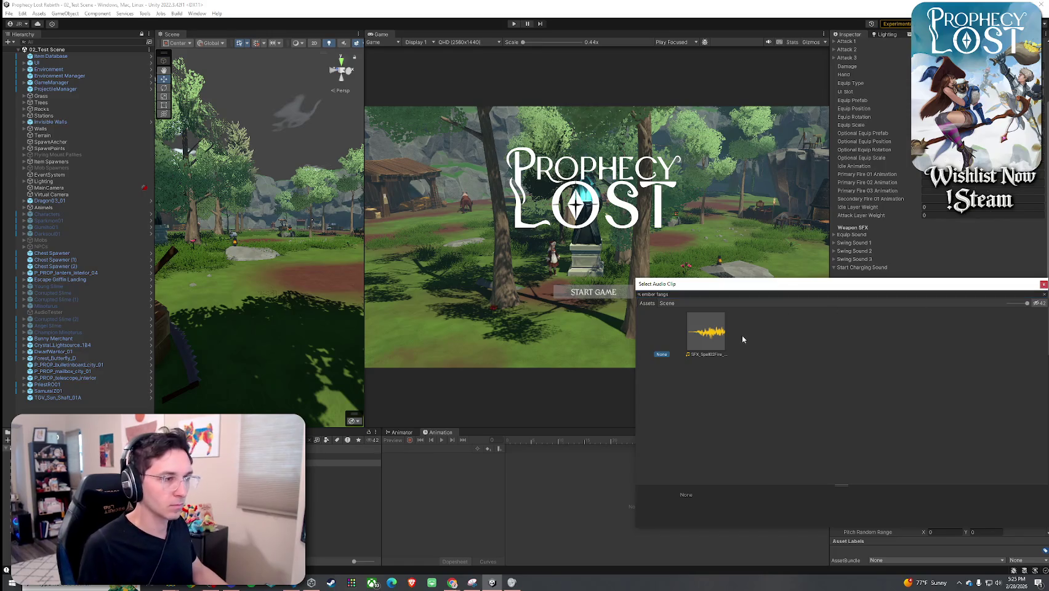
{"action": "double_click", "coordinate": [708, 339]}
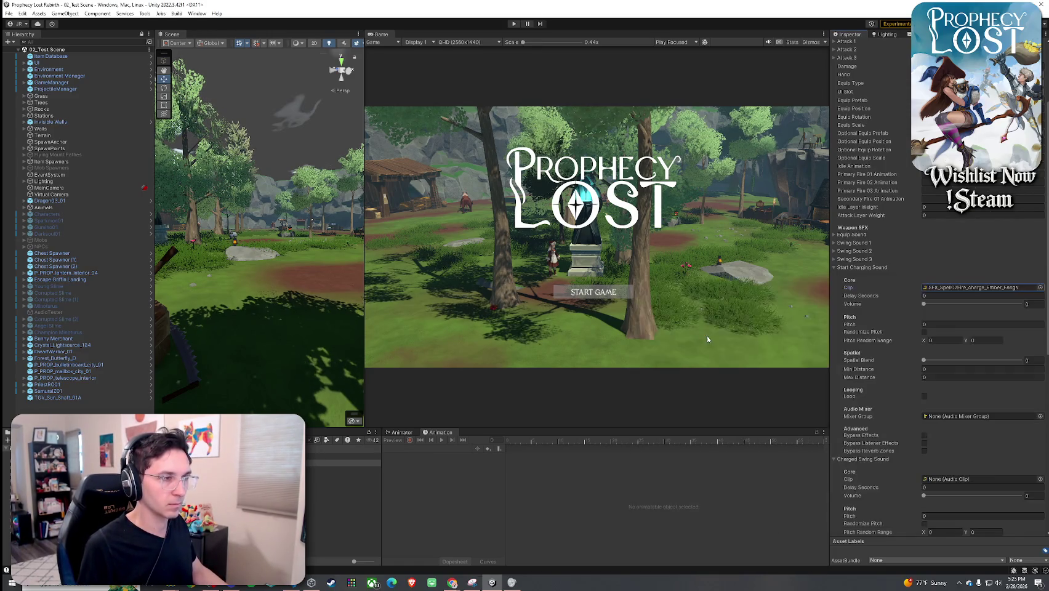
- Set charging sound volume 1, random pitch 0.9–1.1, spatial blend ~0.7; preview Toon ground explosion
{"action": "left_click", "coordinate": [1021, 303]}
{"action": "type", "text": "1"}
{"action": "left_click", "coordinate": [924, 332]}
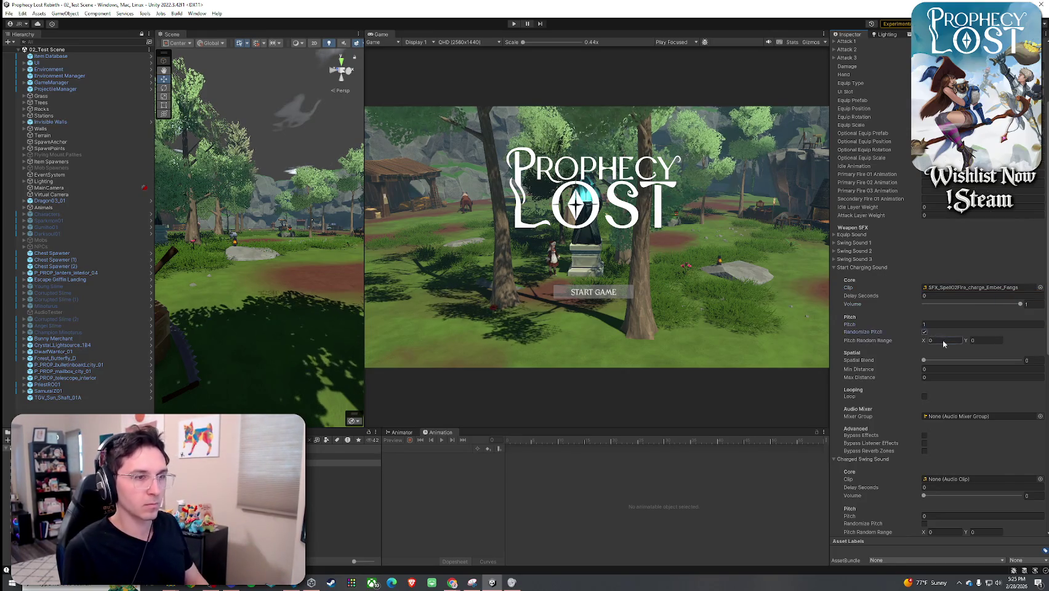
{"action": "left_click", "coordinate": [957, 342]}
{"action": "type", "text": "0.9"}
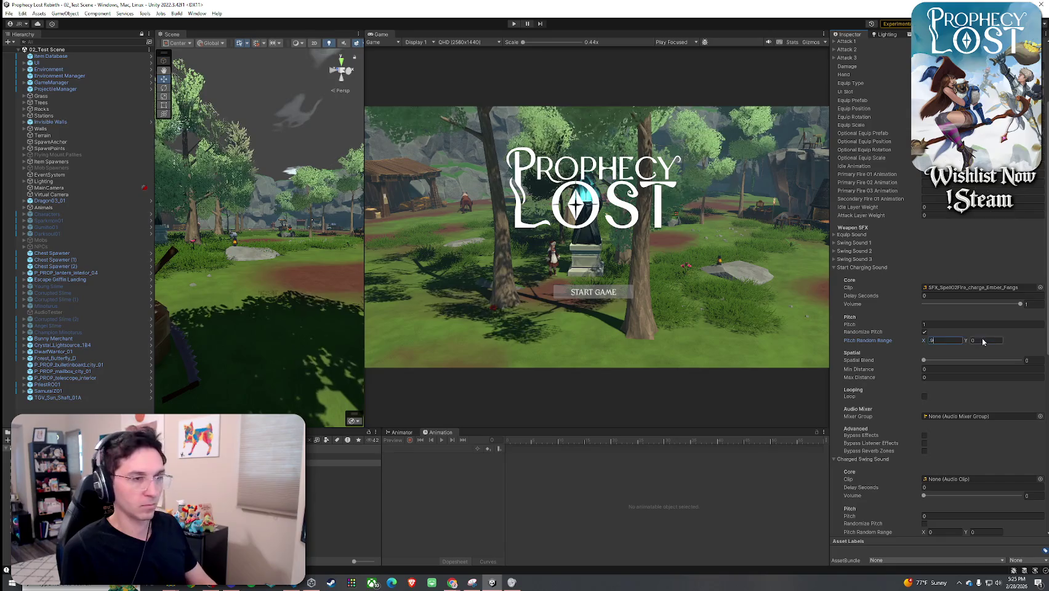
{"action": "key", "text": "Tab"}
{"action": "type", "text": "1.1"}
{"action": "left_click_drag", "start_coordinate": [975, 360], "coordinate": [985, 365]}
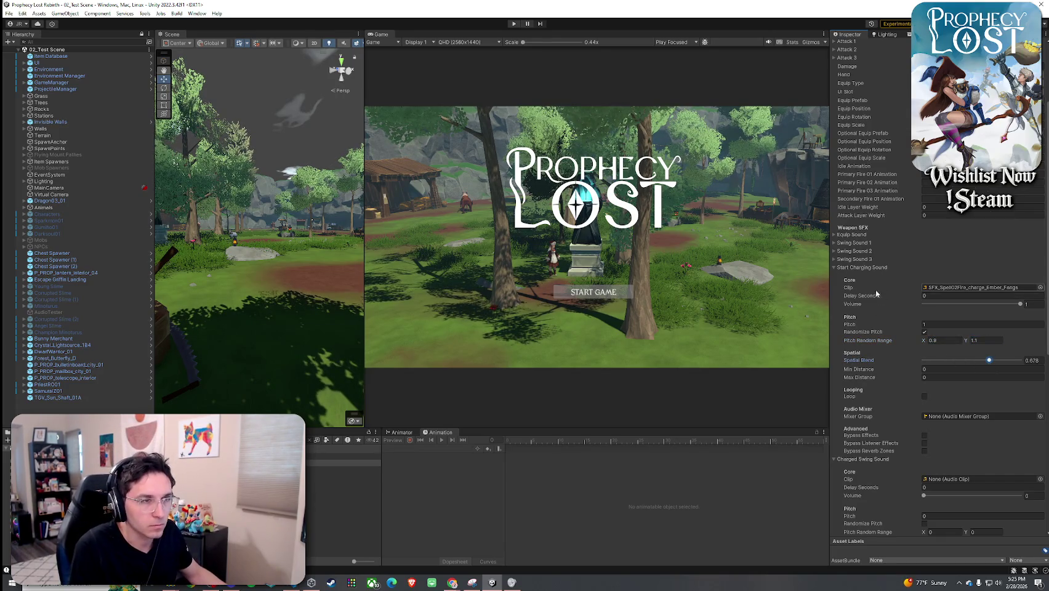
{"action": "left_click", "coordinate": [855, 267]}
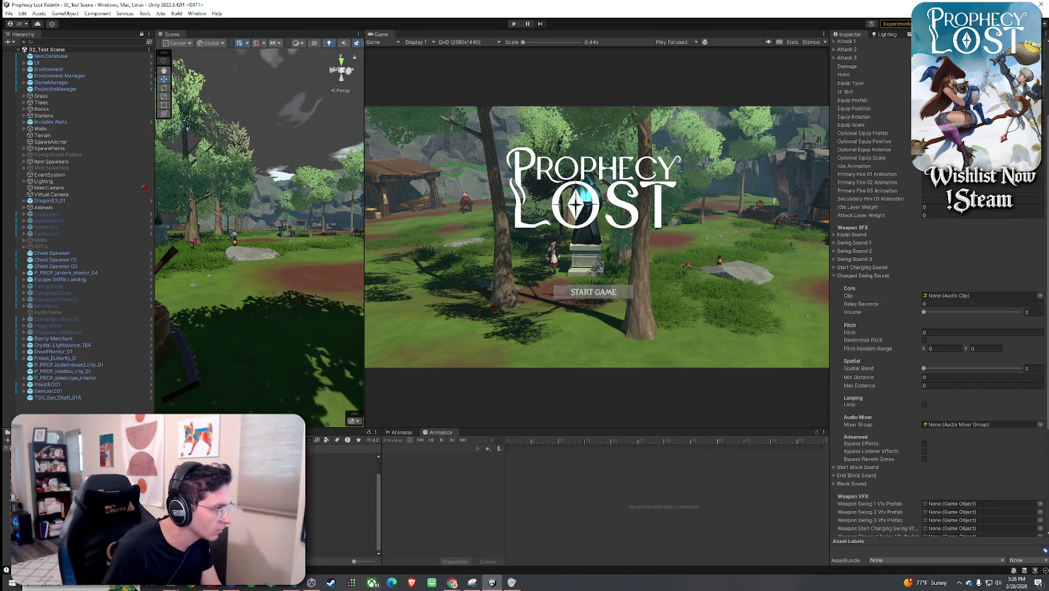
{"action": "left_click", "coordinate": [341, 546]}
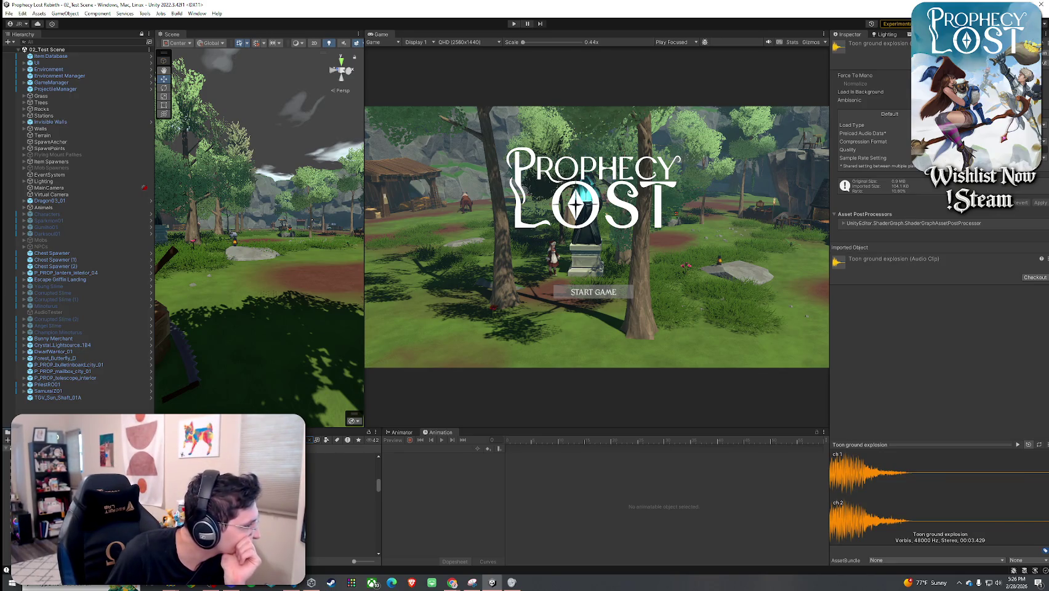
- Step down through the Fire Whoosh clips to preview them, then reselect the Ember Fangs weapon
{"action": "key", "text": "Down"}
{"action": "key", "text": "Down"}
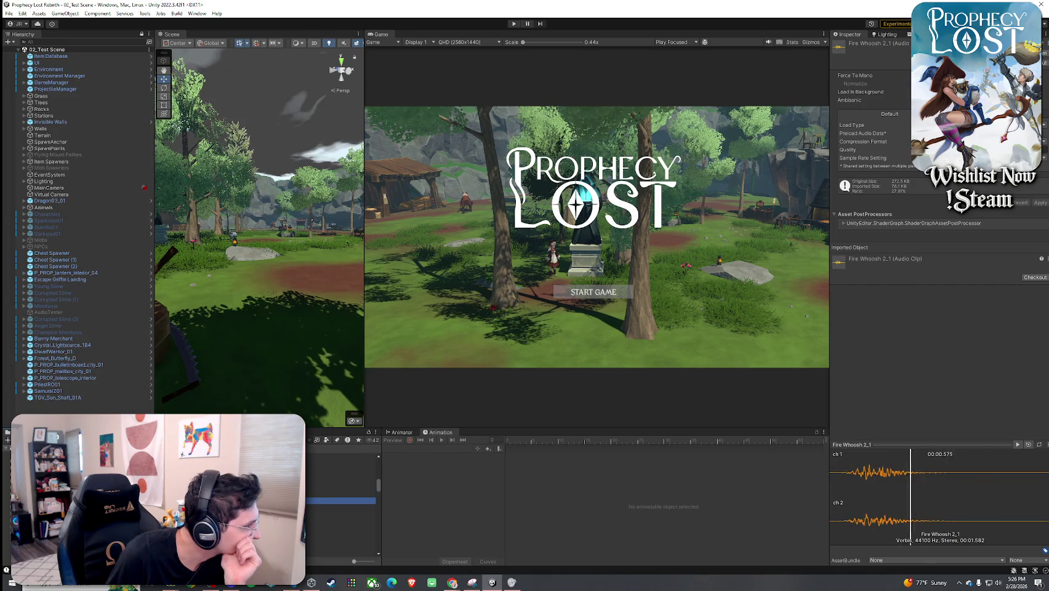
{"action": "key", "text": "Down"}
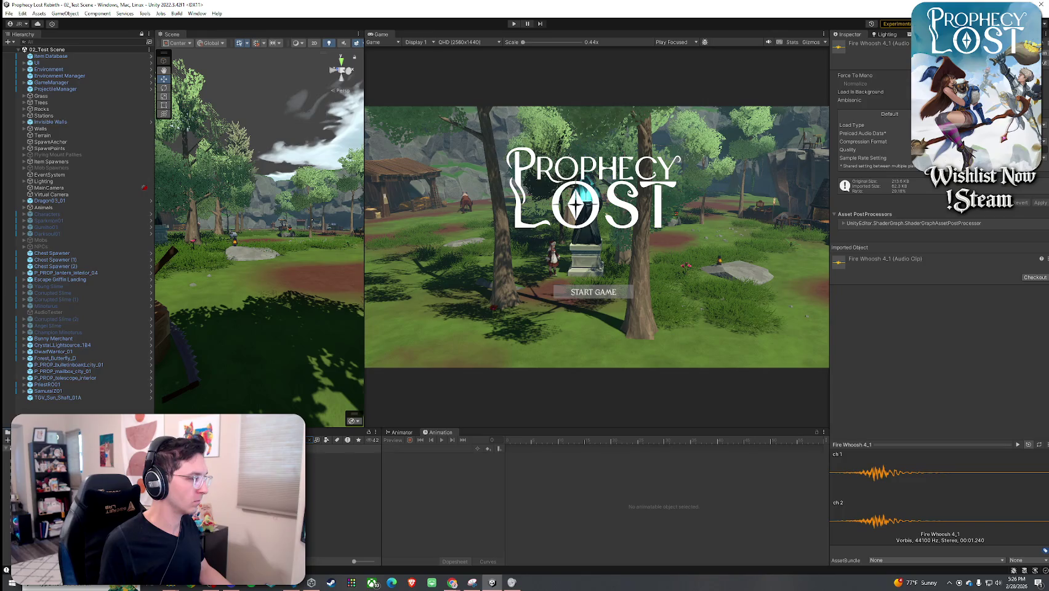
{"action": "left_click", "coordinate": [344, 462]}
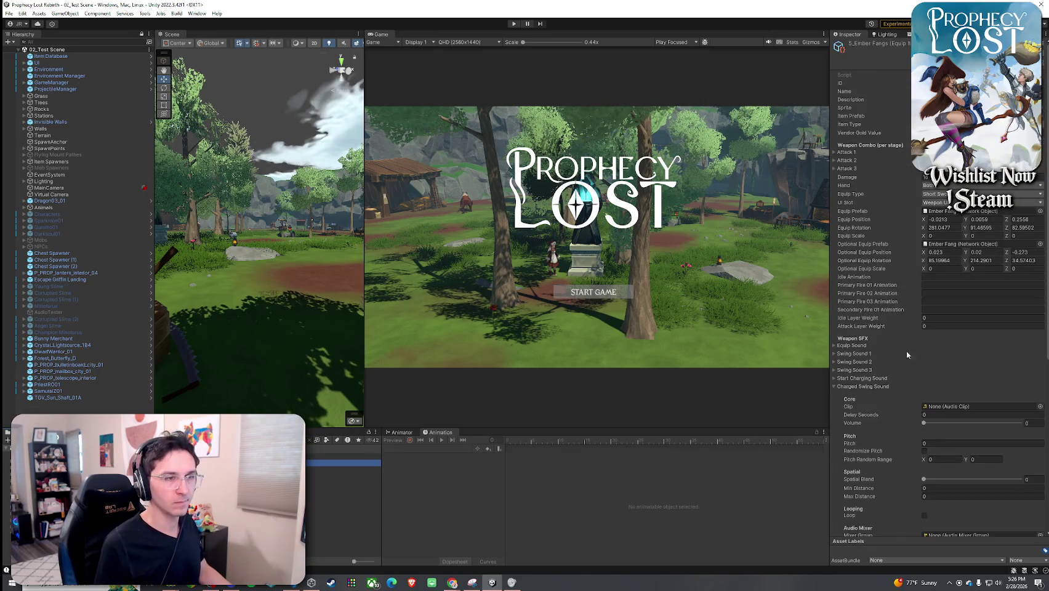
- Assign the Fire Whoosh 4_1 clip to the Charged Swing Sound
{"action": "scroll", "coordinate": [871, 367], "scroll_direction": "down", "scroll_amount": 3}
{"action": "left_click", "coordinate": [1040, 318]}
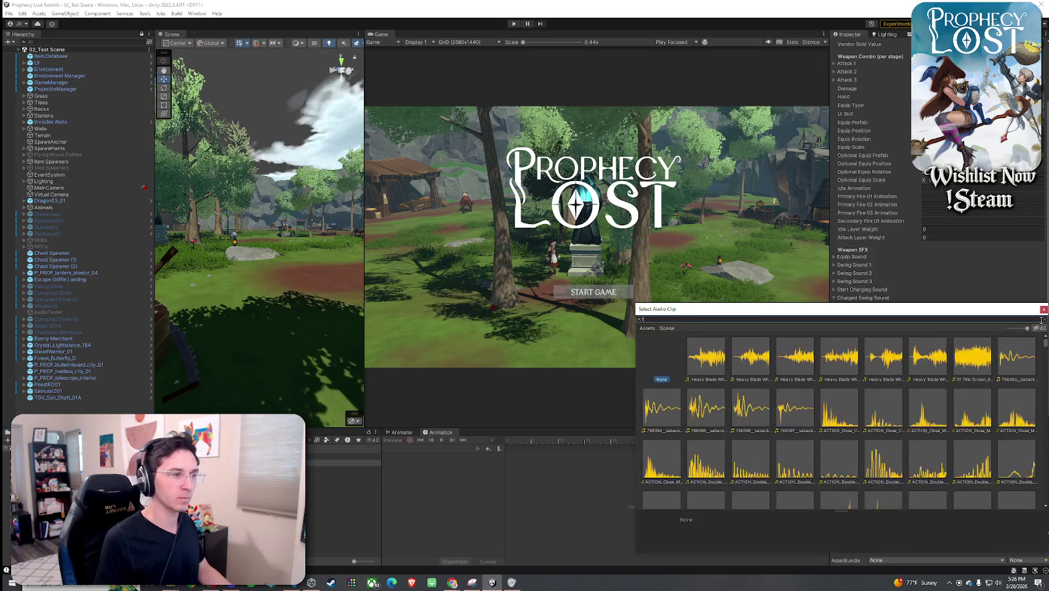
{"action": "type", "text": "ire whoosh"}
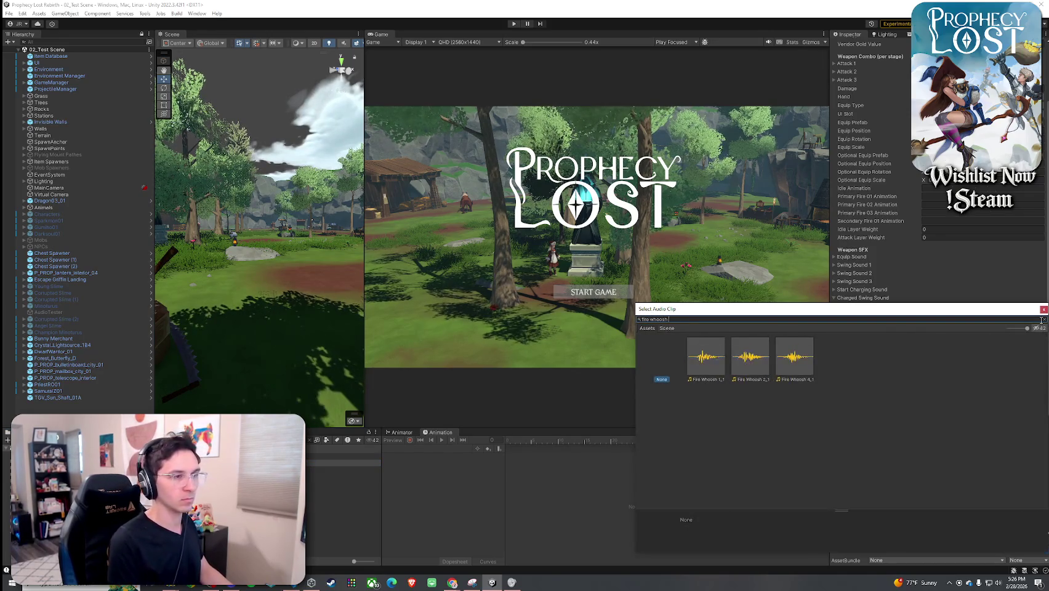
{"action": "double_click", "coordinate": [793, 363]}
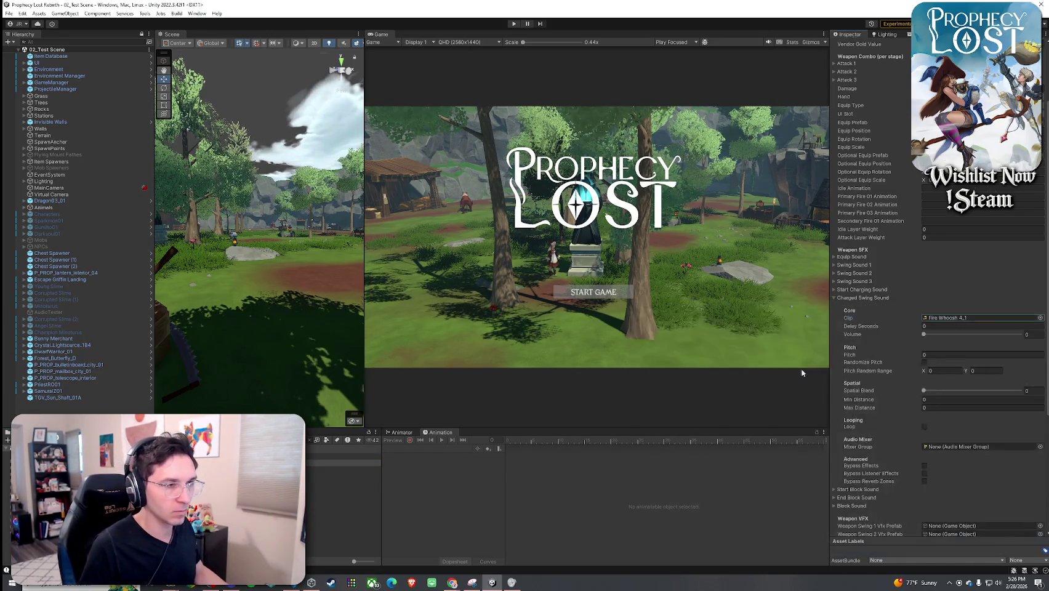
- Give the Charged Swing Sound volume 1, pitch 1 randomized 0.9–1.1, and spatial blend 0.441
{"action": "left_click", "coordinate": [1020, 334]}
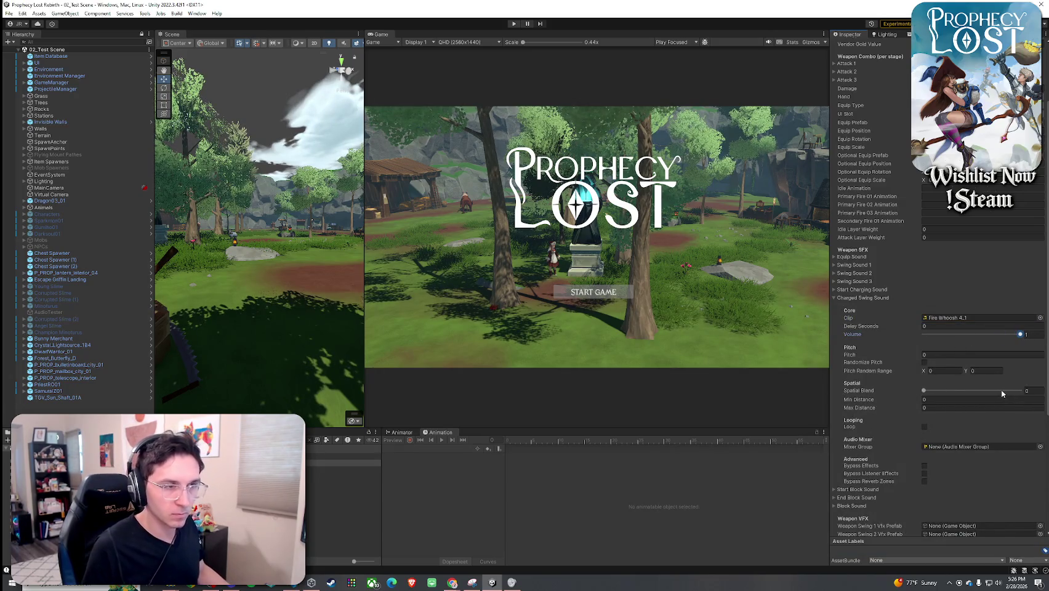
{"action": "left_click", "coordinate": [936, 392]}
{"action": "type", "text": "0.9"}
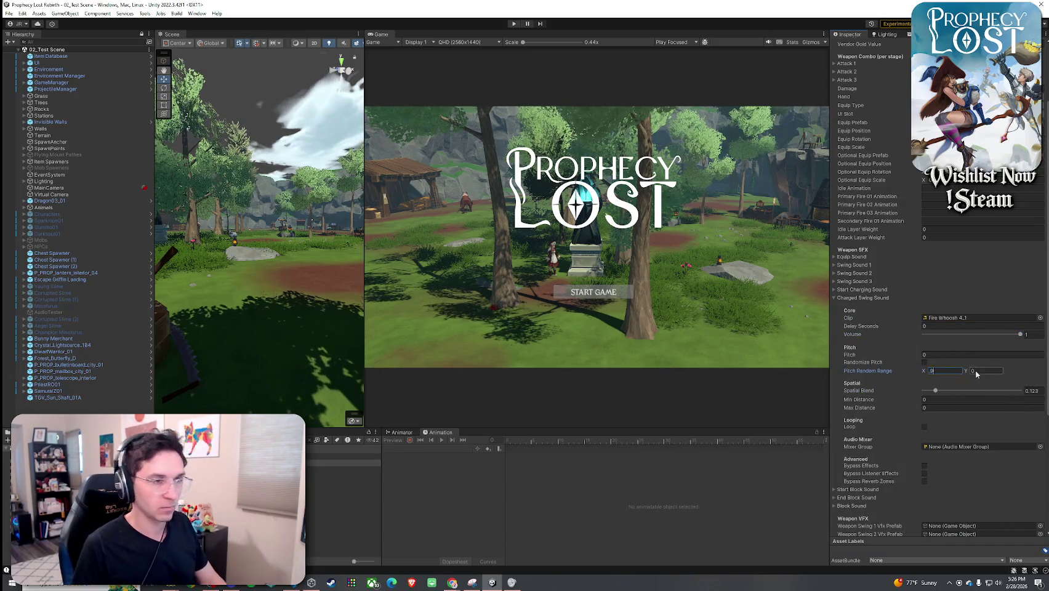
{"action": "left_click", "coordinate": [979, 371]}
{"action": "type", "text": "1.1"}
{"action": "left_click", "coordinate": [966, 391]}
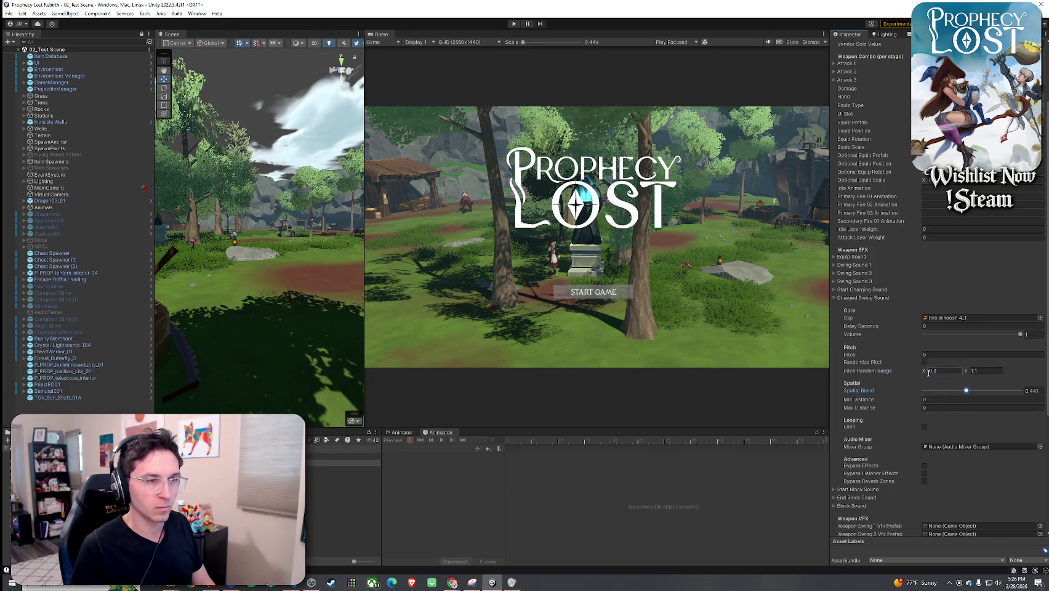
{"action": "left_click", "coordinate": [924, 363]}
{"action": "left_click", "coordinate": [930, 355]}
{"action": "type", "text": "1"}
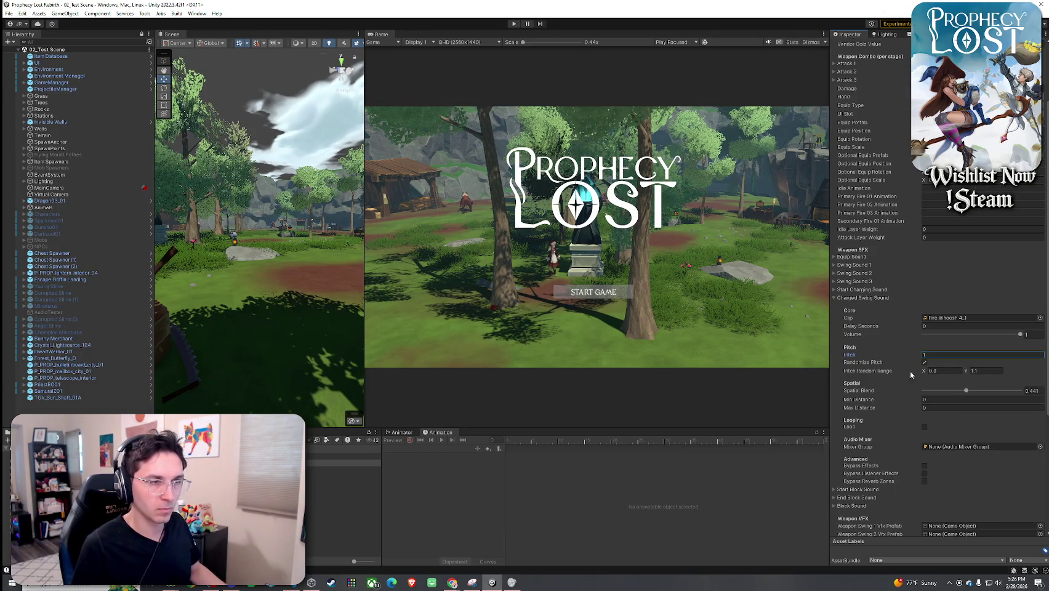
{"action": "left_click", "coordinate": [854, 298]}
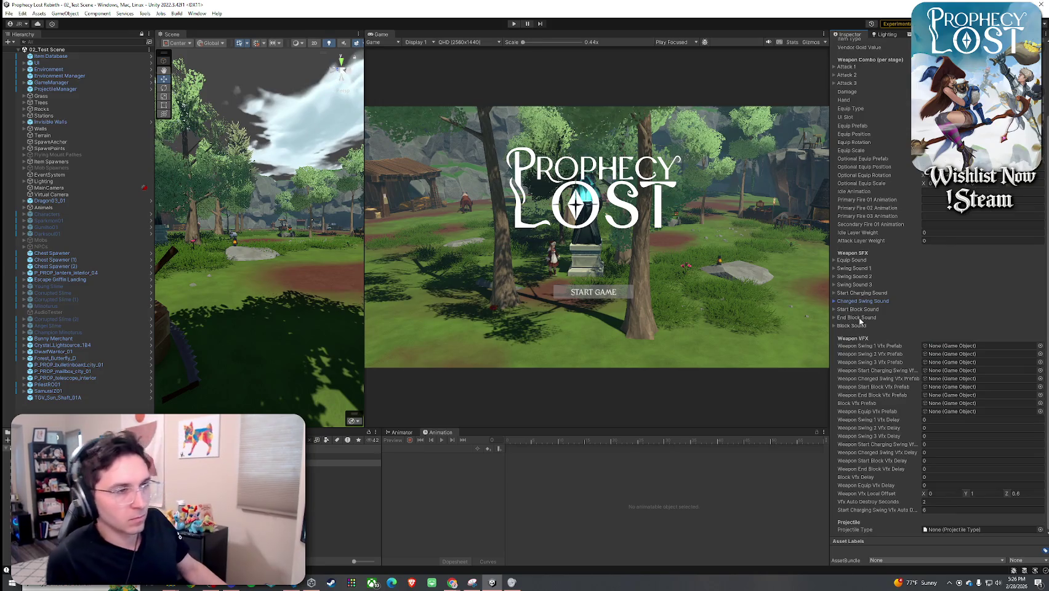
- Search for a 'clang' clip for the Start Block Sound, then close the chooser without picking
{"action": "left_click", "coordinate": [858, 309]}
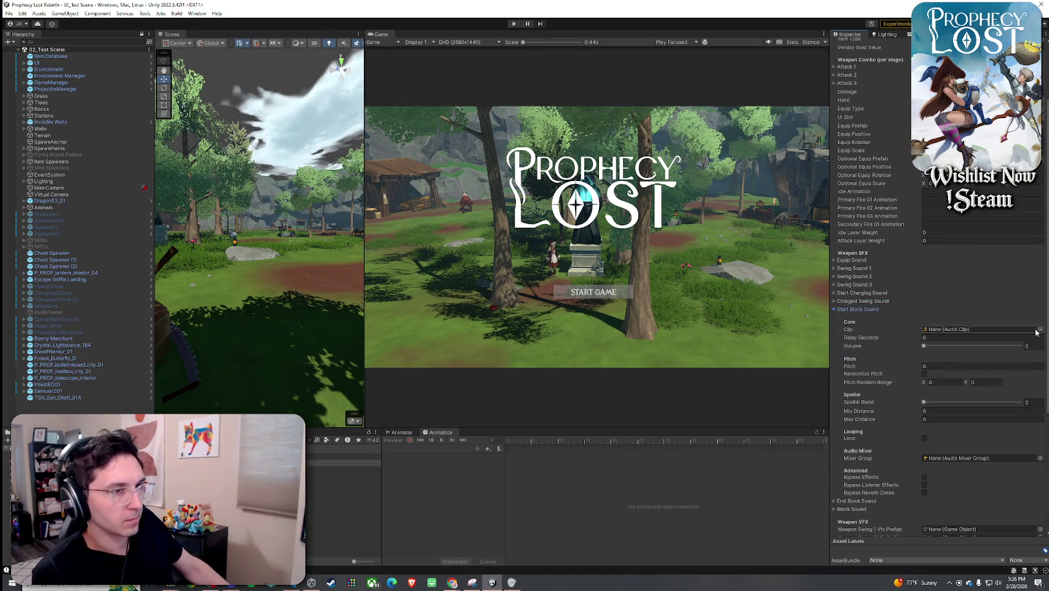
{"action": "left_click", "coordinate": [1039, 330]}
{"action": "type", "text": "clang"}
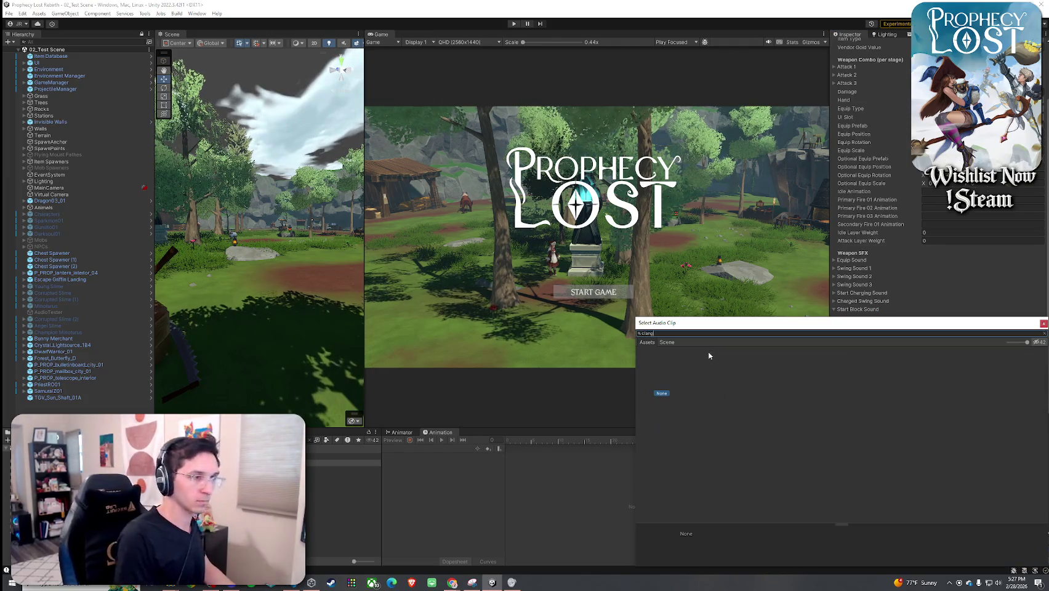
{"action": "key", "text": "BackSpace"}
{"action": "key", "text": "BackSpace"}
{"action": "key", "text": "BackSpace"}
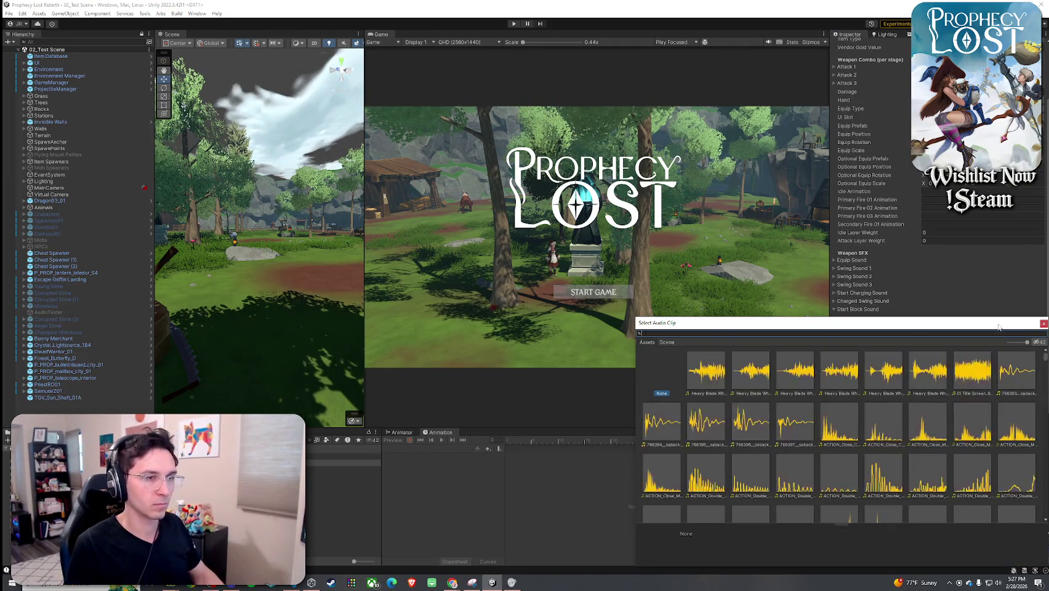
{"action": "left_click", "coordinate": [1043, 323]}
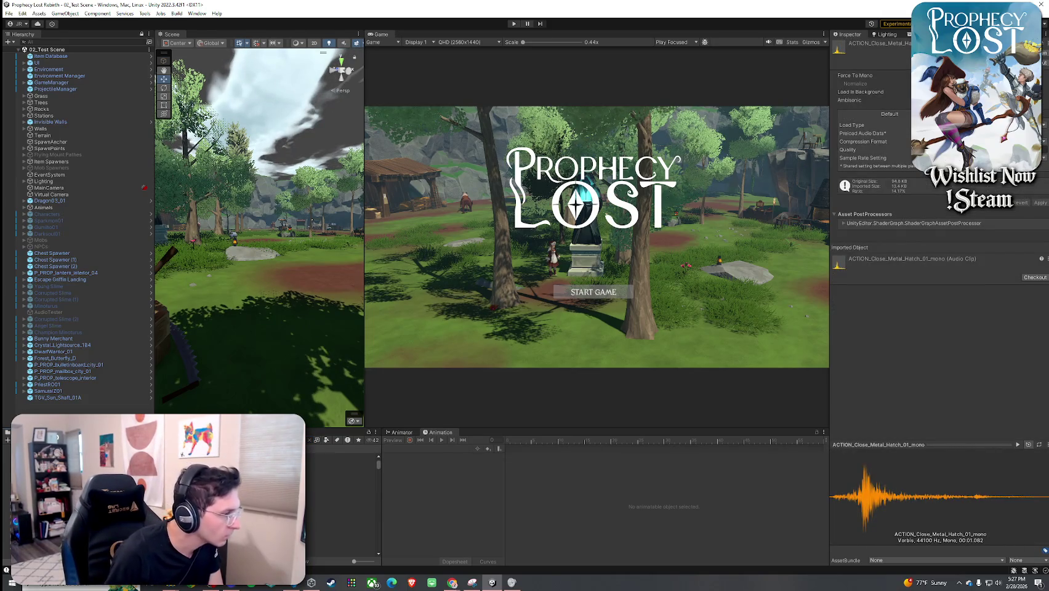
- Preview the metal hit and Blade Metal Impact clips, comparing Recoil 03 and Recoil 04
{"action": "key", "text": "Down"}
{"action": "key", "text": "Down"}
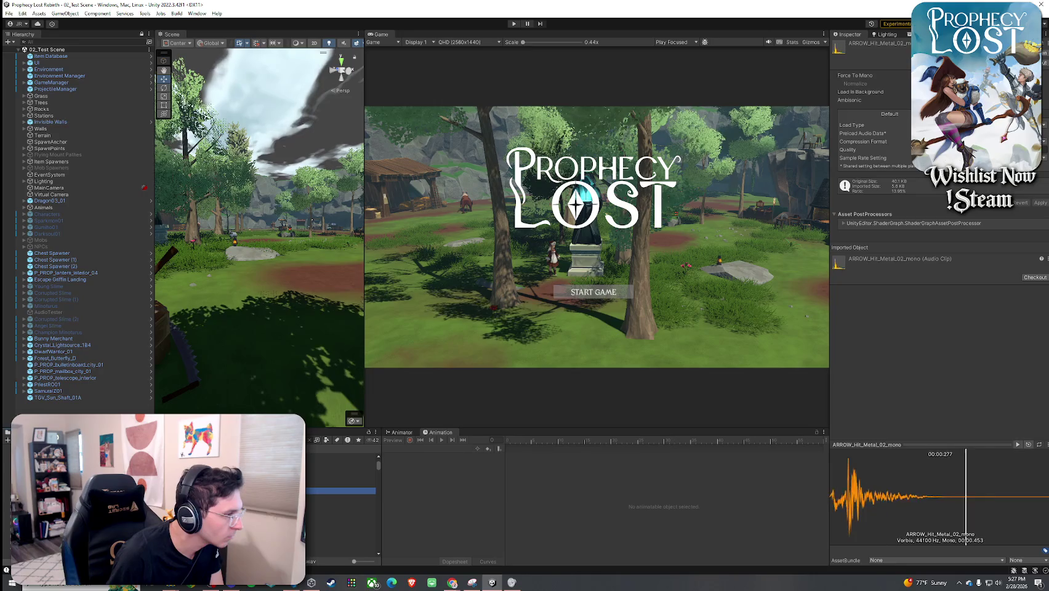
{"action": "key", "text": "Down"}
{"action": "key", "text": "Down"}
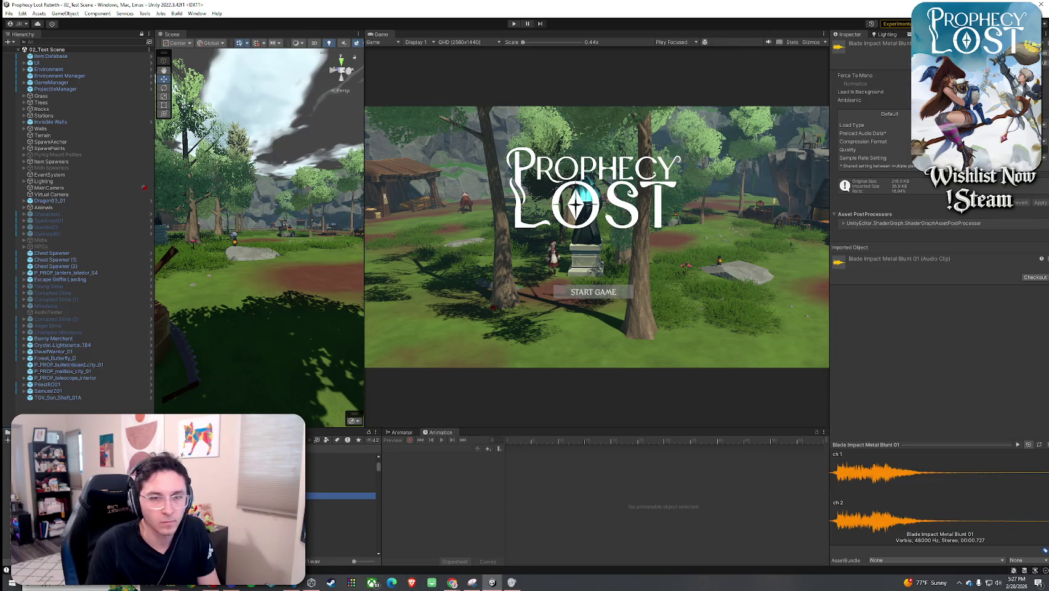
{"action": "key", "text": "Down"}
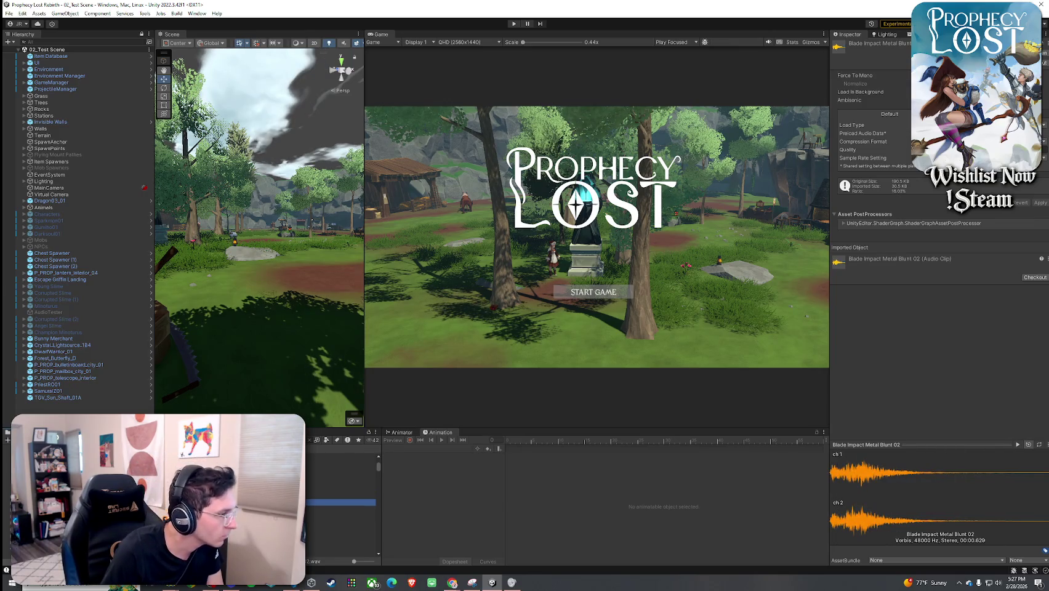
{"action": "key", "text": "Down"}
{"action": "key", "text": "Down"}
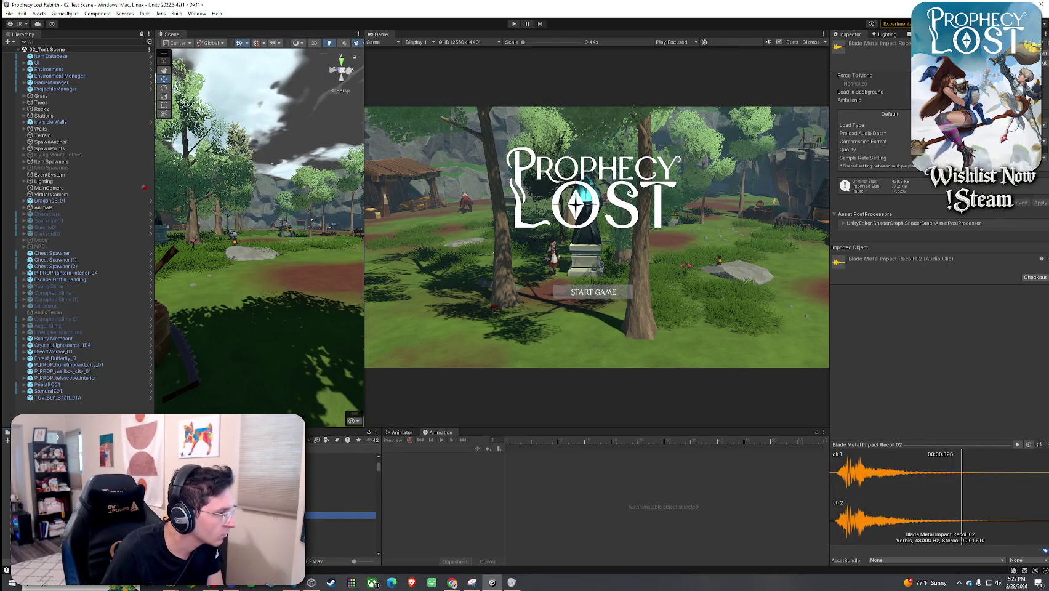
{"action": "key", "text": "Up"}
{"action": "key", "text": "Up"}
{"action": "key", "text": "Up"}
{"action": "key", "text": "Down"}
{"action": "key", "text": "Down"}
{"action": "key", "text": "Down"}
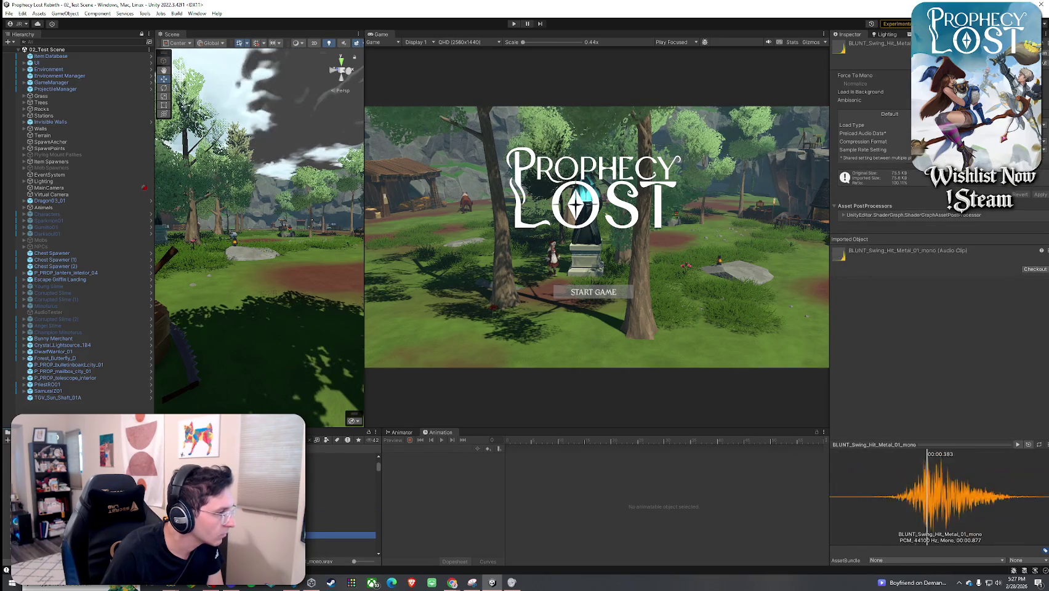
{"action": "key", "text": "Up"}
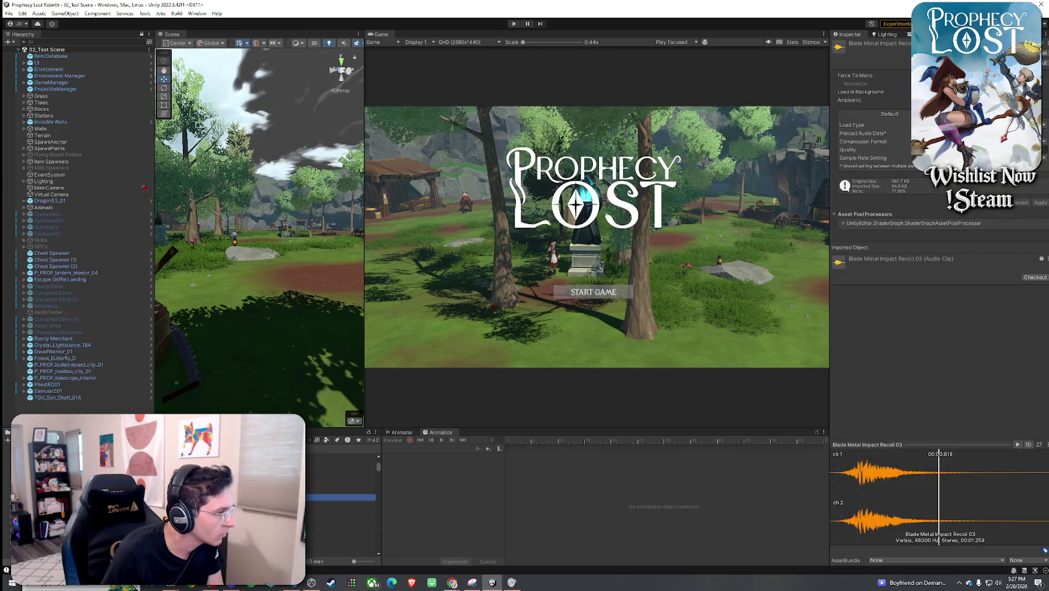
{"action": "key", "text": "Down"}
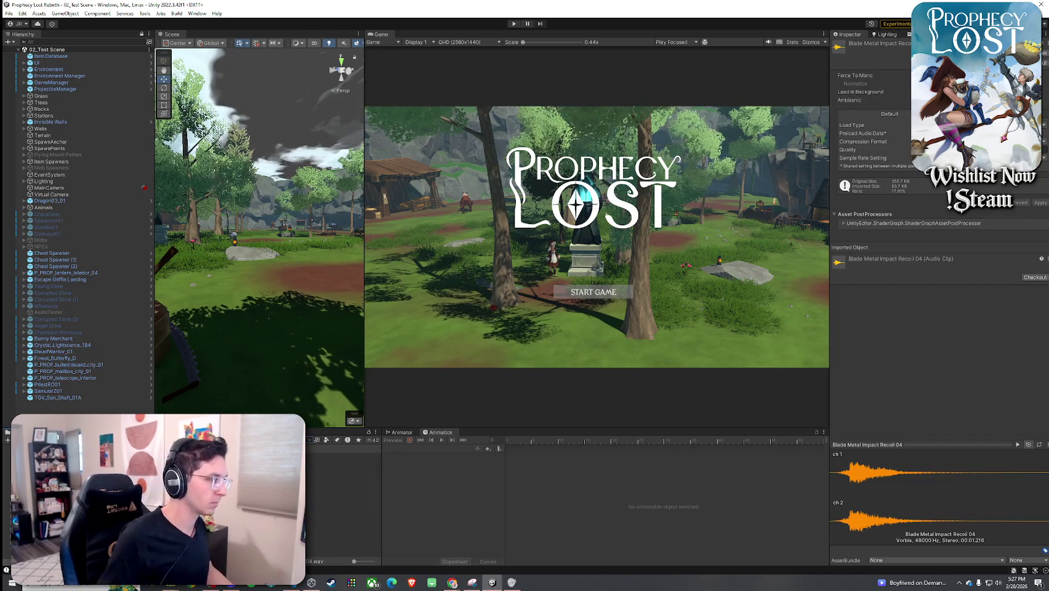
- Assign Blade Metal Impact Recoil 04 as the Ember Fangs Block Sound clip, searching 'blade metal impact 4'
{"action": "left_click", "coordinate": [345, 462]}
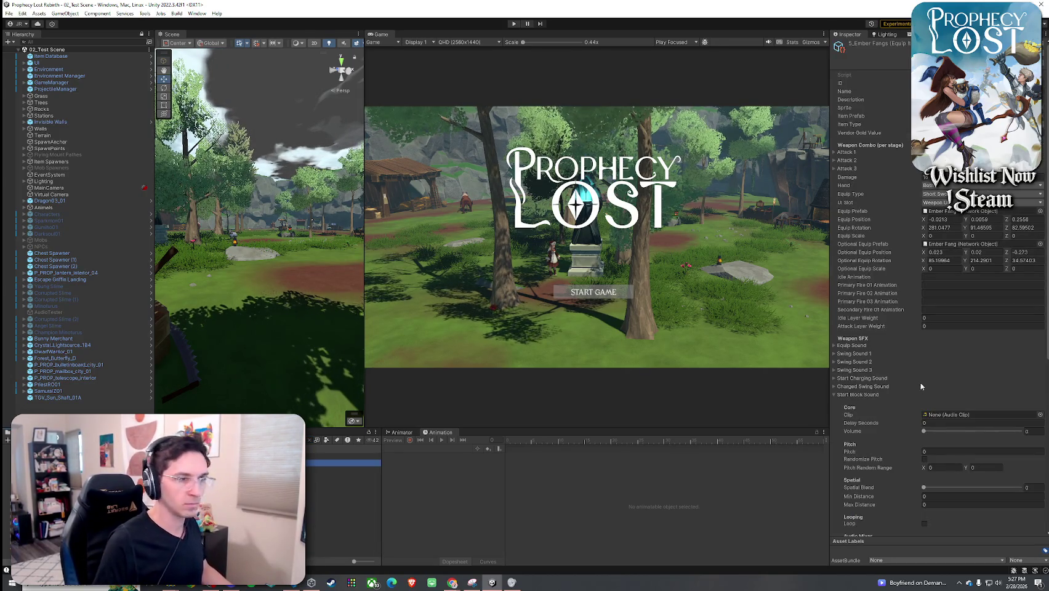
{"action": "left_click", "coordinate": [860, 394]}
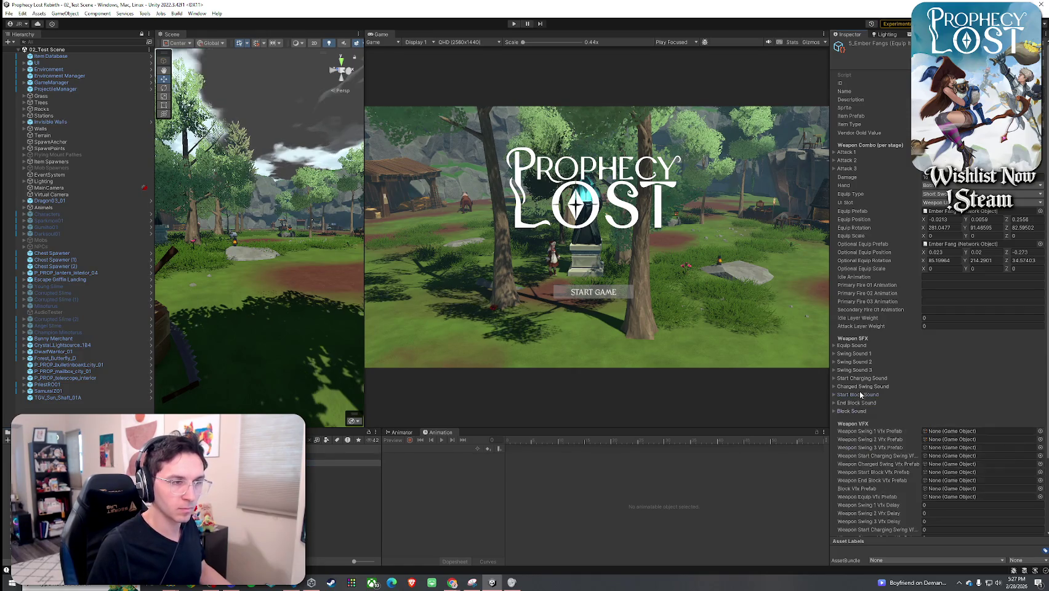
{"action": "left_click", "coordinate": [856, 410]}
{"action": "left_click", "coordinate": [1040, 431]}
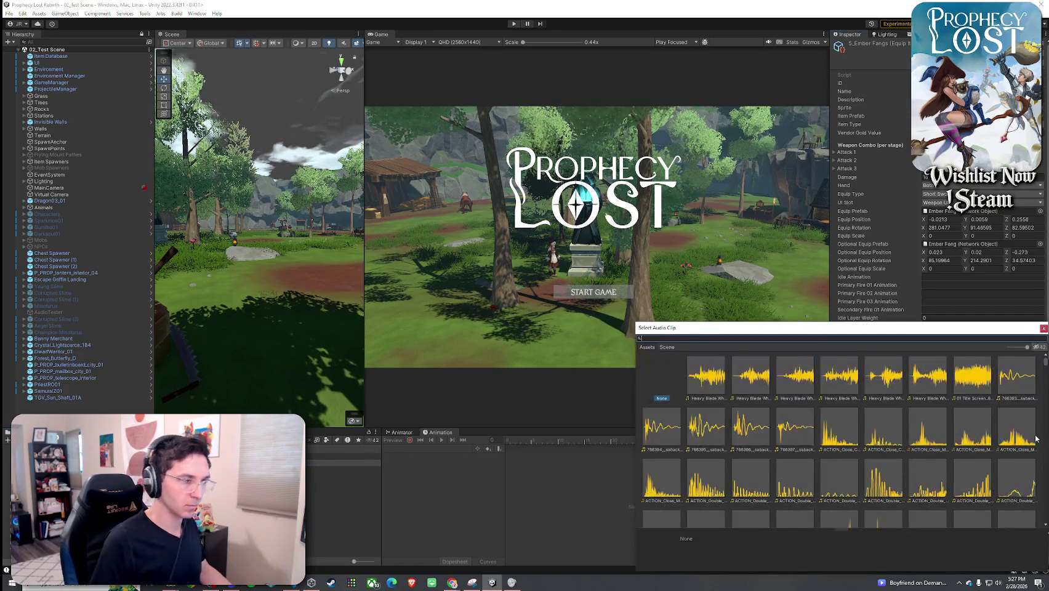
{"action": "type", "text": "blade metal im"}
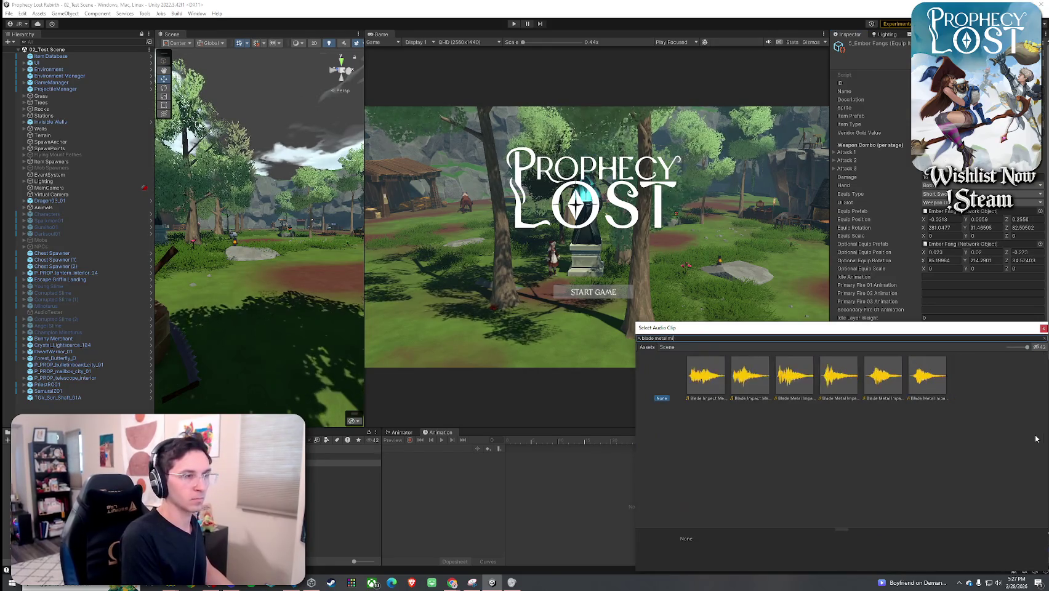
{"action": "type", "text": "pact "}
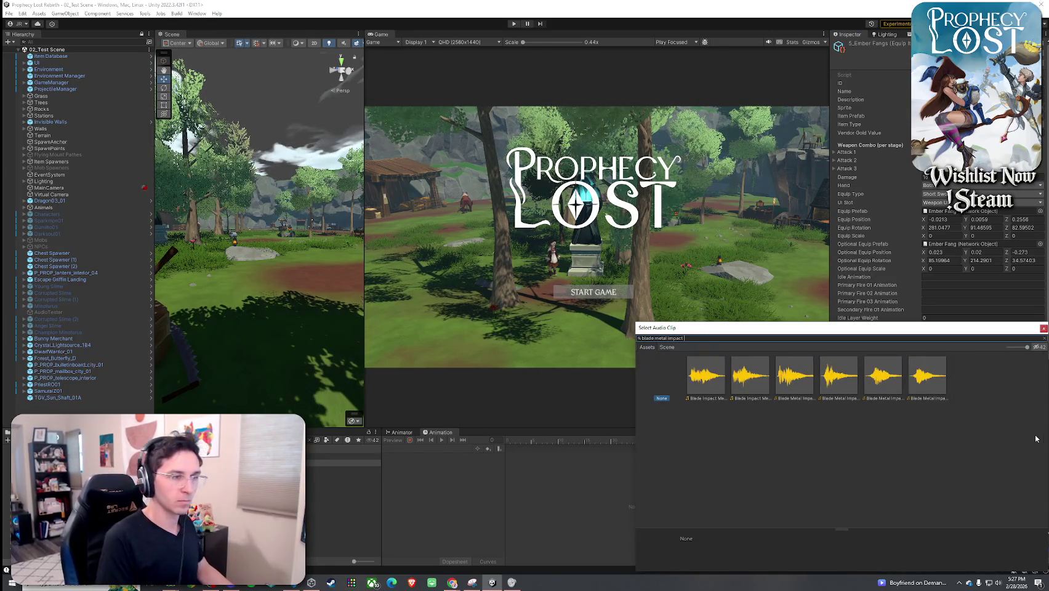
{"action": "type", "text": "4"}
{"action": "key", "text": "Down"}
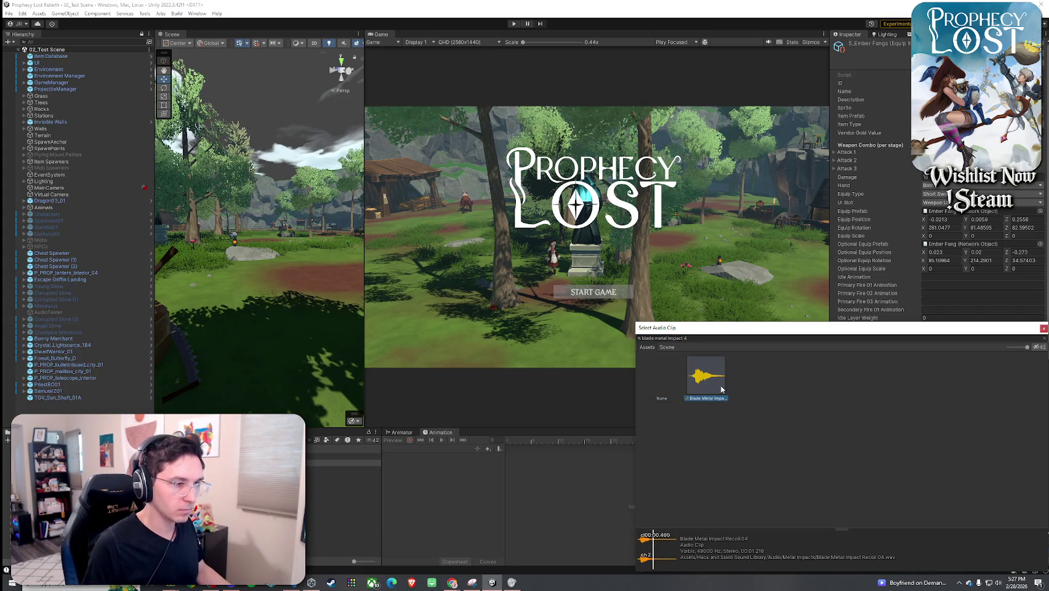
{"action": "key", "text": "Return"}
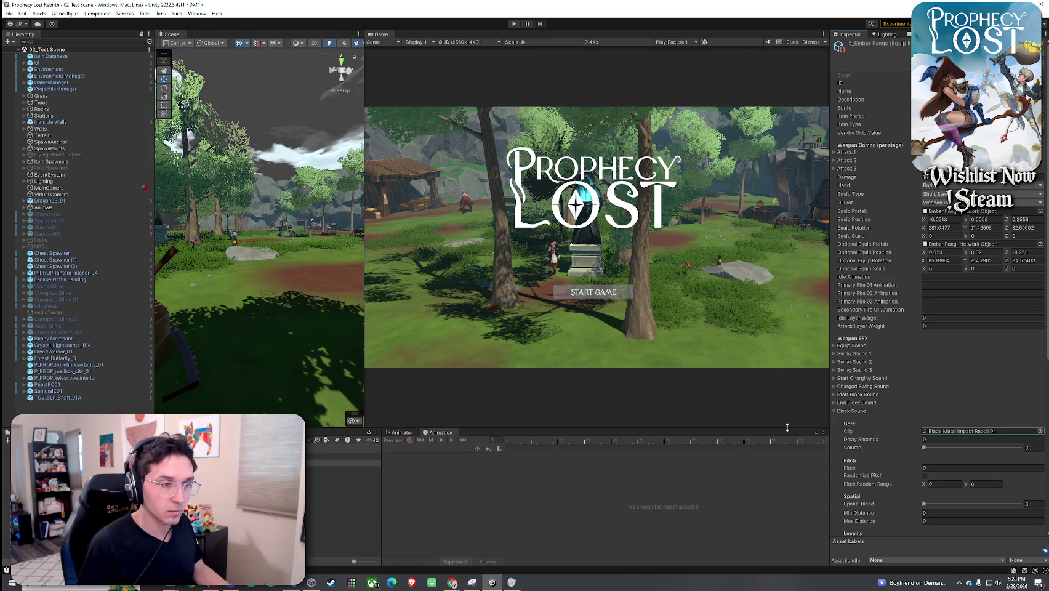
{"action": "left_click", "coordinate": [855, 410]}
{"action": "left_click", "coordinate": [864, 395]}
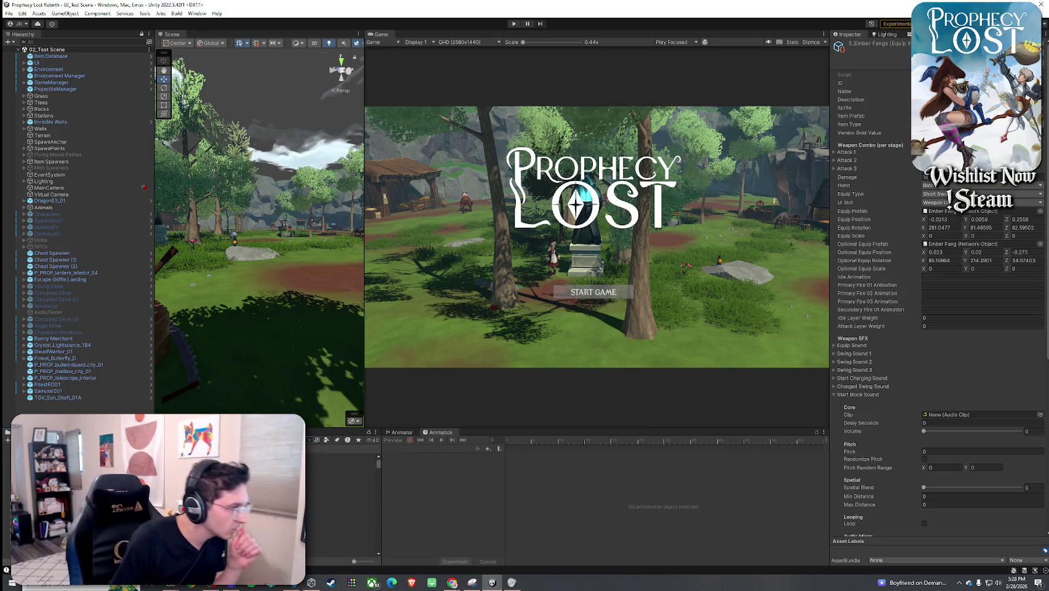
{"action": "key", "text": "Down"}
{"action": "key", "text": "Down"}
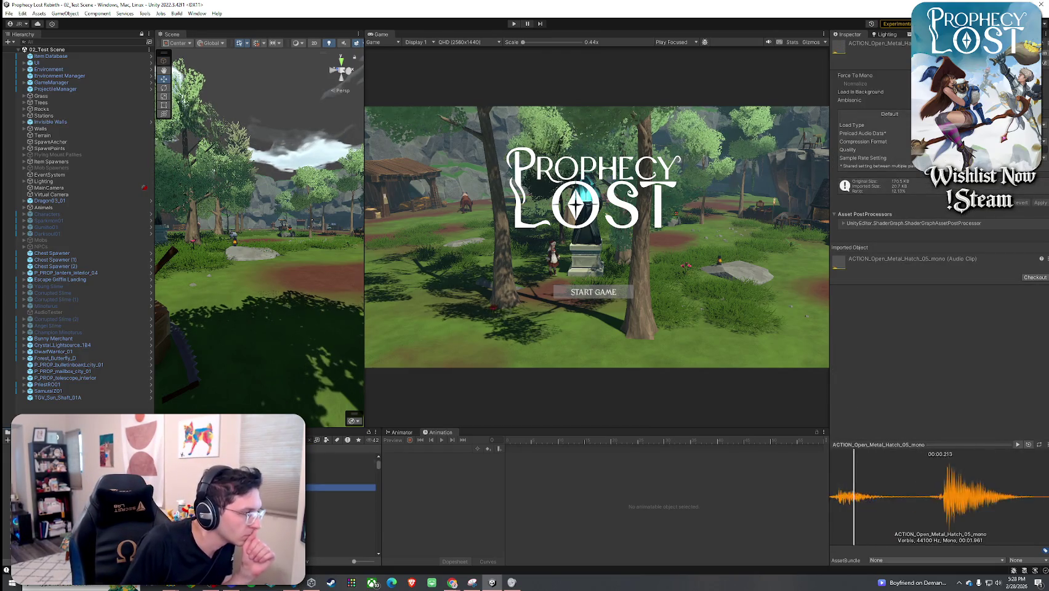
{"action": "key", "text": "Down"}
{"action": "key", "text": "Down"}
{"action": "key", "text": "Down"}
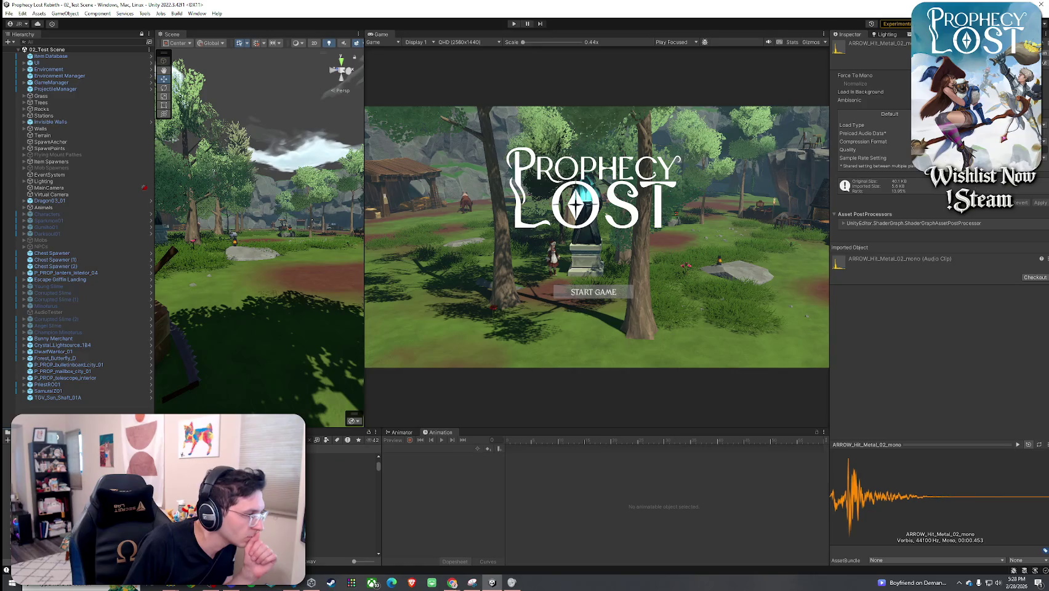
{"action": "key", "text": "Down"}
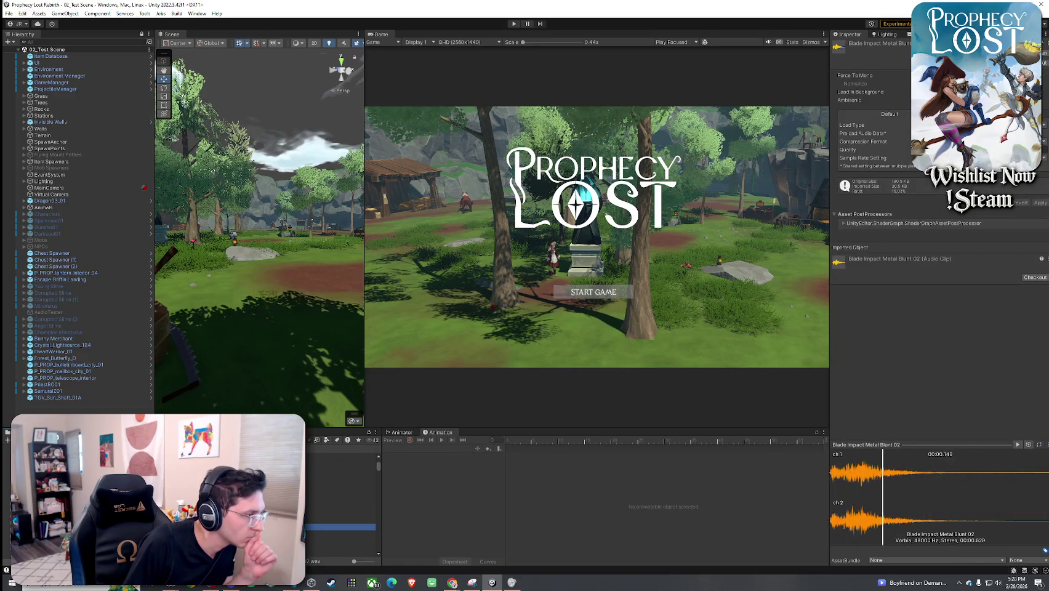
{"action": "key", "text": "Down"}
{"action": "key", "text": "Down"}
{"action": "key", "text": "Down"}
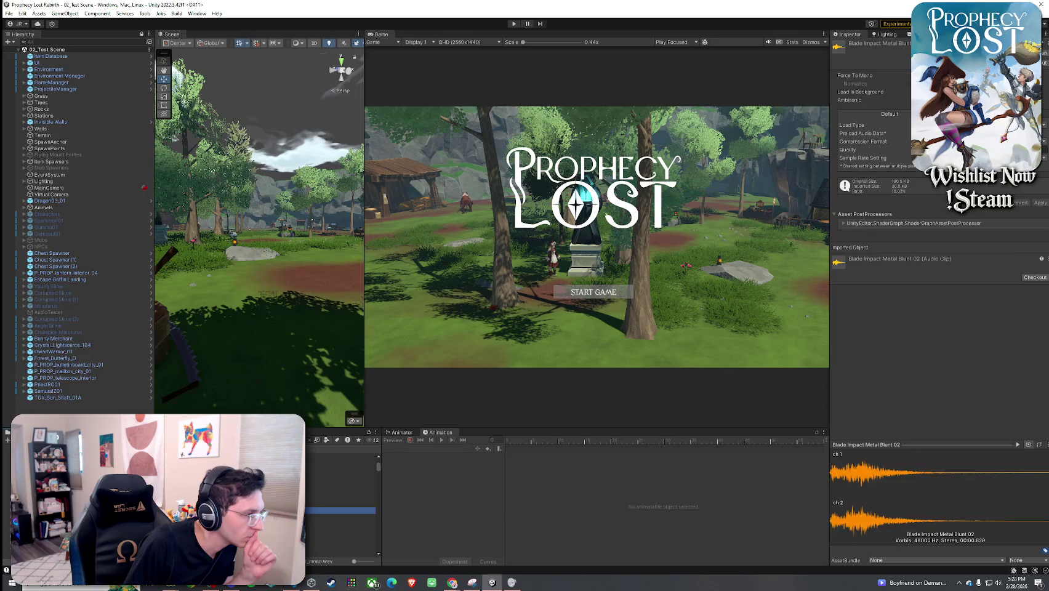
{"action": "key", "text": "Down"}
{"action": "key", "text": "Down"}
{"action": "key", "text": "Down"}
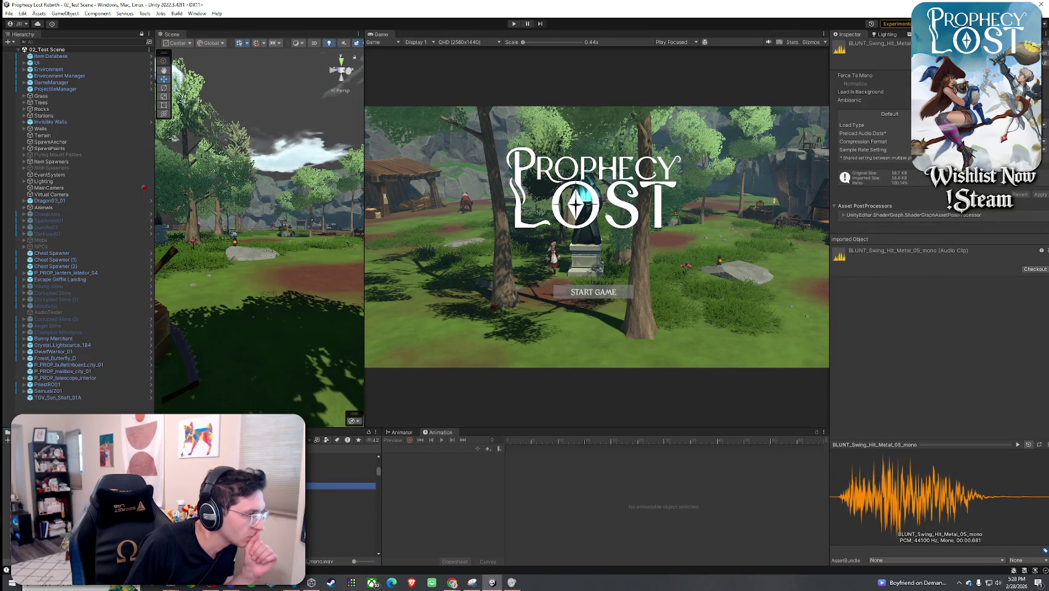
{"action": "key", "text": "Down"}
{"action": "key", "text": "Down"}
{"action": "key", "text": "Down"}
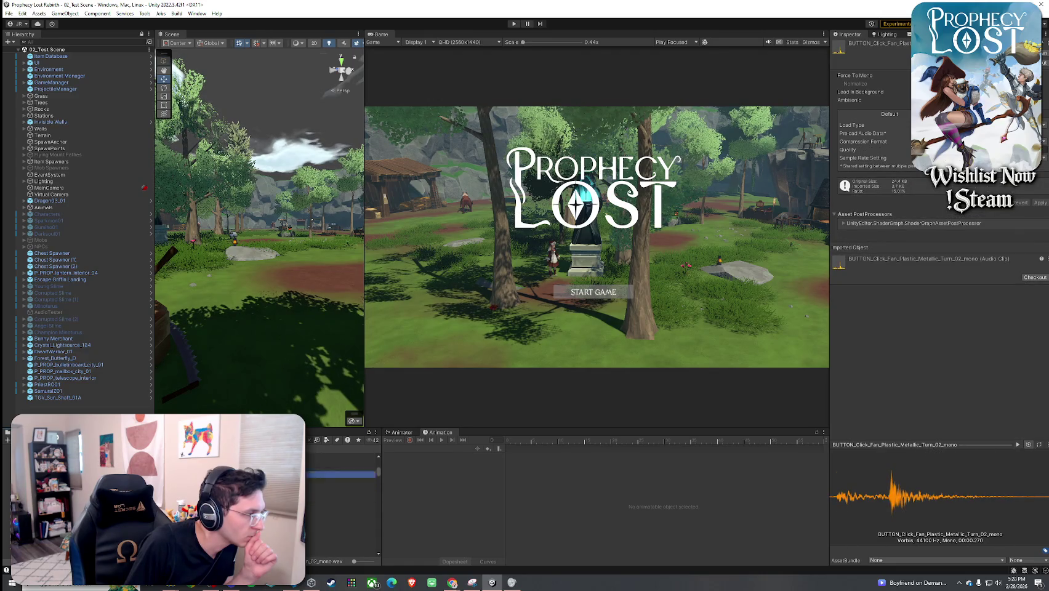
{"action": "key", "text": "Down"}
{"action": "key", "text": "Down"}
{"action": "key", "text": "Down"}
{"action": "key", "text": "Down"}
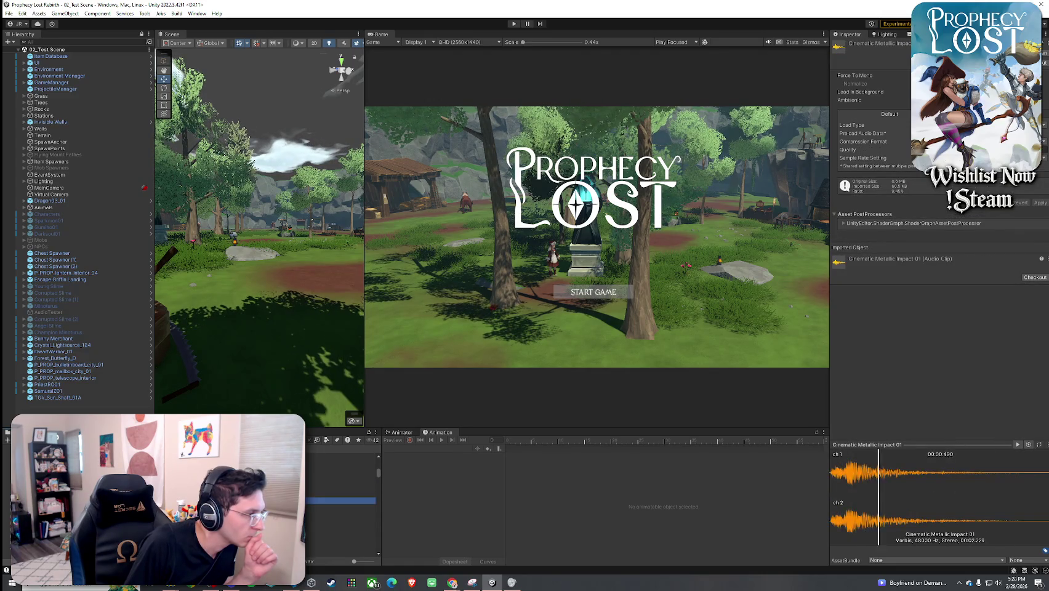
{"action": "key", "text": "Down"}
{"action": "key", "text": "Down"}
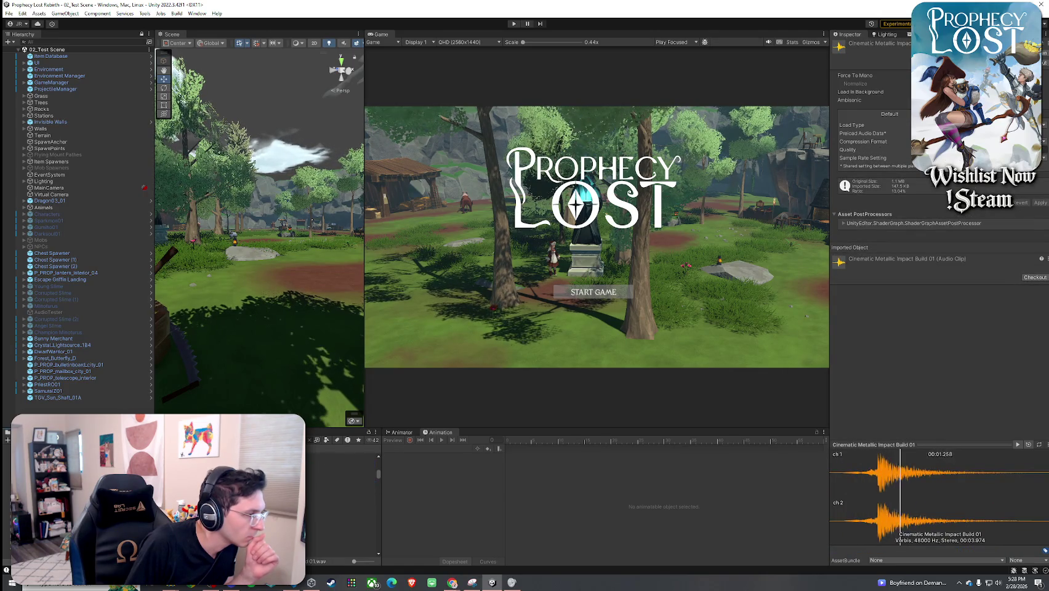
{"action": "key", "text": "Down"}
{"action": "key", "text": "Down"}
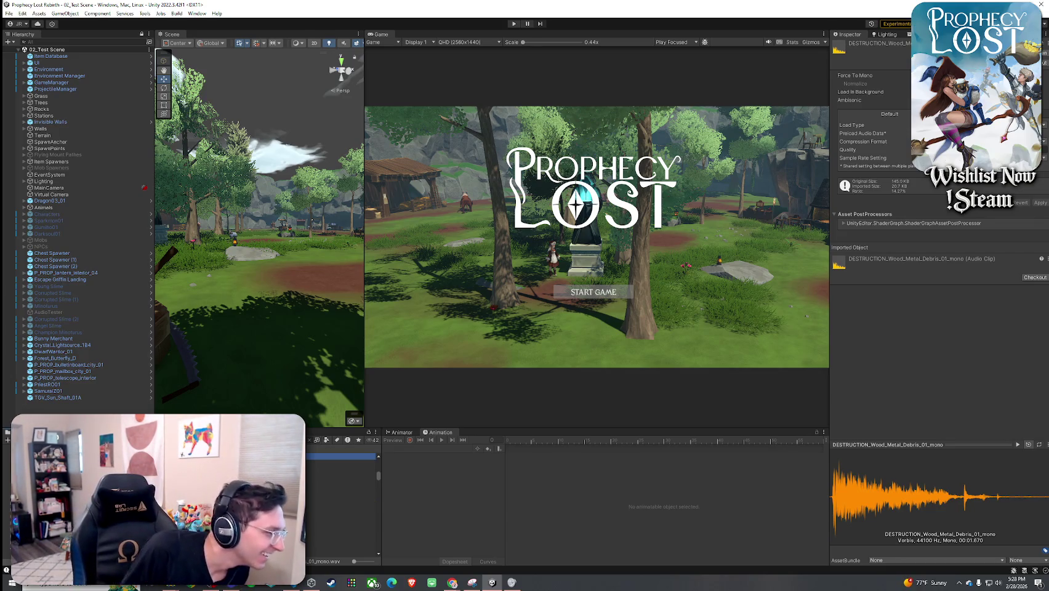
{"action": "key", "text": "Down"}
{"action": "key", "text": "Down"}
{"action": "key", "text": "Down"}
{"action": "key", "text": "Down"}
{"action": "key", "text": "Down"}
{"action": "key", "text": "Down"}
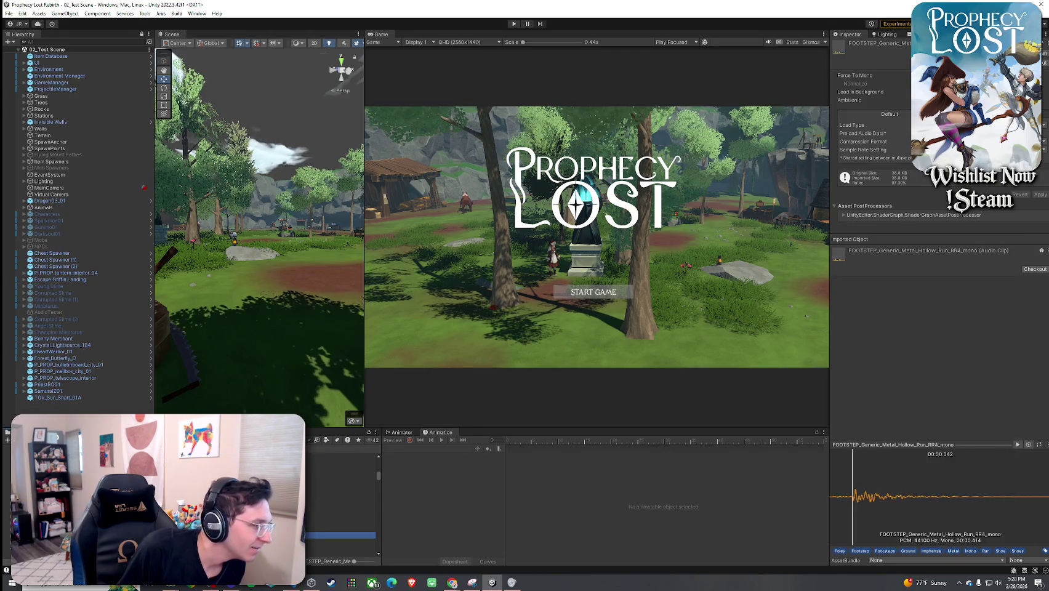
{"action": "key", "text": "Down"}
{"action": "key", "text": "Down"}
{"action": "key", "text": "Down"}
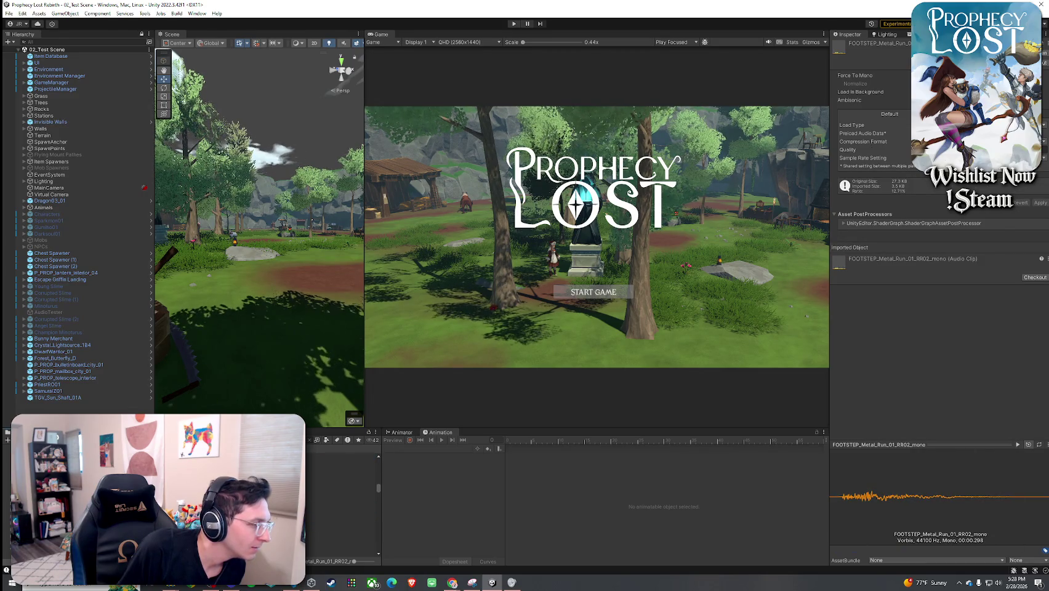
{"action": "key", "text": "Down"}
{"action": "key", "text": "Down"}
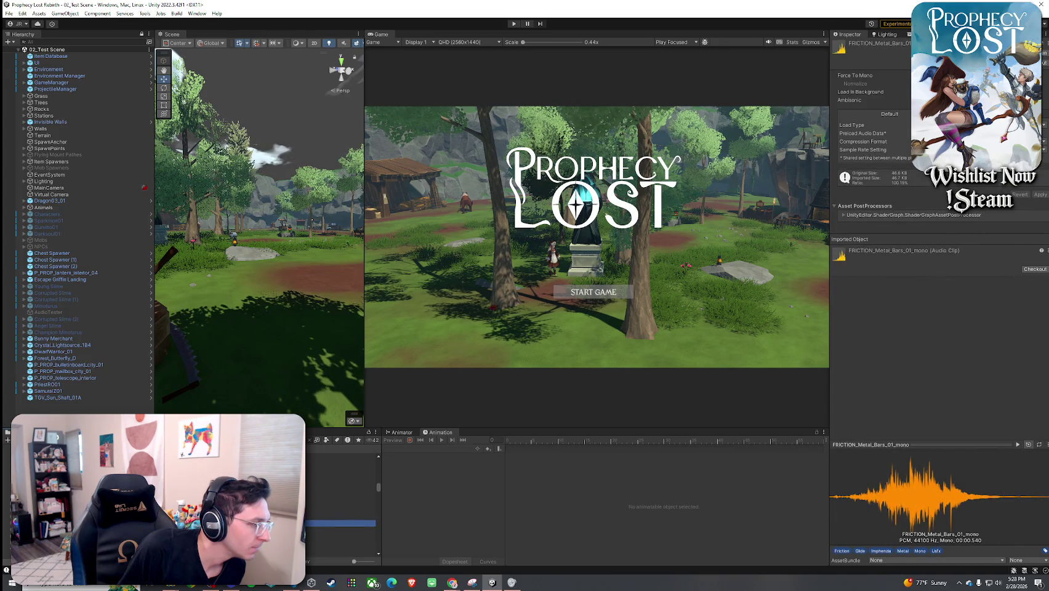
{"action": "key", "text": "Down"}
{"action": "key", "text": "Down"}
{"action": "key", "text": "Down"}
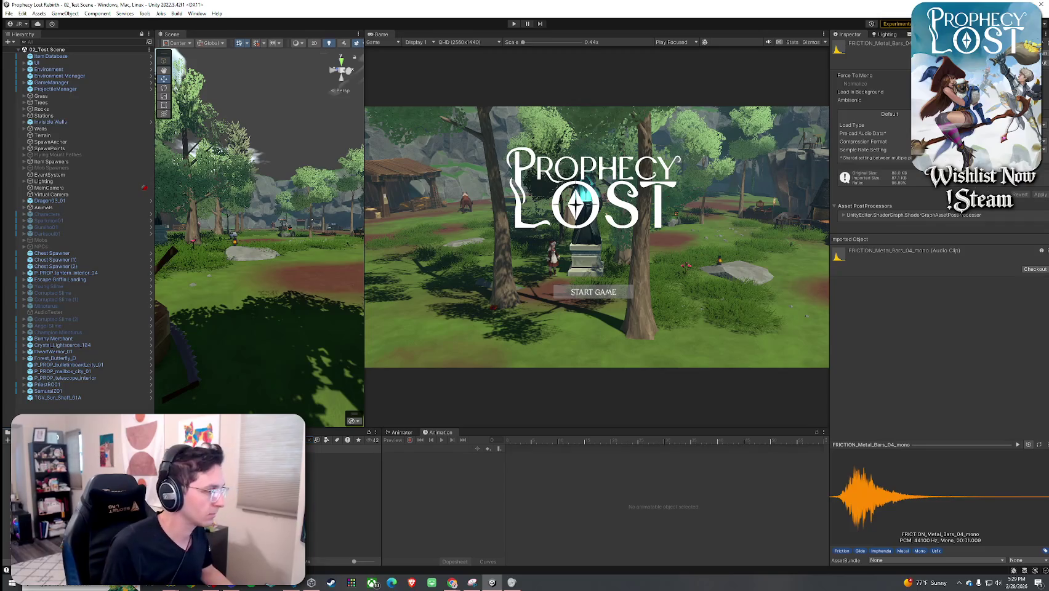
{"action": "left_click", "coordinate": [332, 463]}
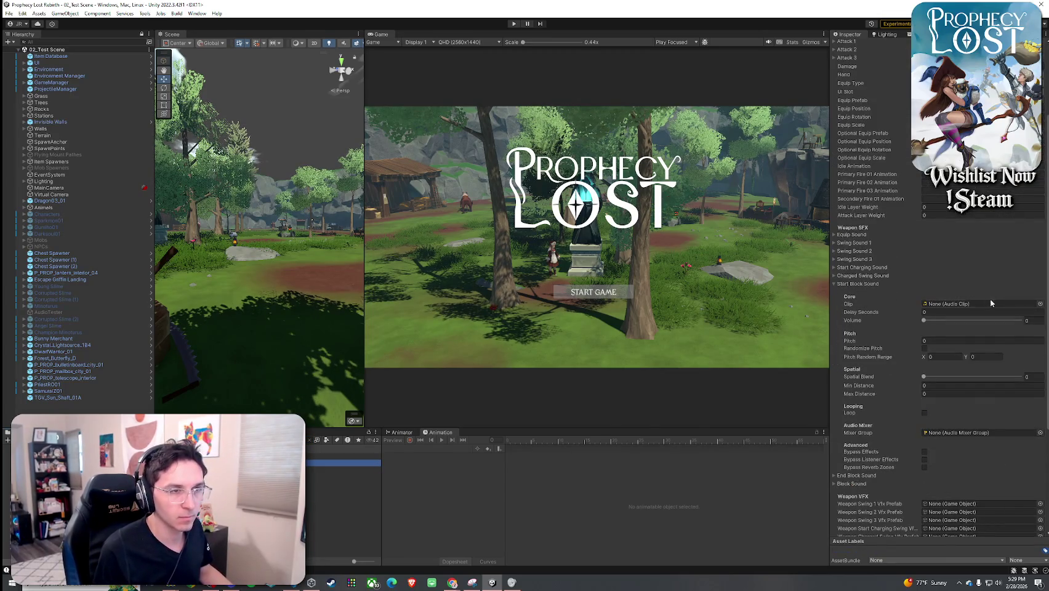
- Assign FRICTION_Metal_Bars_04_mono as the Ember Fangs Start Block Sound clip
{"action": "left_click", "coordinate": [1040, 304]}
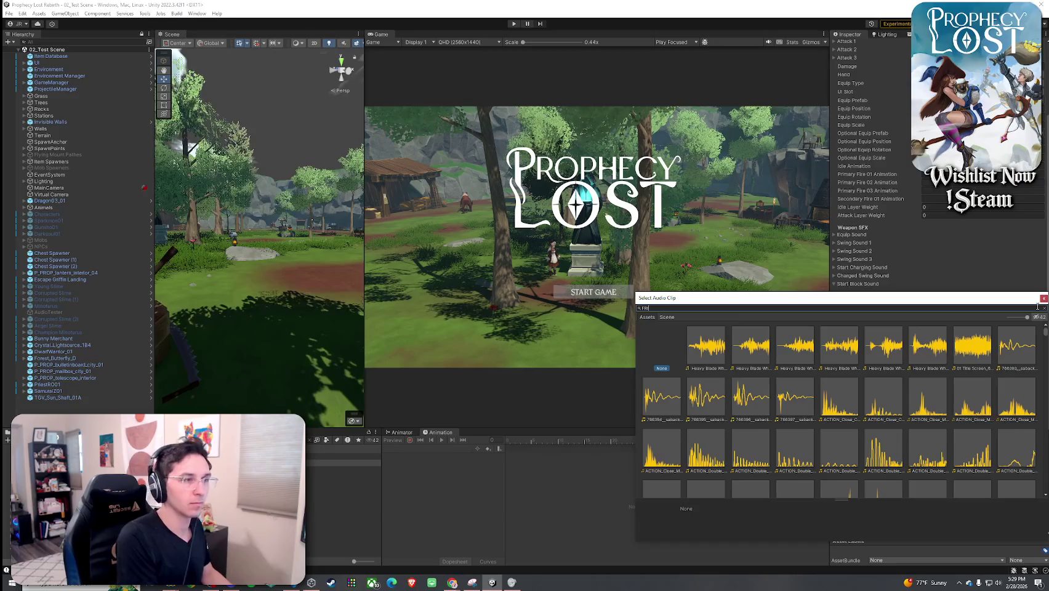
{"action": "type", "text": "CTION metal bat"}
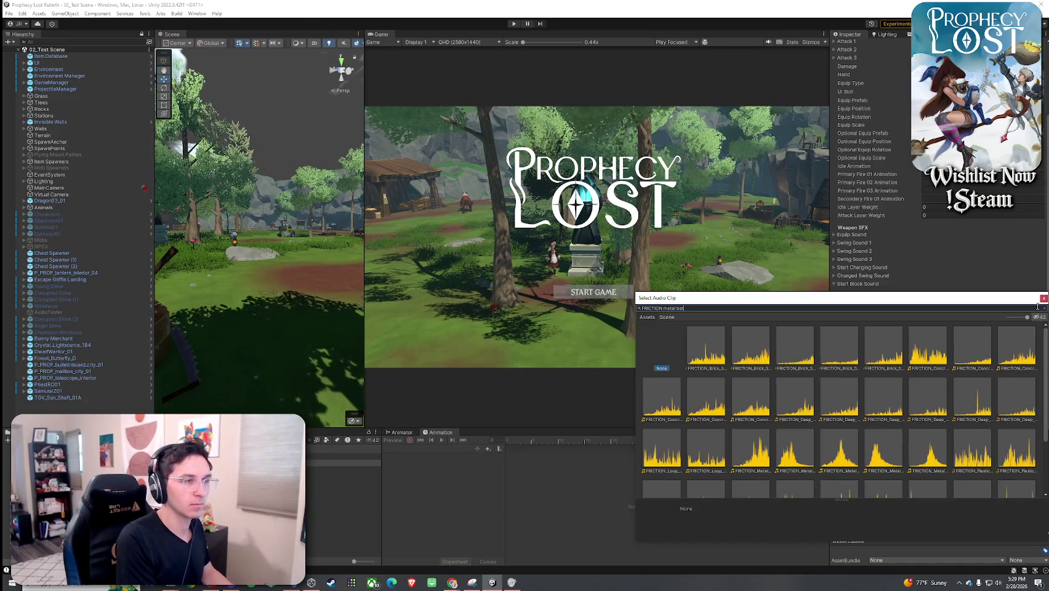
{"action": "key", "text": "BackSpace"}
{"action": "type", "text": "rs 04"}
{"action": "left_click", "coordinate": [716, 344]}
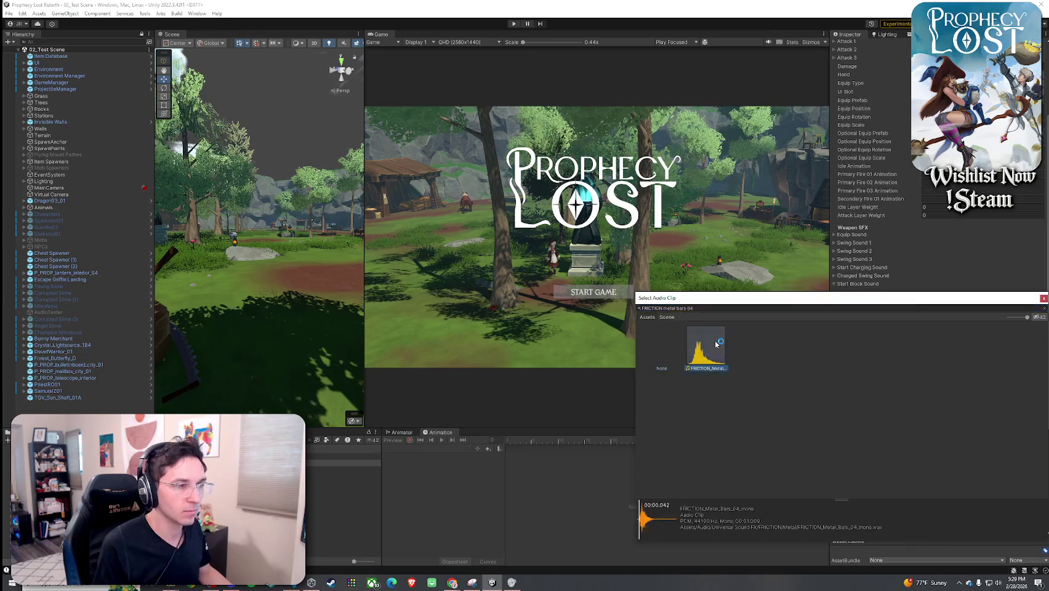
{"action": "double_click", "coordinate": [716, 344]}
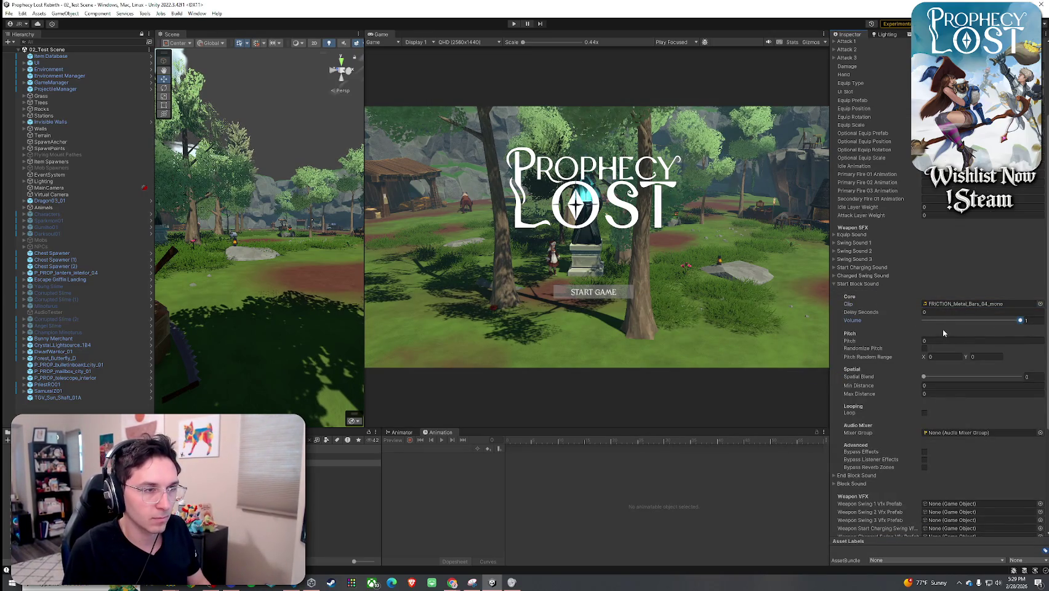
- Set the Start Block Sound delay to 0.03 seconds and select the 0_Sword And Shield weapon
{"action": "left_click", "coordinate": [931, 314]}
{"action": "type", "text": "0.1"}
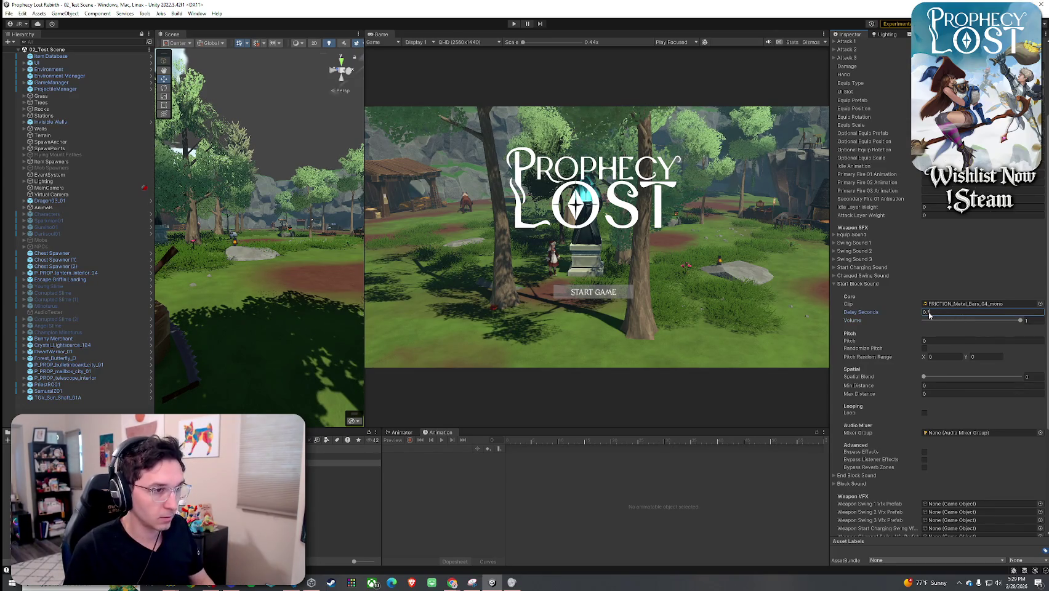
{"action": "key", "text": "BackSpace"}
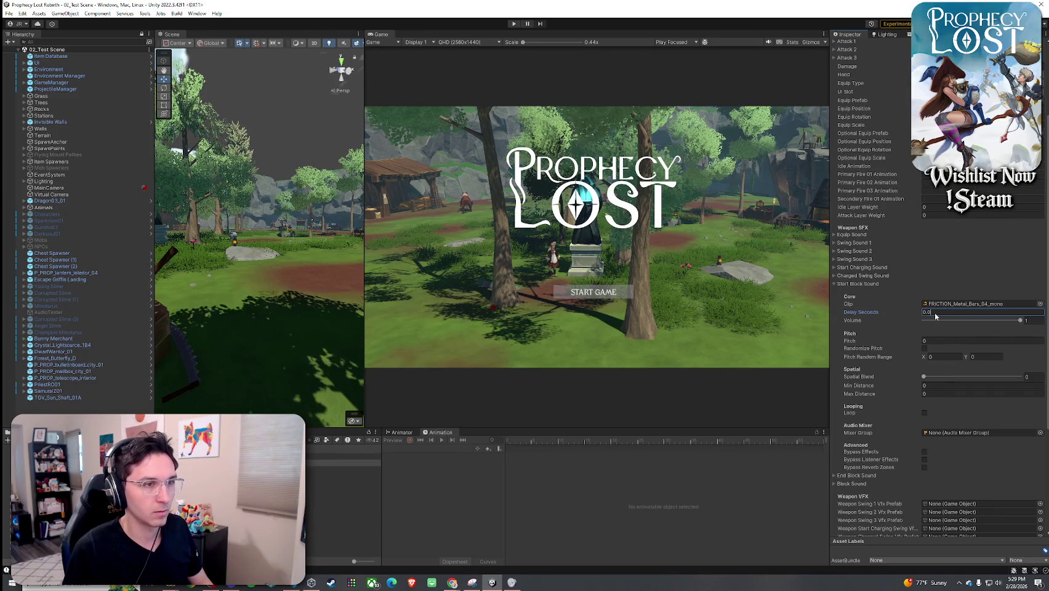
{"action": "type", "text": "03"}
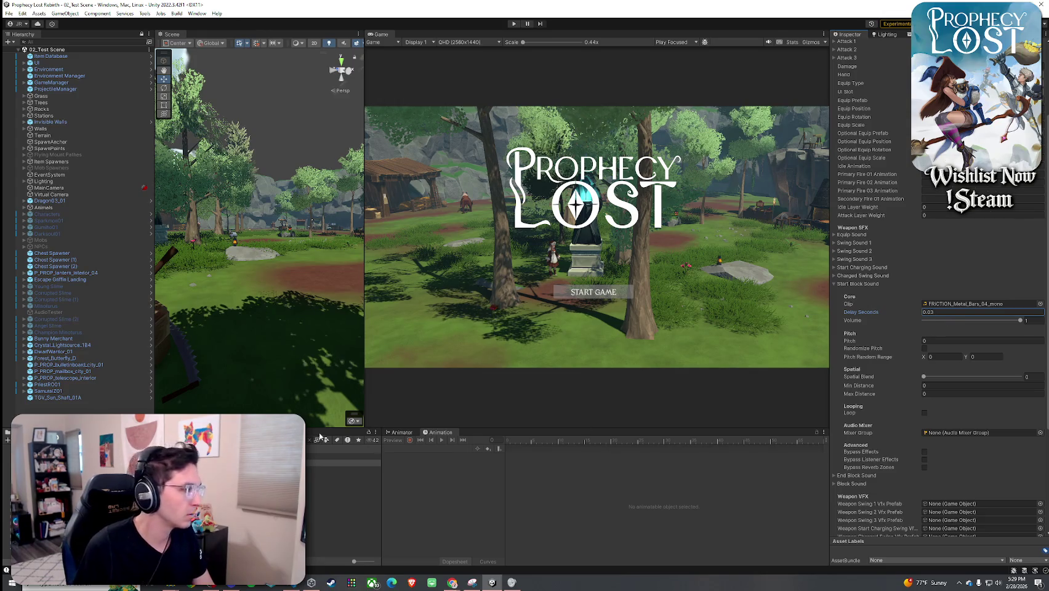
{"action": "key", "text": "Return"}
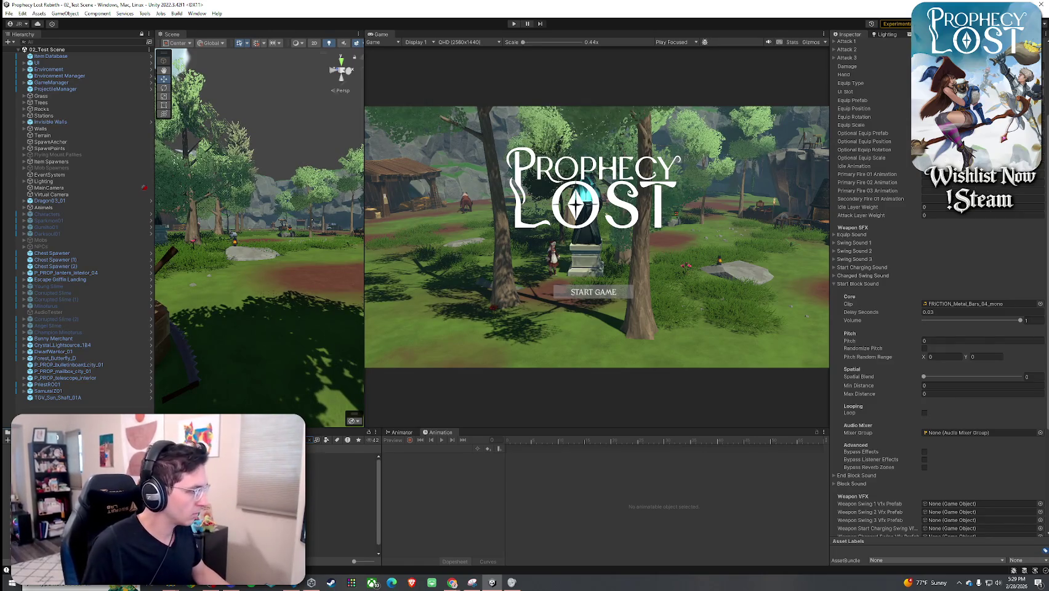
{"action": "left_click", "coordinate": [342, 489]}
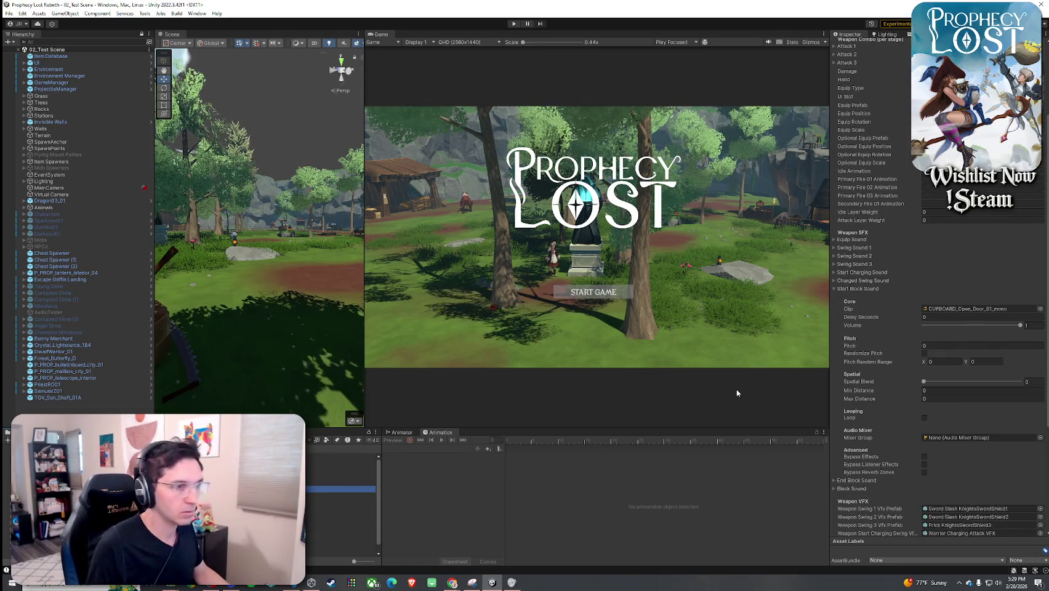
- Give the other weapon's Start Block Sound delay 0, pitch 1 randomized up to 1.1, spatial blend ~0.62
{"action": "scroll", "coordinate": [870, 359], "scroll_direction": "down", "scroll_amount": 5}
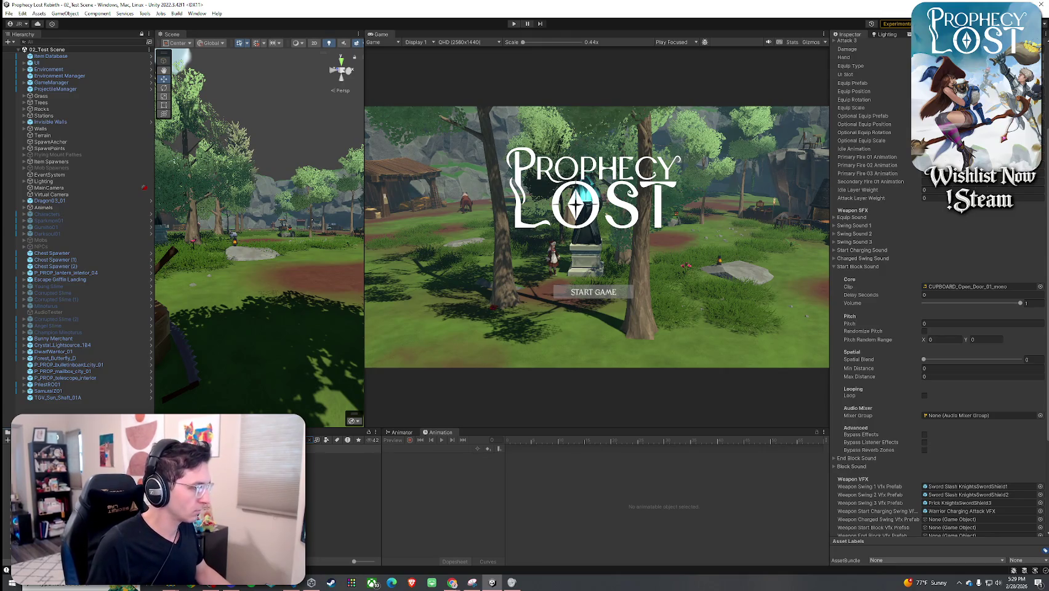
{"action": "left_click", "coordinate": [345, 463]}
{"action": "left_click", "coordinate": [937, 290]}
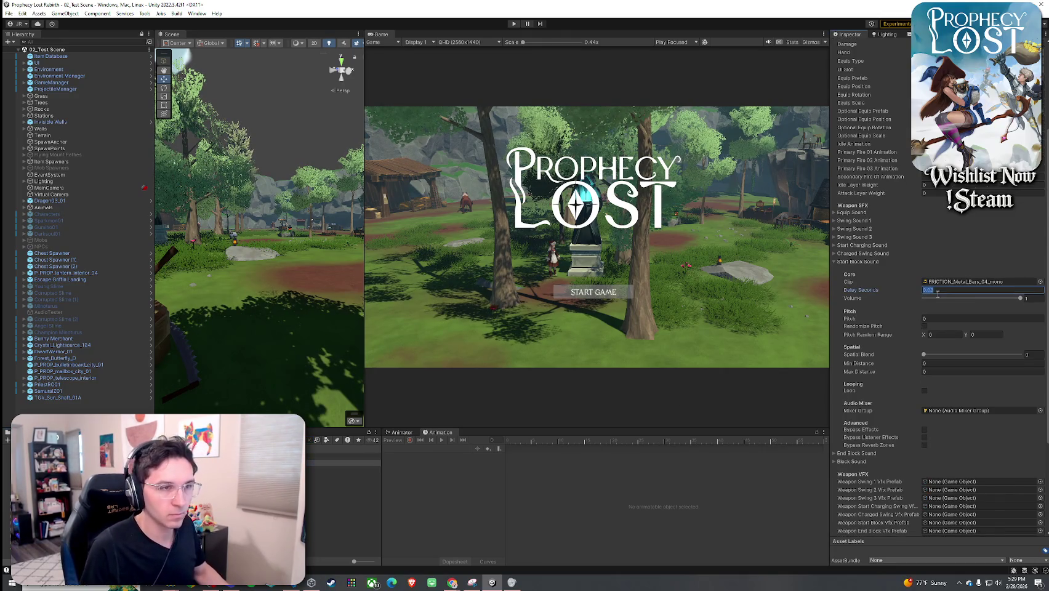
{"action": "type", "text": "0"}
{"action": "left_click", "coordinate": [944, 319]}
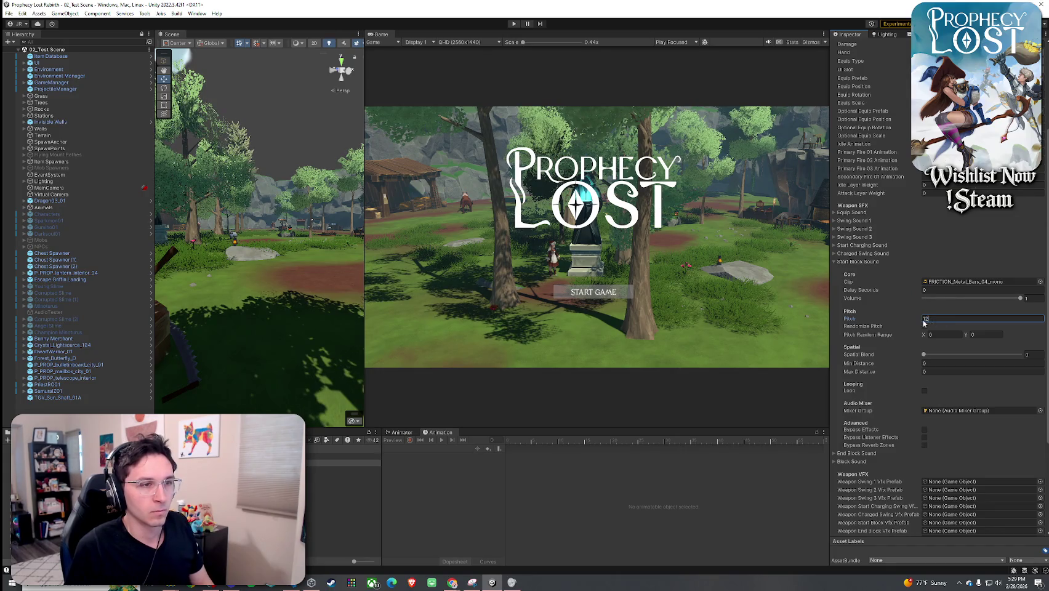
{"action": "type", "text": "1"}
{"action": "left_click", "coordinate": [924, 326]}
{"action": "left_click", "coordinate": [945, 335]}
{"action": "type", "text": "1"}
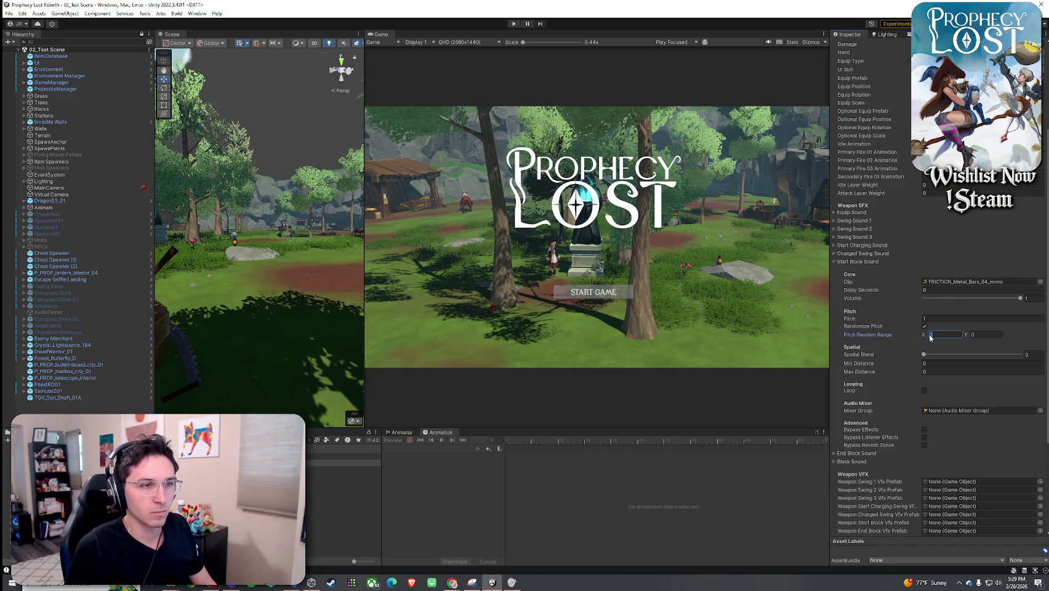
{"action": "type", "text": "0.8"}
{"action": "key", "text": "Tab"}
{"action": "type", "text": "1.1"}
{"action": "left_click", "coordinate": [992, 355]}
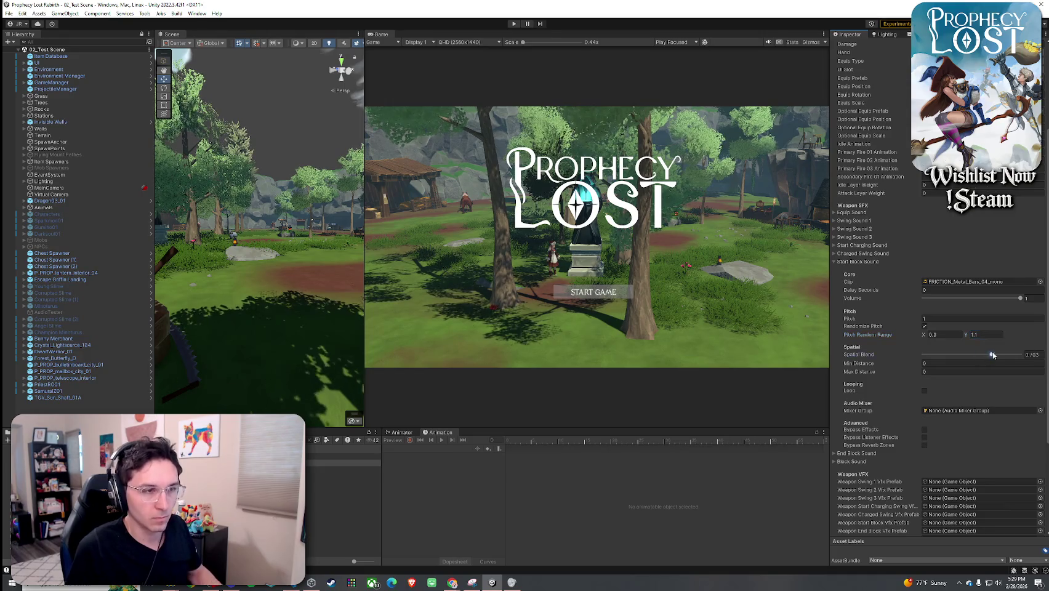
{"action": "left_click_drag", "start_coordinate": [992, 355], "coordinate": [984, 357]}
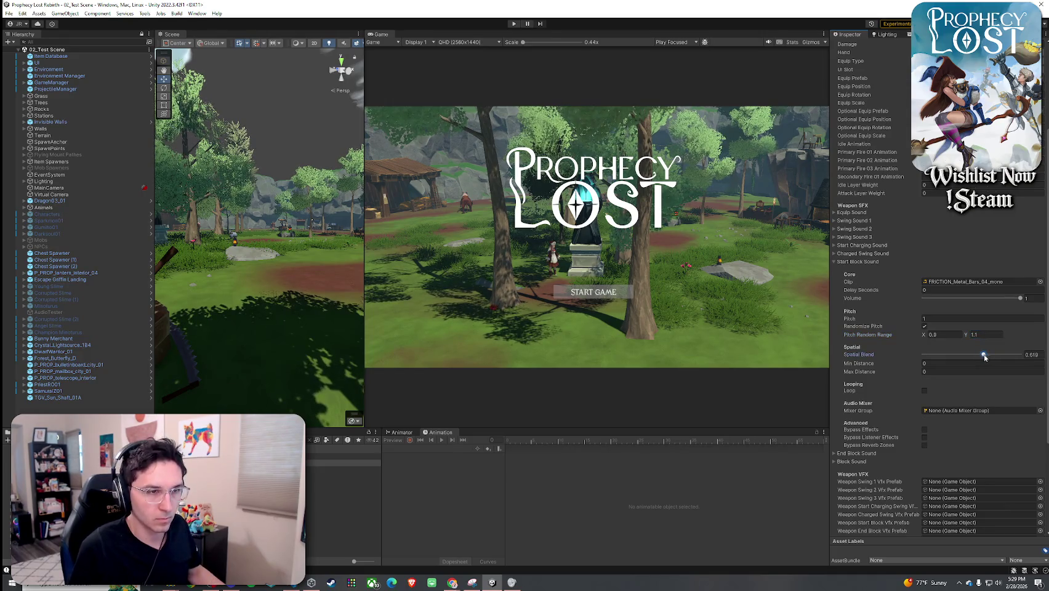
- Expand and collapse the Charged Swing, Start Block and End Block Sound sections to review them
{"action": "left_click", "coordinate": [856, 261]}
{"action": "left_click", "coordinate": [855, 300]}
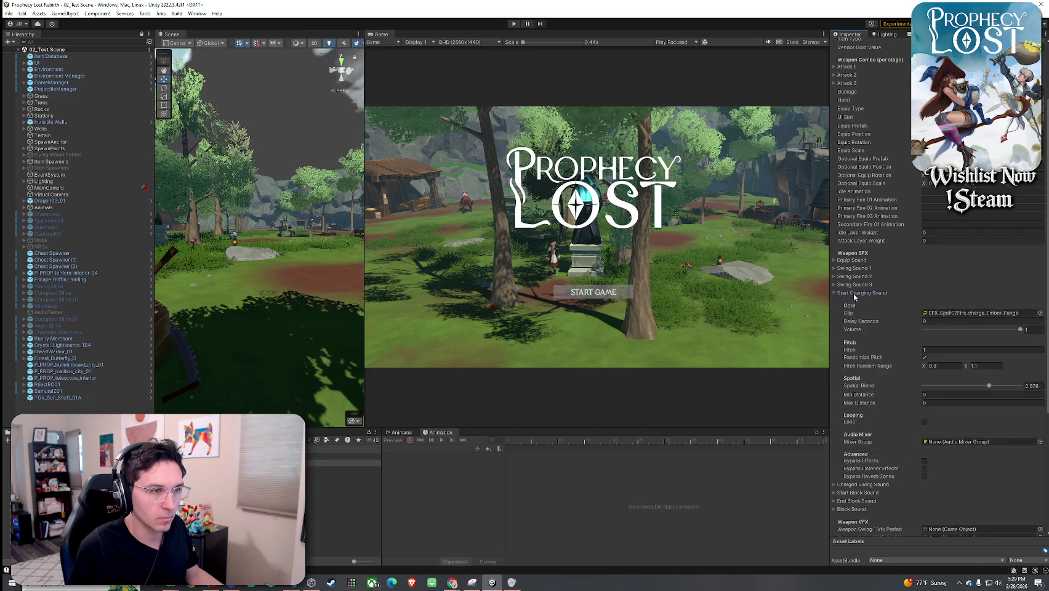
{"action": "left_click", "coordinate": [855, 300]}
{"action": "left_click", "coordinate": [856, 299]}
{"action": "left_click", "coordinate": [857, 302]}
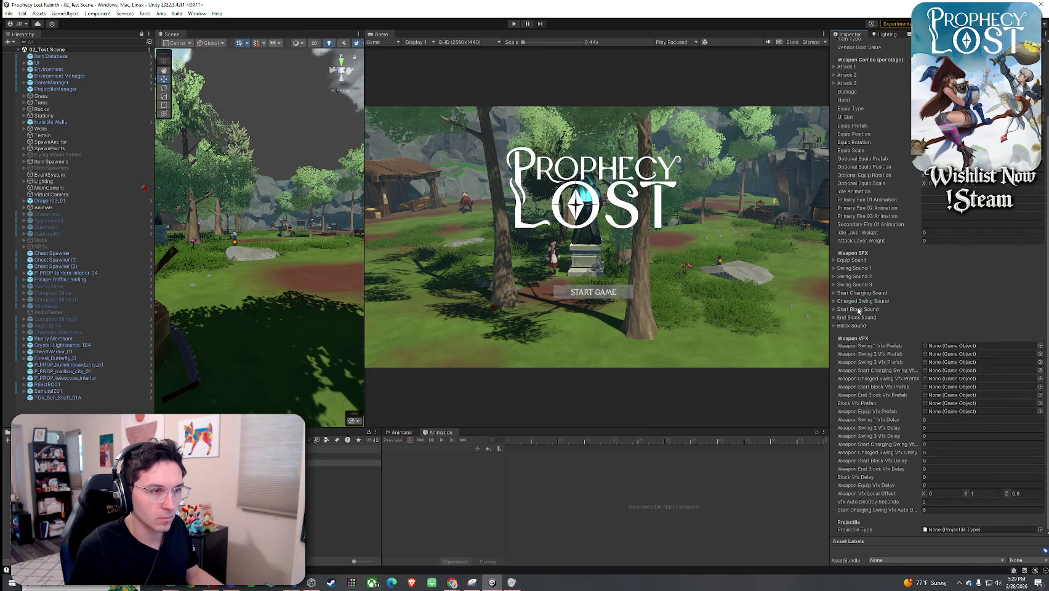
{"action": "left_click", "coordinate": [857, 309]}
{"action": "left_click", "coordinate": [857, 309]}
{"action": "left_click", "coordinate": [859, 318]}
{"action": "left_click", "coordinate": [859, 318]}
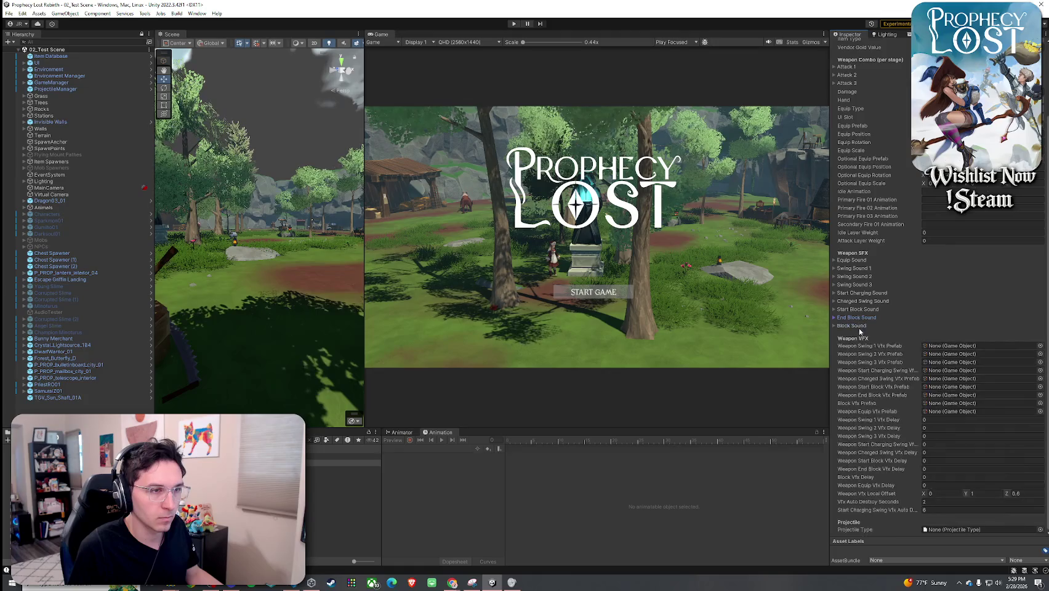
- Filter the Project window to show only Prefab assets
{"action": "left_click", "coordinate": [87, 5]}
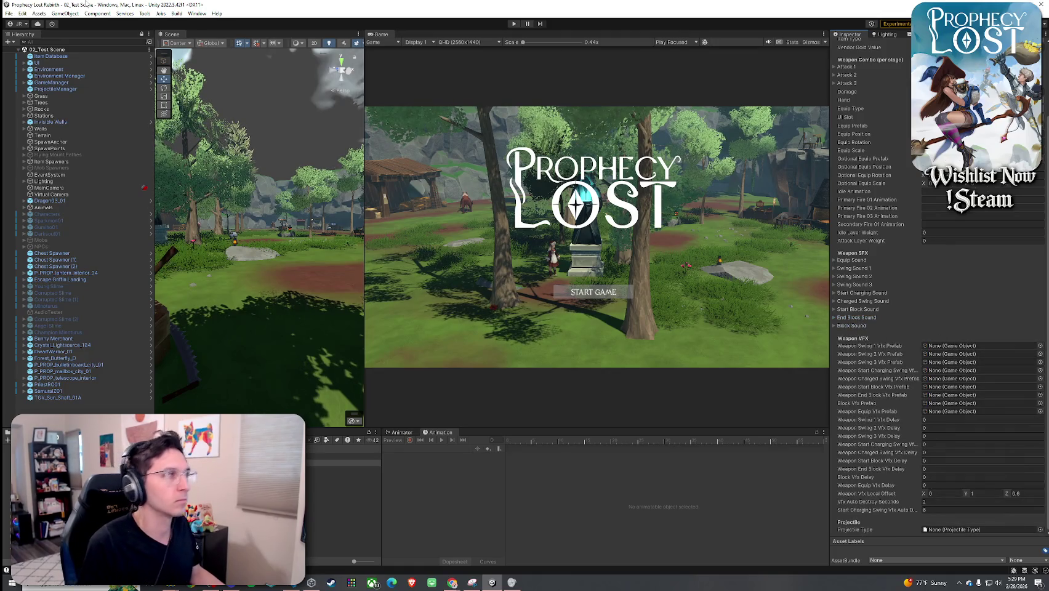
{"action": "left_click", "coordinate": [9, 13]}
{"action": "left_click", "coordinate": [106, 172]}
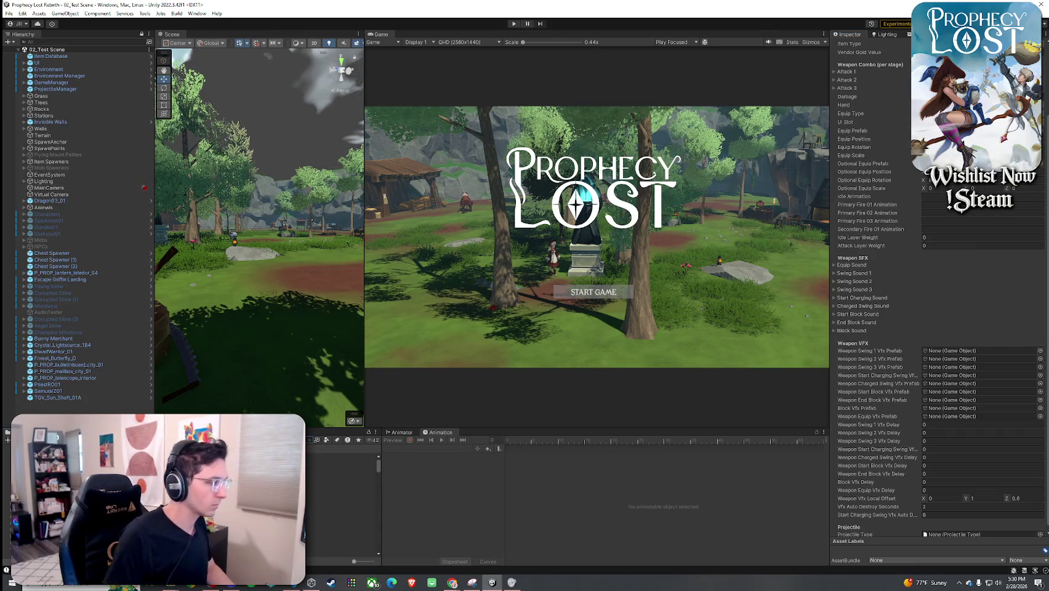
{"action": "left_click", "coordinate": [326, 439]}
{"action": "left_click", "coordinate": [338, 517]}
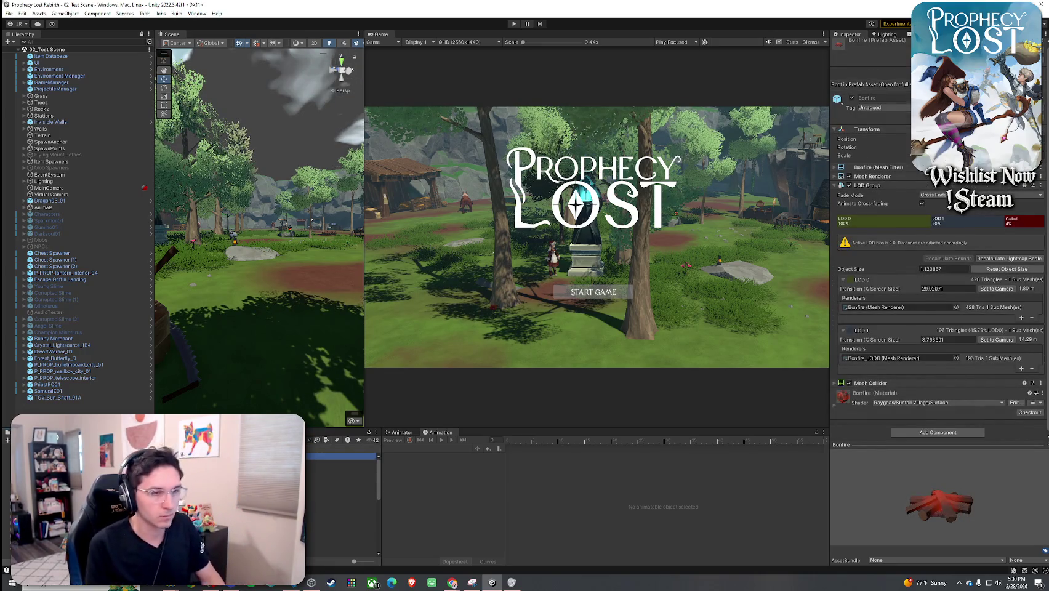
- Preview the campfire, Fire, Fire aura and Fire buff prefabs, reframing the Fire buff effect
{"action": "left_click", "coordinate": [341, 464]}
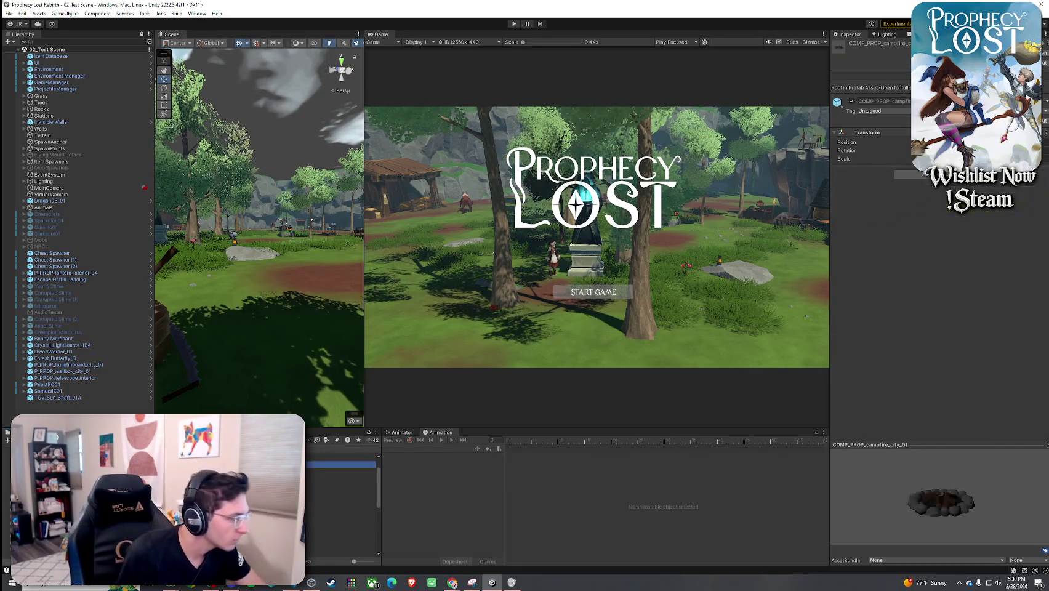
{"action": "left_click", "coordinate": [342, 504]}
{"action": "double_click", "coordinate": [342, 504]}
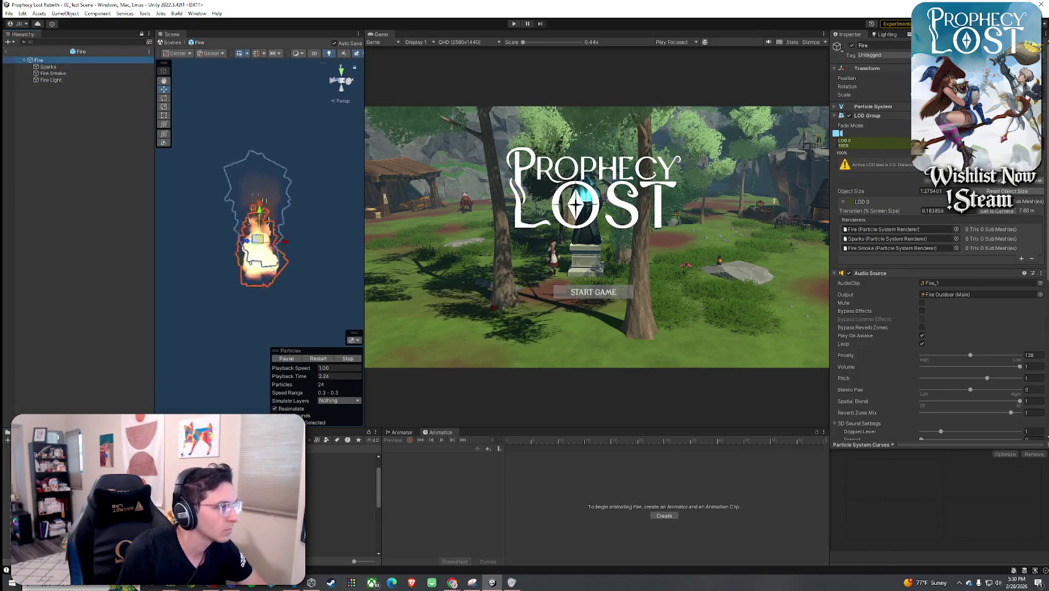
{"action": "double_click", "coordinate": [341, 518]}
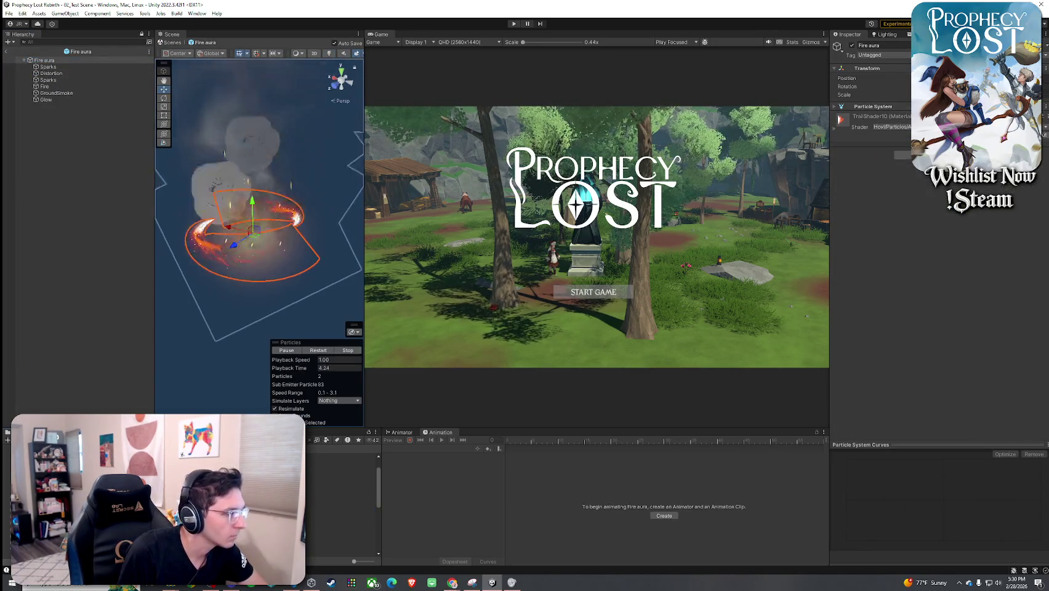
{"action": "double_click", "coordinate": [342, 517]}
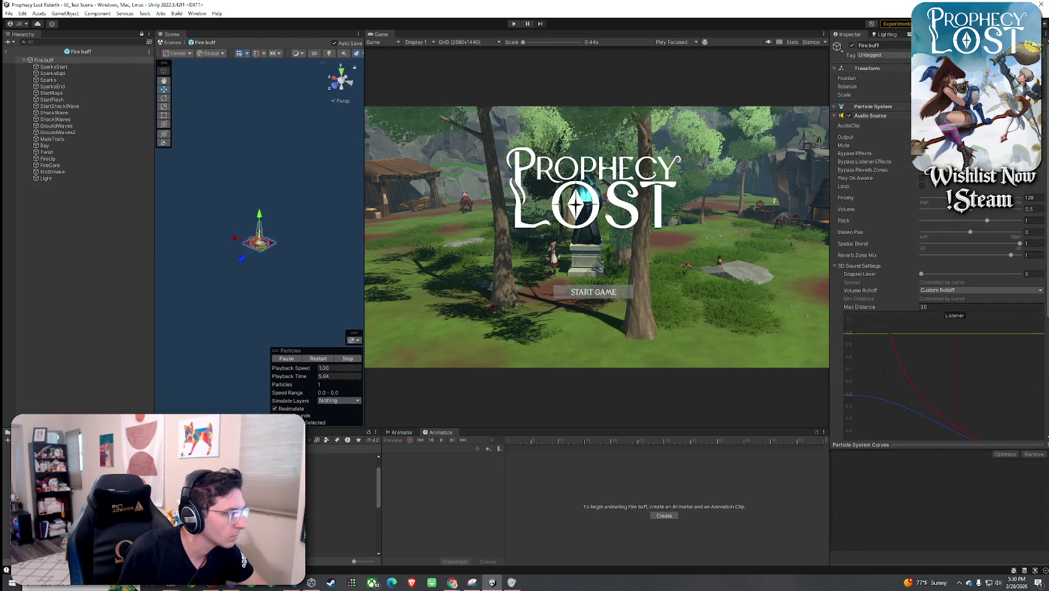
{"action": "left_click", "coordinate": [68, 60]}
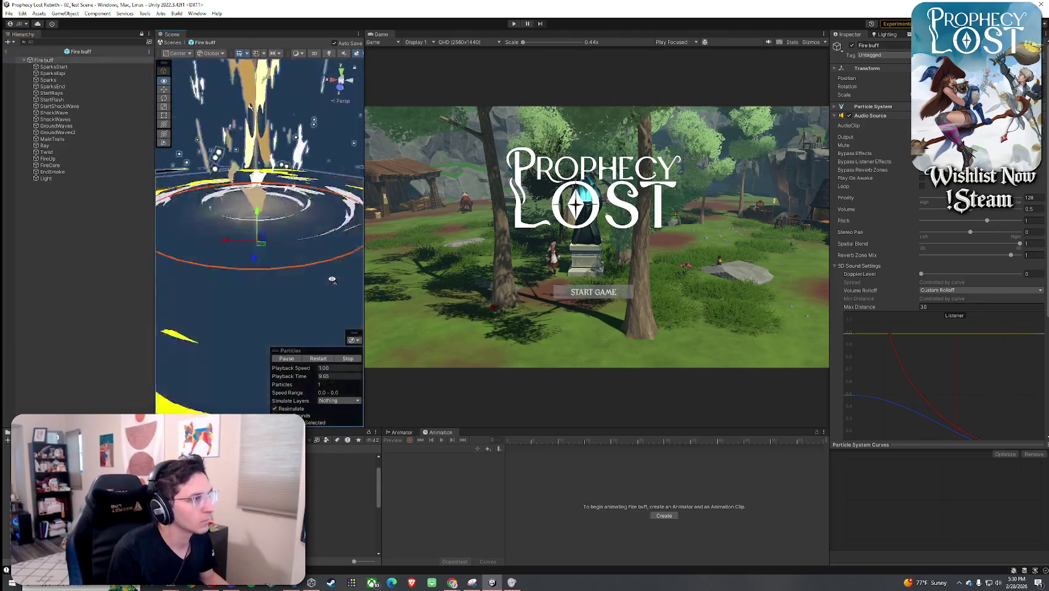
{"action": "left_click_drag", "start_coordinate": [332, 280], "coordinate": [359, 265]}
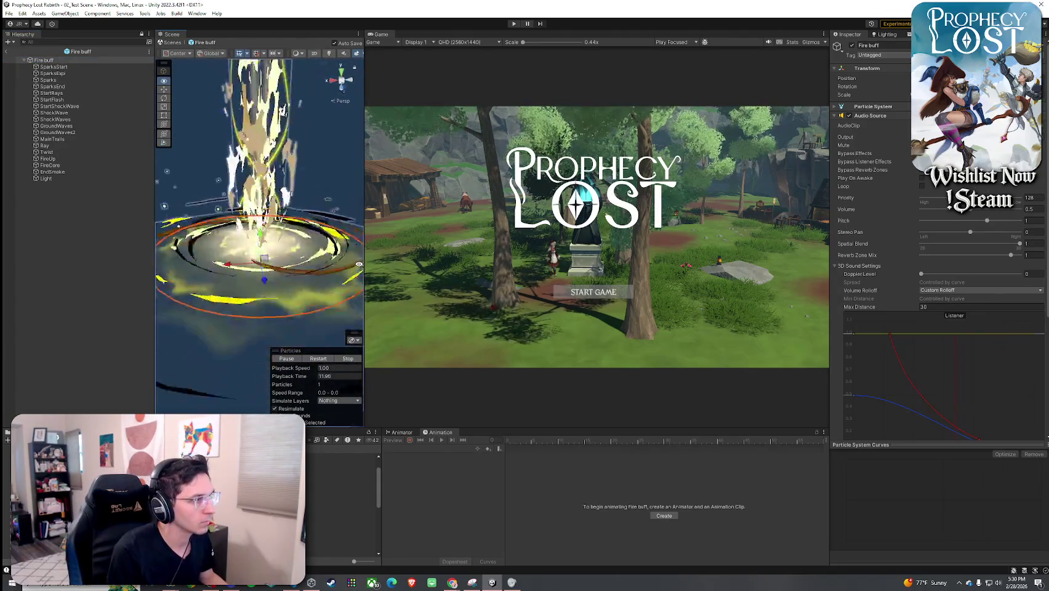
- Inspect Fireflies and open Fireplace_1 and HCFX_Fire_01 in prefab mode
{"action": "left_click", "coordinate": [340, 517]}
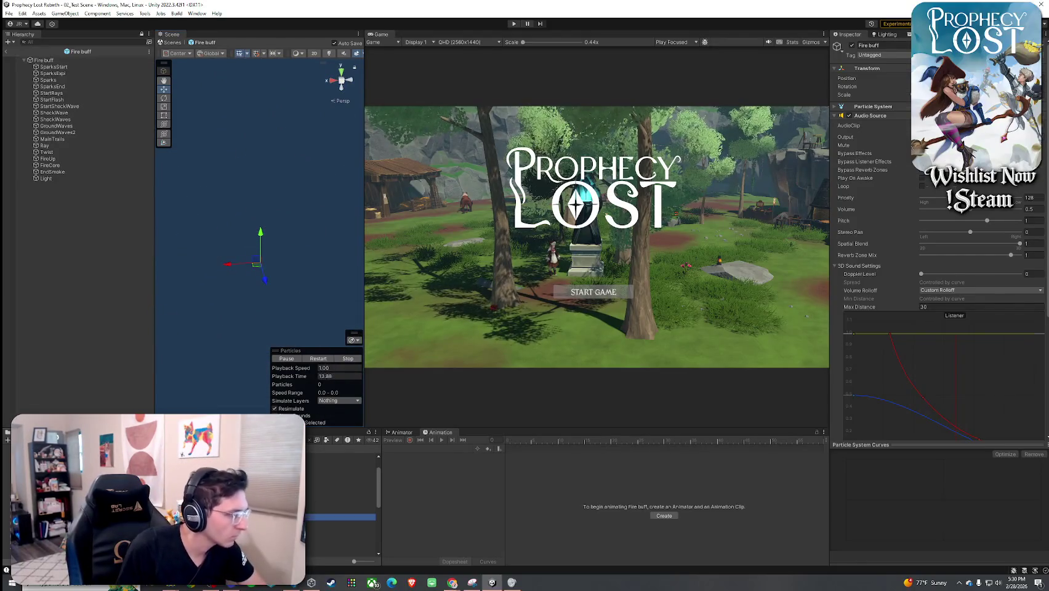
{"action": "left_click", "coordinate": [340, 523]}
{"action": "left_click", "coordinate": [340, 530]}
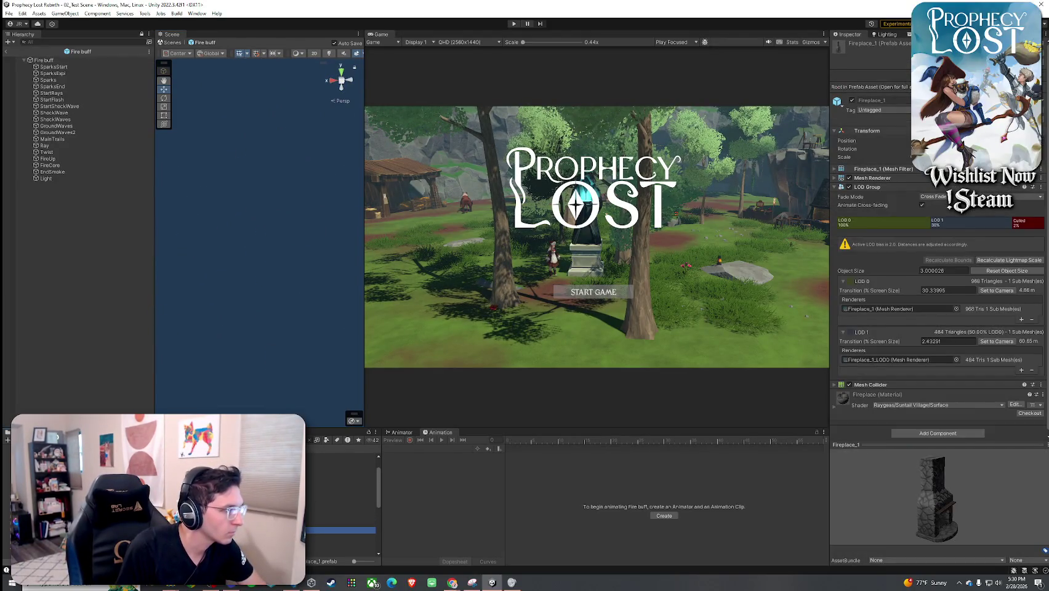
{"action": "double_click", "coordinate": [340, 530]}
{"action": "left_click", "coordinate": [340, 531]}
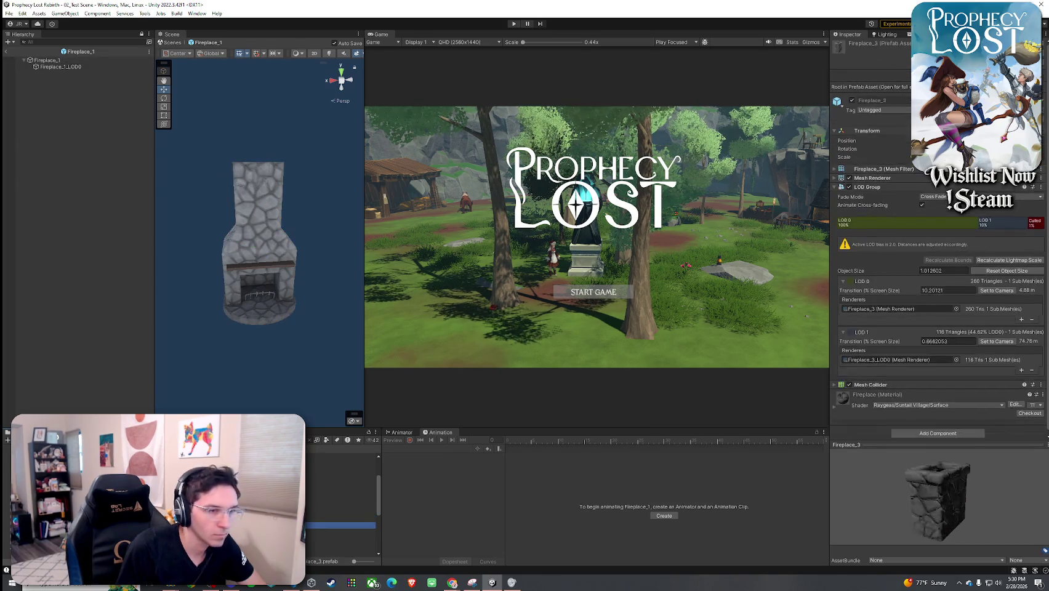
{"action": "double_click", "coordinate": [340, 531]}
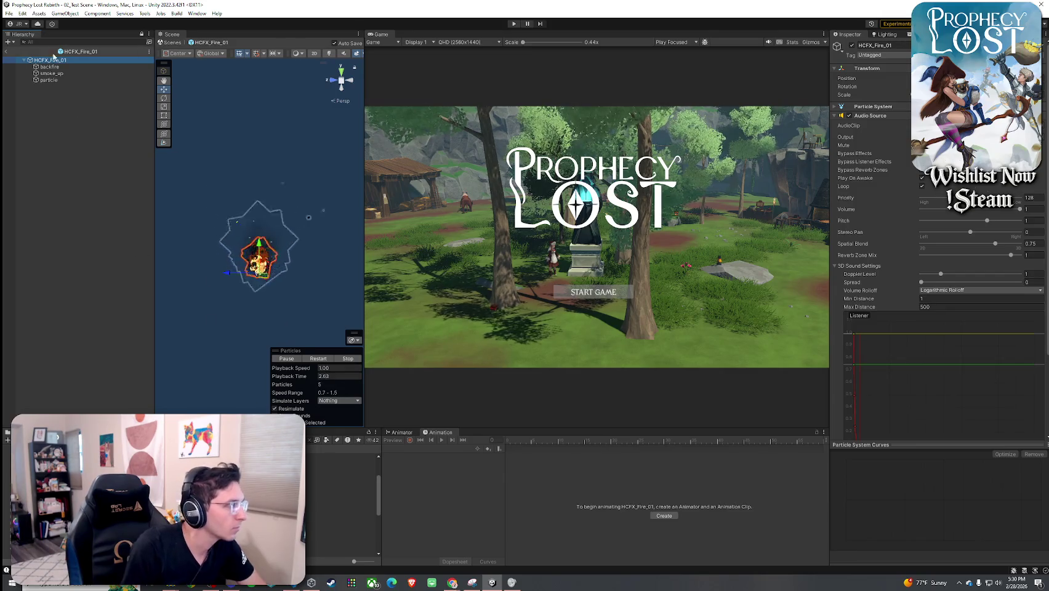
- Compare HCFX_Fire_02 with HCFX_Fire_01, then exit prefab mode back to the scene
{"action": "scroll", "coordinate": [172, 355], "scroll_direction": "up", "scroll_amount": 2}
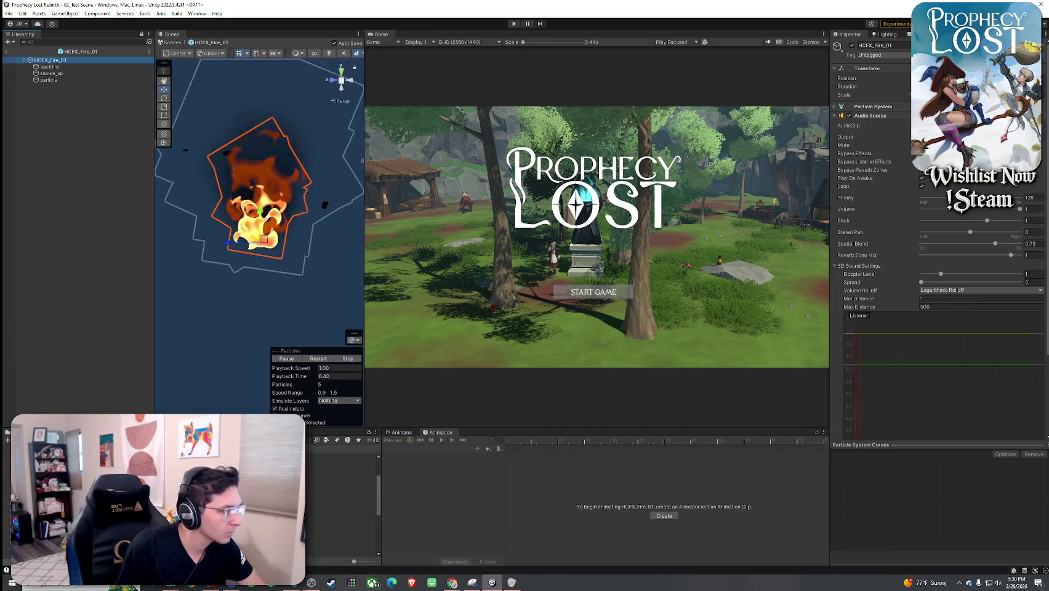
{"action": "double_click", "coordinate": [340, 539]}
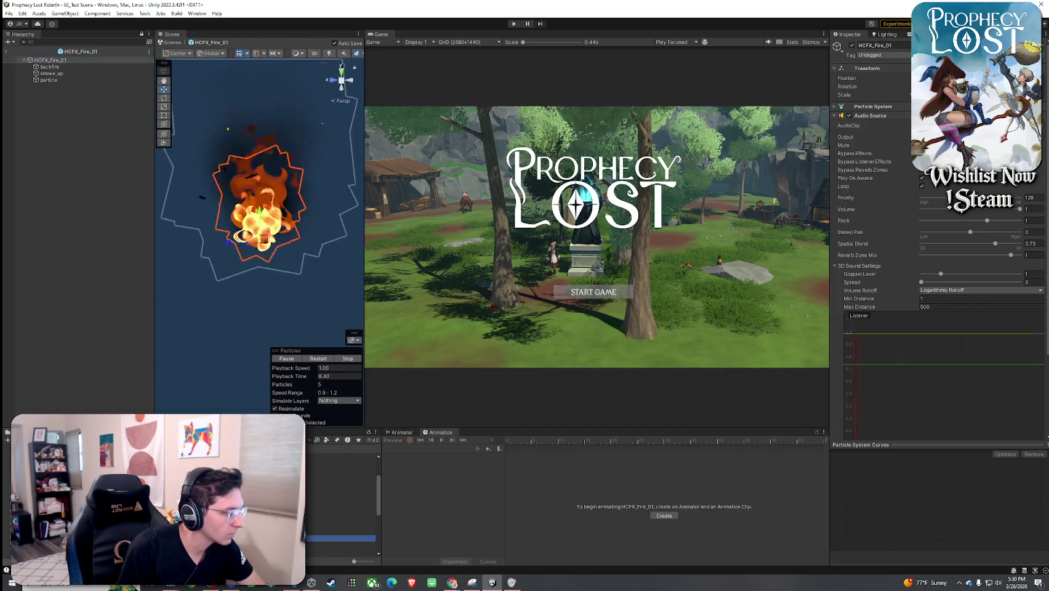
{"action": "double_click", "coordinate": [341, 533]}
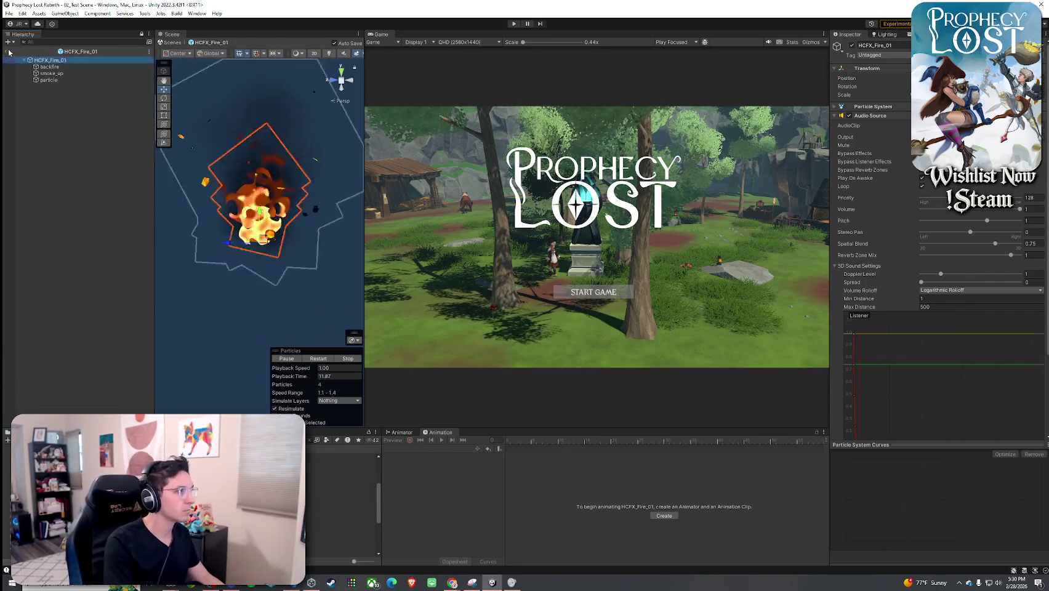
{"action": "left_click", "coordinate": [172, 43]}
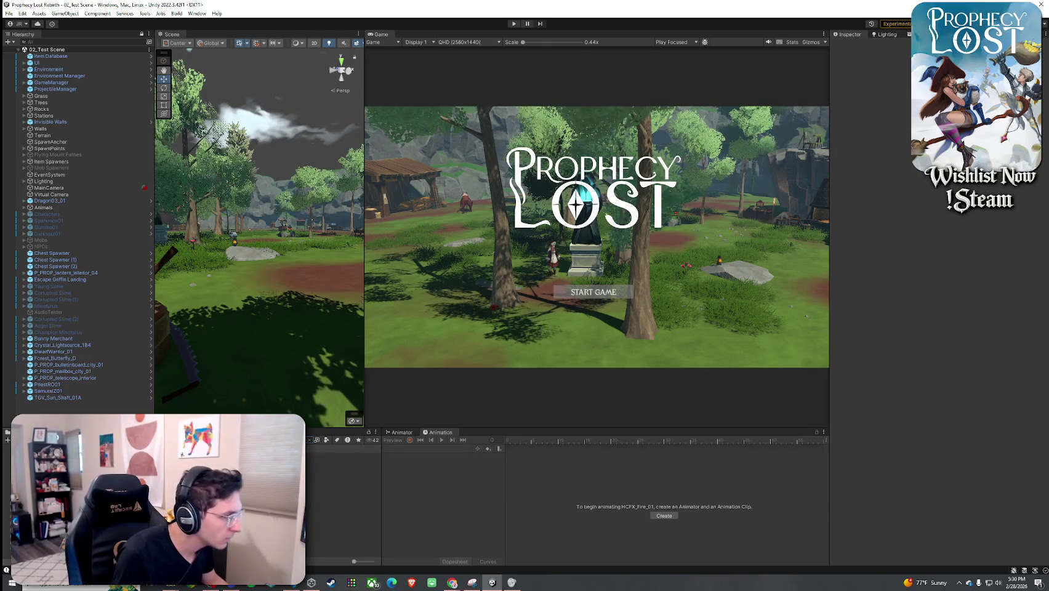
- Duplicate the 0_Magic Missile projectile asset in the Projectiles folder
{"action": "left_click", "coordinate": [345, 456]}
{"action": "left_click", "coordinate": [345, 469]}
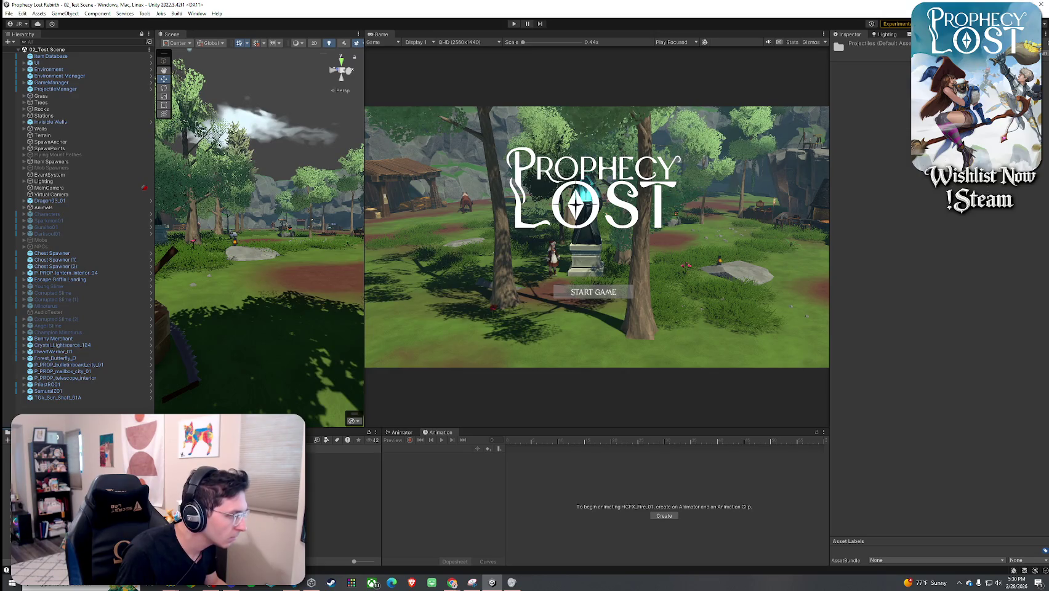
{"action": "left_click", "coordinate": [345, 456]}
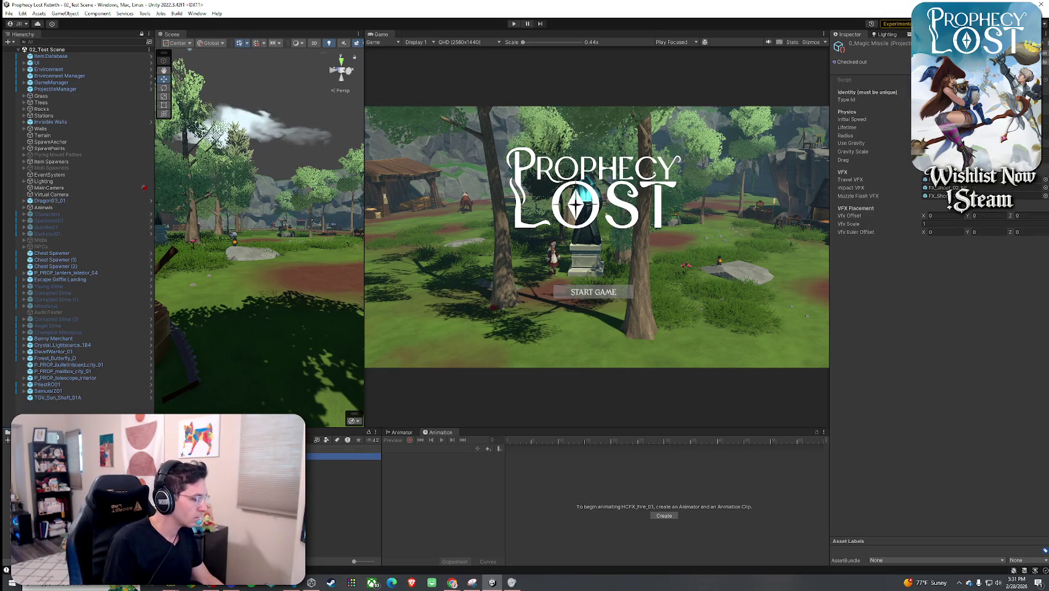
{"action": "key", "text": "ctrl+d"}
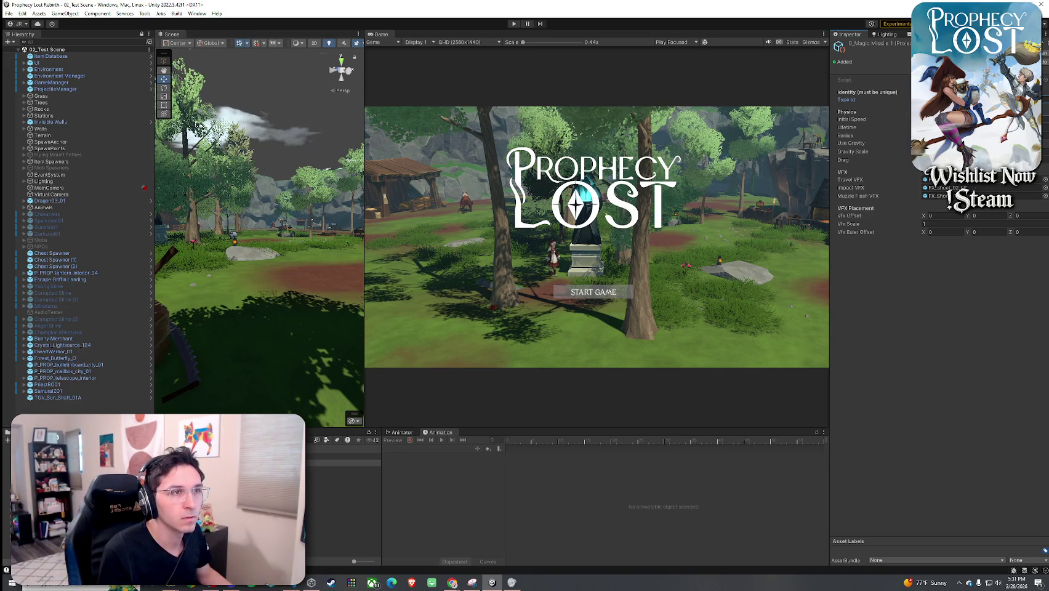
{"action": "left_click", "coordinate": [344, 463]}
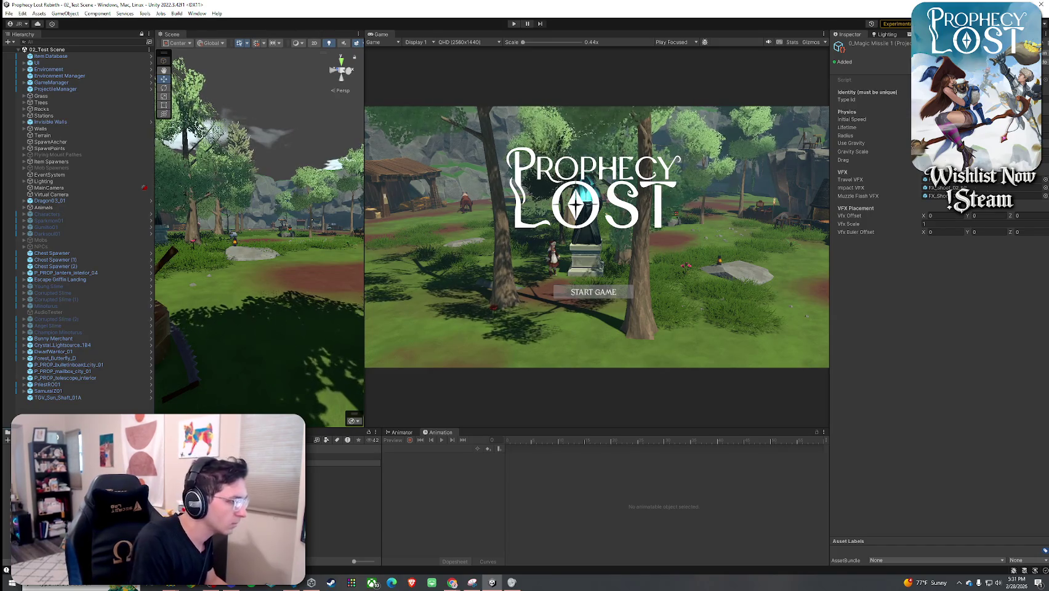
- Assign HCFX_Fire_01 as 7_Fireball's Travel VFX and open HCFX_Firecracker to preview
{"action": "left_click", "coordinate": [344, 502]}
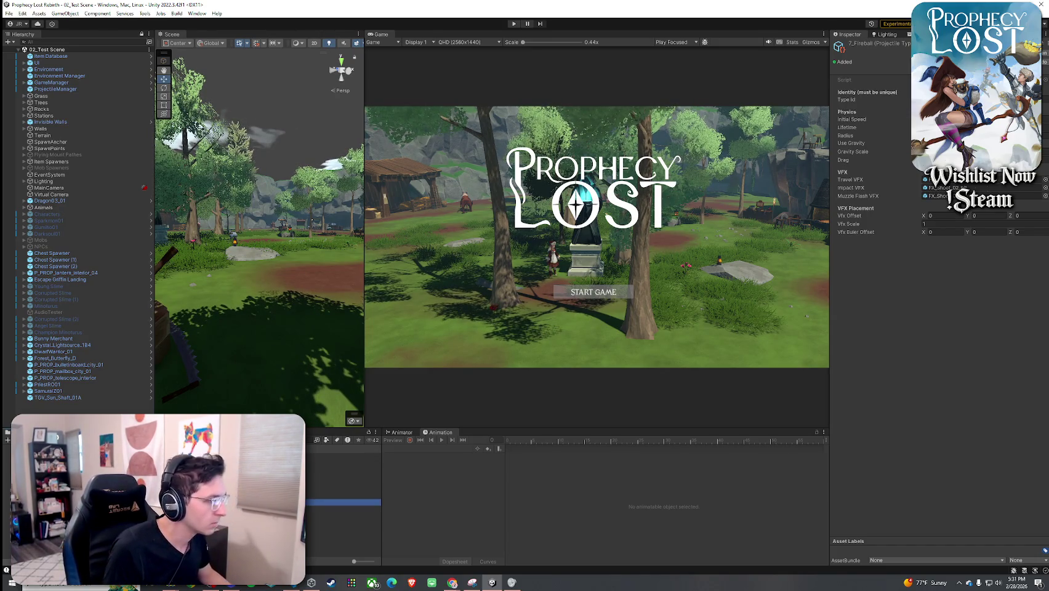
{"action": "left_click", "coordinate": [844, 208]}
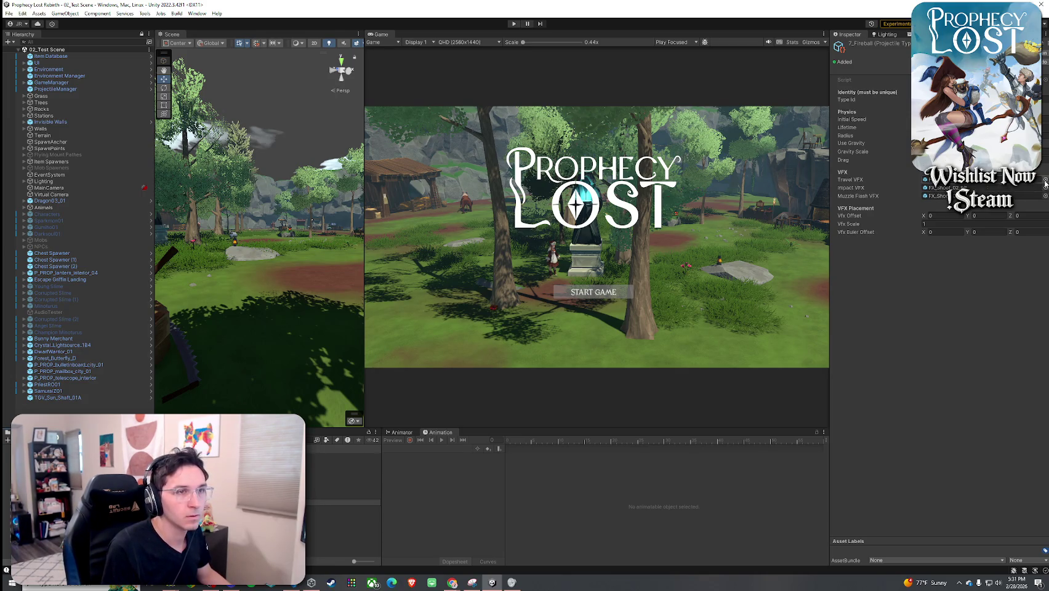
{"action": "left_click", "coordinate": [1045, 180]}
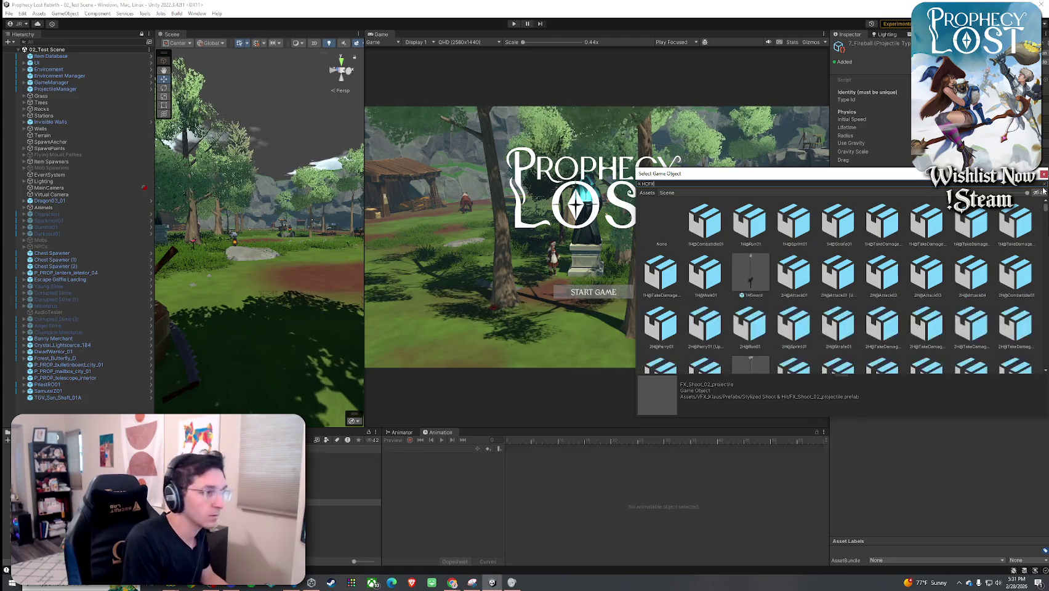
{"action": "type", "text": " Fire"}
{"action": "left_click", "coordinate": [707, 244]}
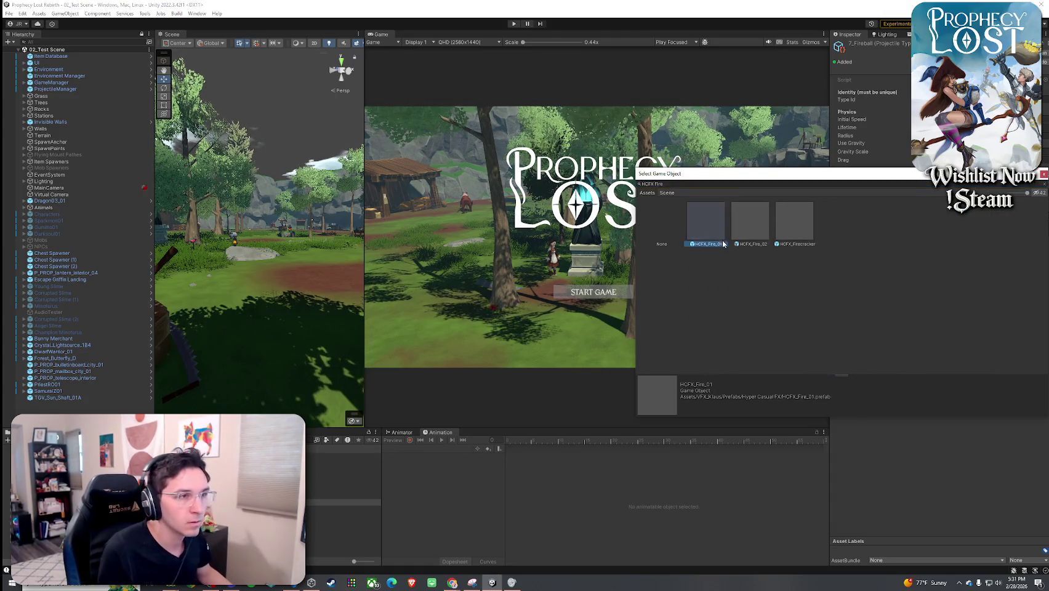
{"action": "double_click", "coordinate": [709, 231]}
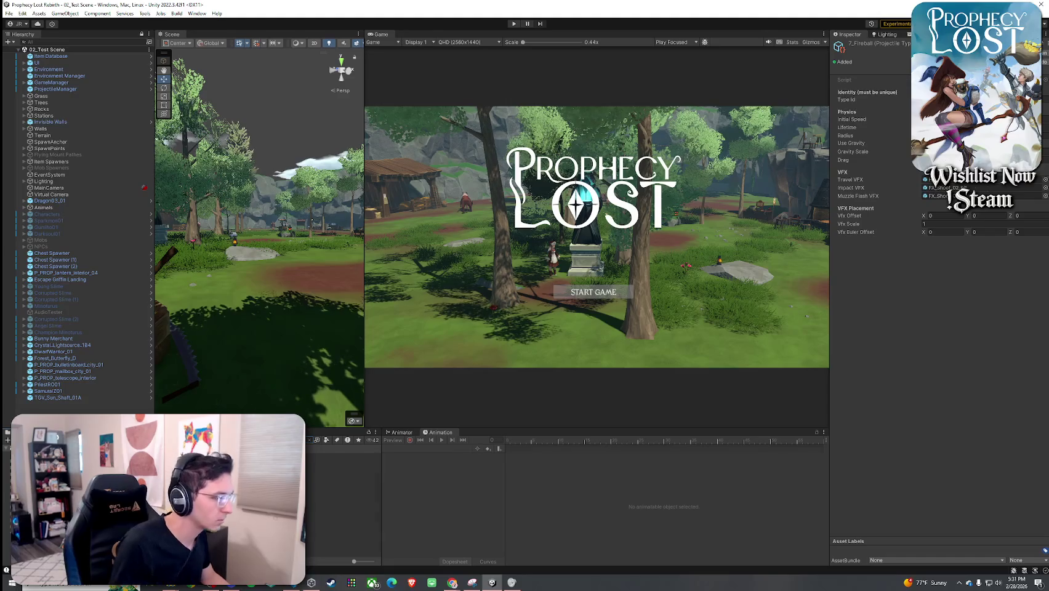
{"action": "double_click", "coordinate": [945, 179]}
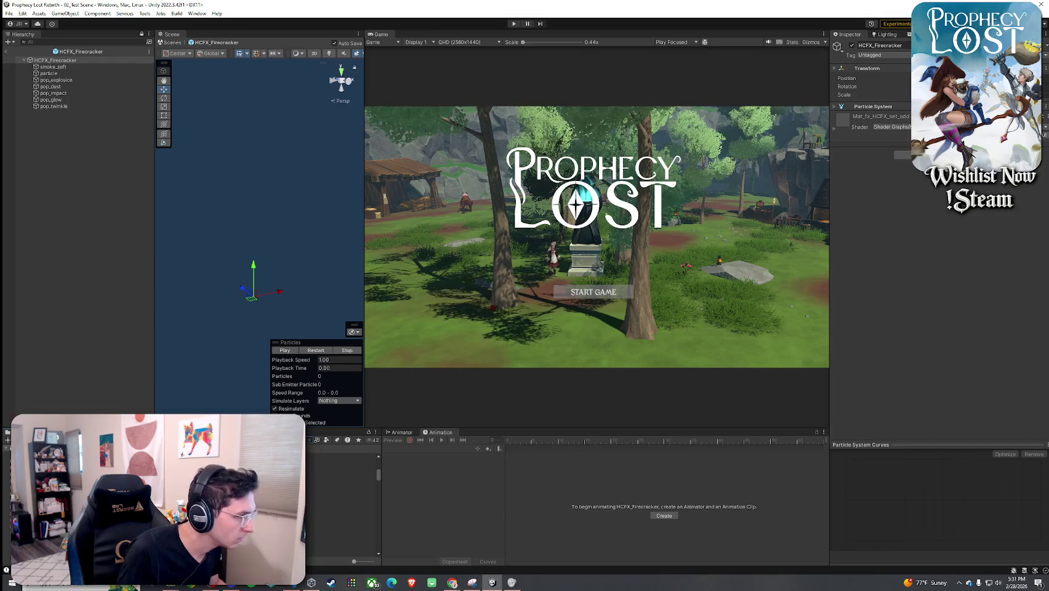
- Preview the FX_Shoot_04, 01, 02 and 03 muzzle prefabs in isolation
{"action": "double_click", "coordinate": [945, 179]}
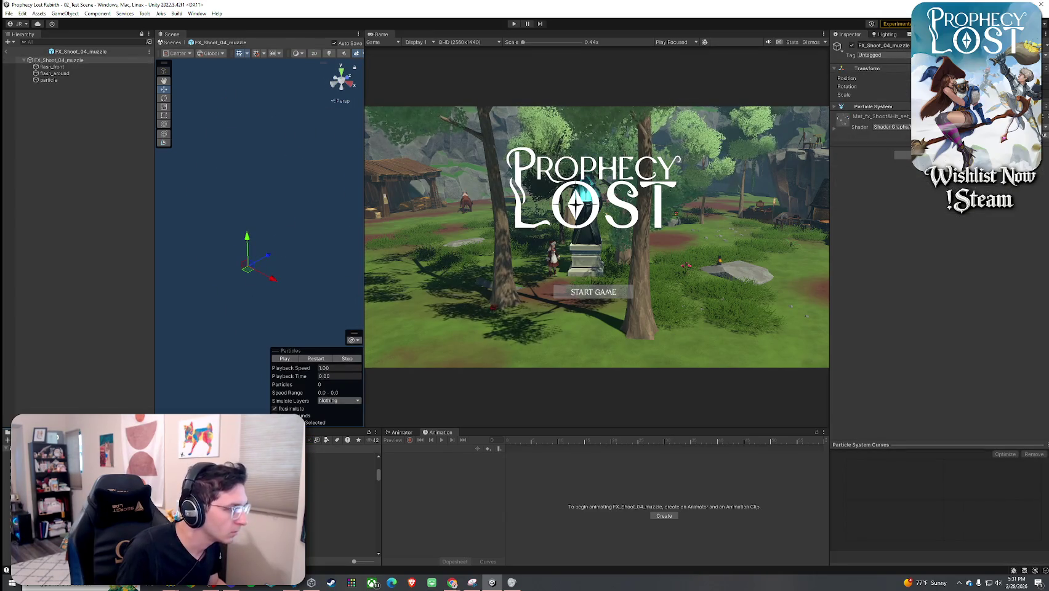
{"action": "left_click", "coordinate": [336, 478]}
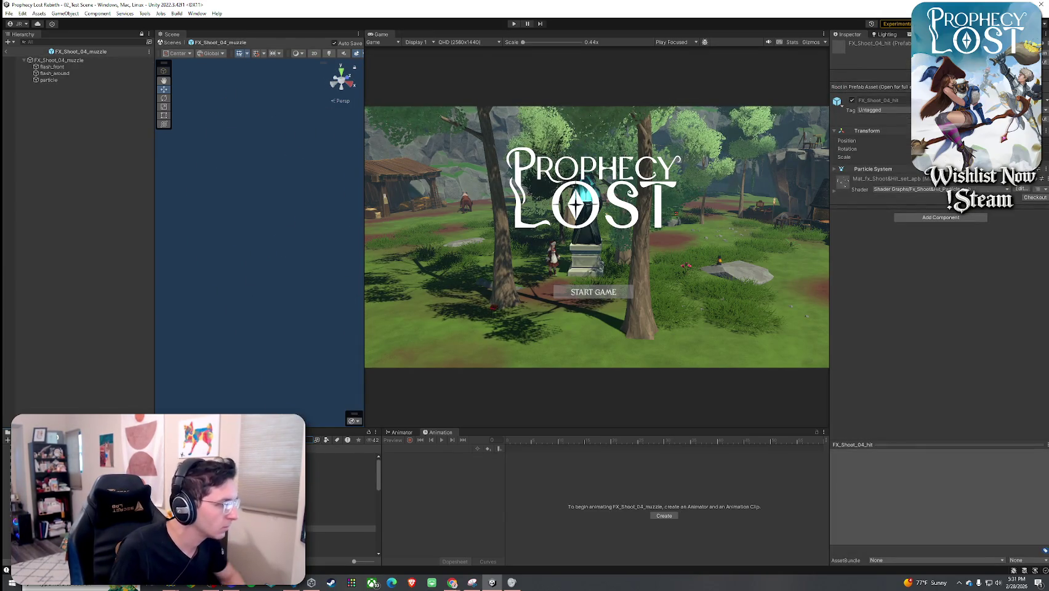
{"action": "double_click", "coordinate": [342, 470]}
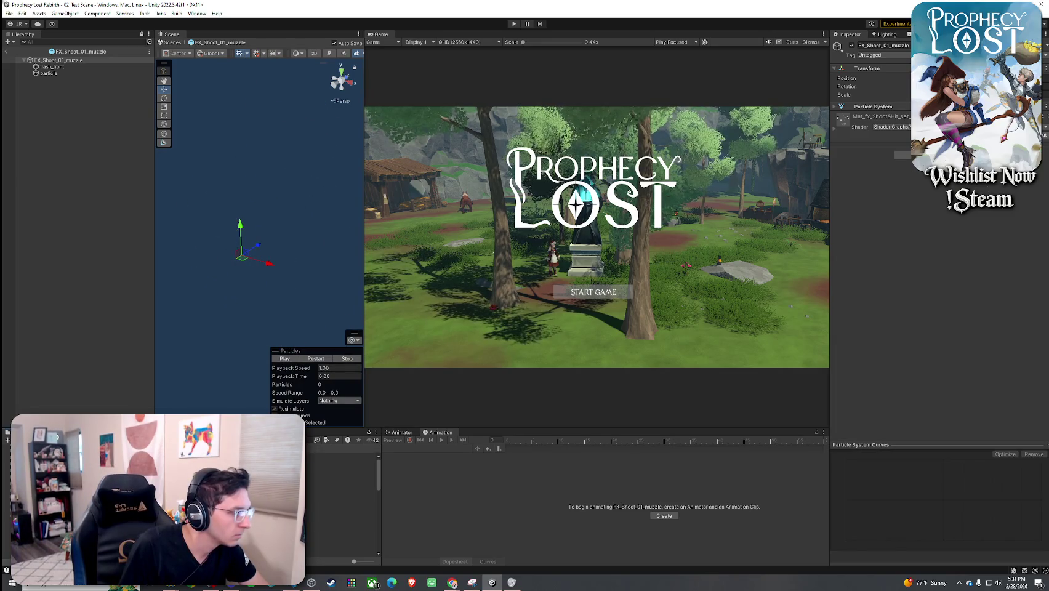
{"action": "double_click", "coordinate": [342, 489]}
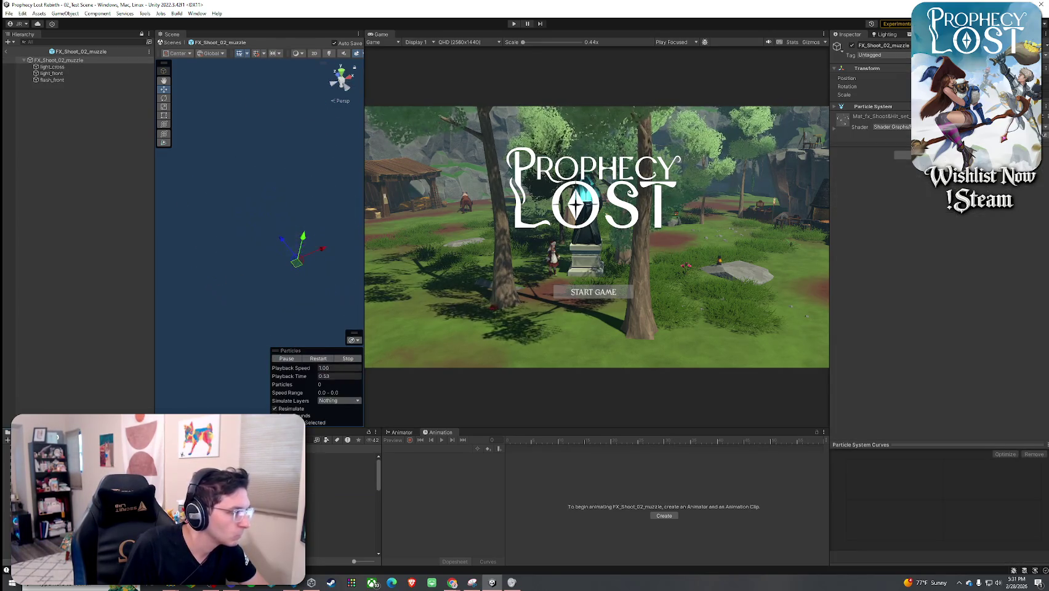
{"action": "double_click", "coordinate": [342, 516]}
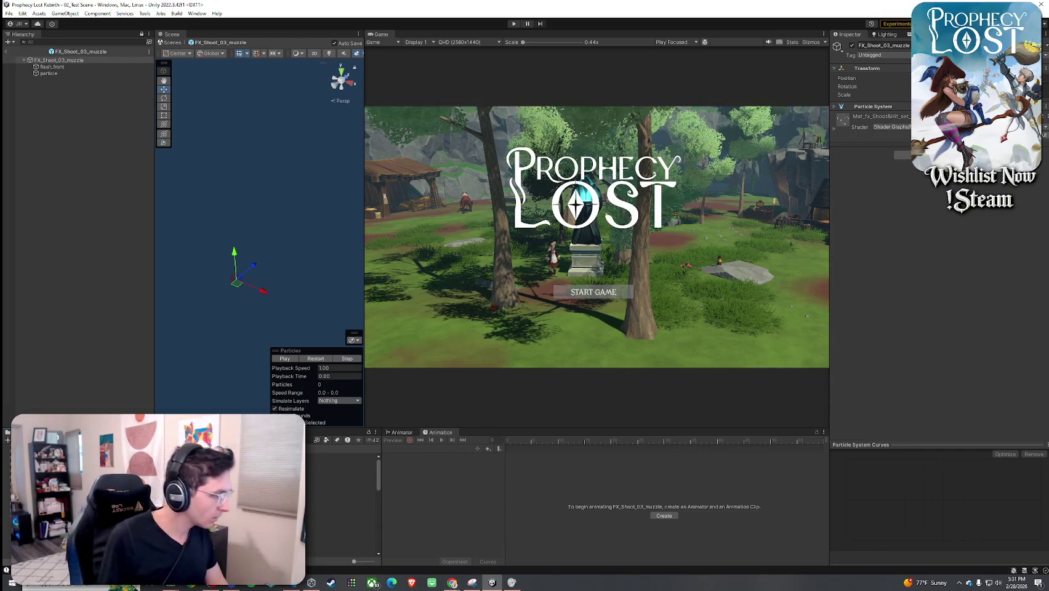
- Step the preview through FX_Shoot_04, 05, 07, 08 muzzles, 08 projectile, and 11 muzzle
{"action": "key", "text": "Down"}
{"action": "key", "text": "Return"}
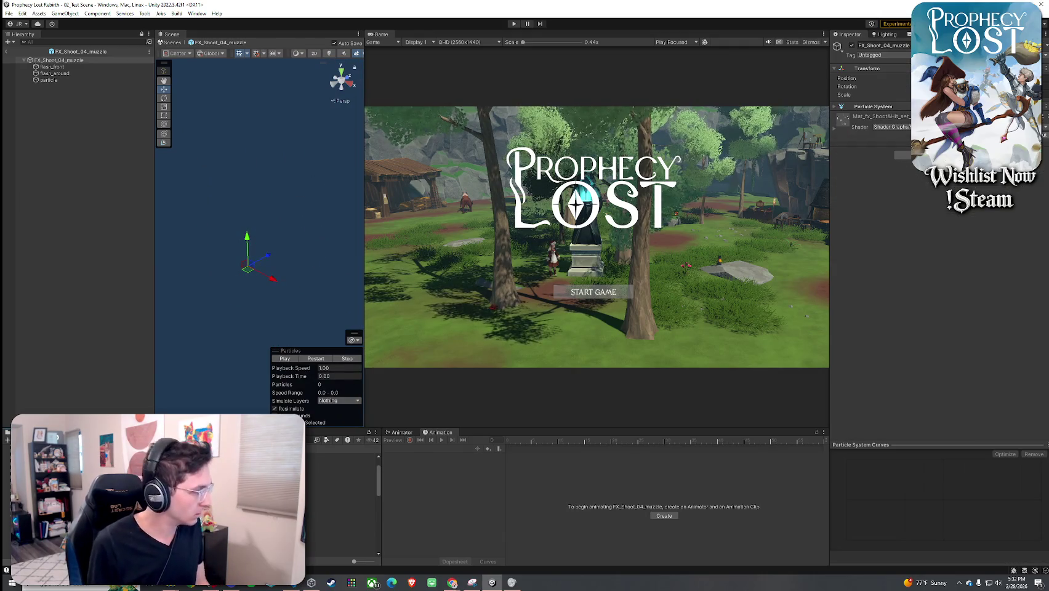
{"action": "key", "text": "Down"}
{"action": "key", "text": "Return"}
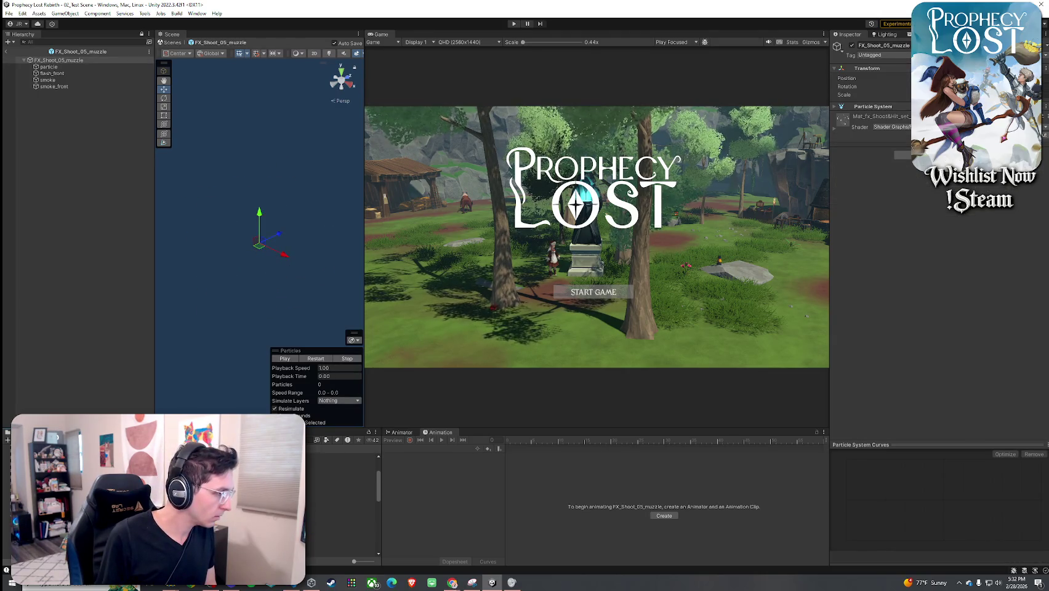
{"action": "key", "text": "Down"}
{"action": "key", "text": "Return"}
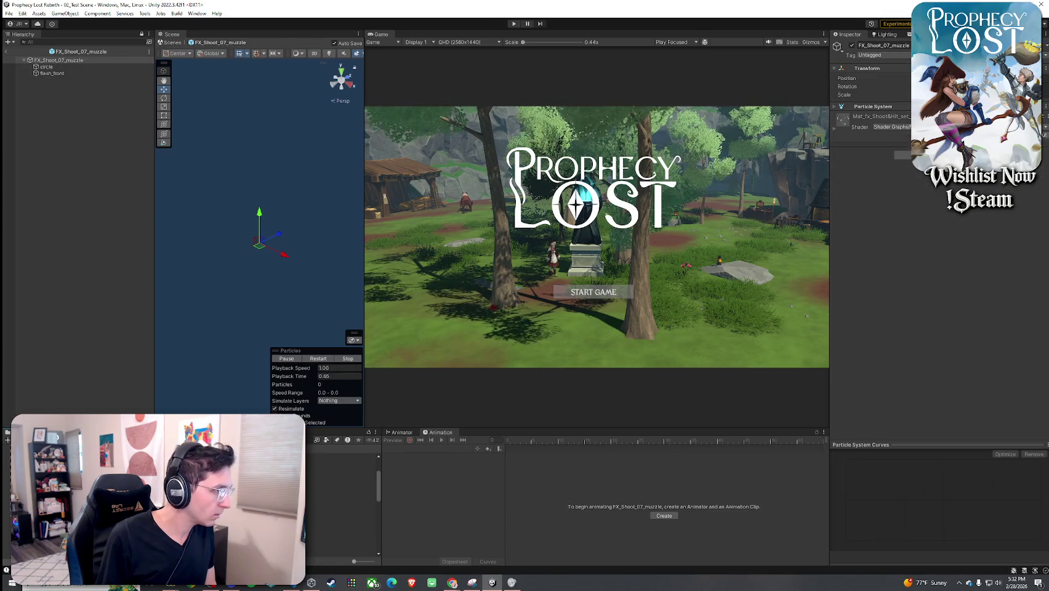
{"action": "key", "text": "Down"}
{"action": "key", "text": "Return"}
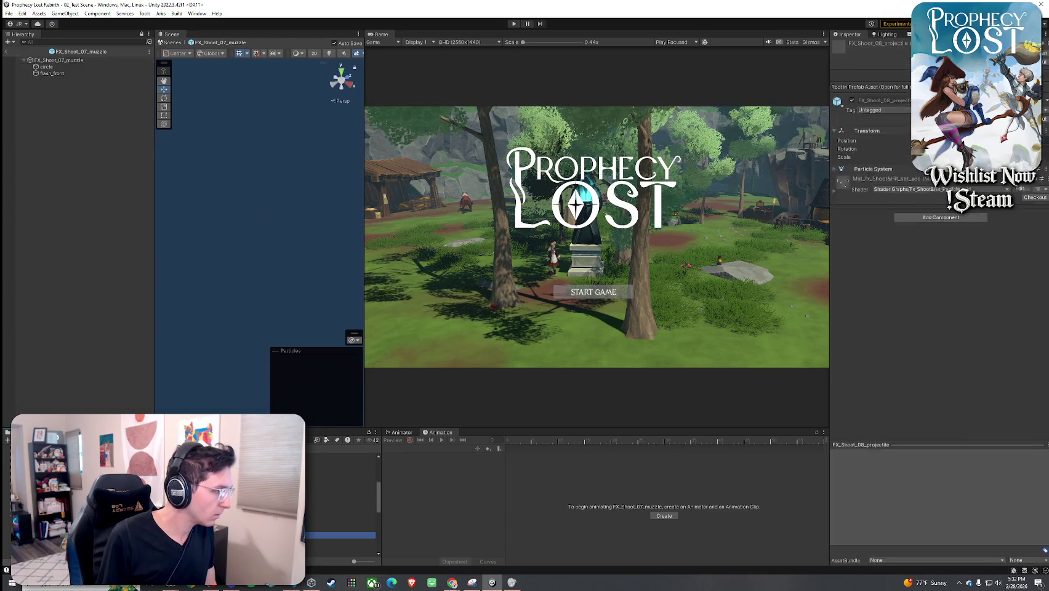
{"action": "key", "text": "Up"}
{"action": "key", "text": "Return"}
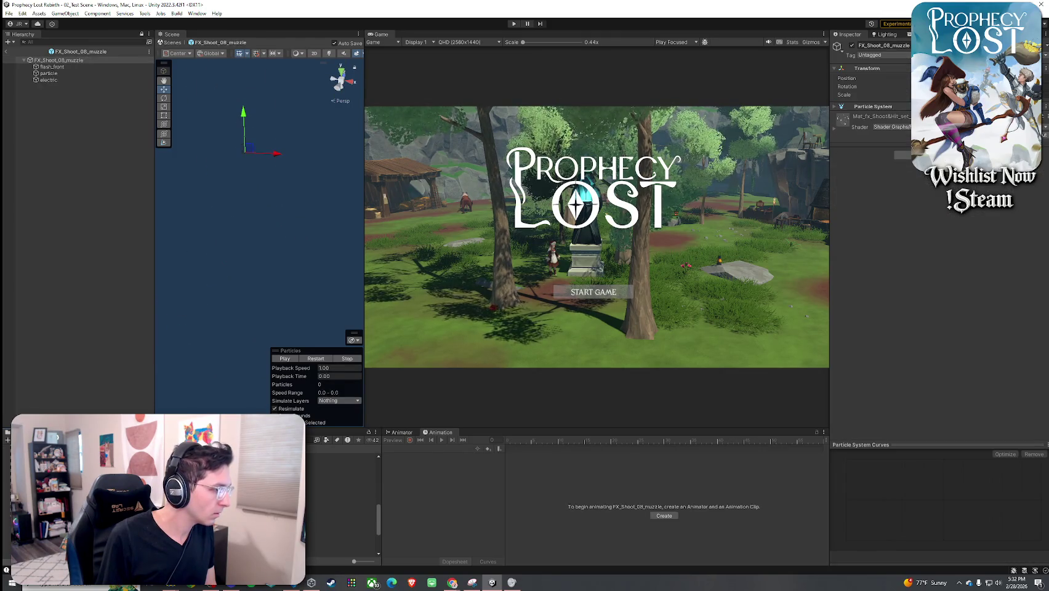
{"action": "key", "text": "Down"}
{"action": "key", "text": "Return"}
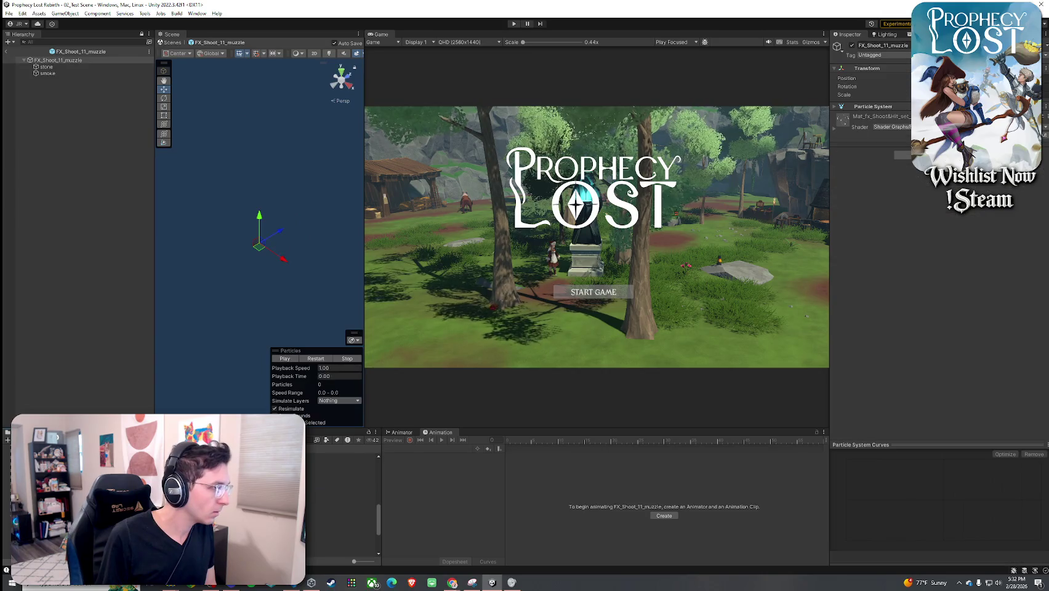
- Replay FX_Shoot_11_muzzle, play FX_Shoot_10_muzzle, then return to the 02_Test Scene
{"action": "left_click", "coordinate": [315, 359]}
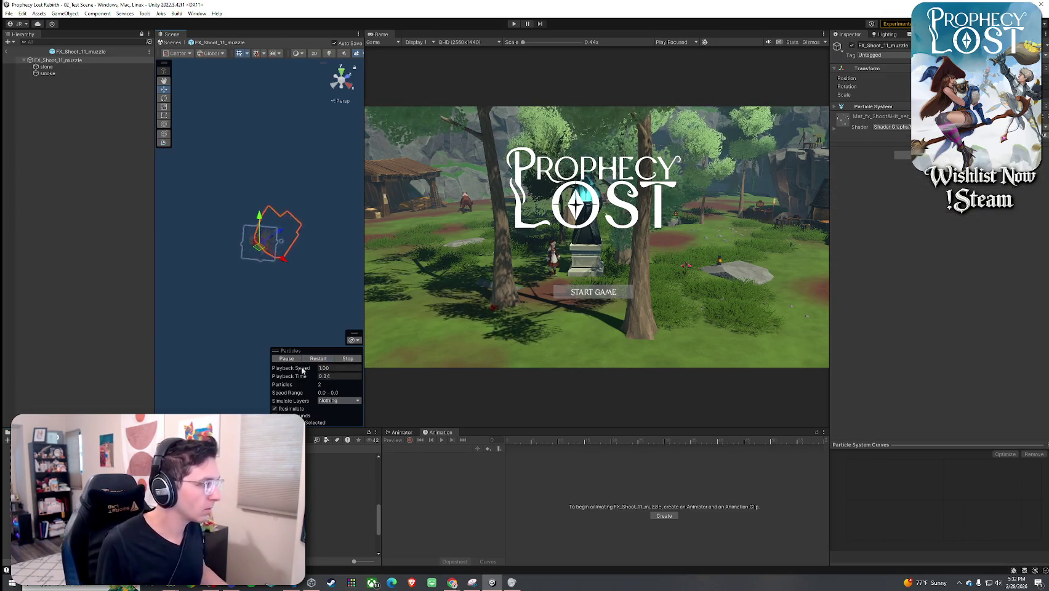
{"action": "left_click", "coordinate": [312, 357]}
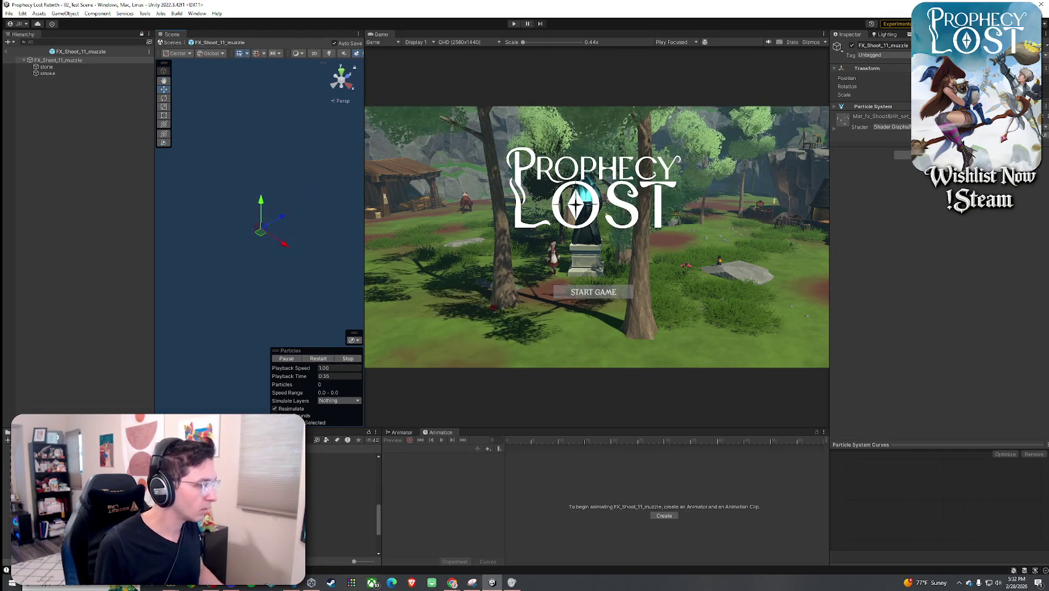
{"action": "double_click", "coordinate": [271, 456]}
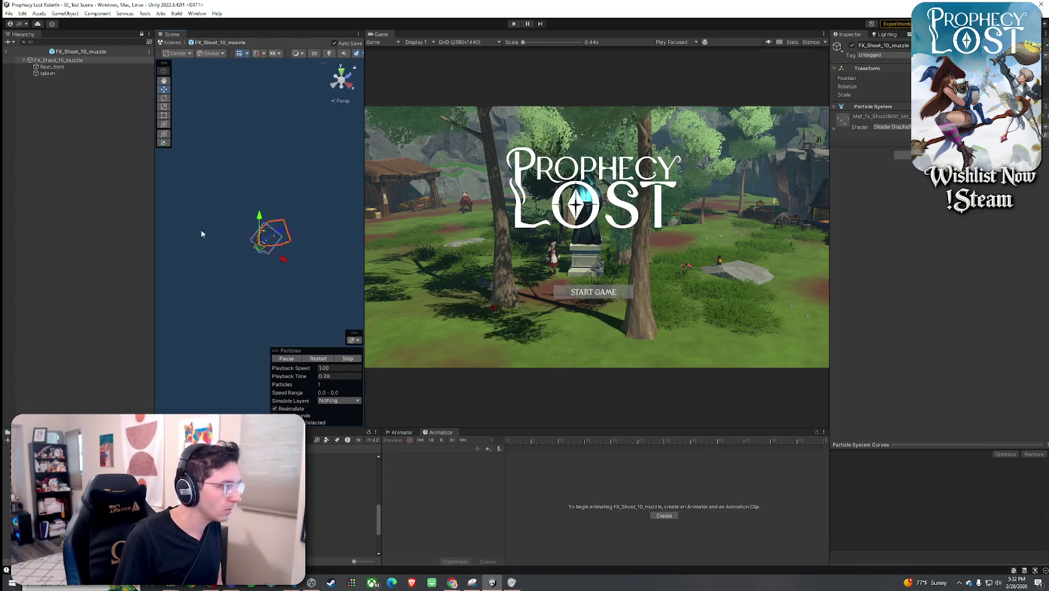
{"action": "left_click_drag", "start_coordinate": [69, 64], "coordinate": [71, 61]}
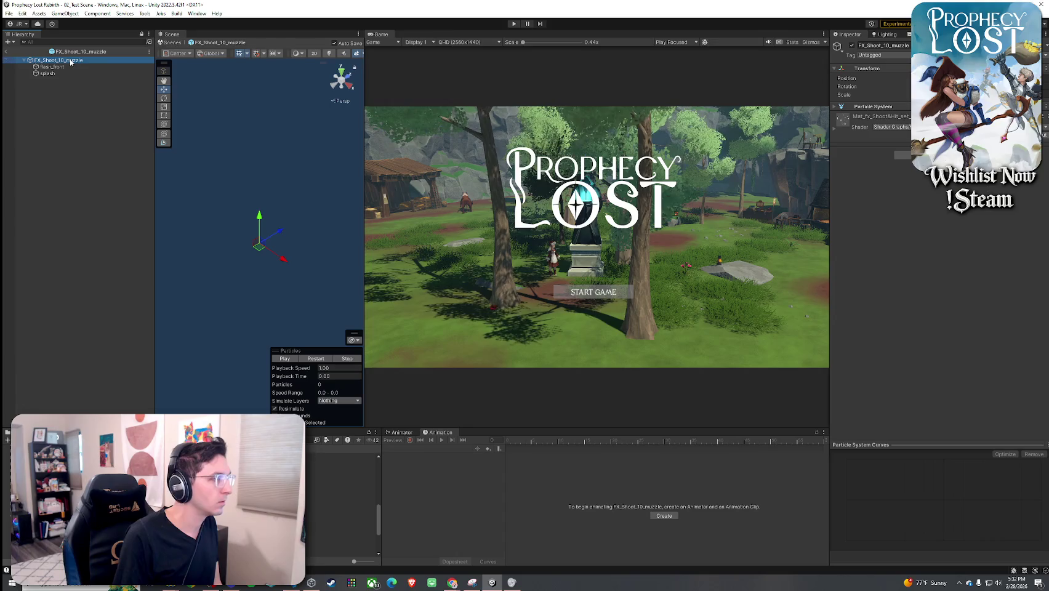
{"action": "left_click", "coordinate": [313, 360]}
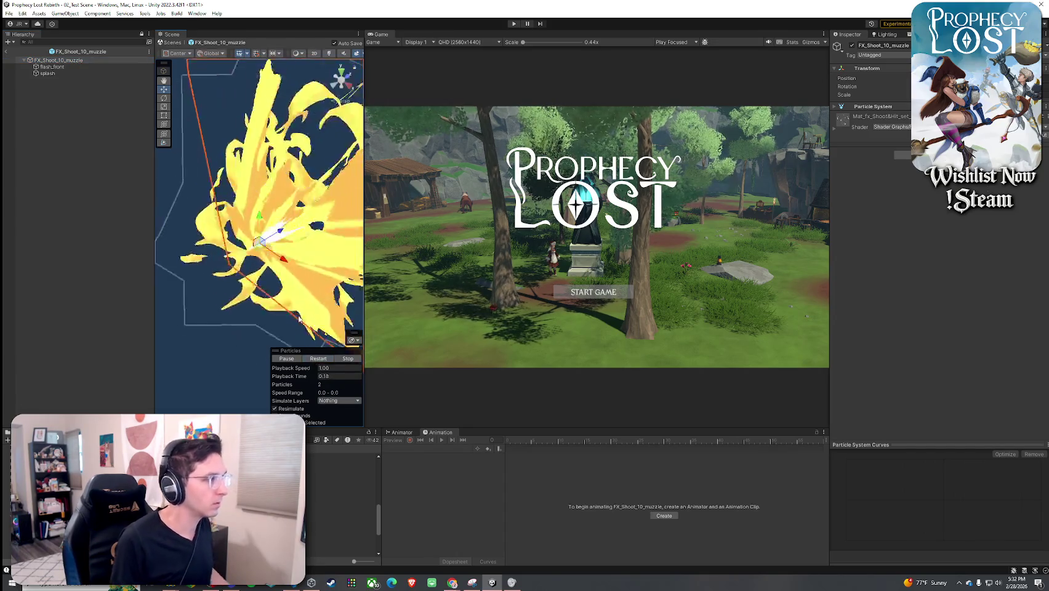
{"action": "left_click", "coordinate": [10, 52]}
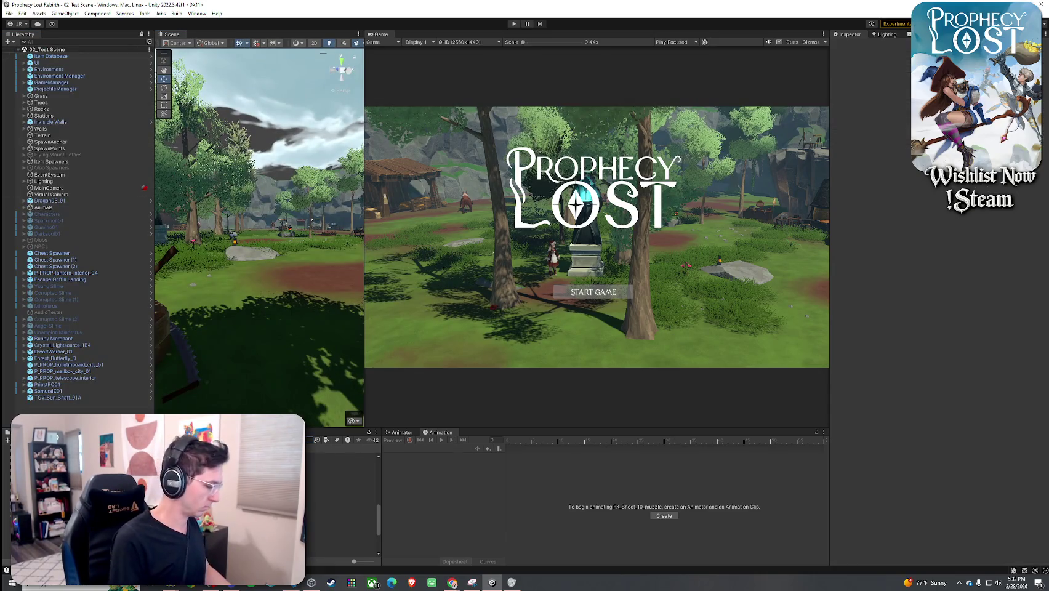
- Give 7_Fireball FX_Shoot_10_muzzle as muzzle flash and FX_Shoot_10_hit as impact effect
{"action": "left_click", "coordinate": [333, 456]}
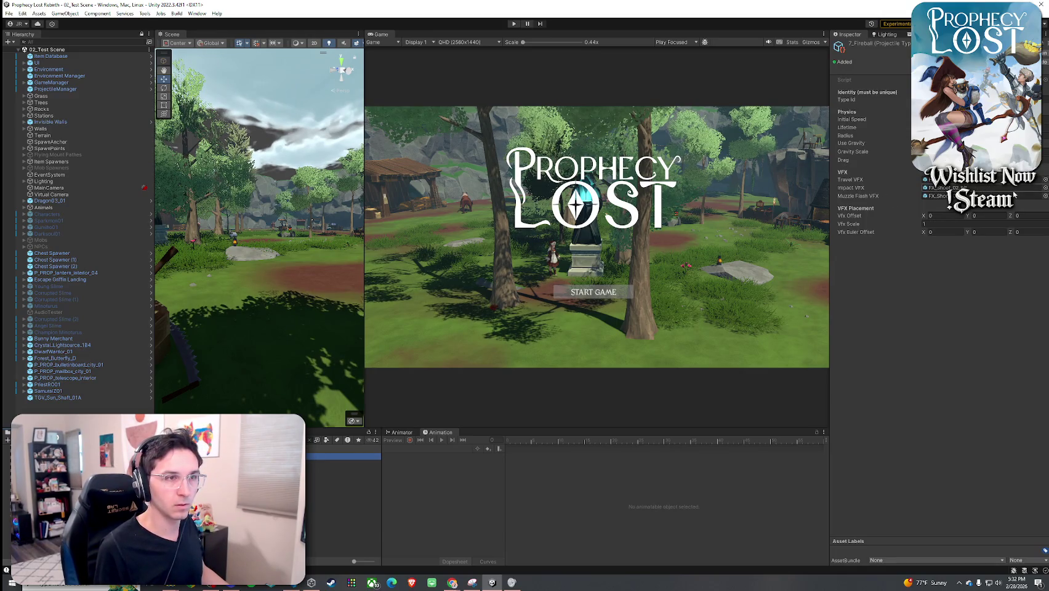
{"action": "left_click", "coordinate": [1045, 196]}
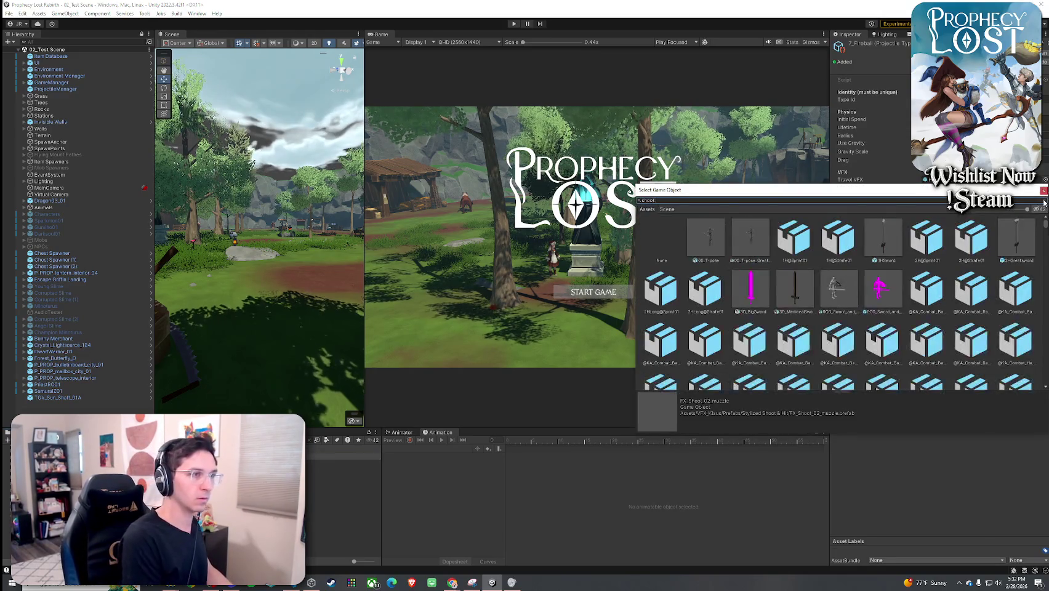
{"action": "type", "text": "0 muzz"}
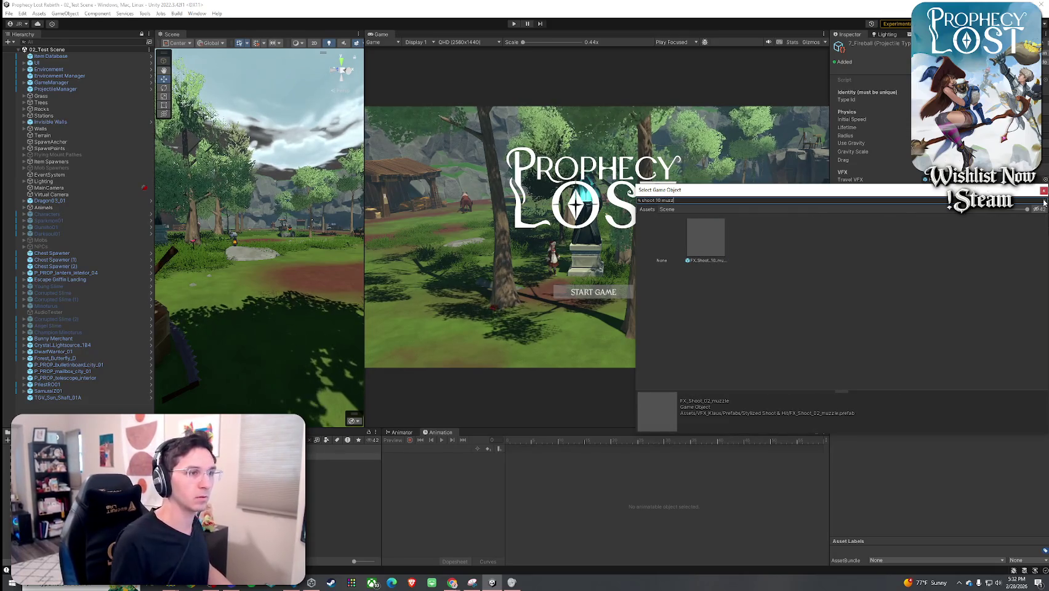
{"action": "double_click", "coordinate": [721, 246]}
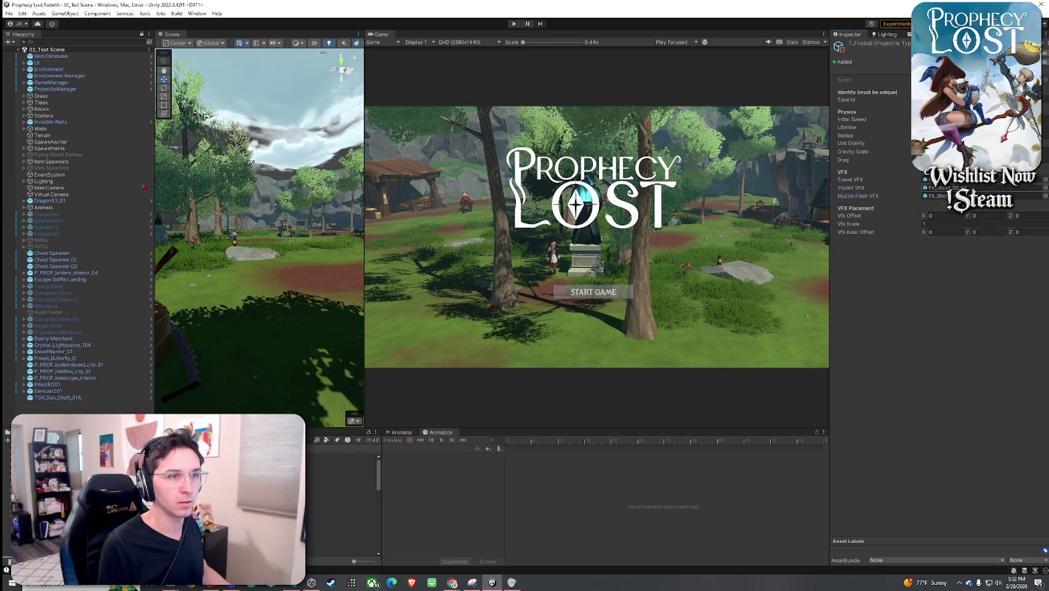
{"action": "left_click", "coordinate": [1045, 188]}
{"action": "type", "text": "oot 10 hit"}
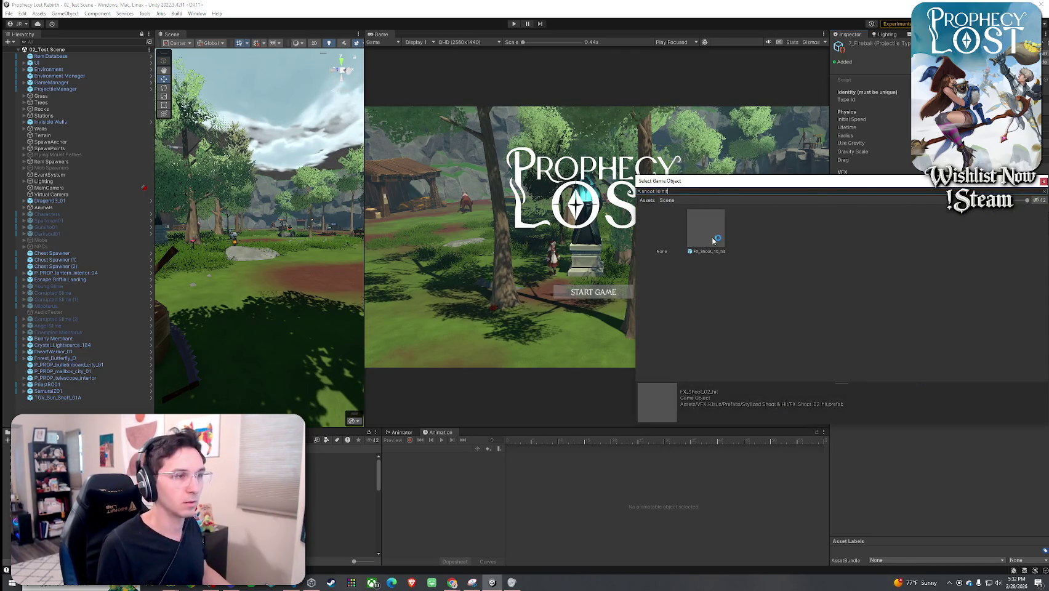
{"action": "double_click", "coordinate": [713, 240]}
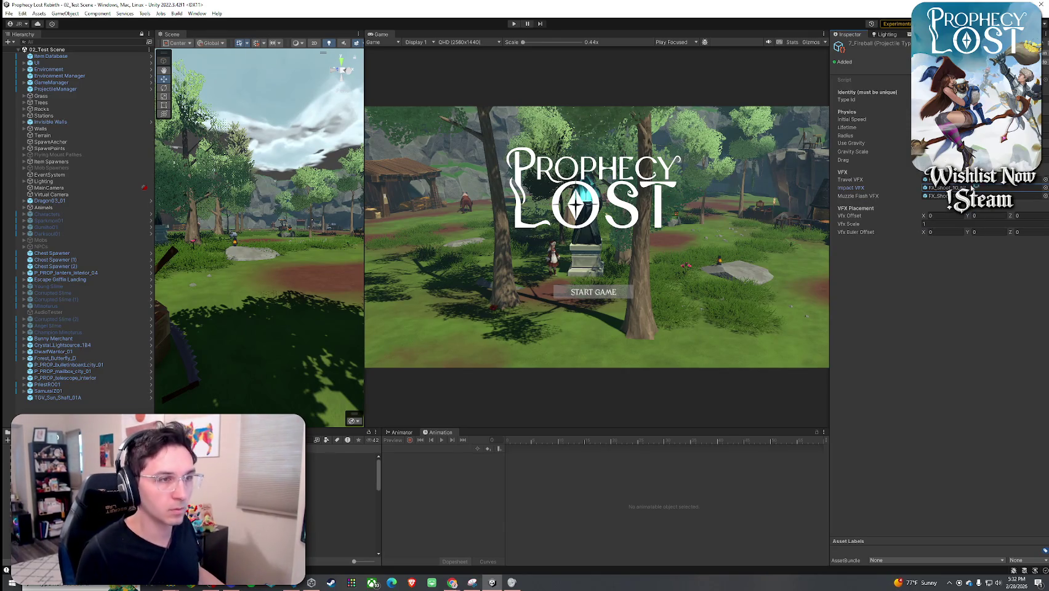
- Preview the HCFX_Fire_01 fire effect, return to the scene, and enter Play mode
{"action": "double_click", "coordinate": [948, 180]}
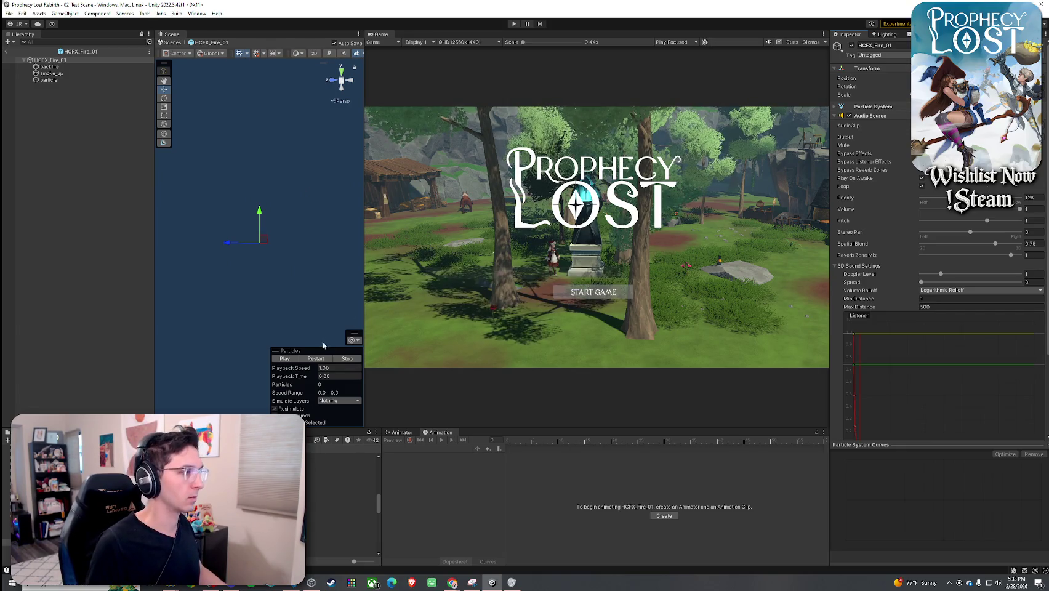
{"action": "left_click", "coordinate": [316, 358]}
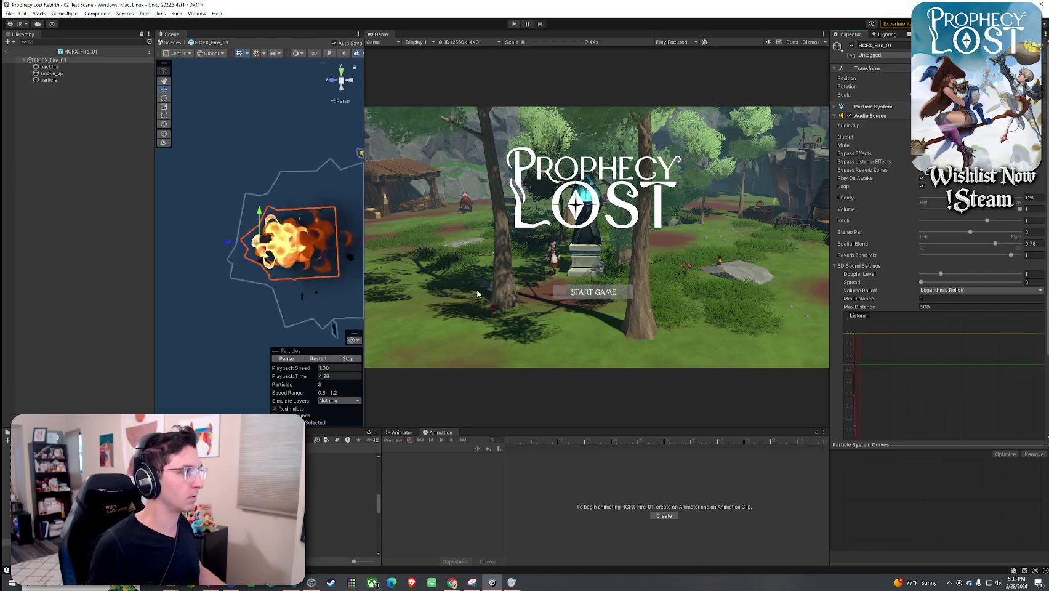
{"action": "left_click", "coordinate": [6, 51]}
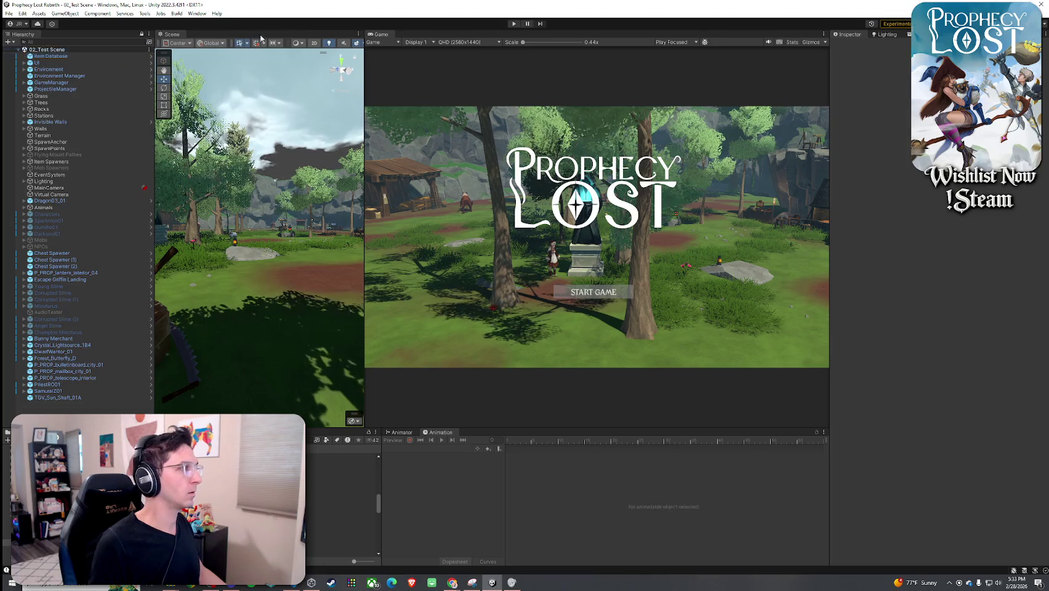
{"action": "left_click", "coordinate": [513, 25]}
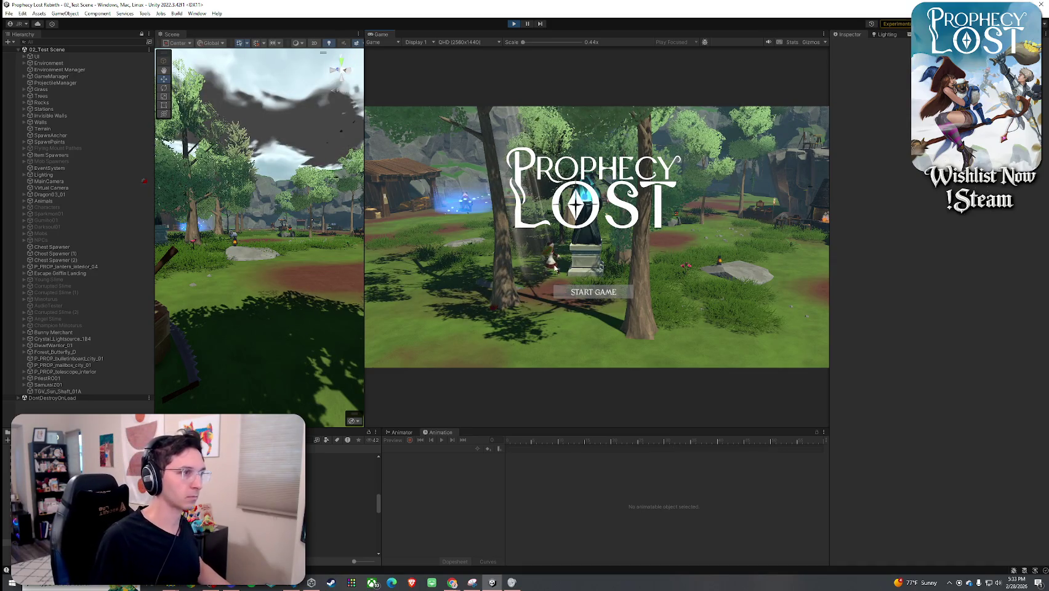
- Start the game, run the character forward, and cast fire attacks
{"action": "left_click", "coordinate": [576, 294]}
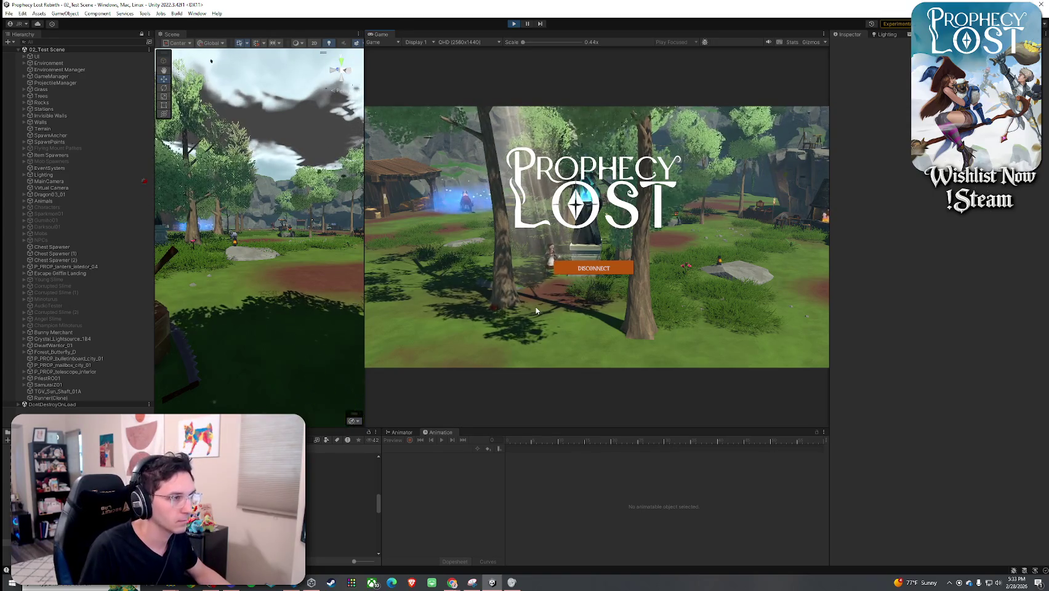
{"action": "key", "text": "w"}
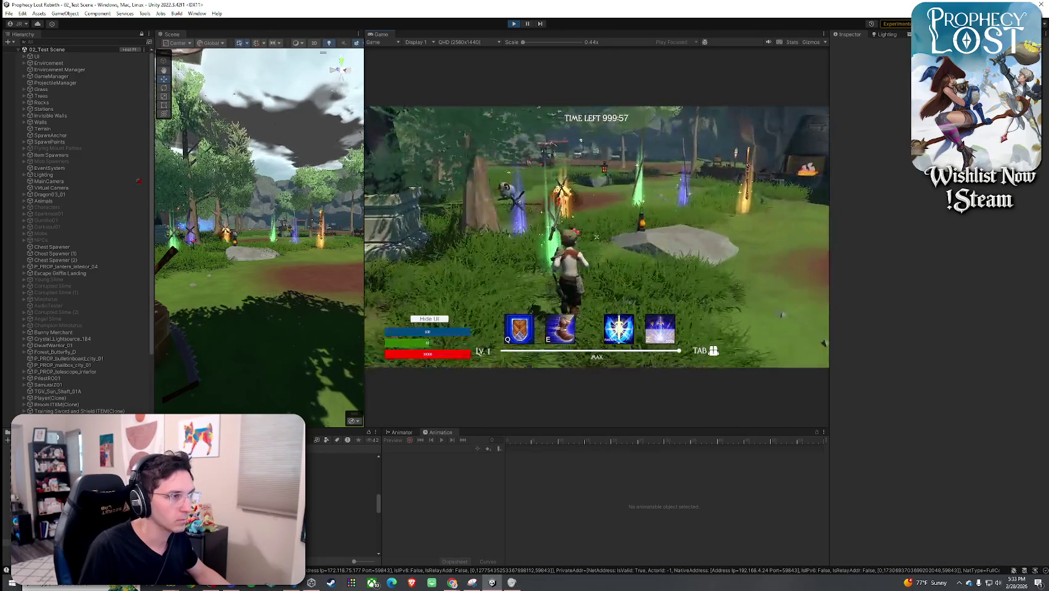
{"action": "key", "text": "Tab"}
{"action": "key", "text": "Tab"}
{"action": "left_click", "coordinate": [595, 236]}
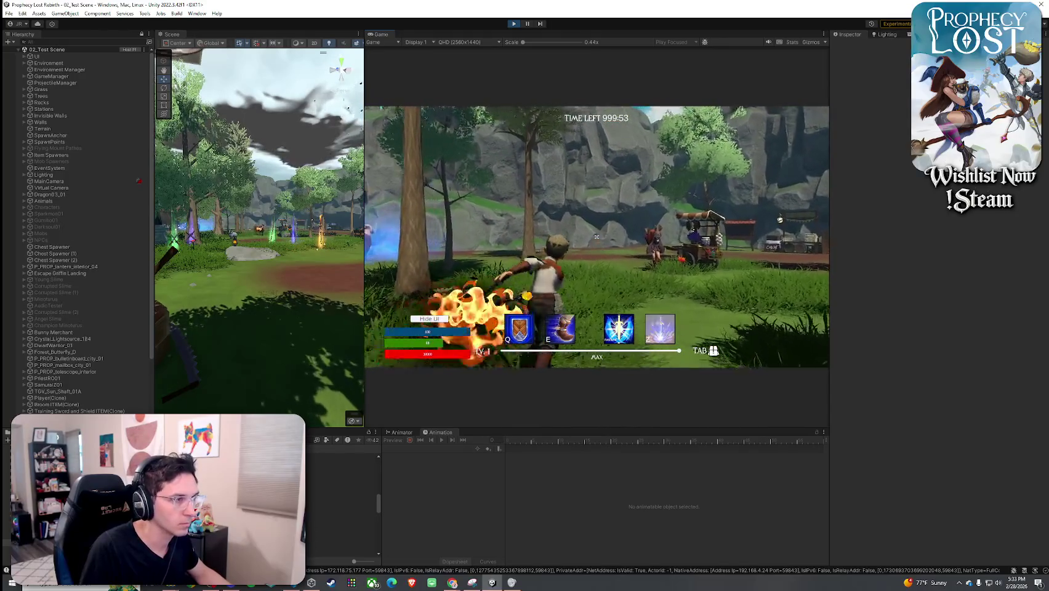
{"action": "left_click", "coordinate": [596, 236]}
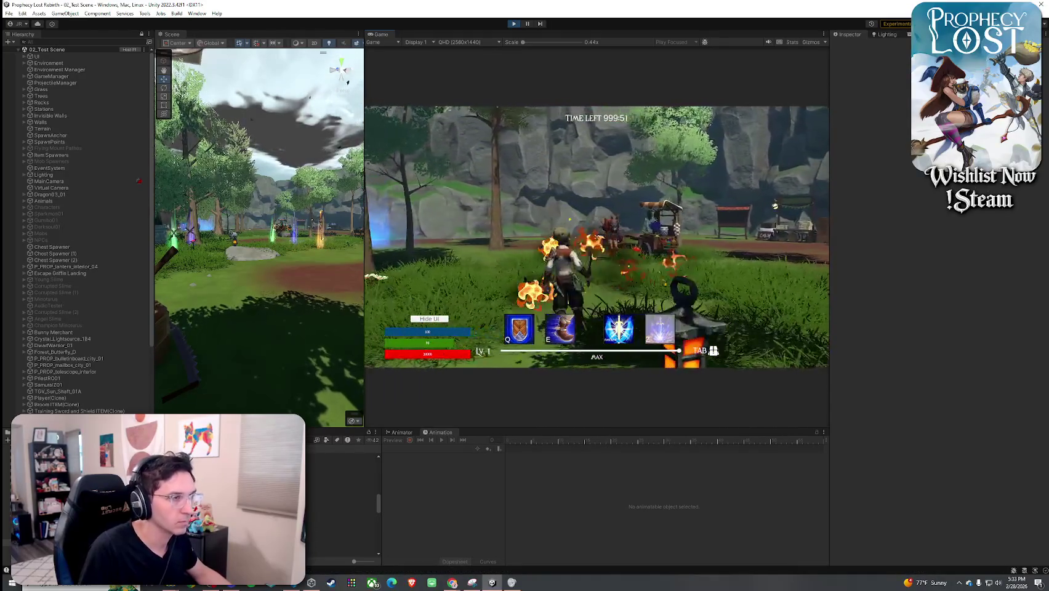
- Stop Play mode and select ProjectileManager in the Hierarchy
{"action": "key", "text": "Escape"}
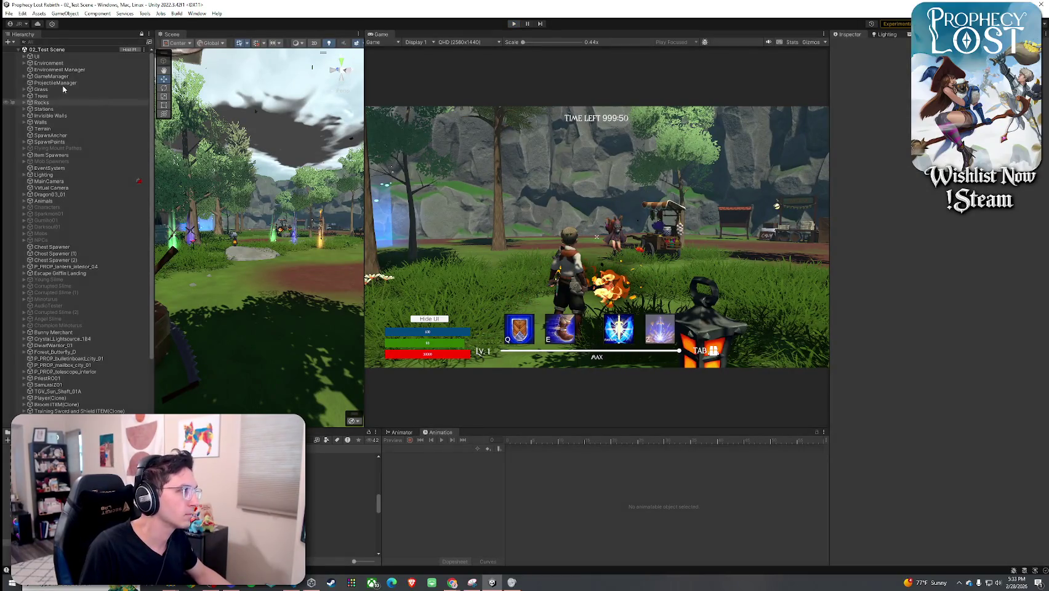
{"action": "key", "text": "ctrl+p"}
{"action": "left_click", "coordinate": [64, 89]}
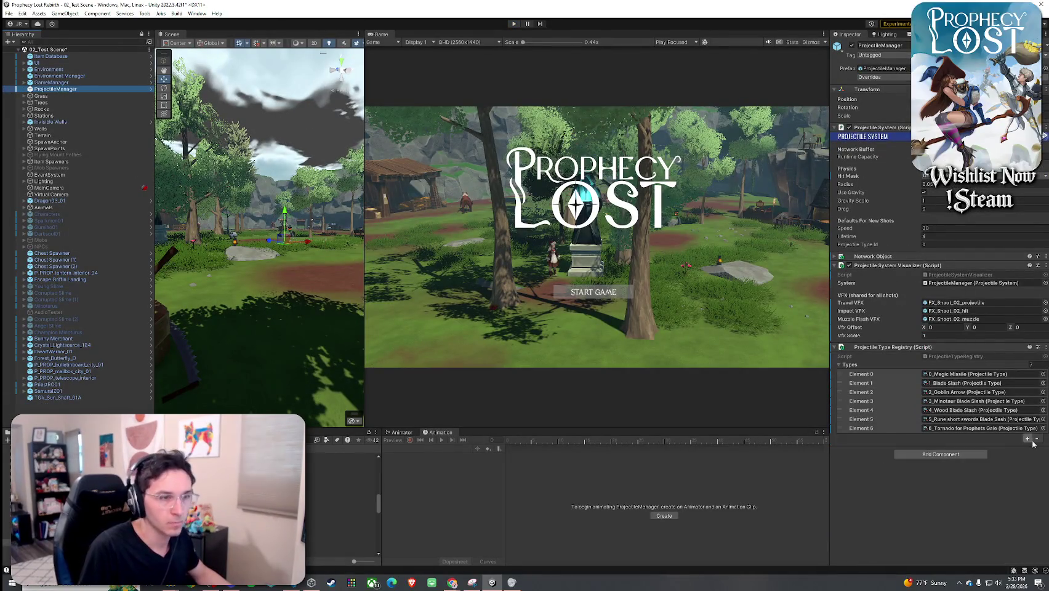
- Add a Types entry, set Element 7 to 7_Fireball, and save the scene
{"action": "left_click", "coordinate": [1027, 439]}
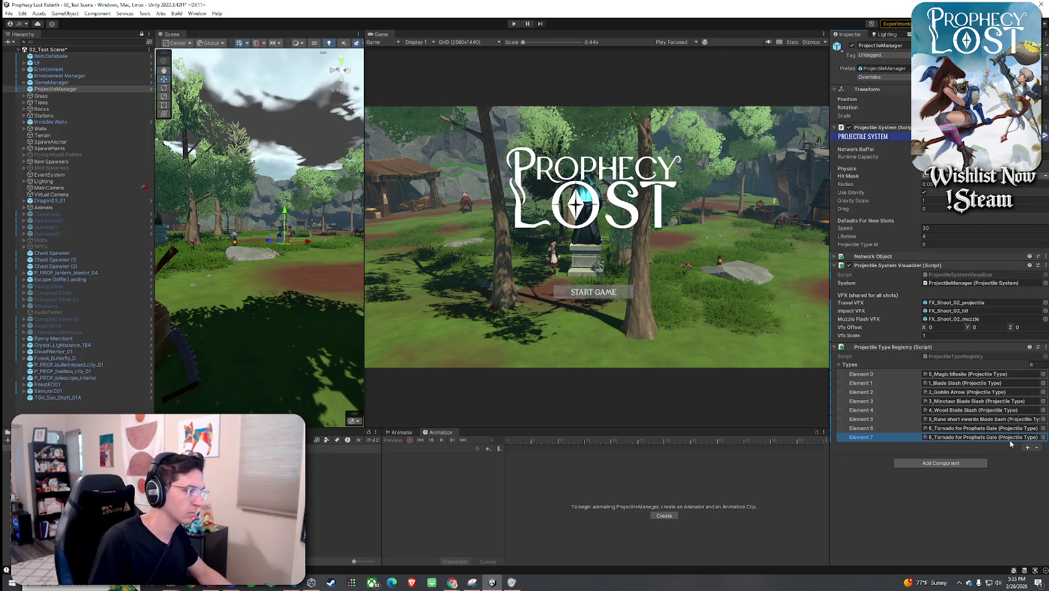
{"action": "left_click", "coordinate": [803, 486]}
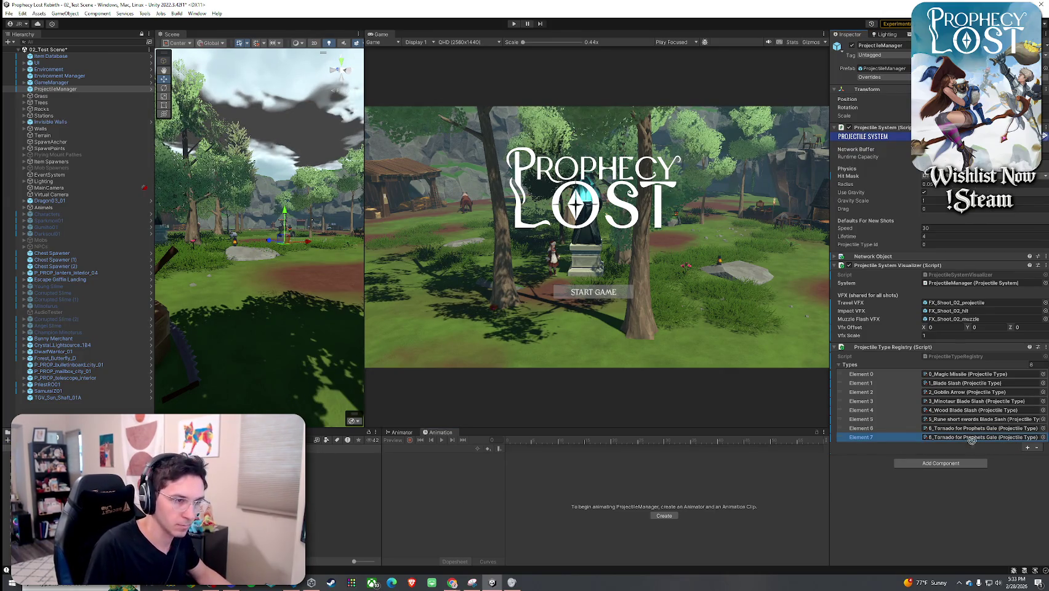
{"action": "left_click_drag", "start_coordinate": [972, 440], "coordinate": [971, 438]}
{"action": "left_click", "coordinate": [8, 13]}
{"action": "left_click", "coordinate": [25, 53]}
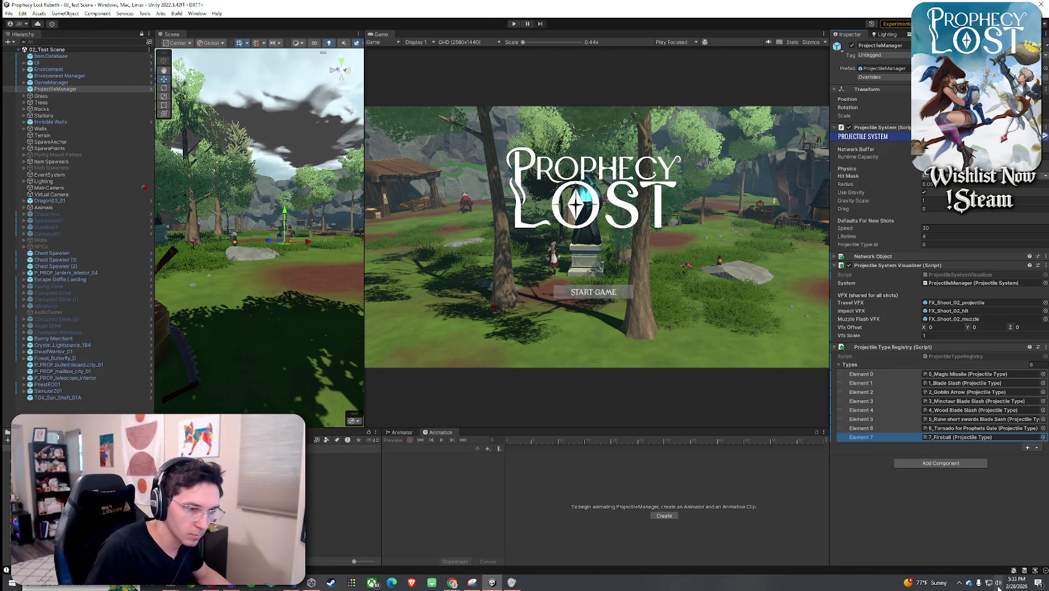
{"action": "left_click", "coordinate": [998, 583]}
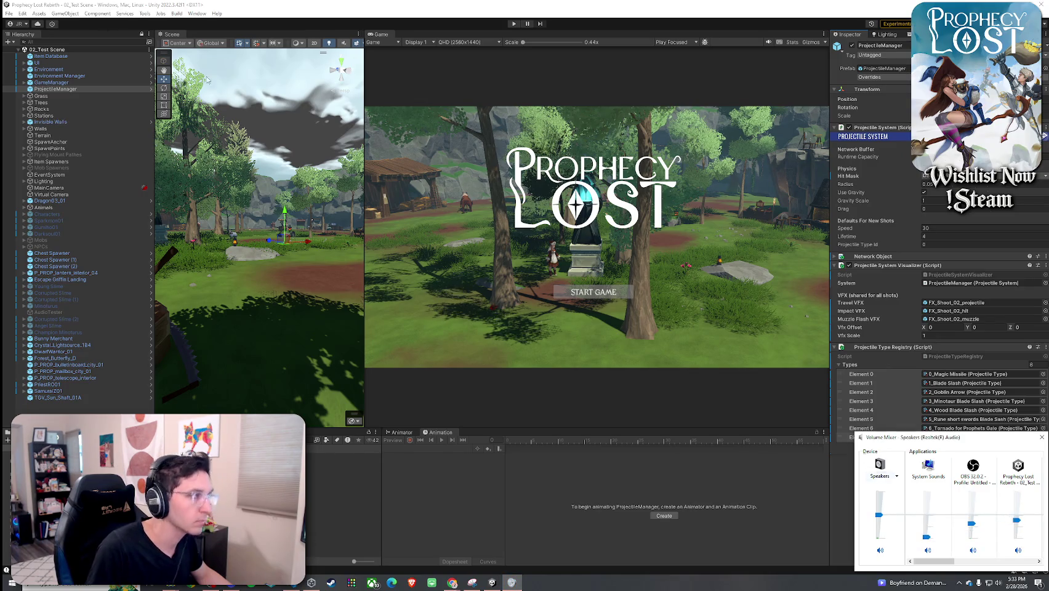
{"action": "left_click", "coordinate": [31, 10]}
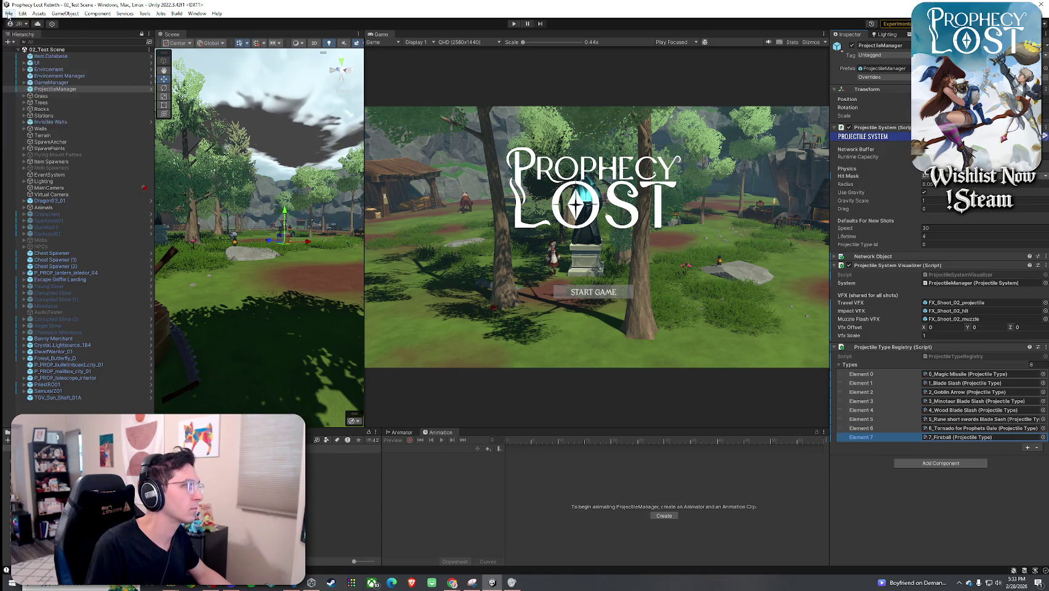
{"action": "left_click", "coordinate": [8, 13]}
{"action": "left_click", "coordinate": [24, 54]}
- Playtest fireballs while moving around, then open Element 7's projectile type settings
{"action": "left_click", "coordinate": [518, 25]}
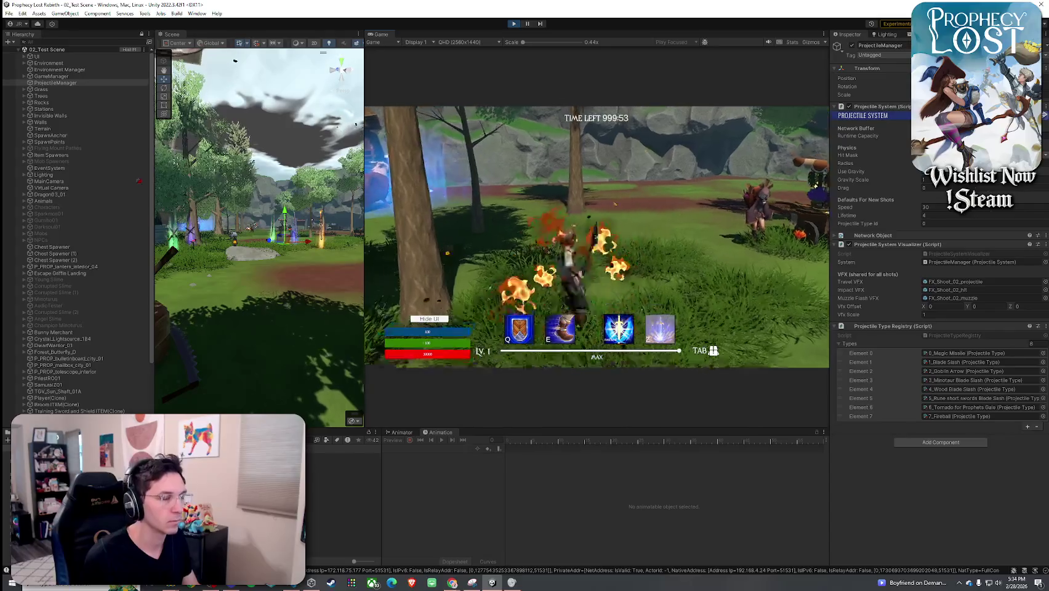
{"action": "key", "text": "w"}
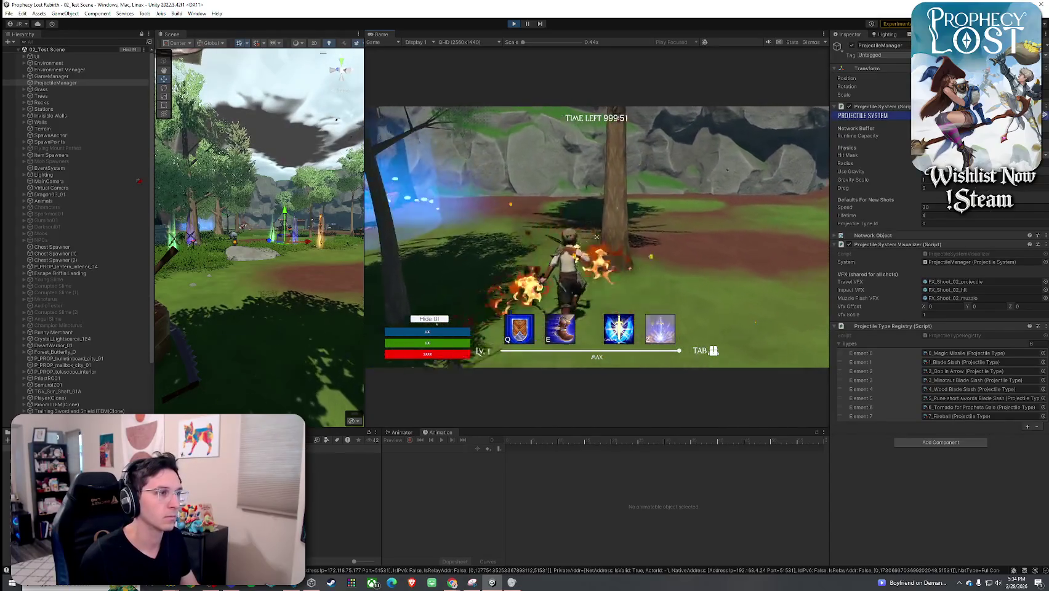
{"action": "key", "text": "w"}
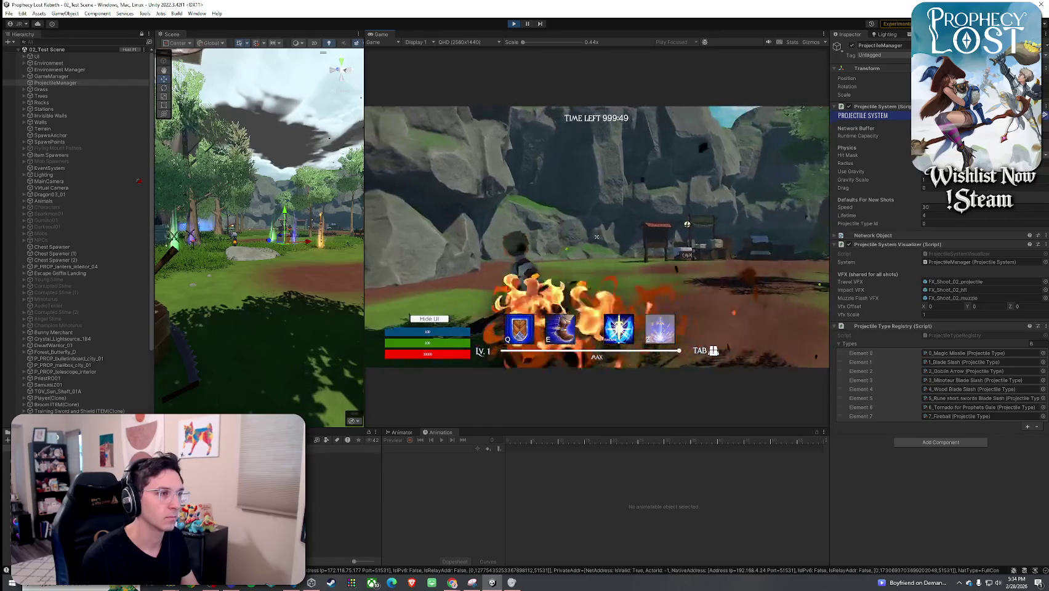
{"action": "key", "text": "w"}
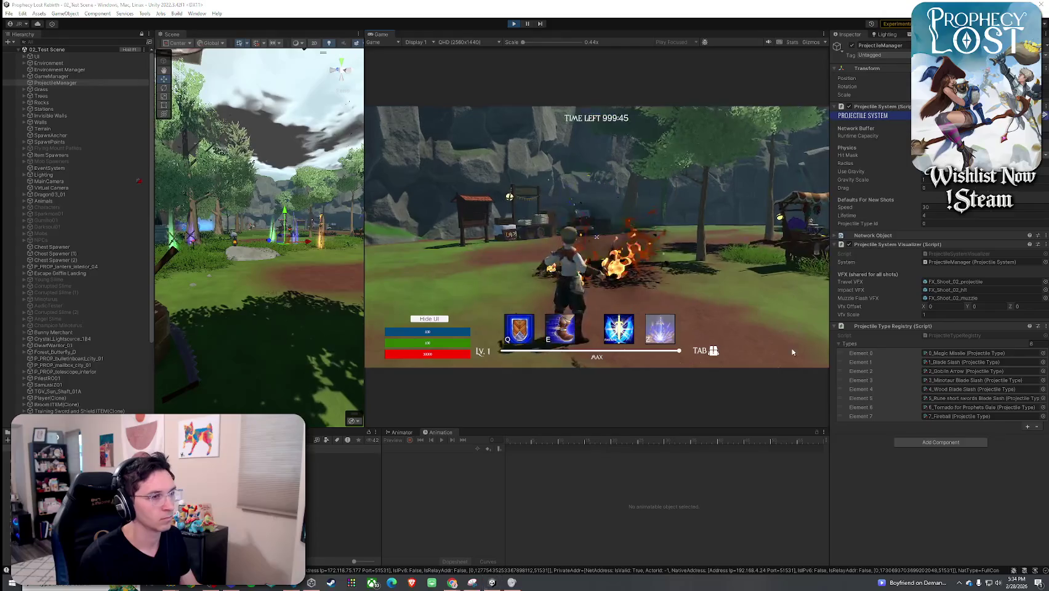
{"action": "left_click", "coordinate": [946, 417]}
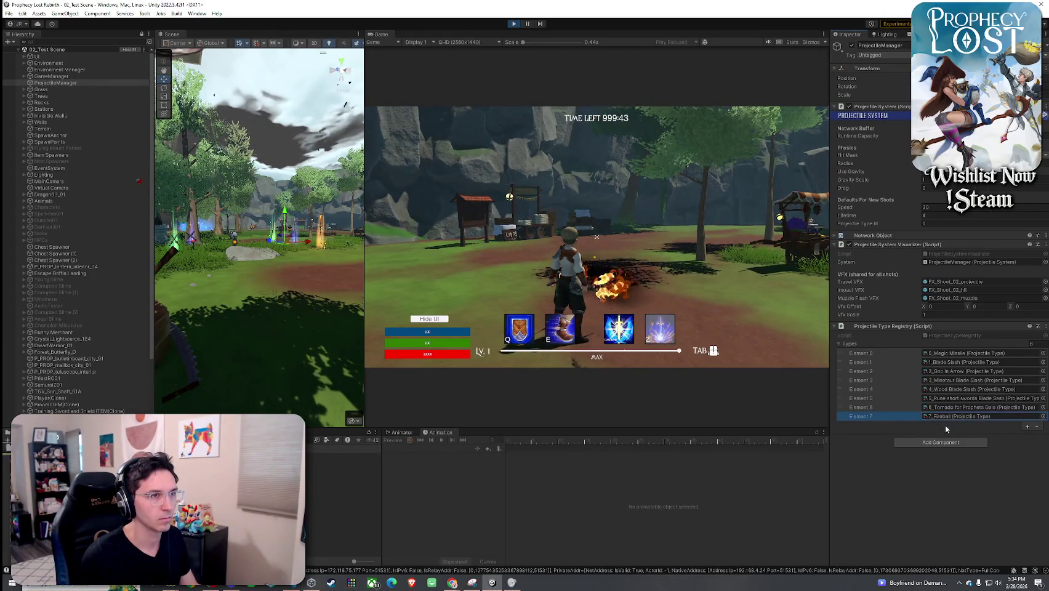
{"action": "double_click", "coordinate": [951, 417]}
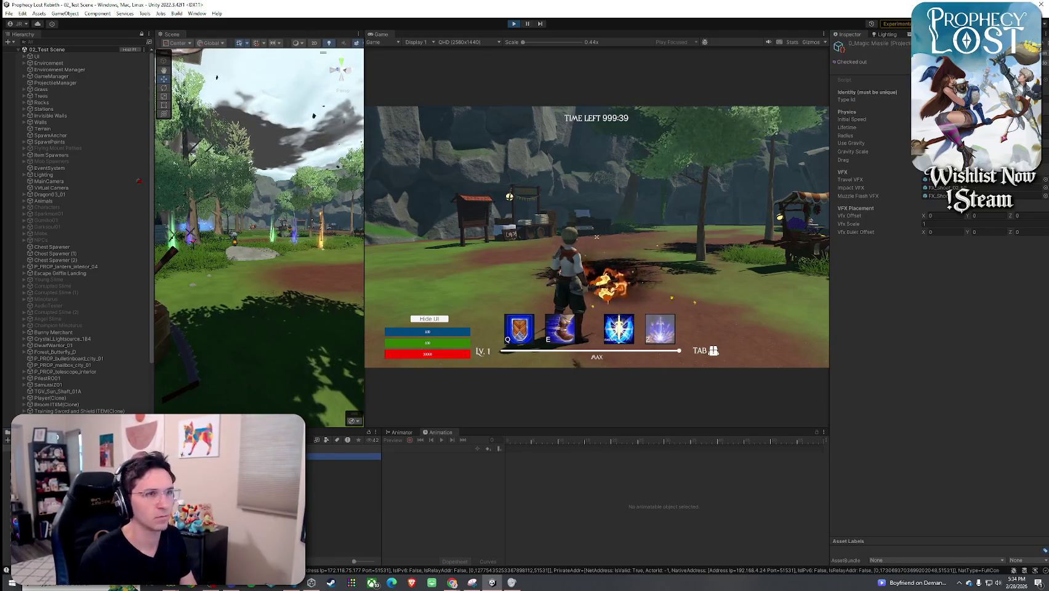
- Browse projectile type assets, cast fireballs, and move the scissors into the first inventory slot
{"action": "key", "text": "Down"}
{"action": "key", "text": "Down"}
{"action": "key", "text": "Down"}
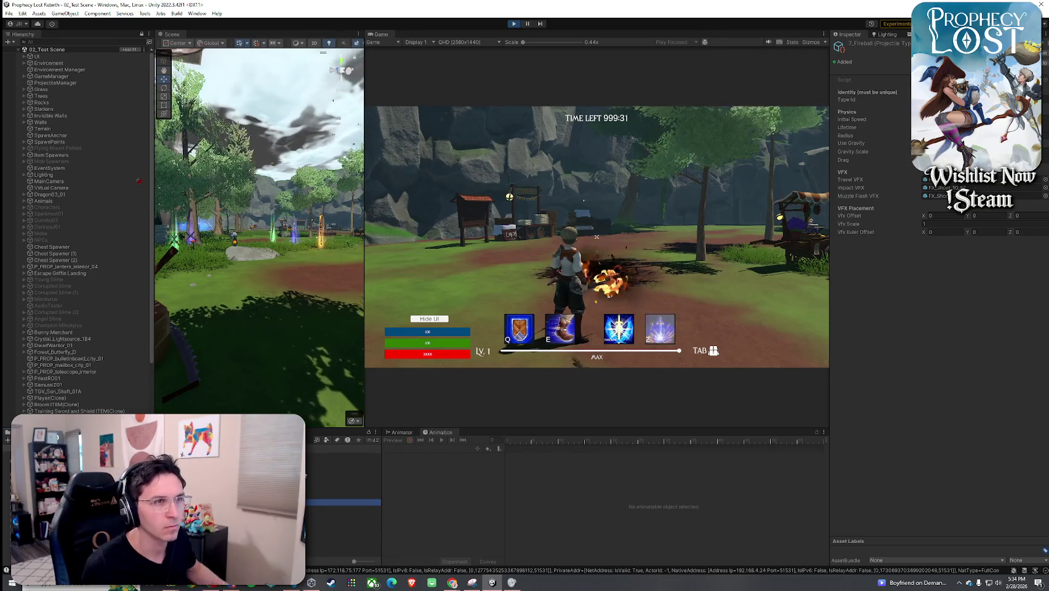
{"action": "left_click", "coordinate": [573, 308]}
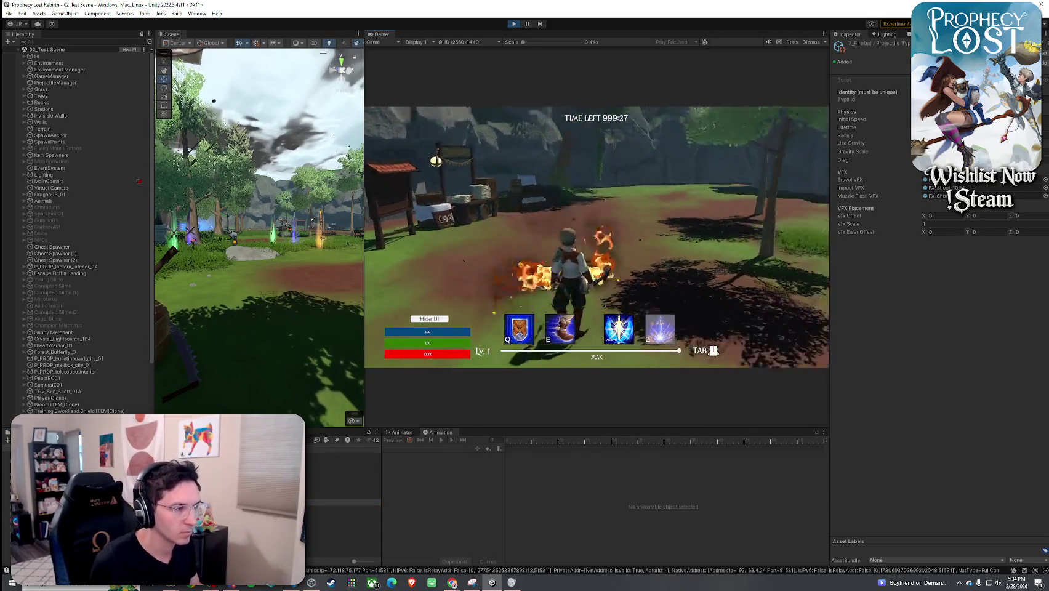
{"action": "left_click", "coordinate": [596, 236]}
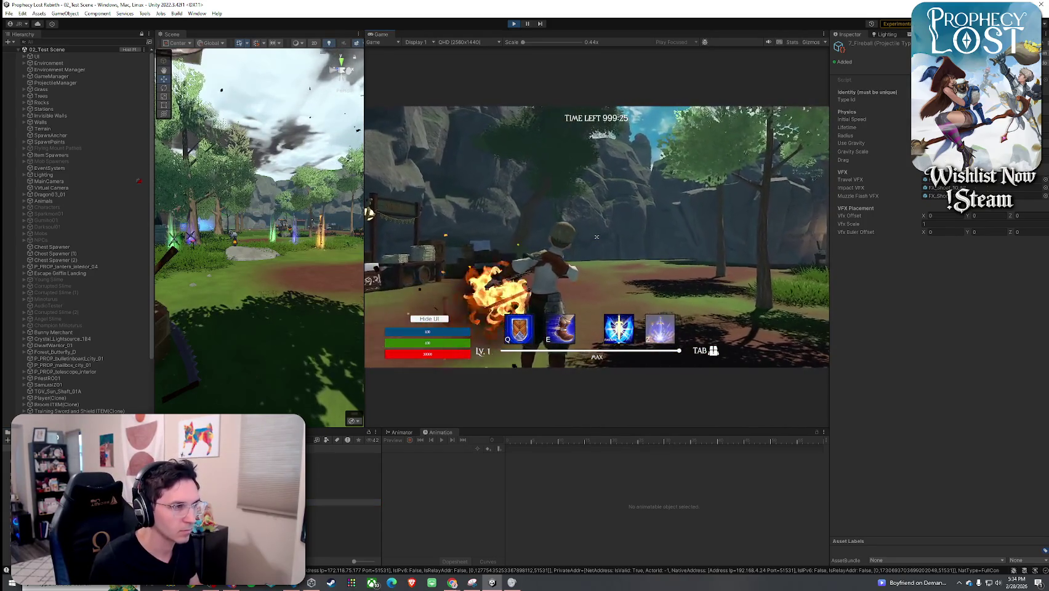
{"action": "left_click", "coordinate": [597, 236]}
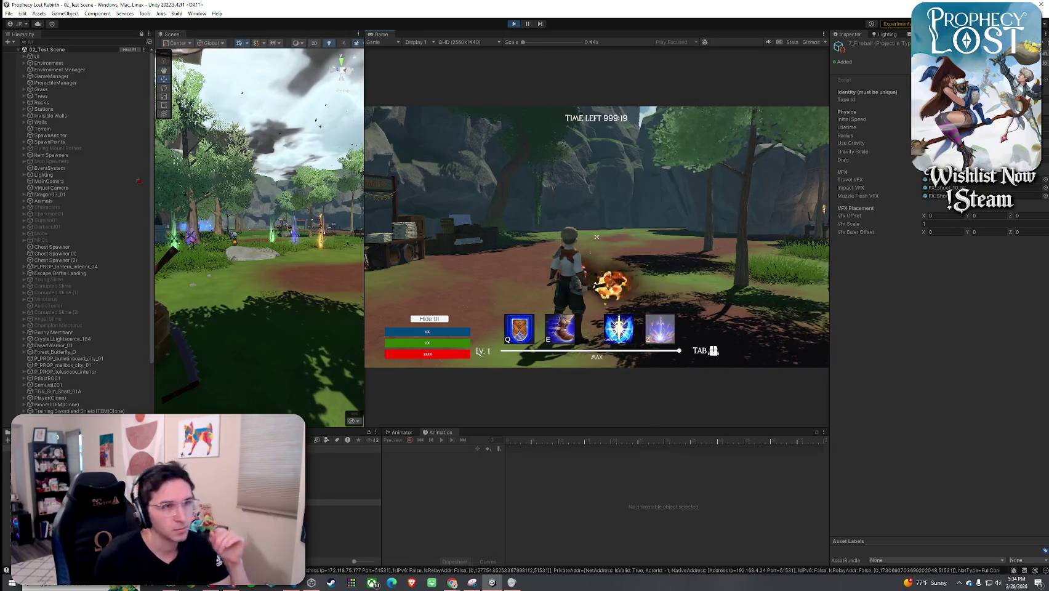
{"action": "key", "text": "Tab"}
{"action": "left_click_drag", "start_coordinate": [729, 170], "coordinate": [701, 208]}
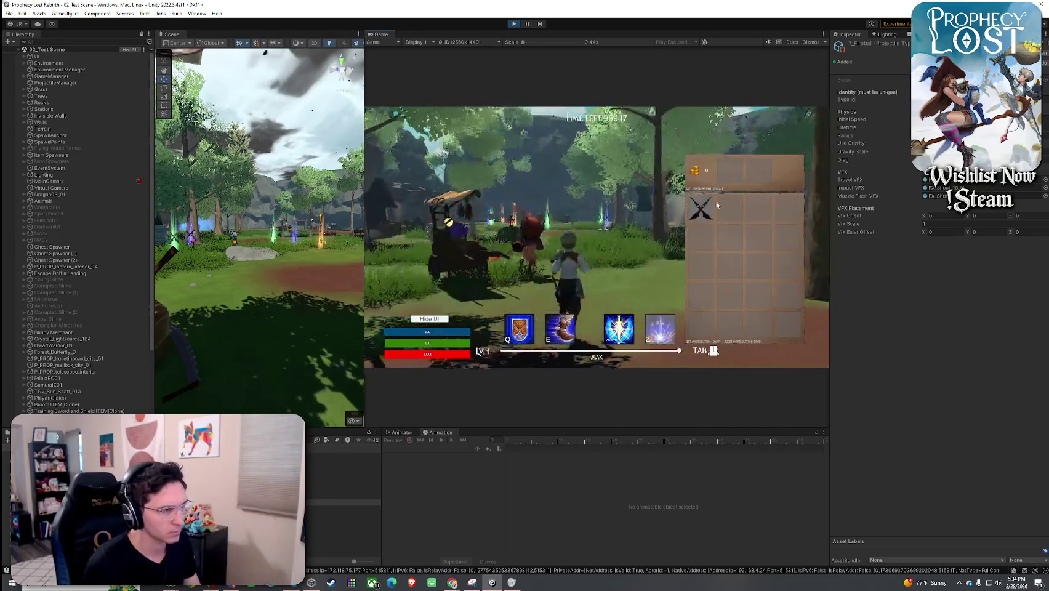
- Equip the scissors, then drop them out of the inventory
{"action": "left_click", "coordinate": [695, 222]}
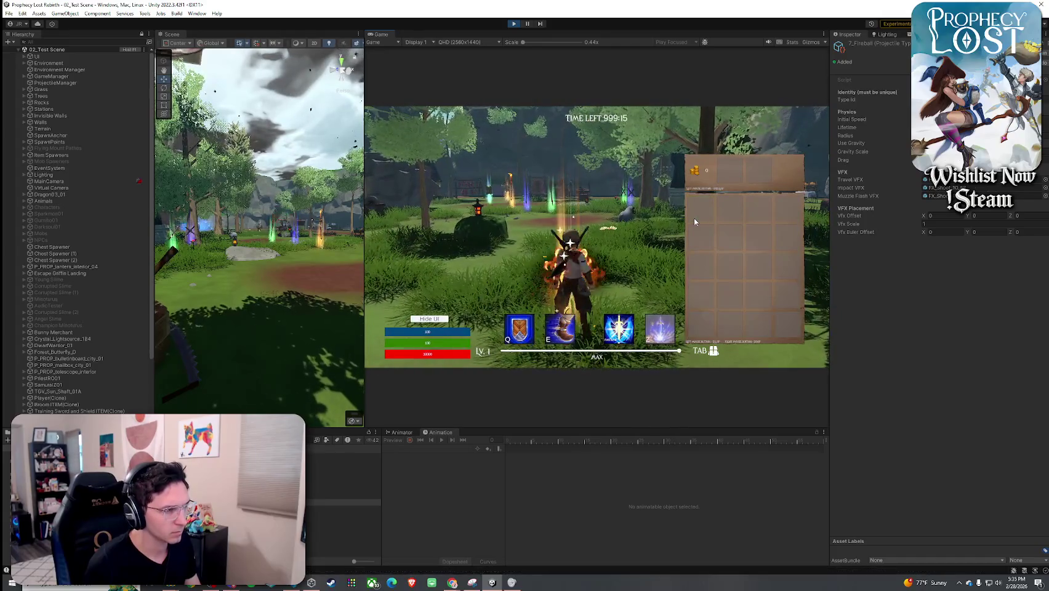
{"action": "key", "text": "Tab"}
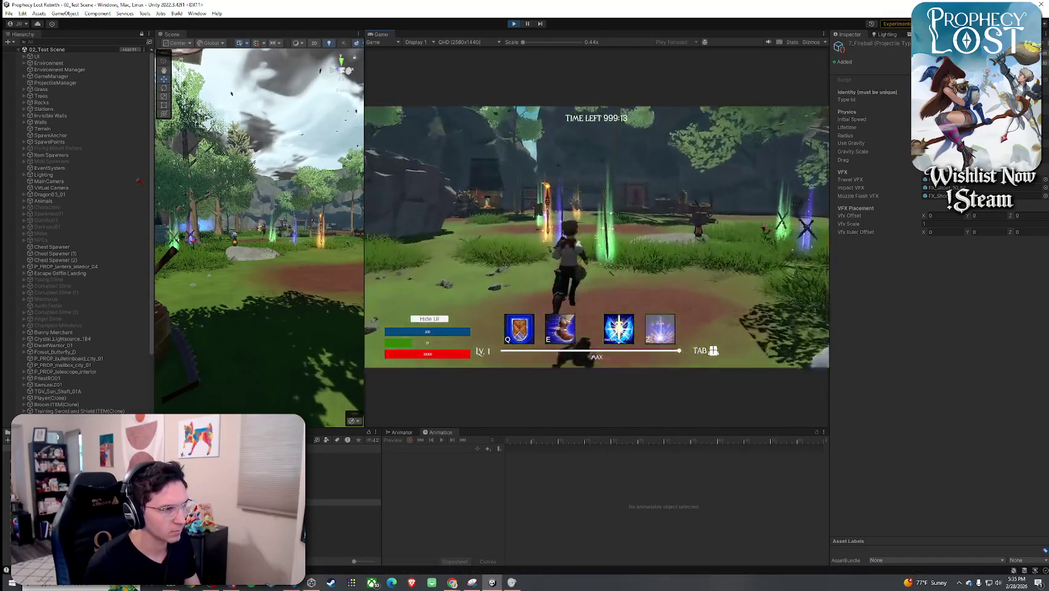
{"action": "key", "text": "Tab"}
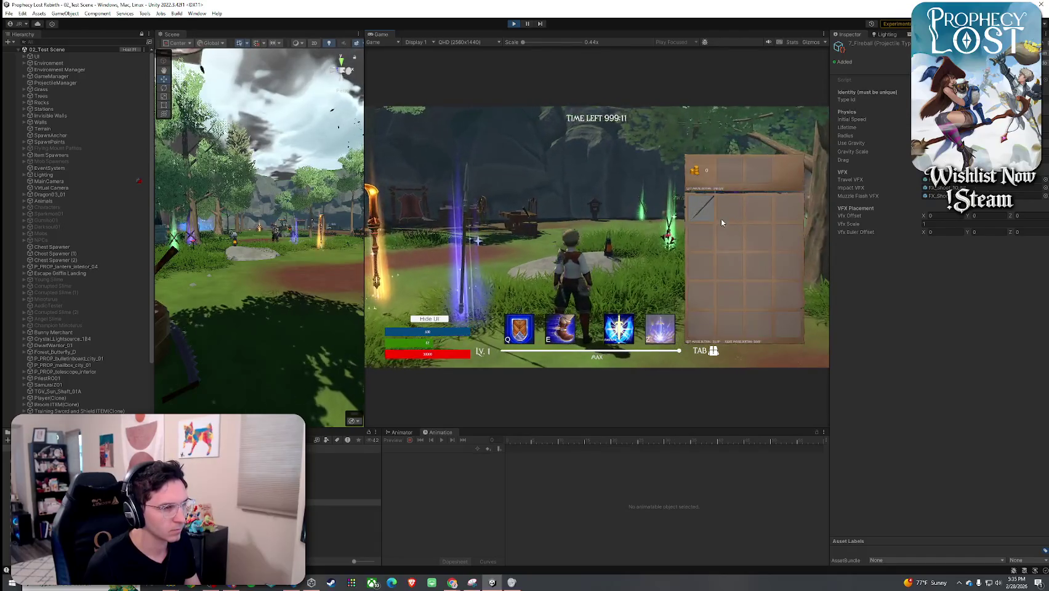
{"action": "left_click", "coordinate": [708, 213]}
{"action": "key", "text": "Tab"}
- Move around the level toggling the inventory, then pick the crossed-swords item
{"action": "key", "text": "Tab"}
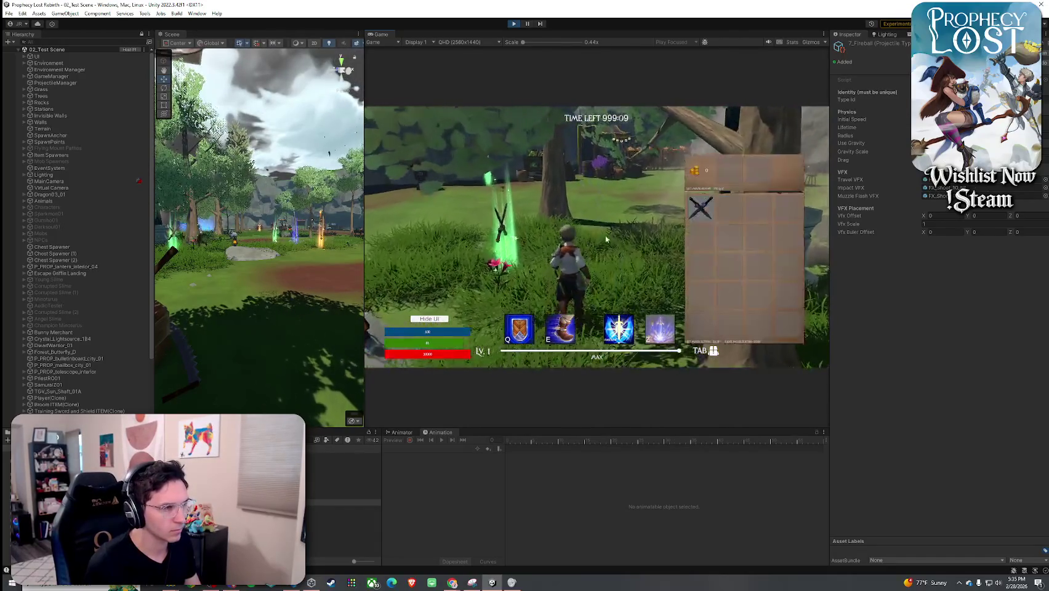
{"action": "key", "text": "Tab"}
{"action": "key", "text": "w"}
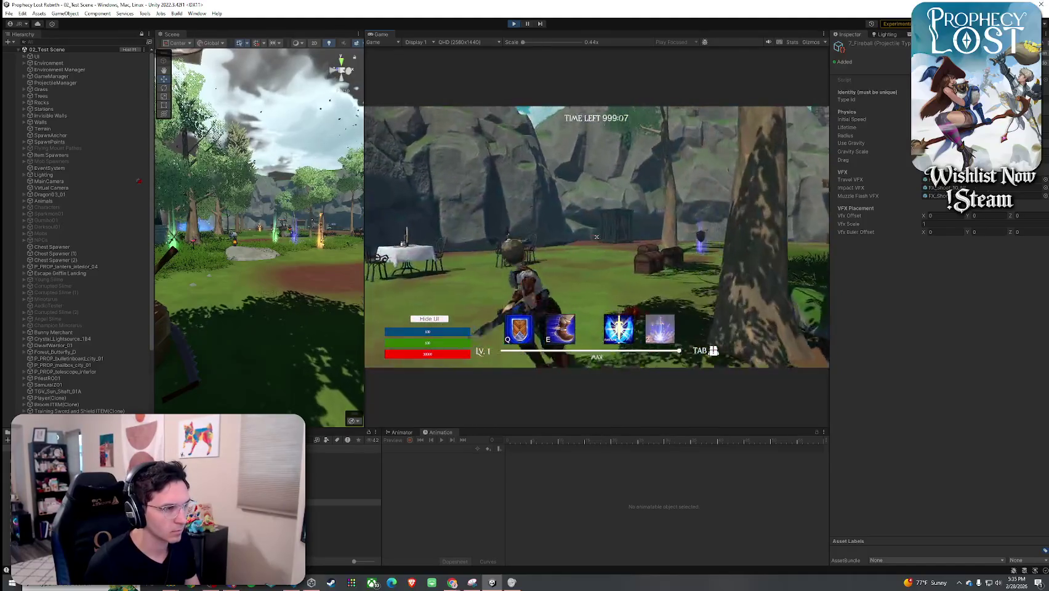
{"action": "key", "text": "Tab"}
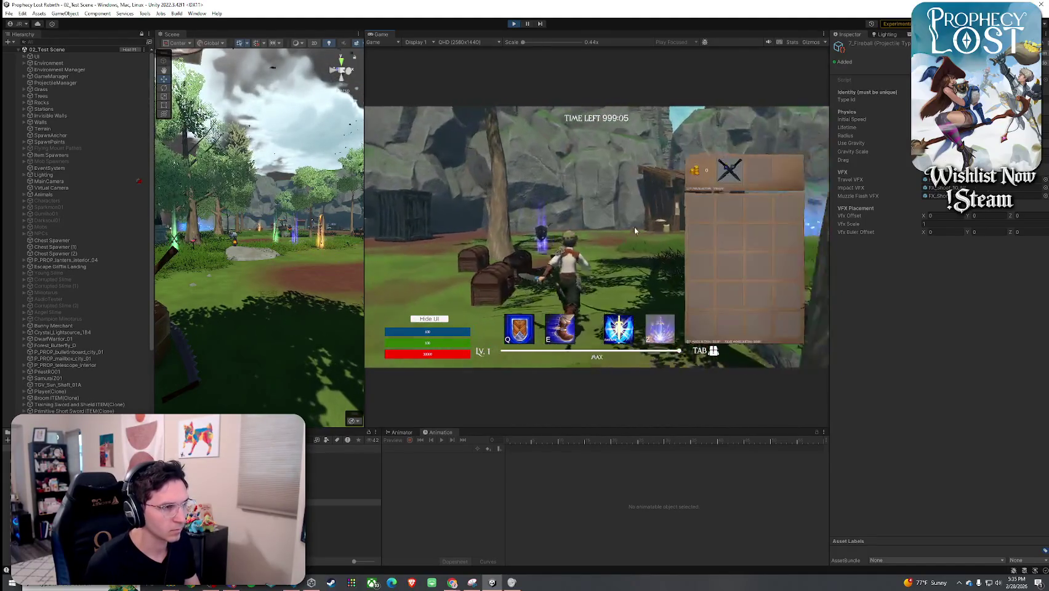
{"action": "key", "text": "Tab"}
{"action": "key", "text": "Tab"}
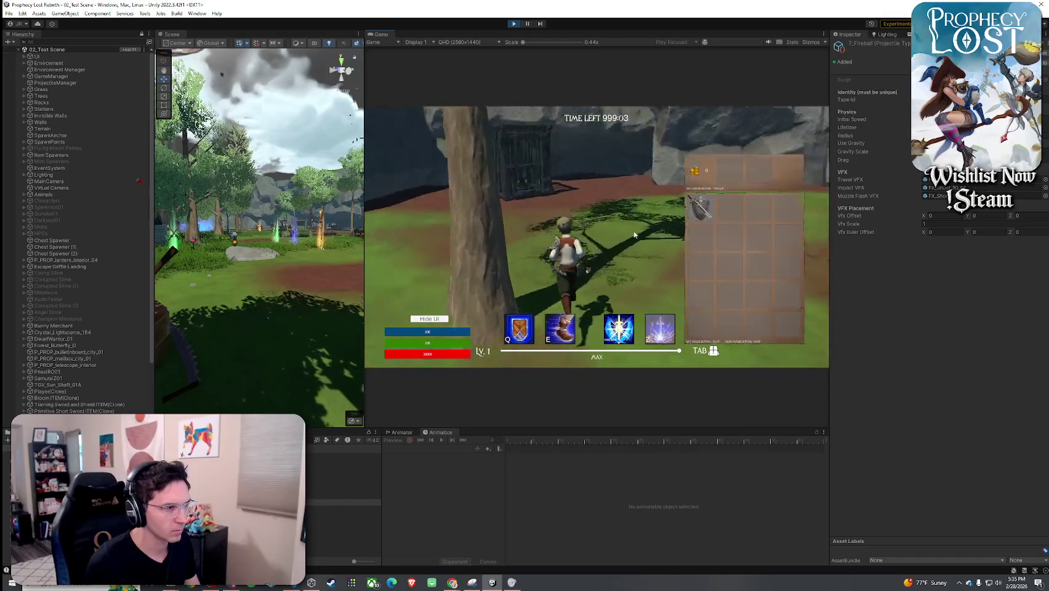
{"action": "key", "text": "Tab"}
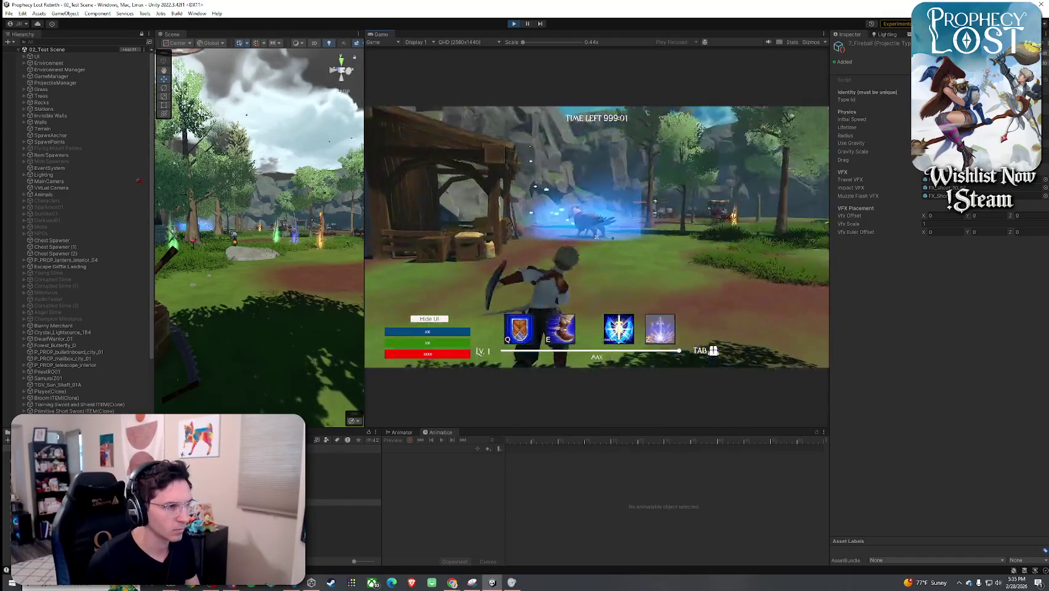
{"action": "key", "text": "Tab"}
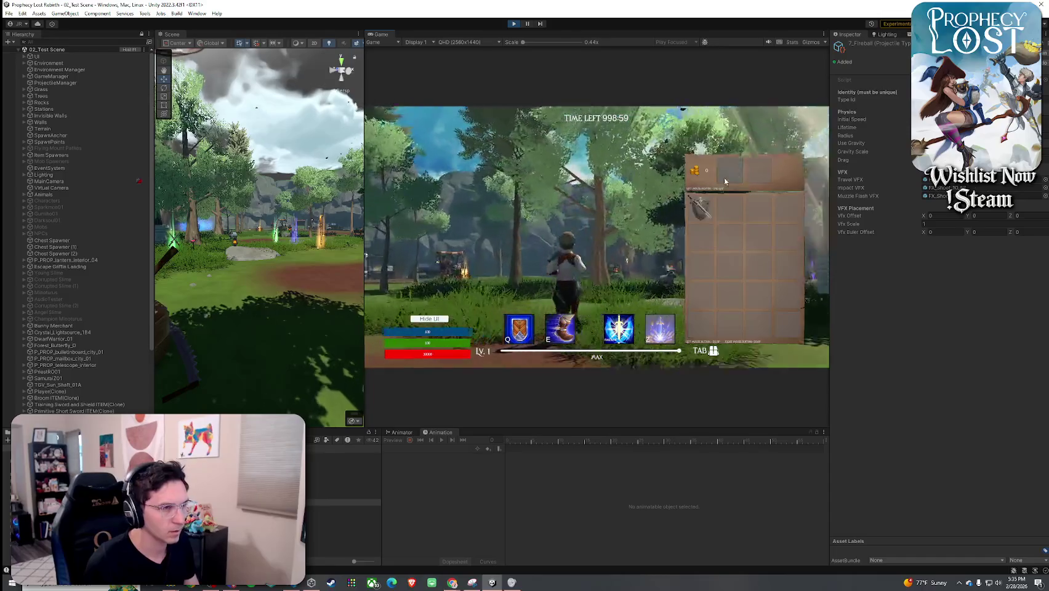
{"action": "key", "text": "Tab"}
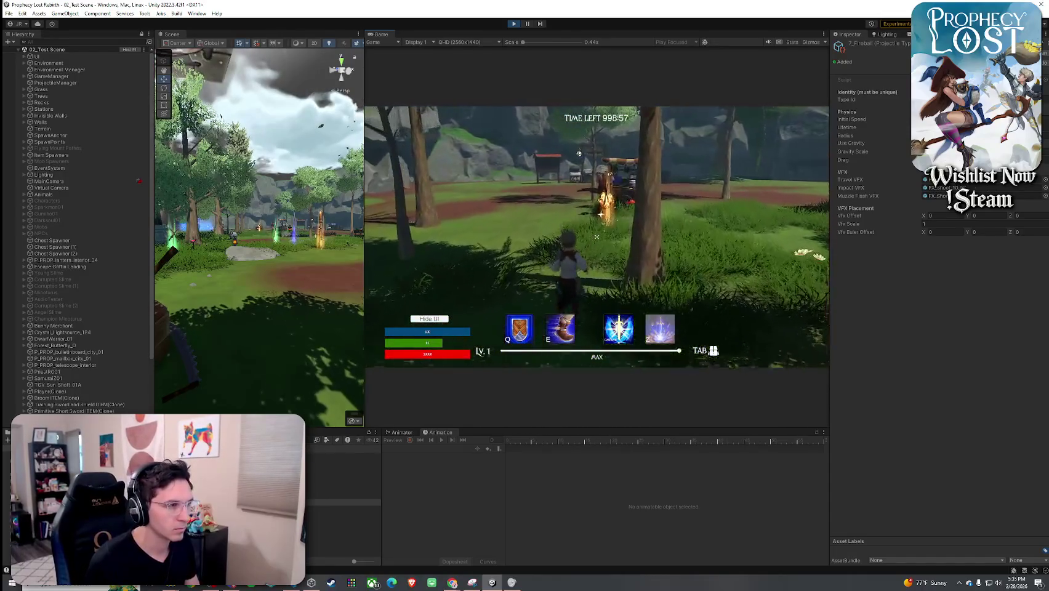
{"action": "key", "text": "Tab"}
{"action": "left_click", "coordinate": [689, 212]}
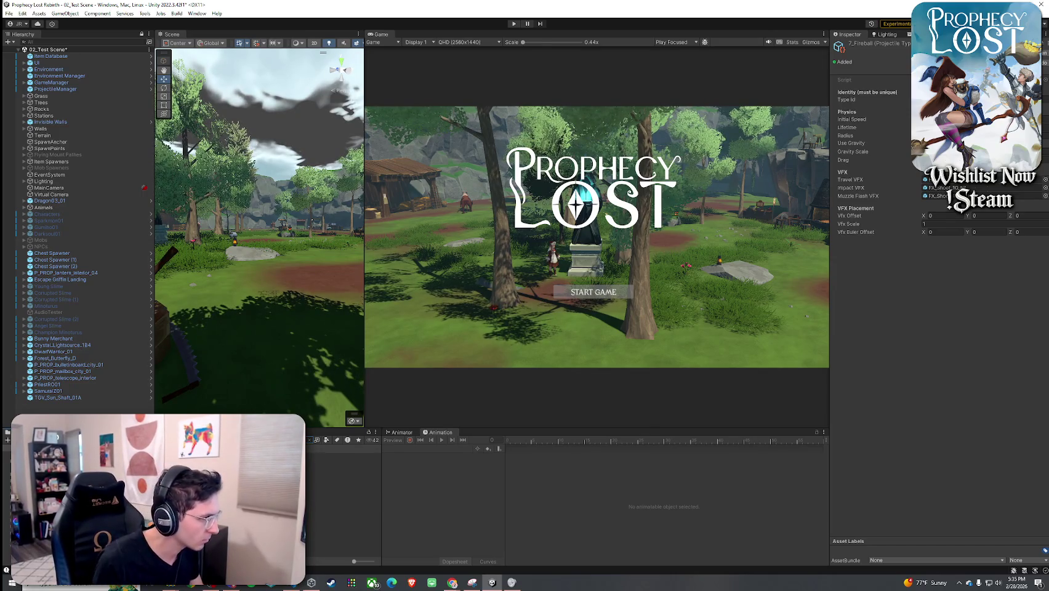
- Set the weapon item's Projectile Type to 7_Fireball, save, and start a new playtest
{"action": "left_click", "coordinate": [345, 463]}
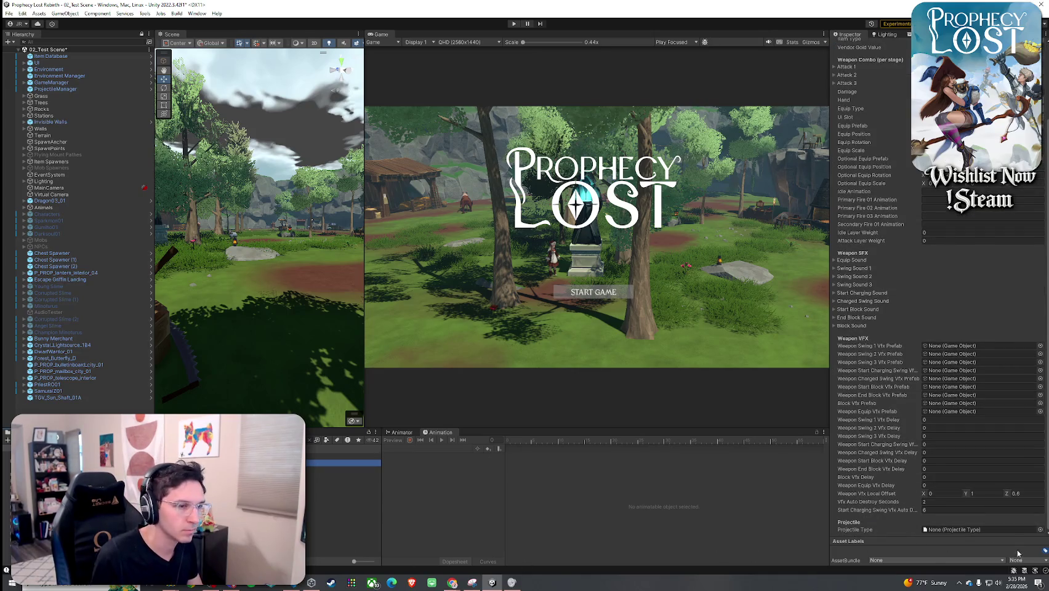
{"action": "left_click", "coordinate": [1039, 530]}
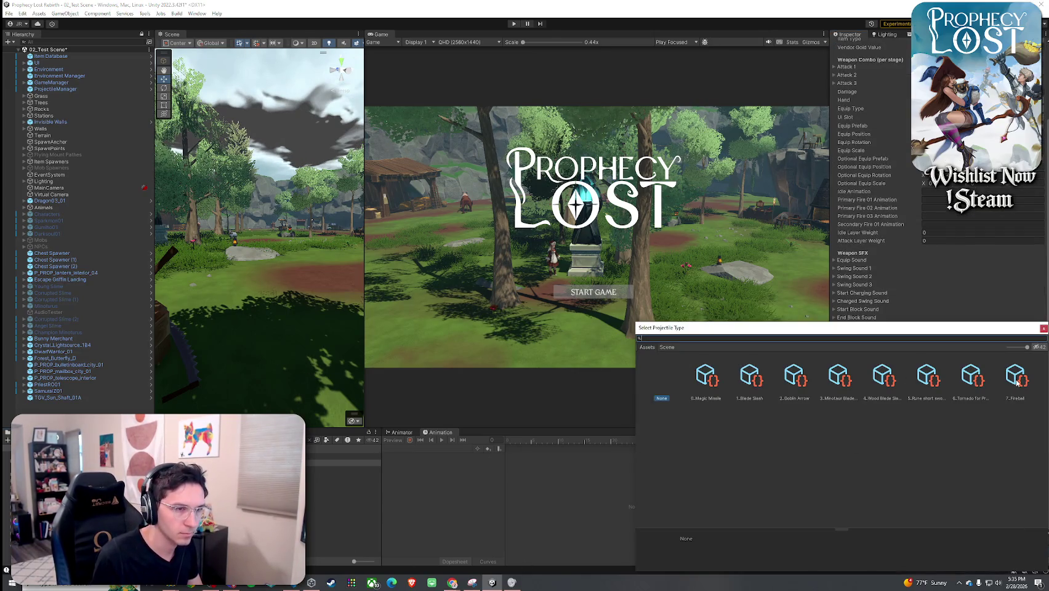
{"action": "double_click", "coordinate": [1017, 381]}
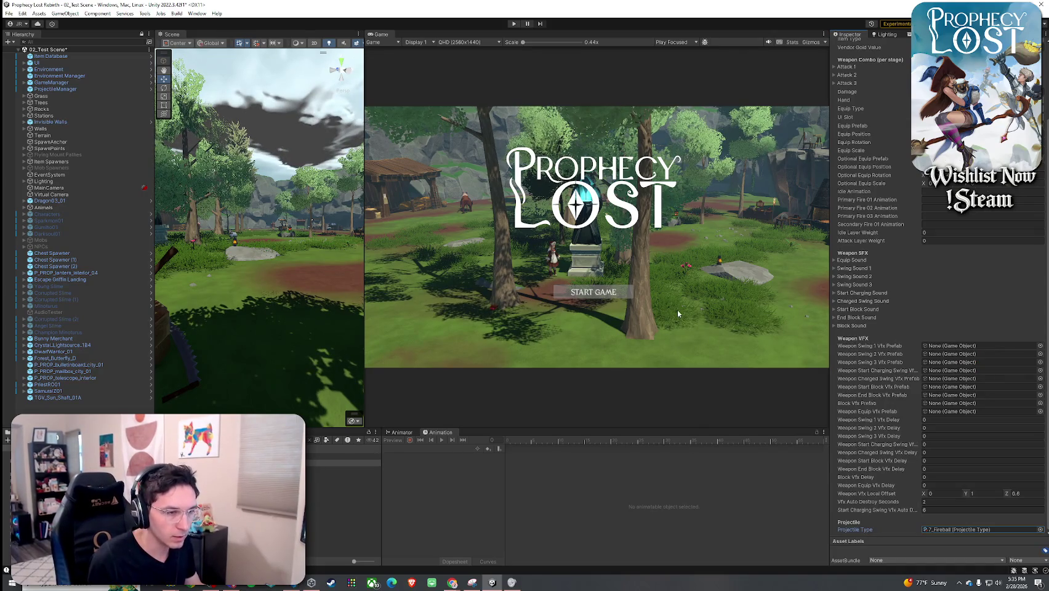
{"action": "left_click", "coordinate": [9, 13]}
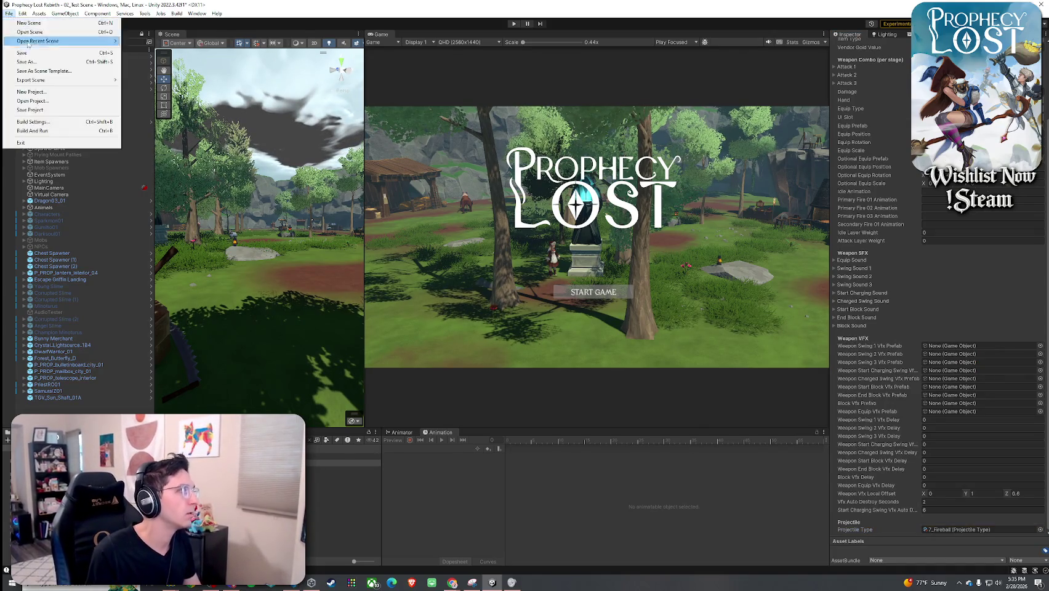
{"action": "left_click", "coordinate": [25, 53]}
{"action": "left_click", "coordinate": [513, 24]}
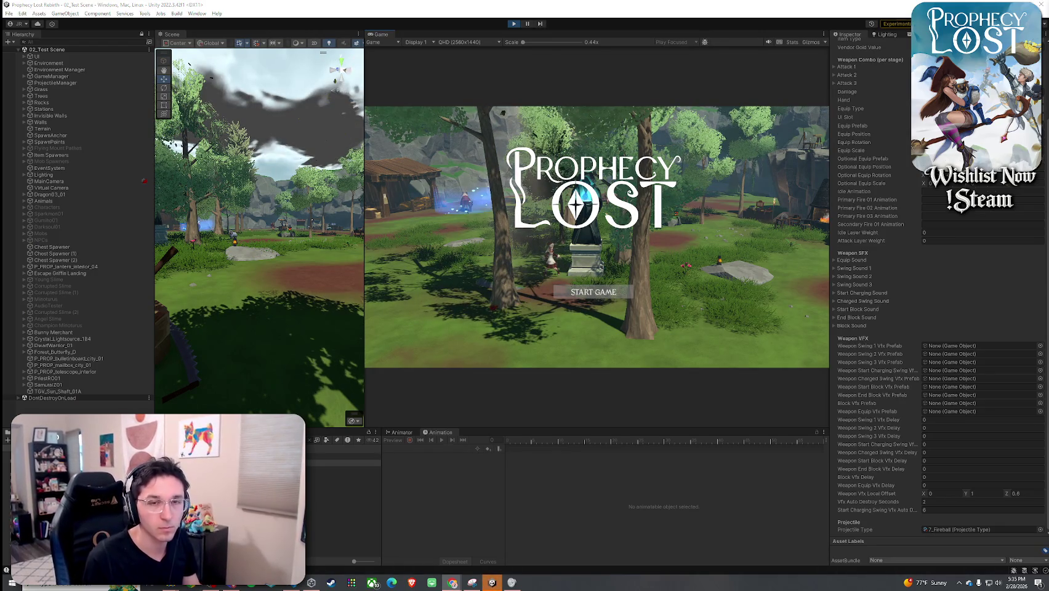
{"action": "left_click", "coordinate": [593, 293]}
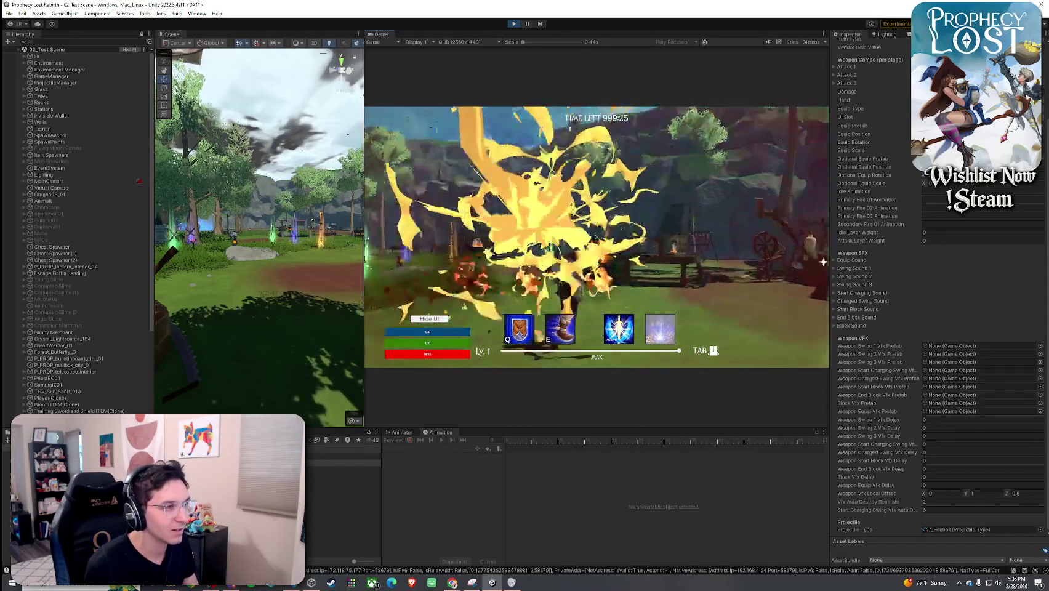
- Dismiss the Windows Start menu and select the 7_Fireball projectile asset for inspection
{"action": "key", "text": "super"}
{"action": "left_click", "coordinate": [348, 514]}
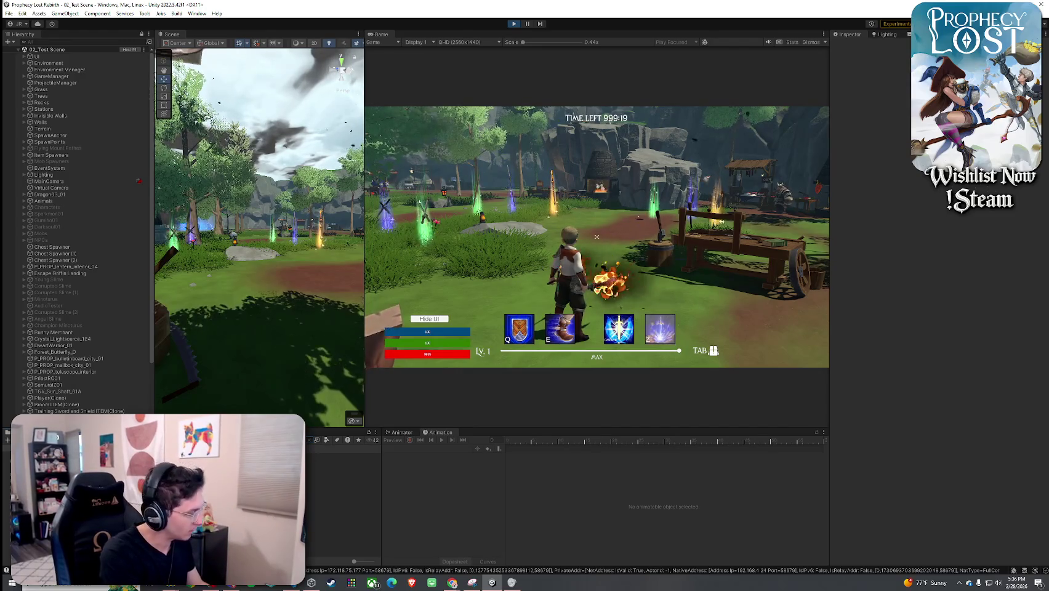
{"action": "left_click", "coordinate": [343, 456]}
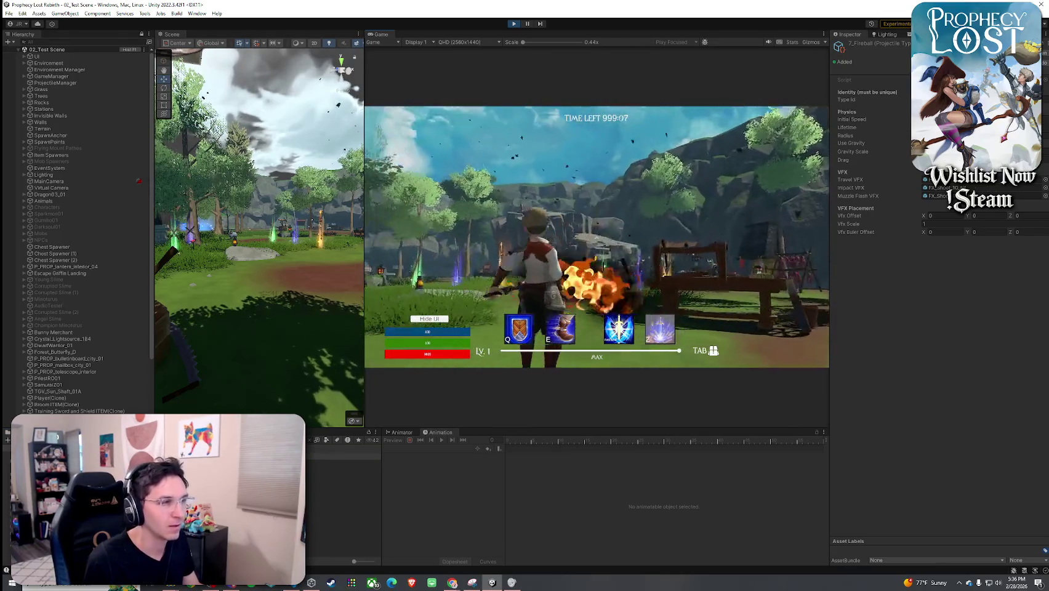
- Keep firing fireballs at targets in the running game
{"action": "left_click", "coordinate": [596, 237]}
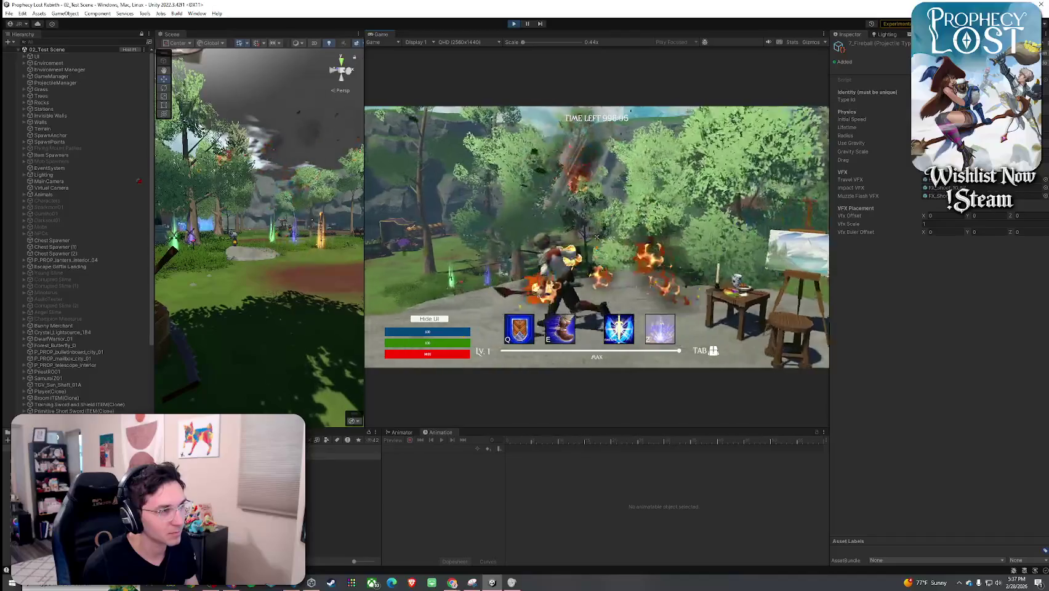
{"action": "key", "text": "super"}
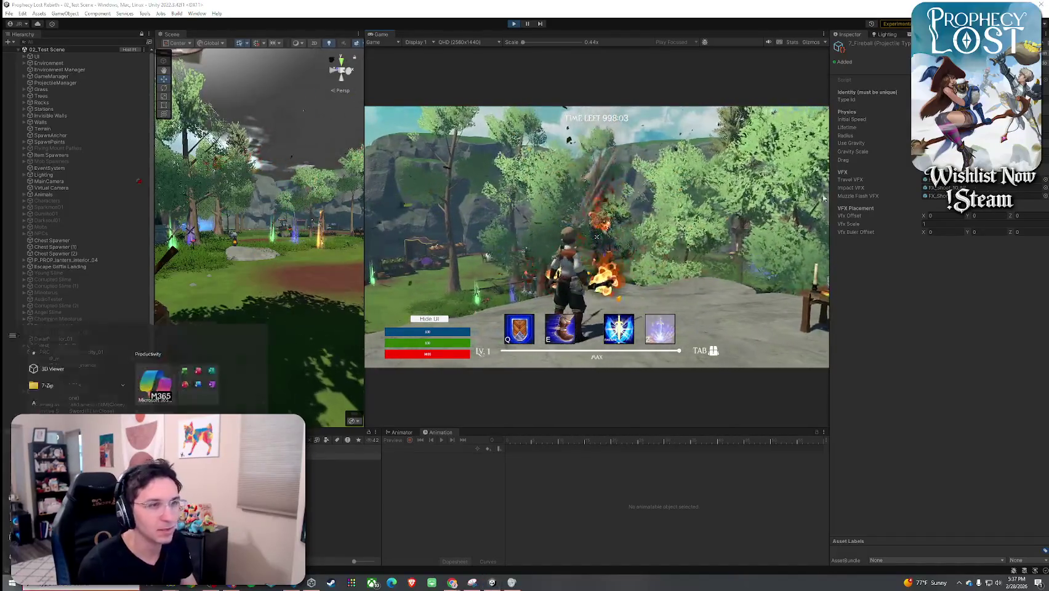
- Open FX_Shoot_10_muzzle in Prefab Mode and lower its 3D start-size curve key to 0.707
{"action": "key", "text": "super"}
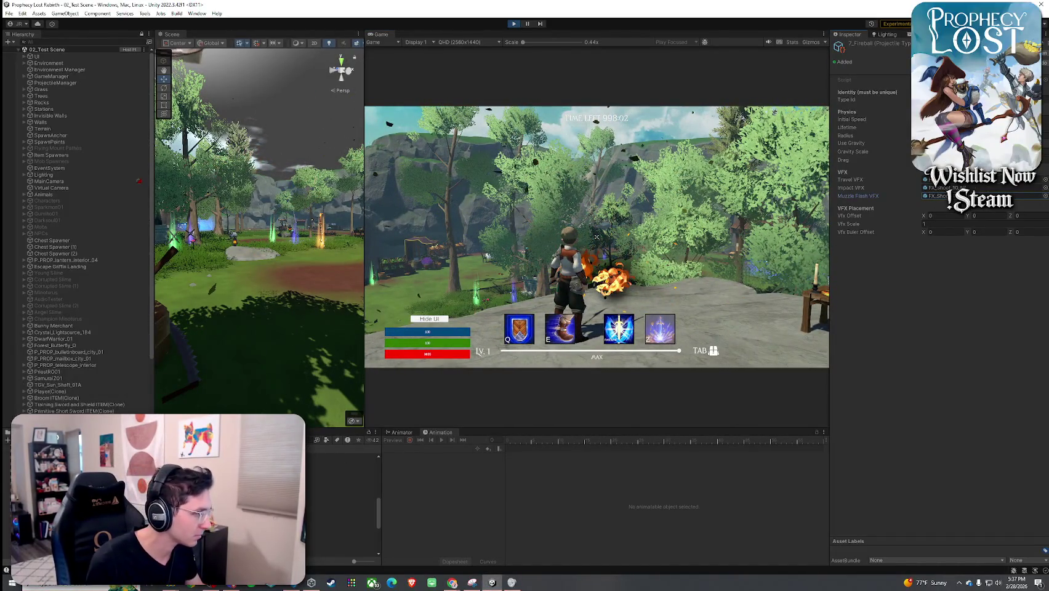
{"action": "double_click", "coordinate": [942, 195]}
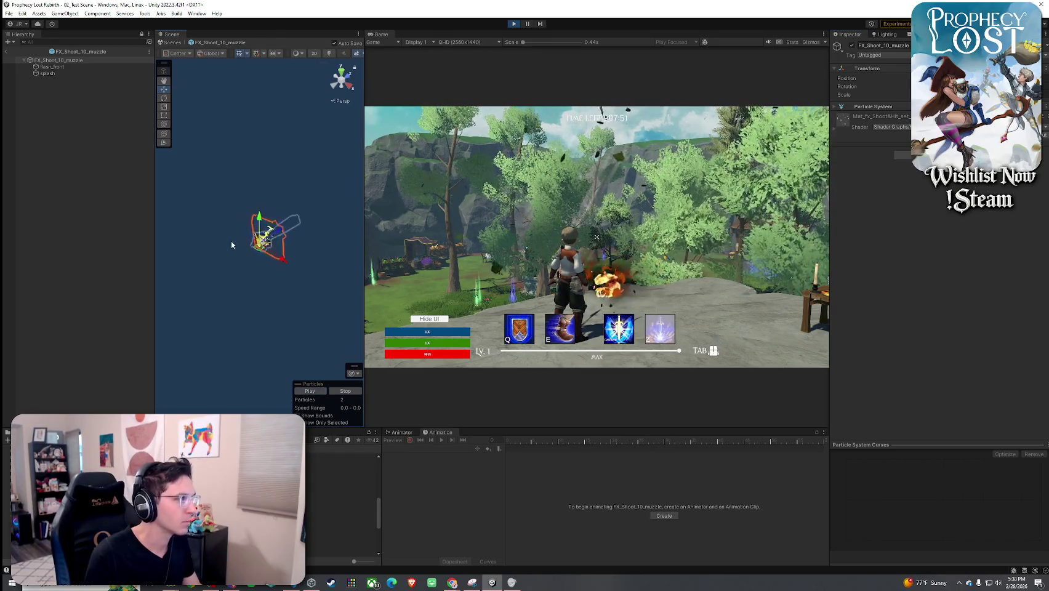
{"action": "left_click", "coordinate": [873, 106]}
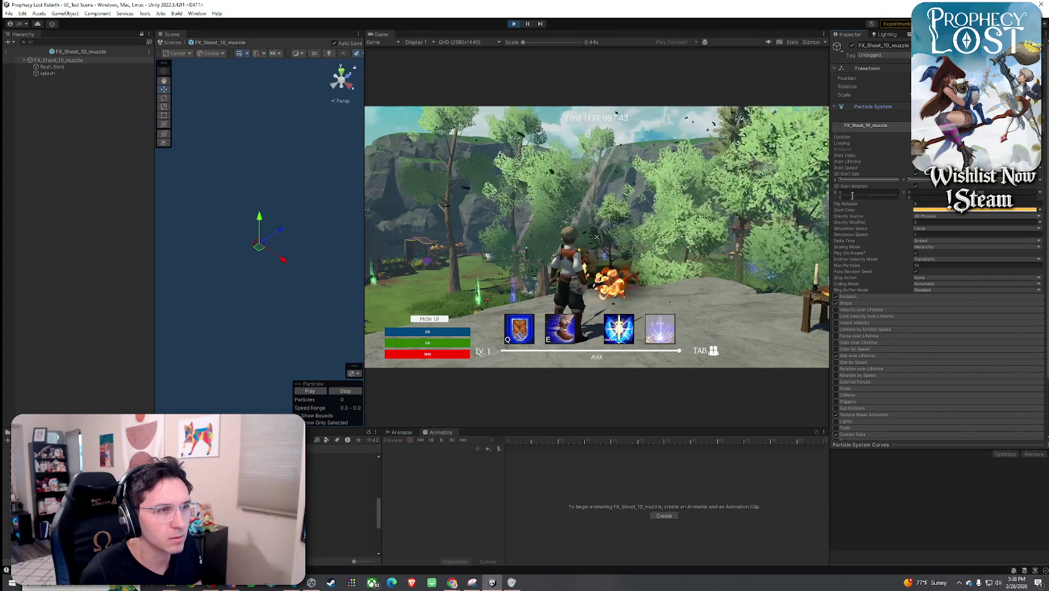
{"action": "left_click", "coordinate": [874, 179]}
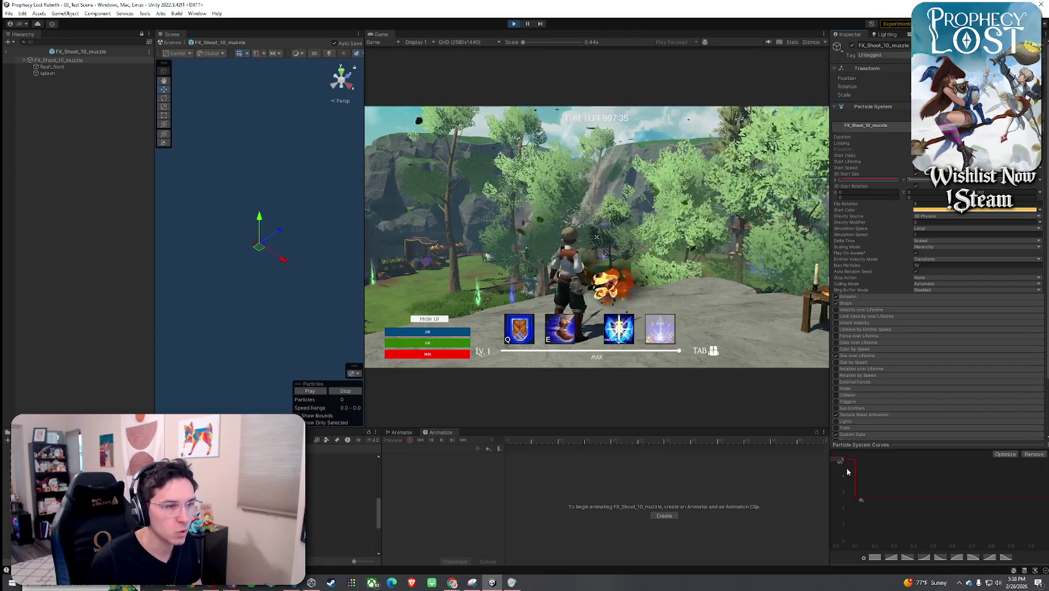
{"action": "left_click_drag", "start_coordinate": [843, 460], "coordinate": [851, 493]}
- Switch the muzzle particles' Particle System Curves to the Z start-size curve
{"action": "left_click", "coordinate": [983, 193]}
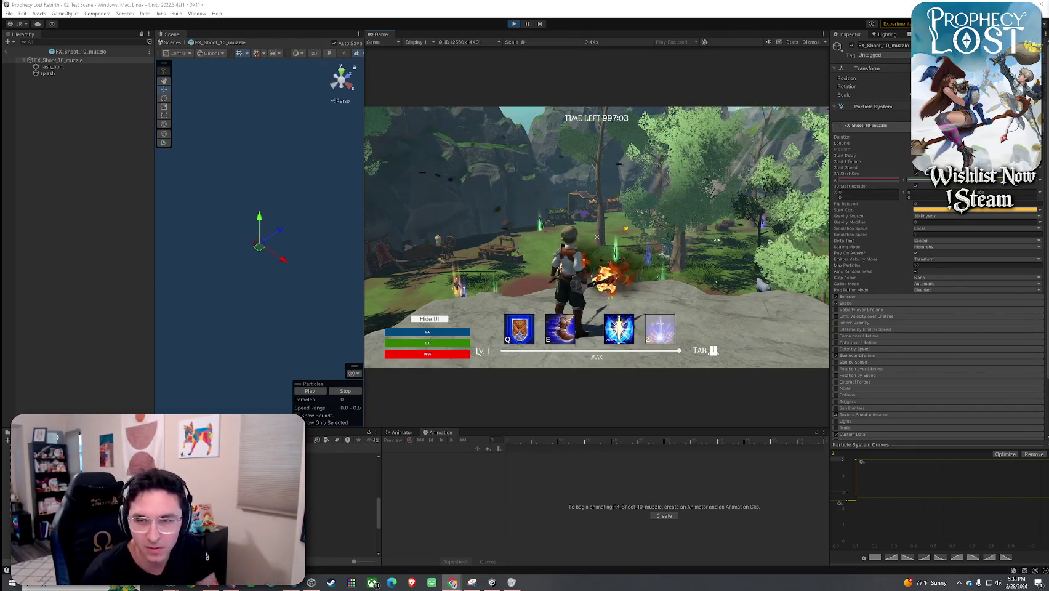
- Run the character across the field, firing fire slashes to check the new muzzle flash
{"action": "left_click", "coordinate": [597, 237]}
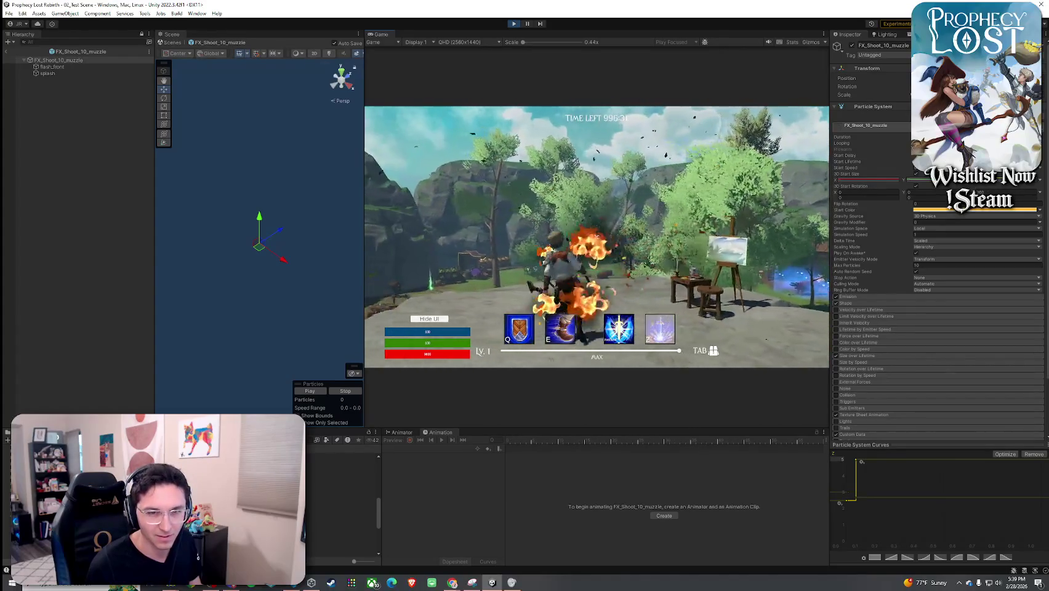
{"action": "key", "text": "super"}
{"action": "key", "text": "super"}
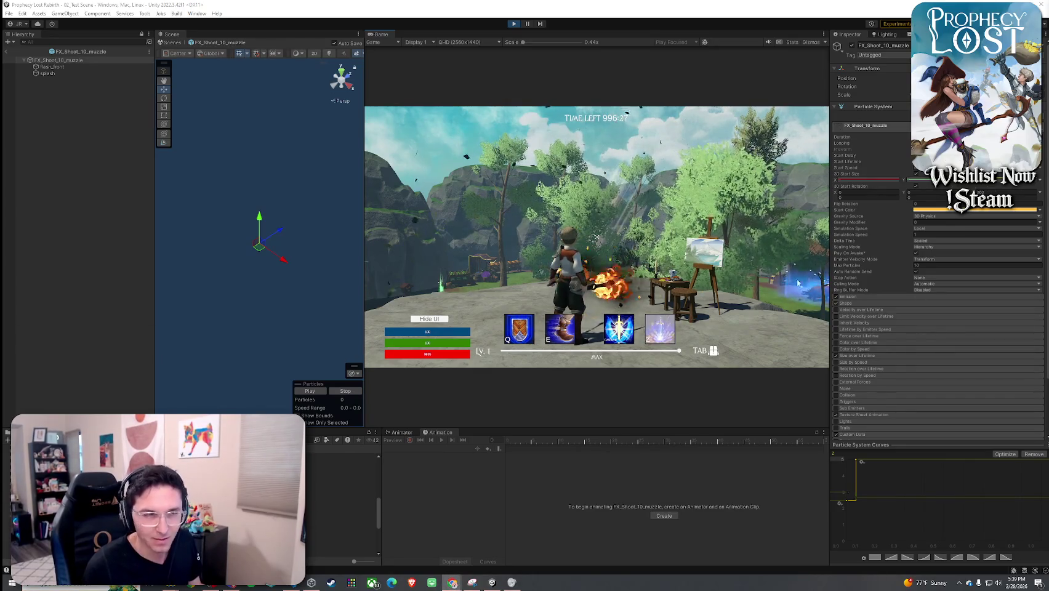
{"action": "left_click", "coordinate": [596, 237]}
{"action": "key", "text": "w"}
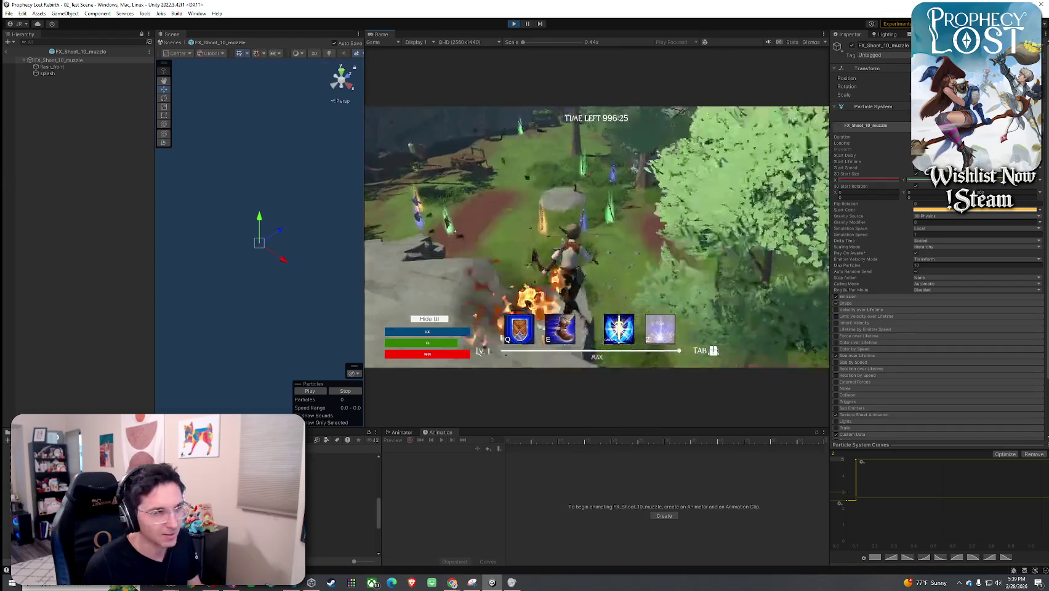
{"action": "key", "text": "w"}
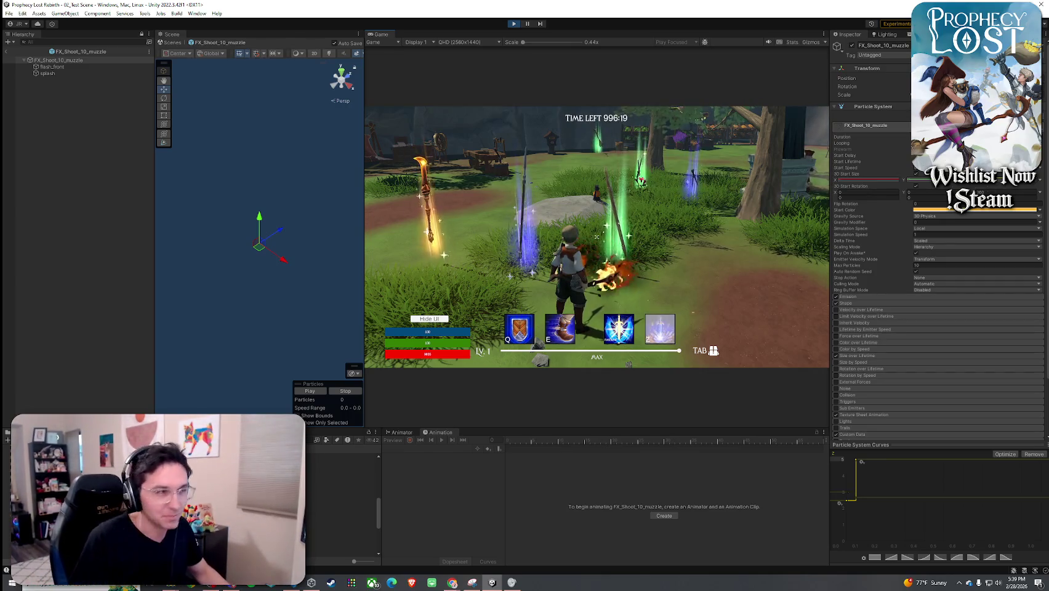
{"action": "left_click", "coordinate": [597, 236]}
{"action": "left_click", "coordinate": [597, 237]}
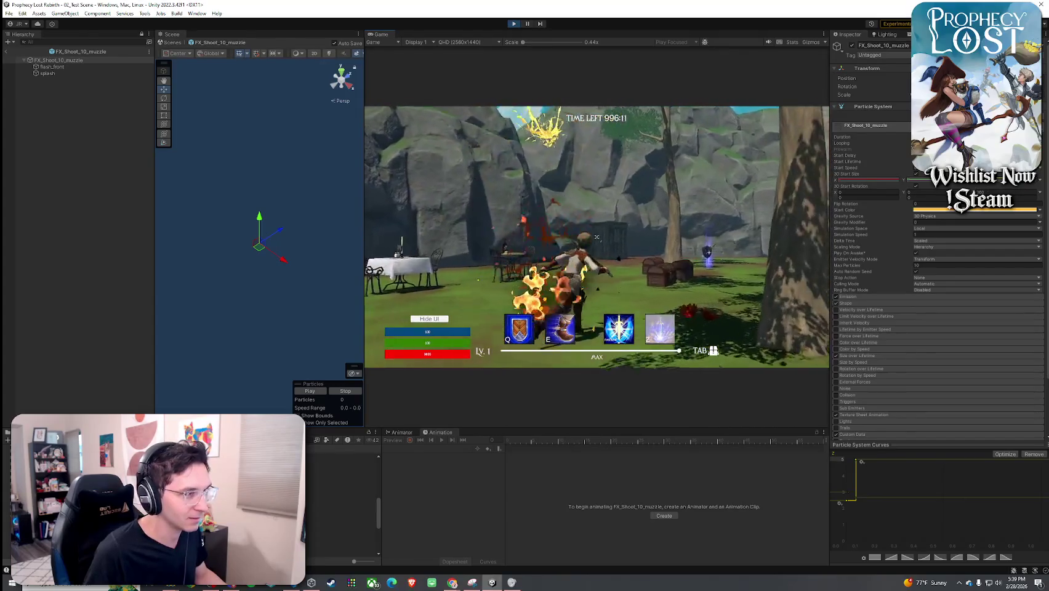
{"action": "left_click", "coordinate": [597, 236]}
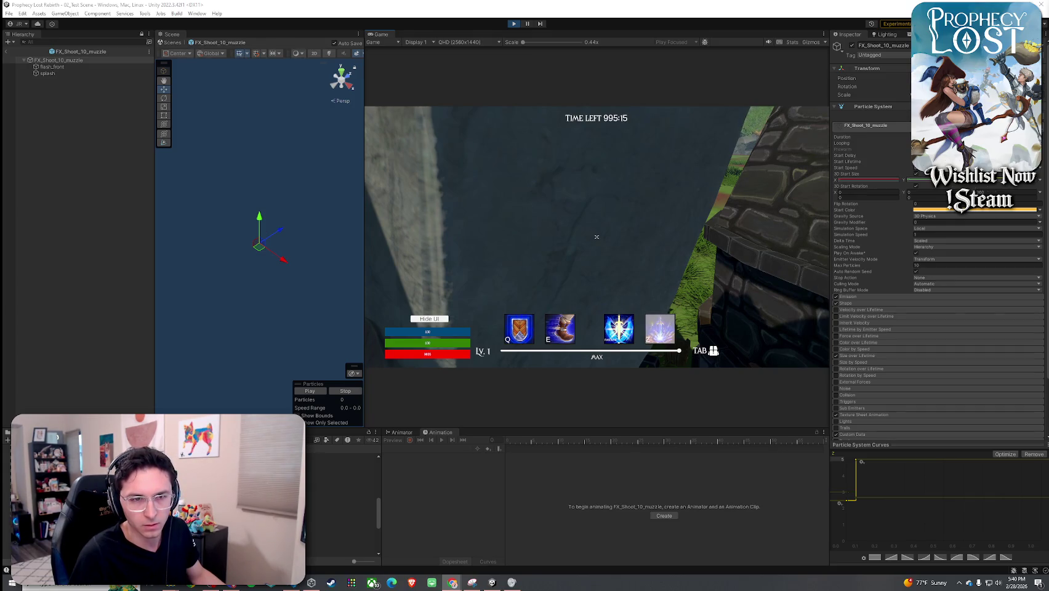
{"action": "left_click", "coordinate": [597, 236]}
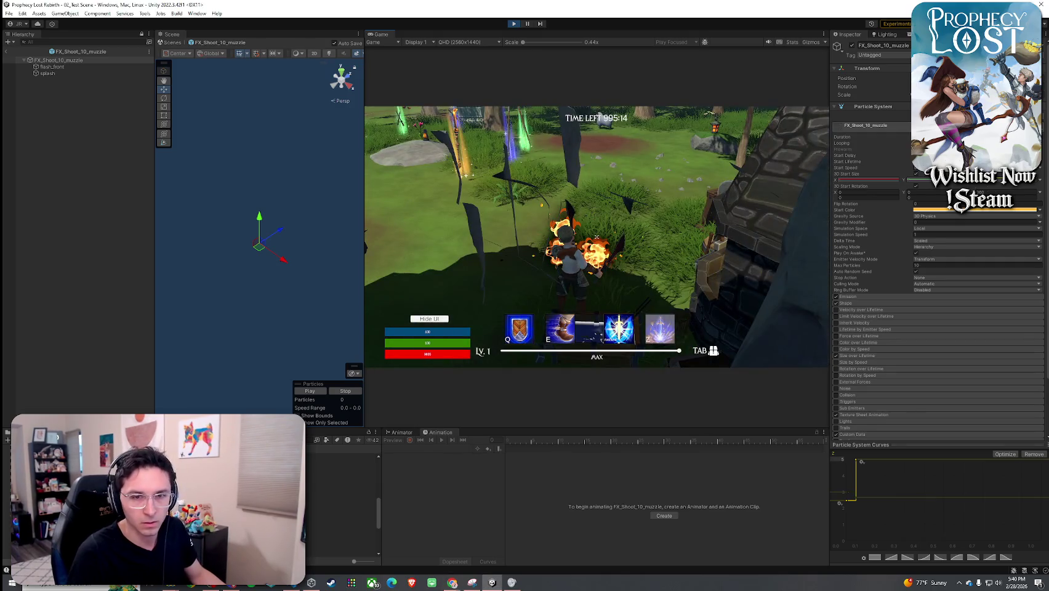
{"action": "left_click", "coordinate": [597, 236]}
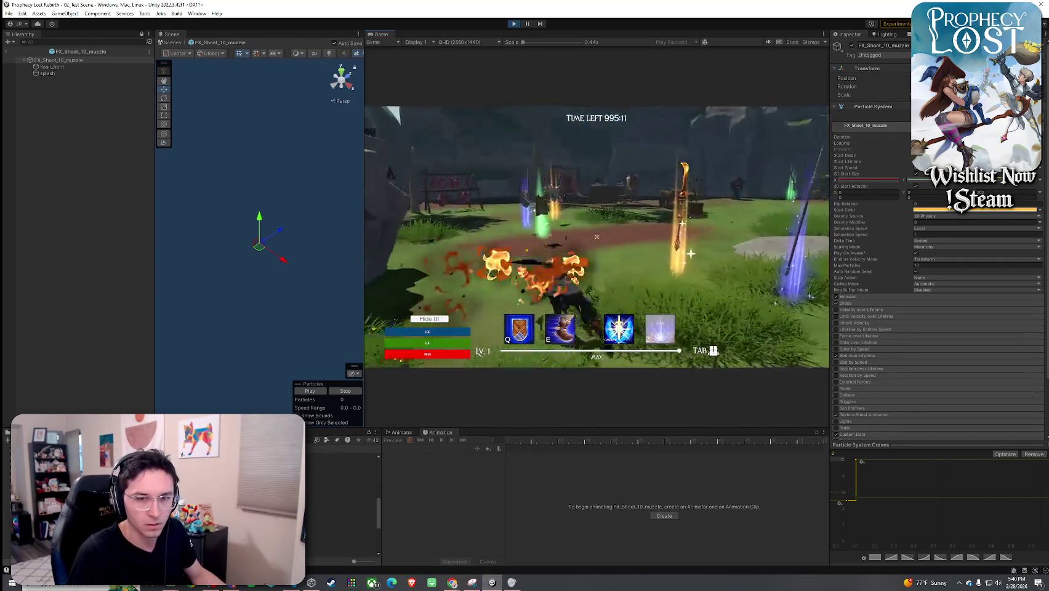
{"action": "left_click", "coordinate": [597, 236]}
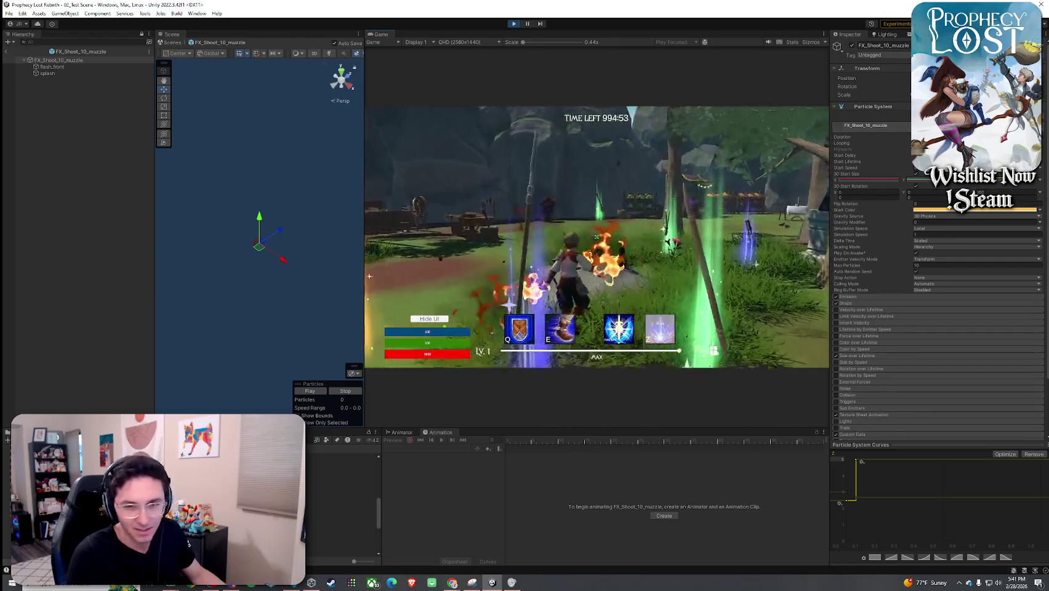
{"action": "left_click", "coordinate": [596, 237]}
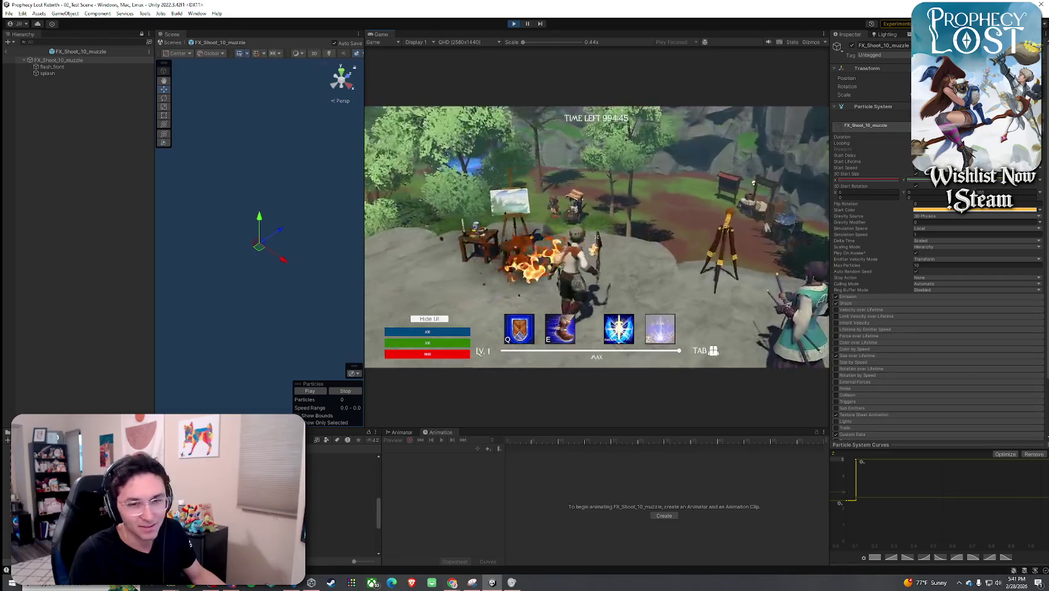
{"action": "left_click", "coordinate": [597, 236]}
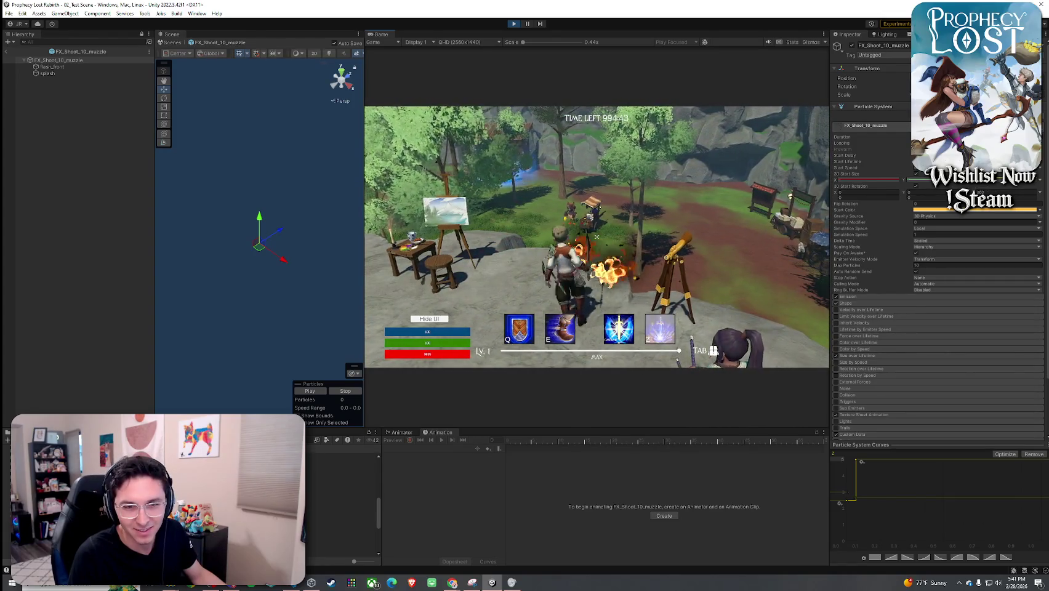
{"action": "left_click", "coordinate": [596, 237]}
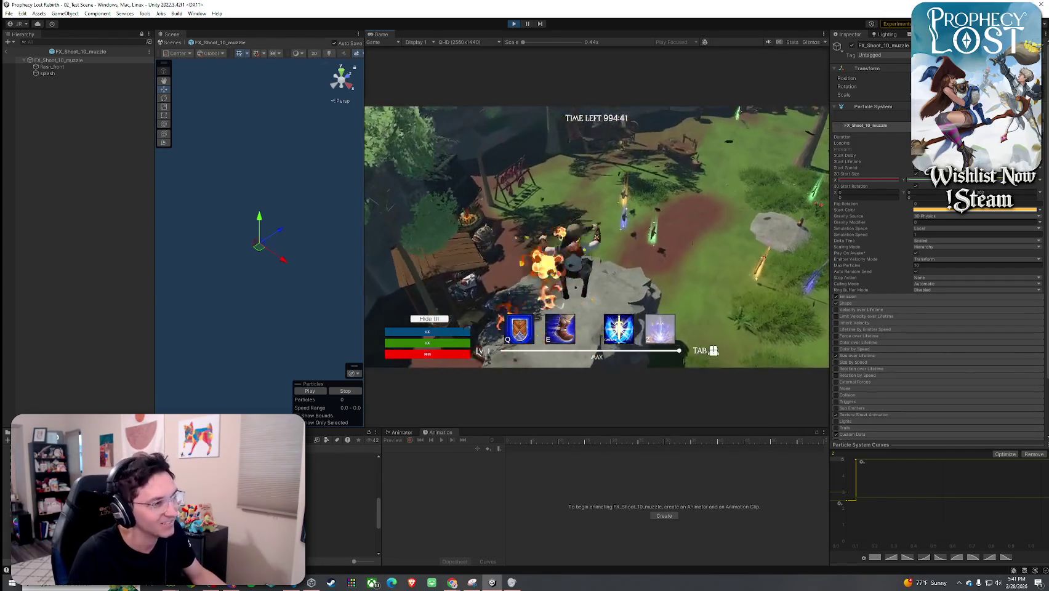
{"action": "left_click", "coordinate": [597, 236]}
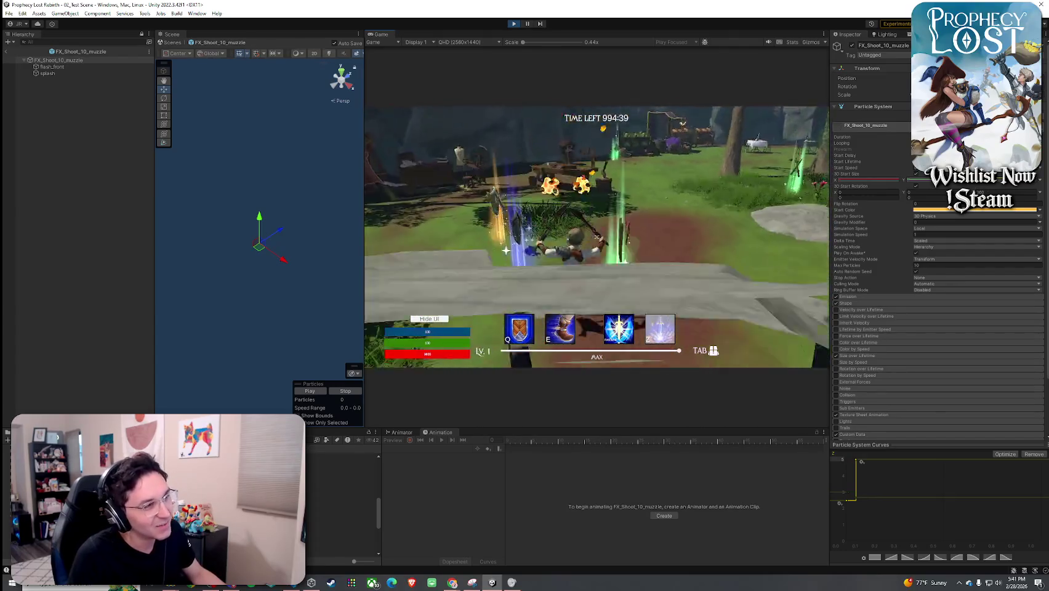
{"action": "left_click", "coordinate": [597, 237]}
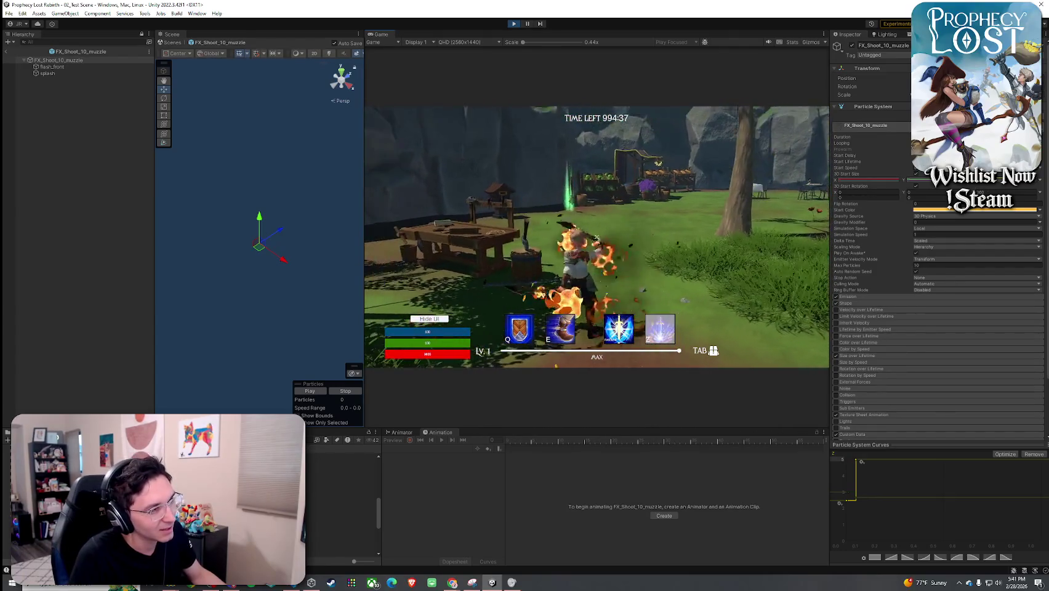
{"action": "left_click", "coordinate": [596, 236]}
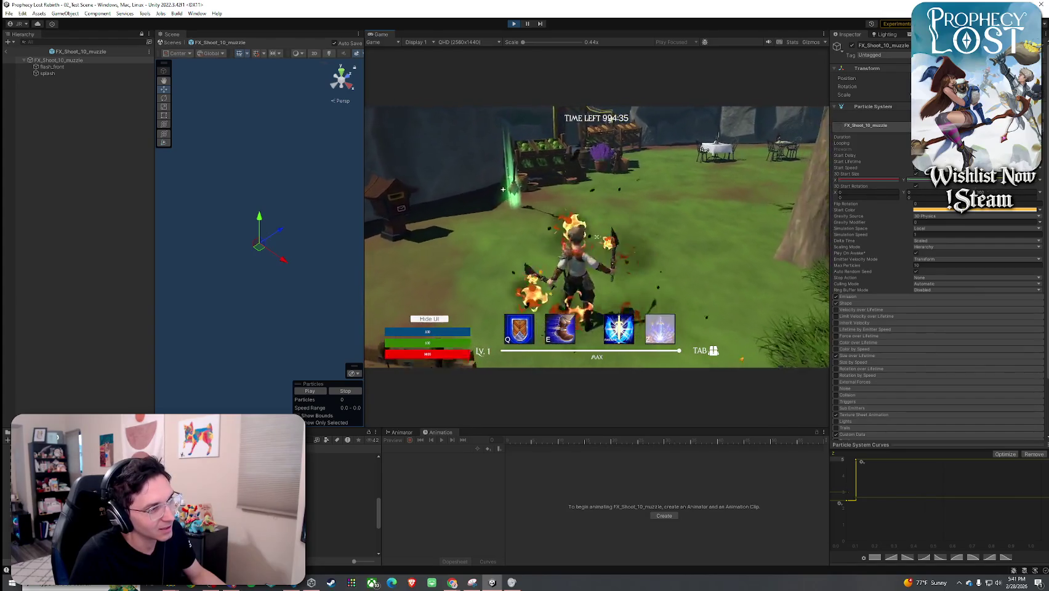
{"action": "left_click", "coordinate": [597, 237]}
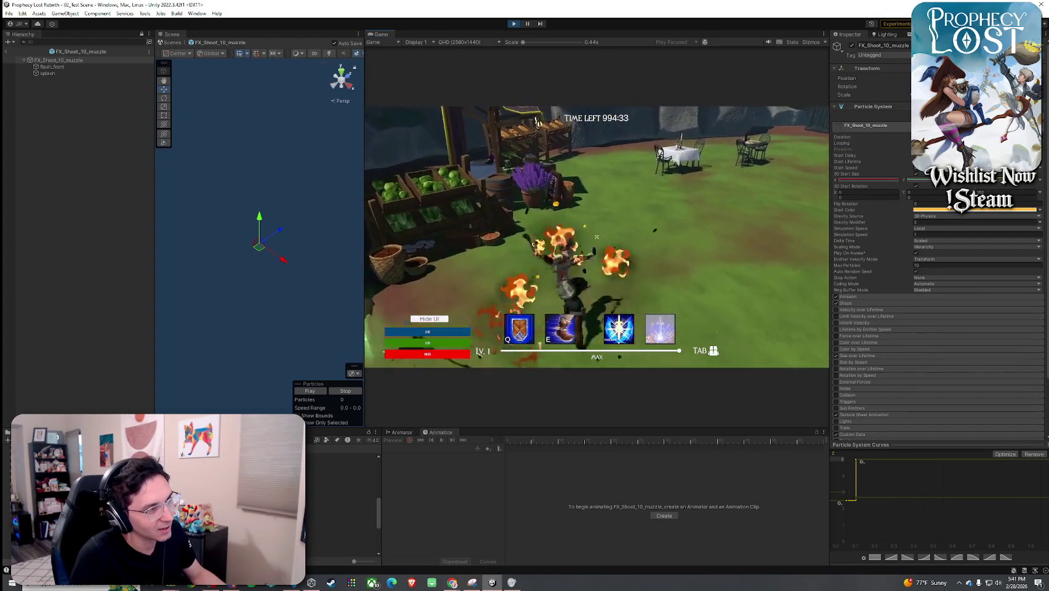
- Fire fireball bursts at the village, the blue enemy, the trees and the rocks
{"action": "key", "text": "super"}
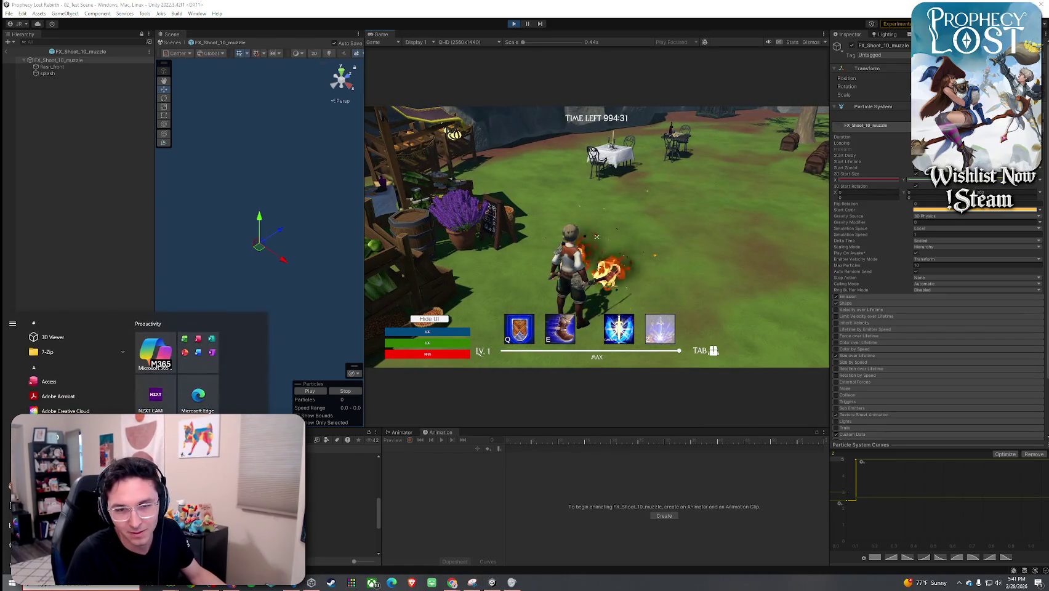
{"action": "key", "text": "super"}
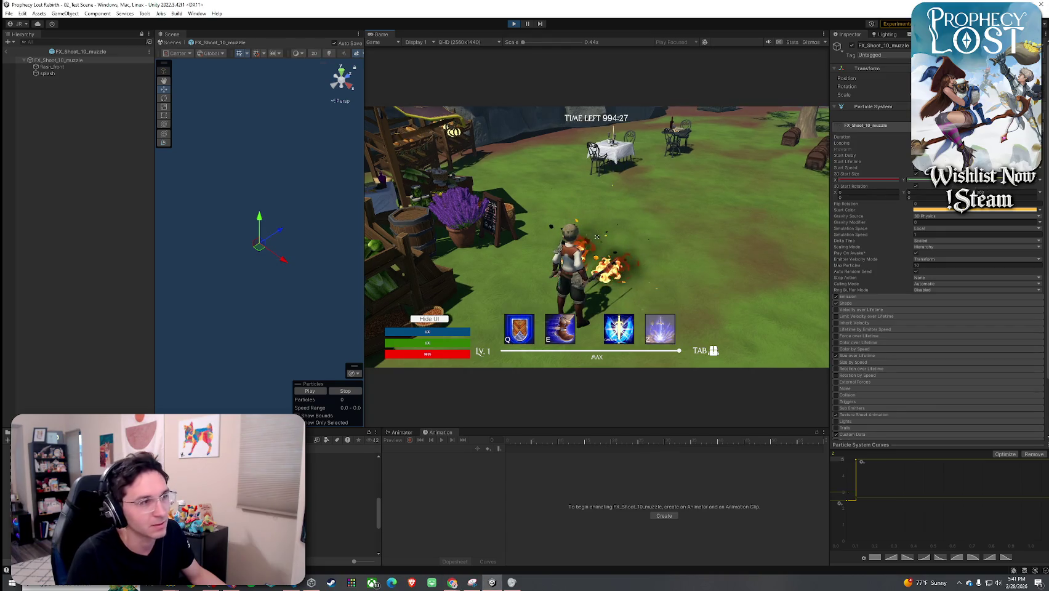
{"action": "left_click", "coordinate": [596, 236]}
{"action": "left_click", "coordinate": [597, 237]}
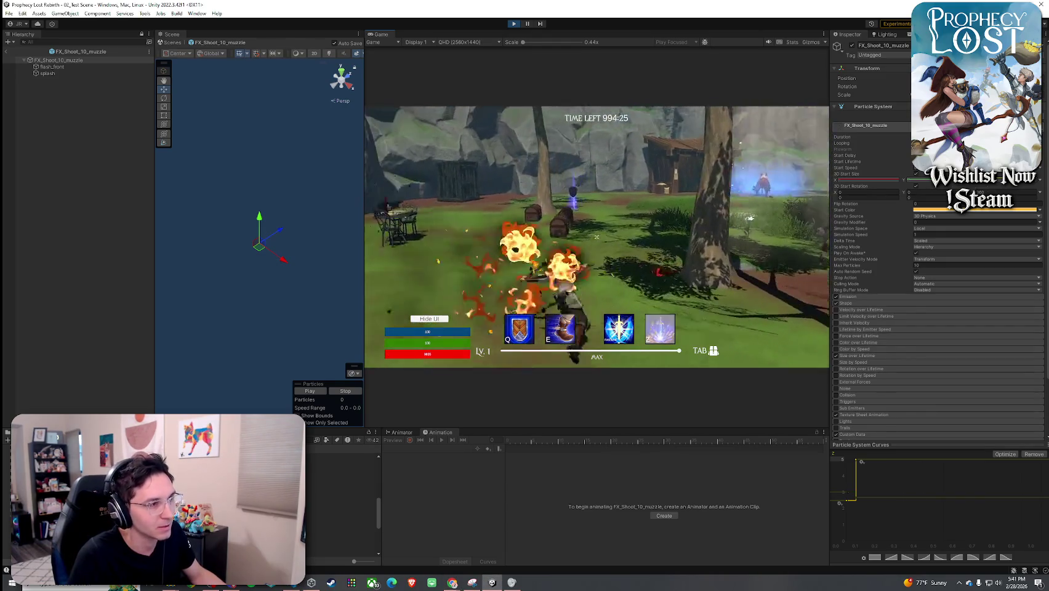
{"action": "left_click", "coordinate": [596, 237]}
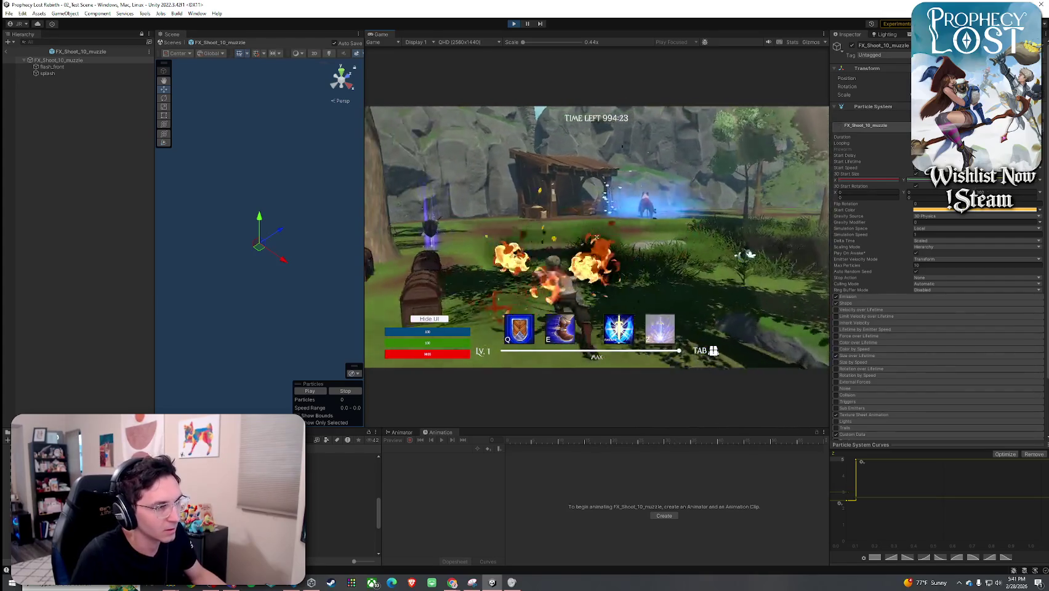
{"action": "left_click", "coordinate": [596, 236]}
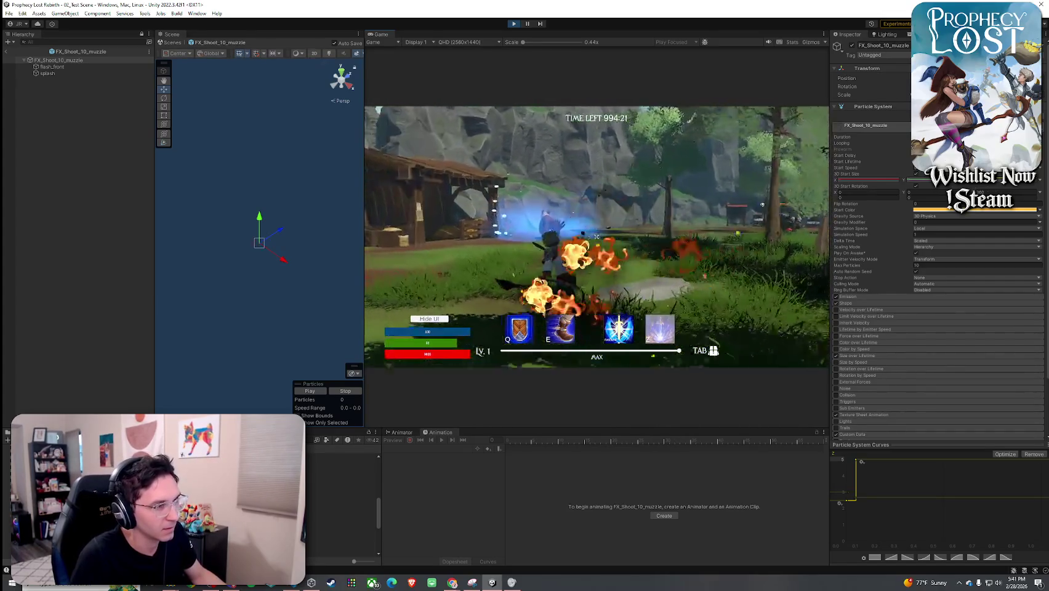
{"action": "left_click", "coordinate": [597, 236]}
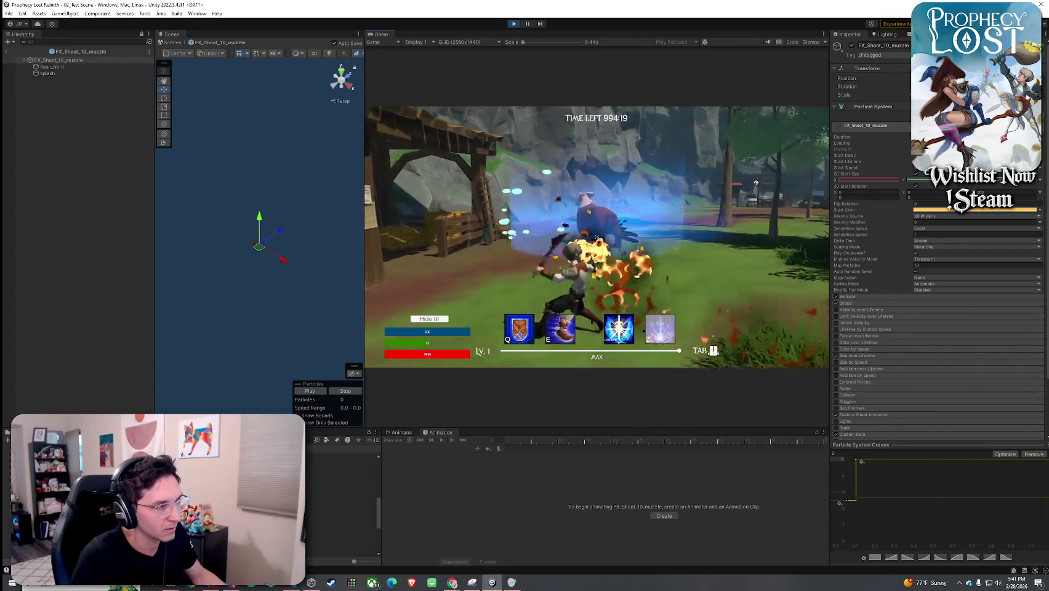
{"action": "left_click", "coordinate": [597, 237]}
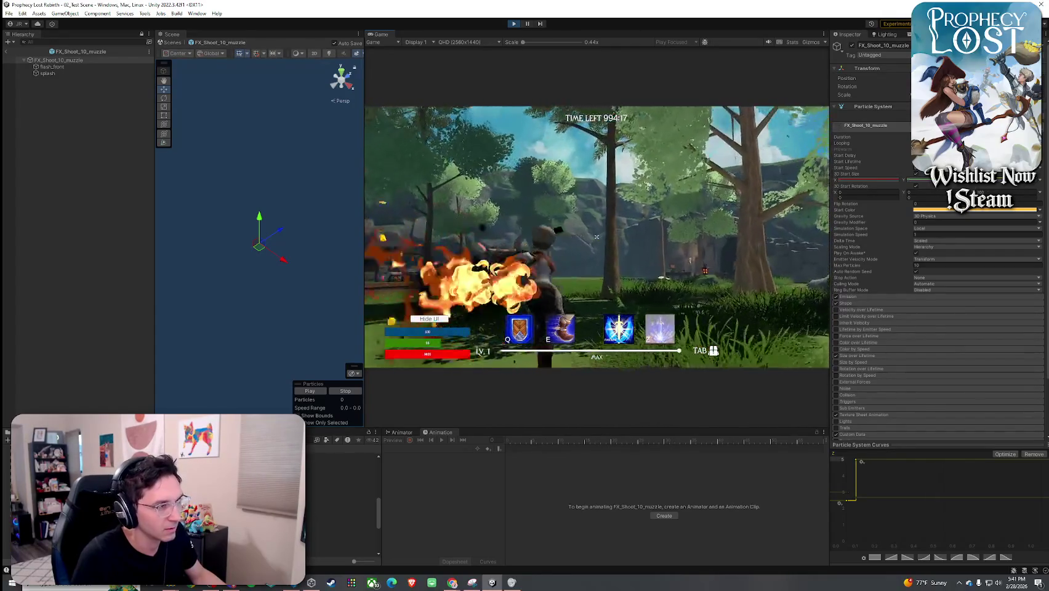
{"action": "left_click", "coordinate": [597, 237]}
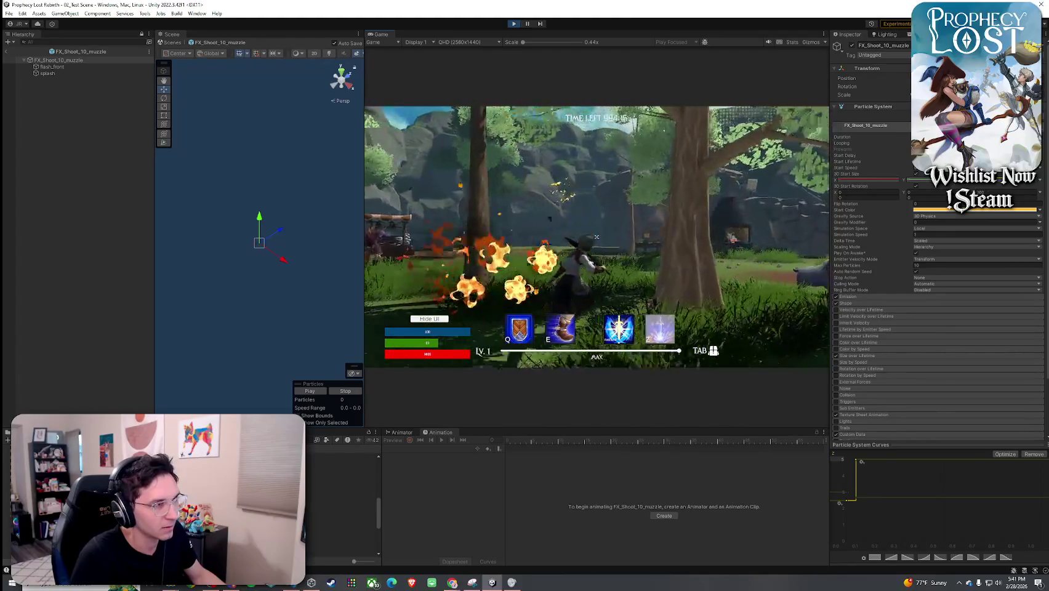
{"action": "left_click", "coordinate": [596, 236]}
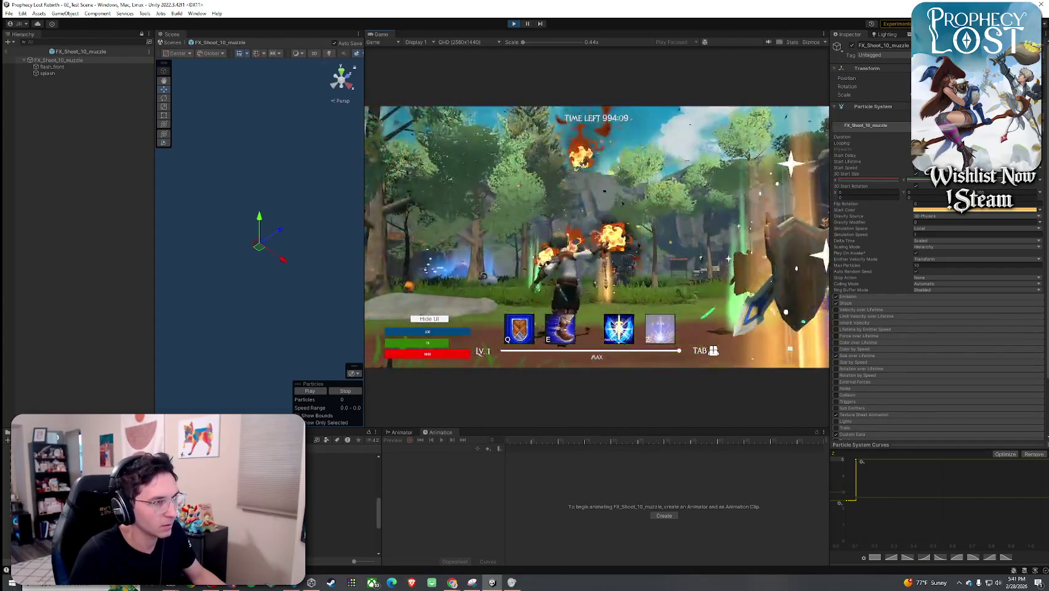
{"action": "left_click", "coordinate": [596, 236]}
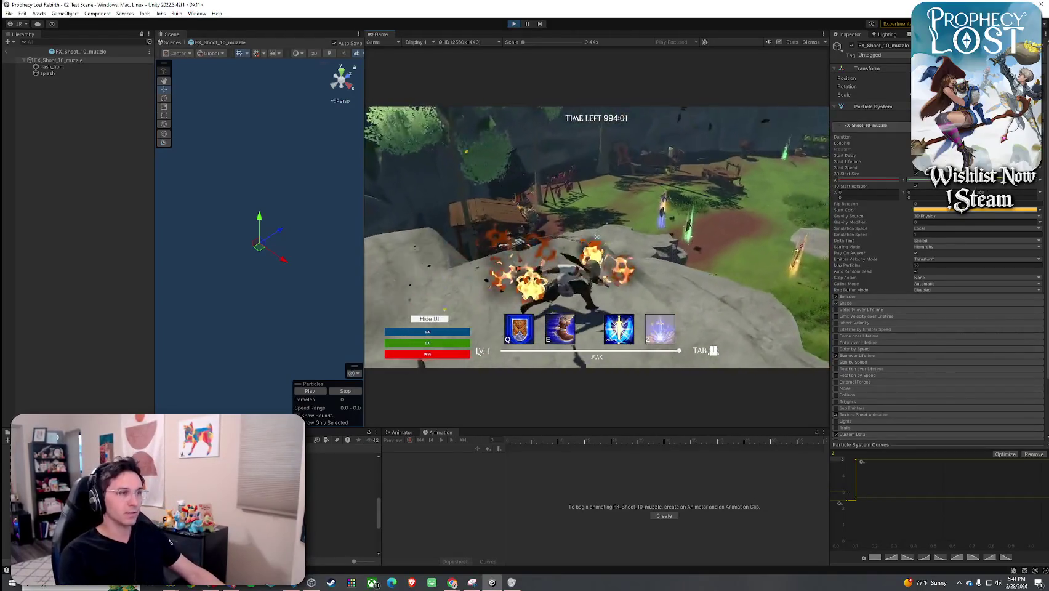
{"action": "key", "text": "super"}
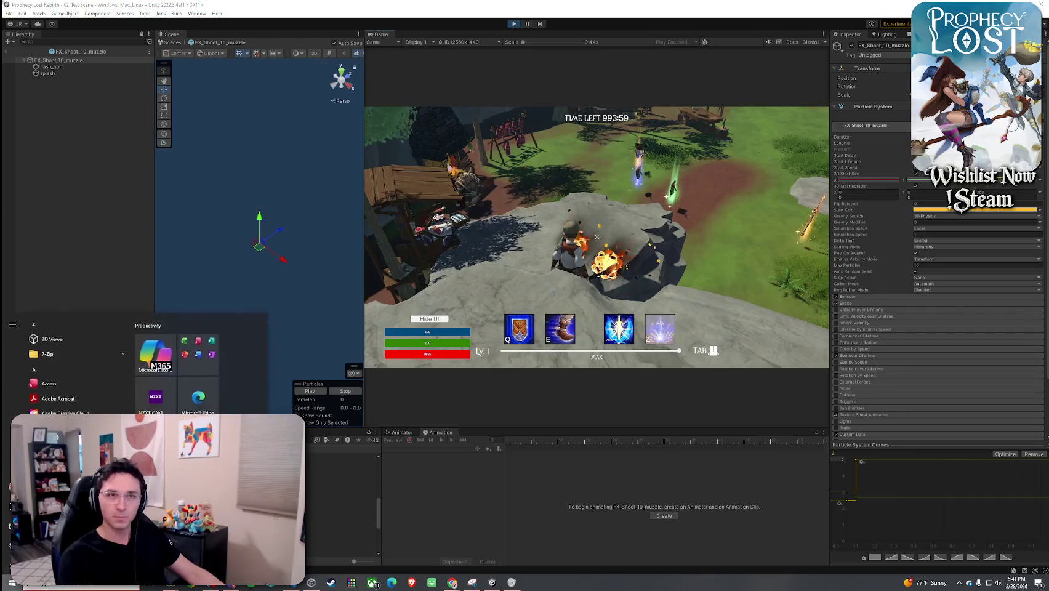
{"action": "key", "text": "super"}
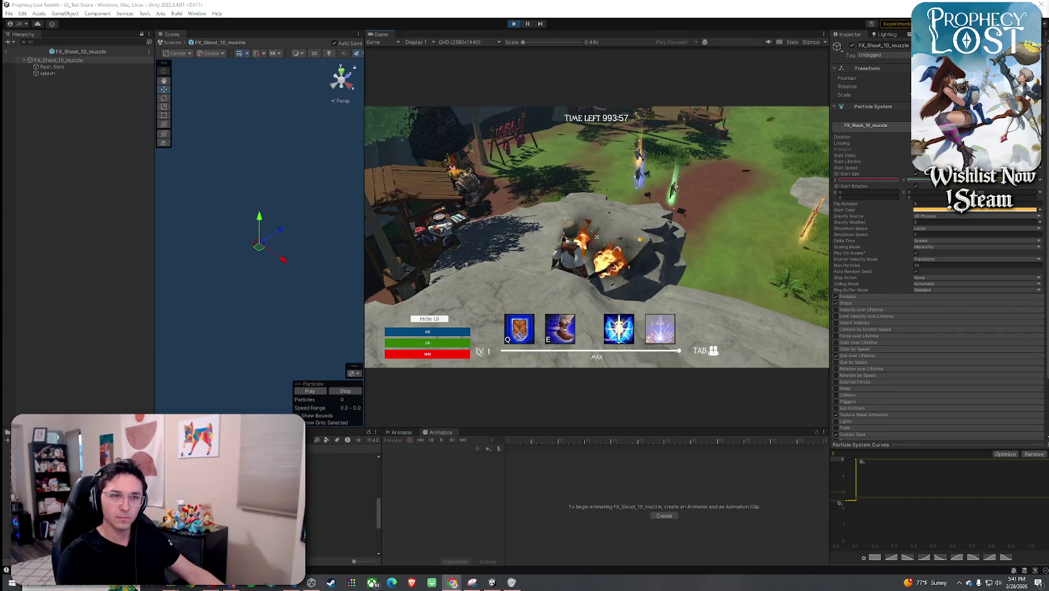
{"action": "key", "text": "super"}
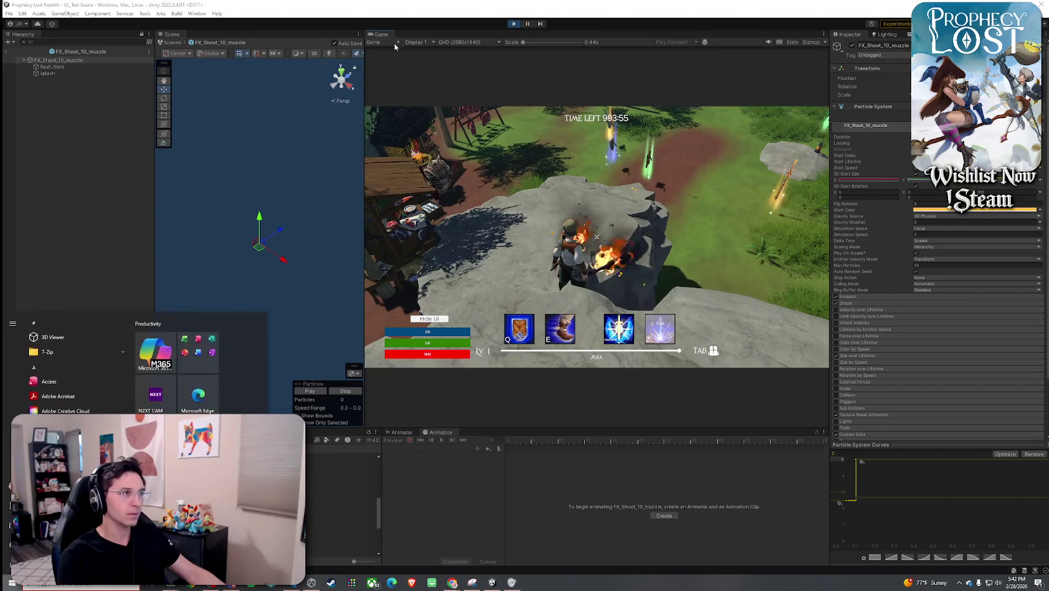
- Maximize the Game view, fire fireball bursts, then swap weapons in the inventory
{"action": "double_click", "coordinate": [379, 33]}
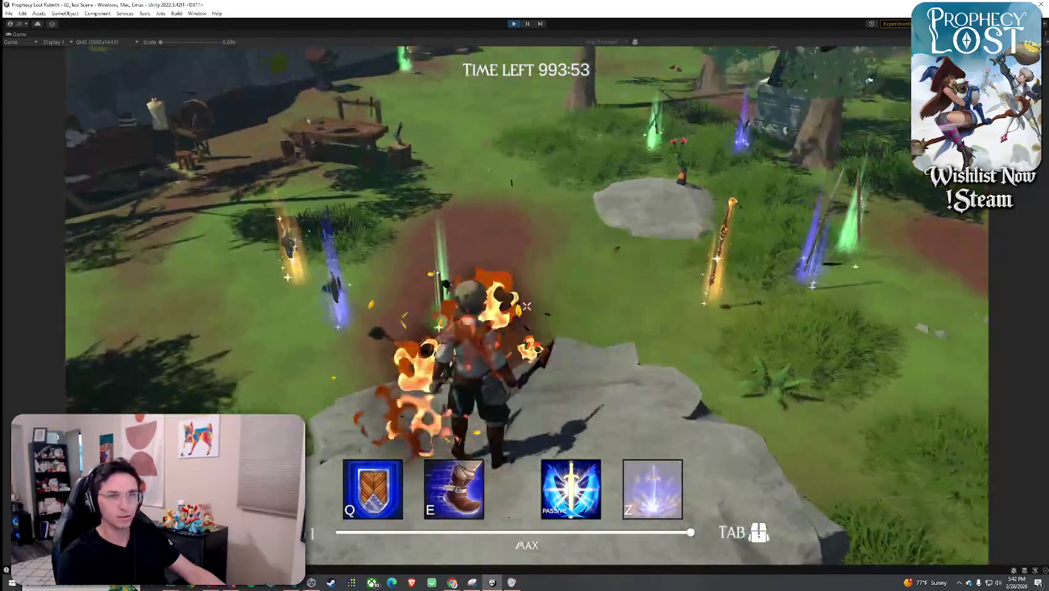
{"action": "key", "text": "super"}
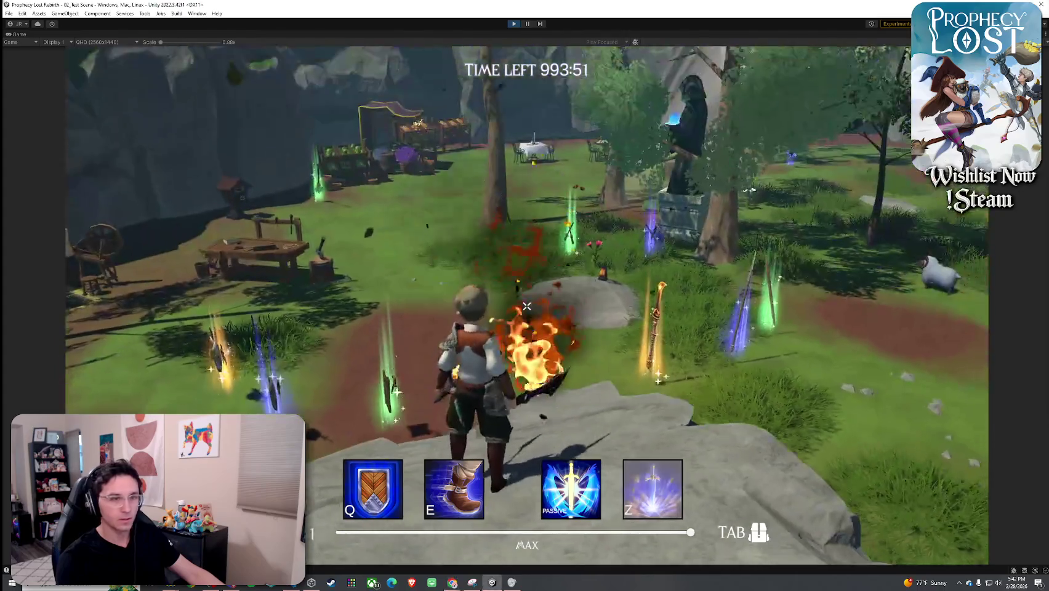
{"action": "left_click", "coordinate": [526, 306]}
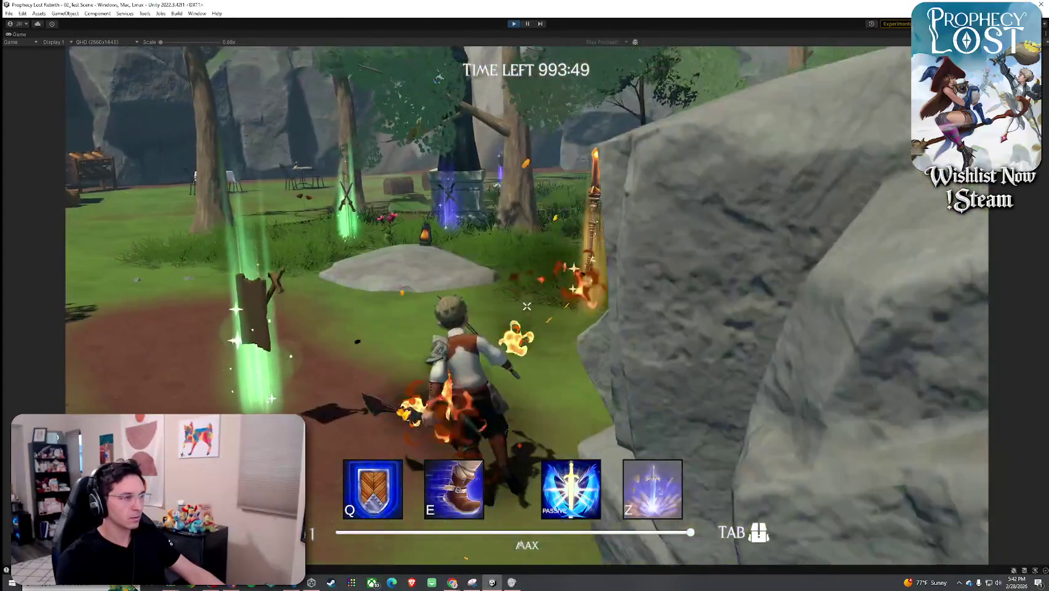
{"action": "left_click", "coordinate": [526, 306]}
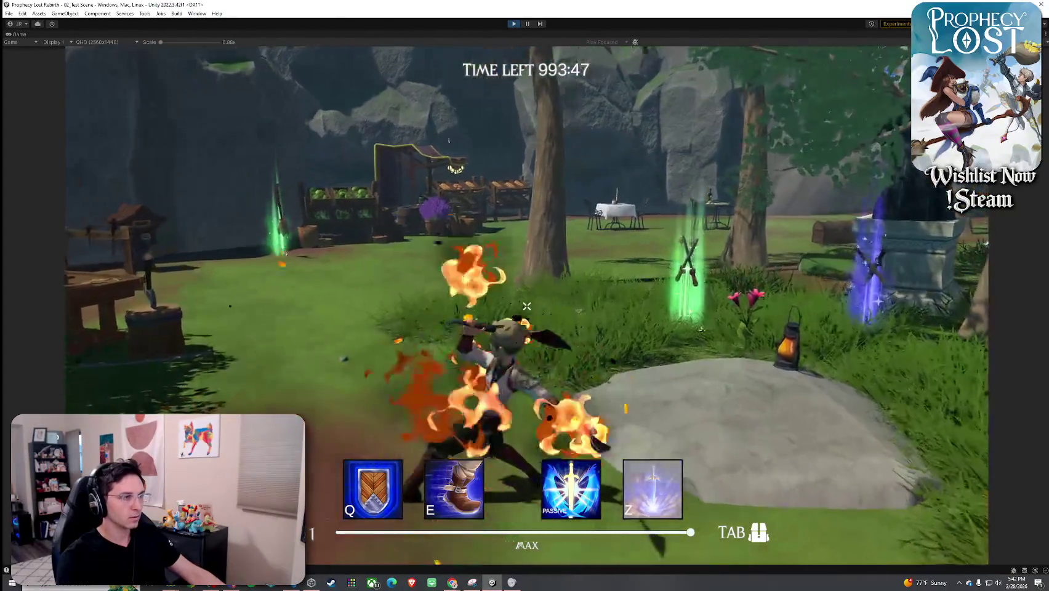
{"action": "key", "text": "Tab"}
{"action": "key", "text": "Tab"}
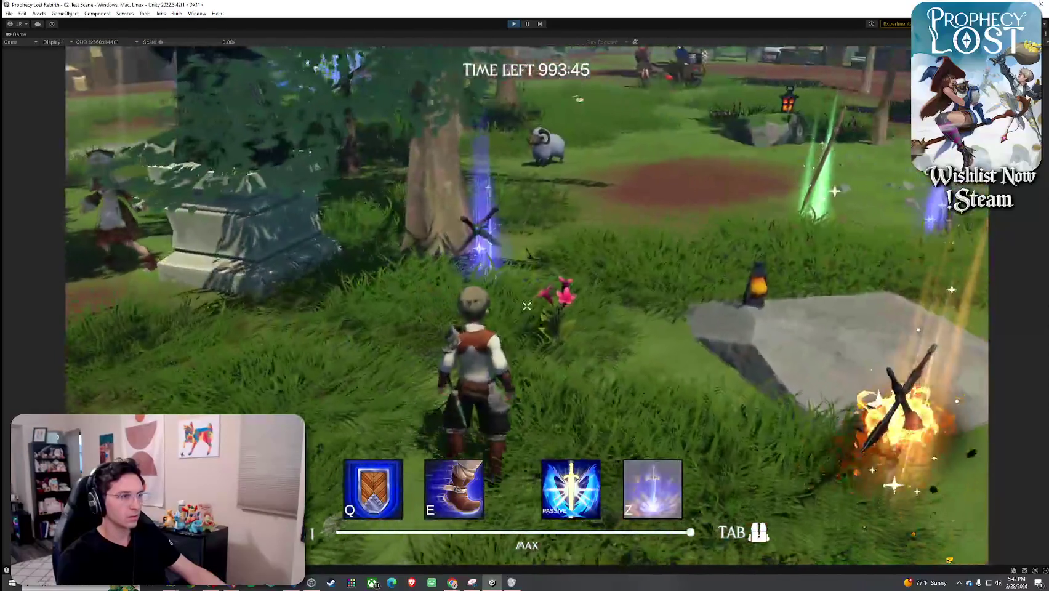
{"action": "key", "text": "Tab"}
{"action": "key", "text": "Tab"}
- Swing the sword repeatedly near the sheep and meat rack to test the slash effect
{"action": "left_click", "coordinate": [527, 306]}
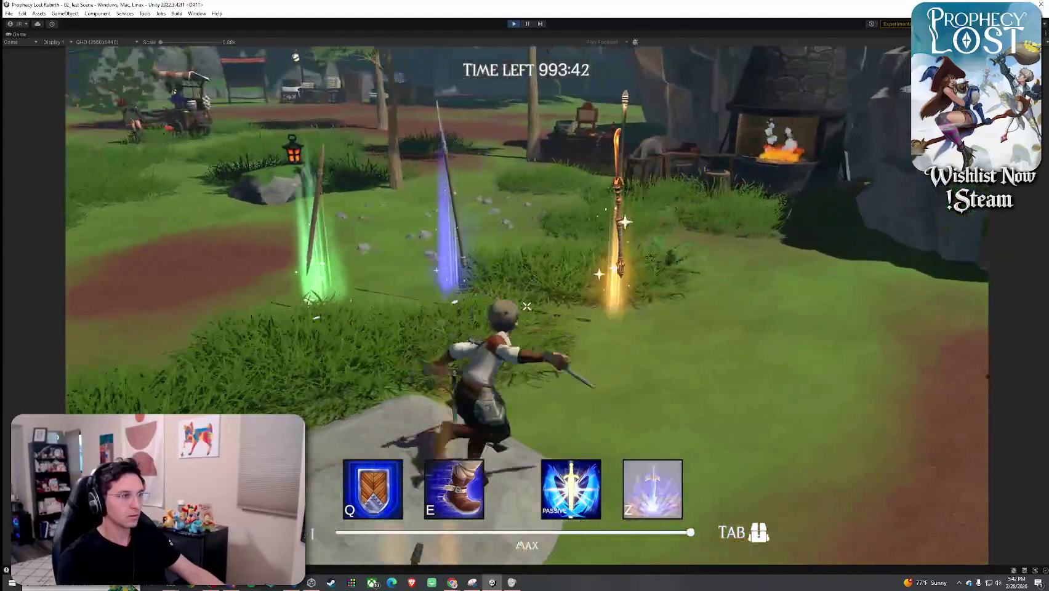
{"action": "left_click", "coordinate": [526, 306]}
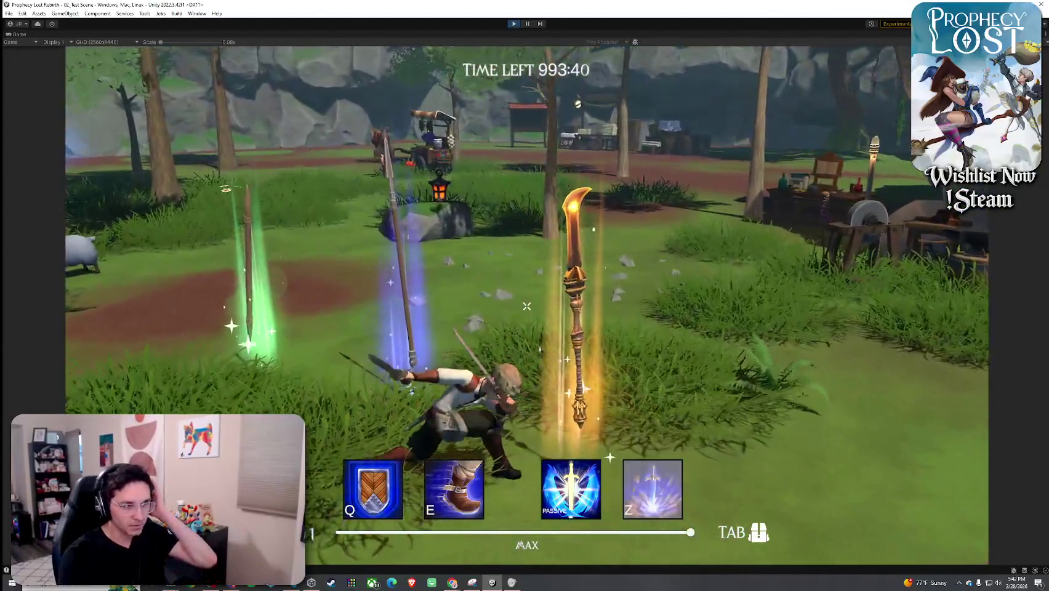
{"action": "left_click", "coordinate": [527, 306]}
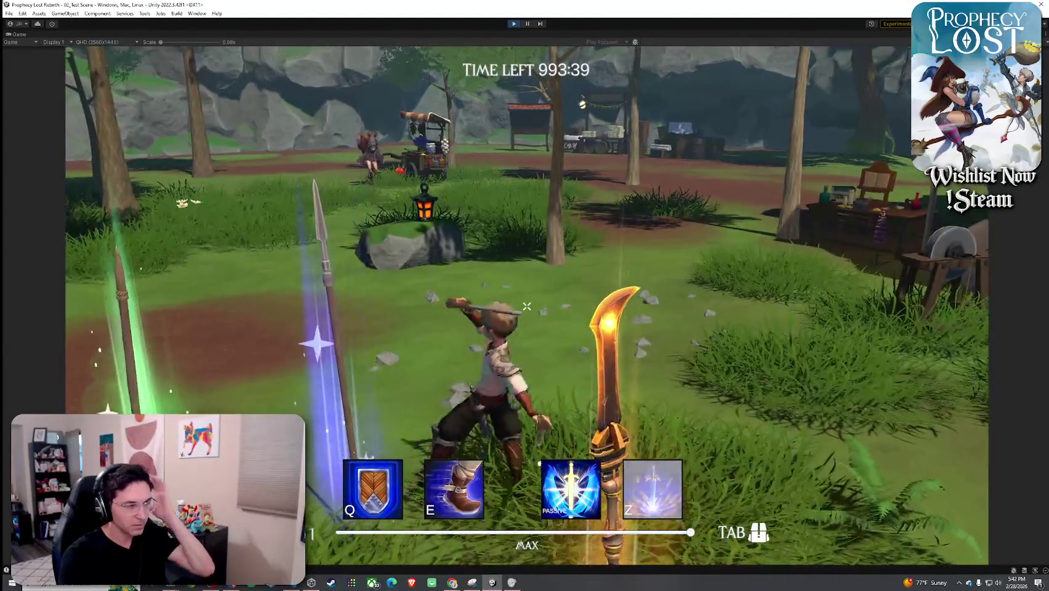
{"action": "left_click", "coordinate": [526, 306]}
{"action": "left_click", "coordinate": [527, 306]}
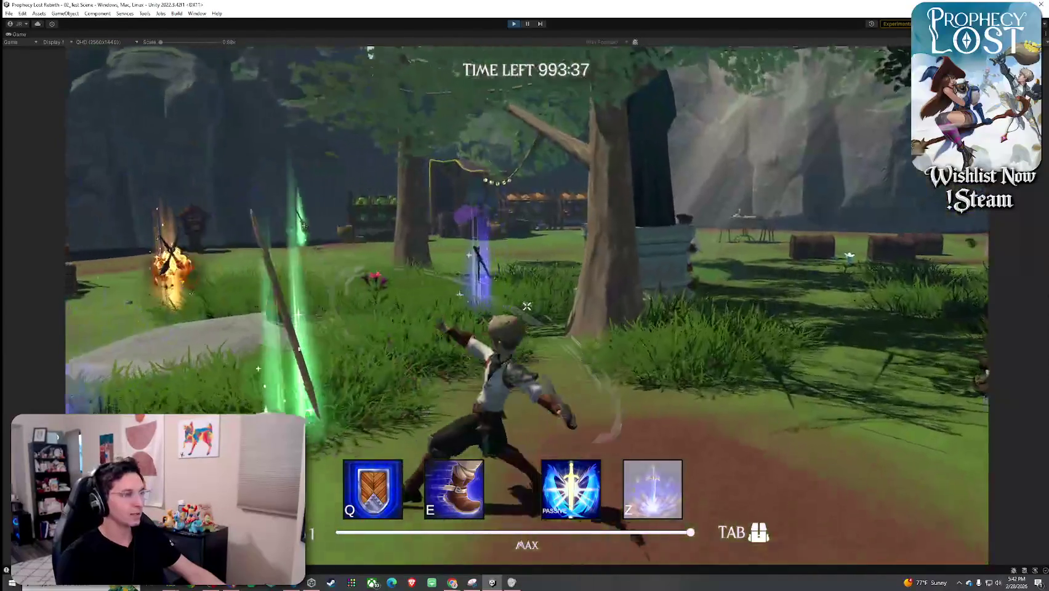
{"action": "key", "text": "w"}
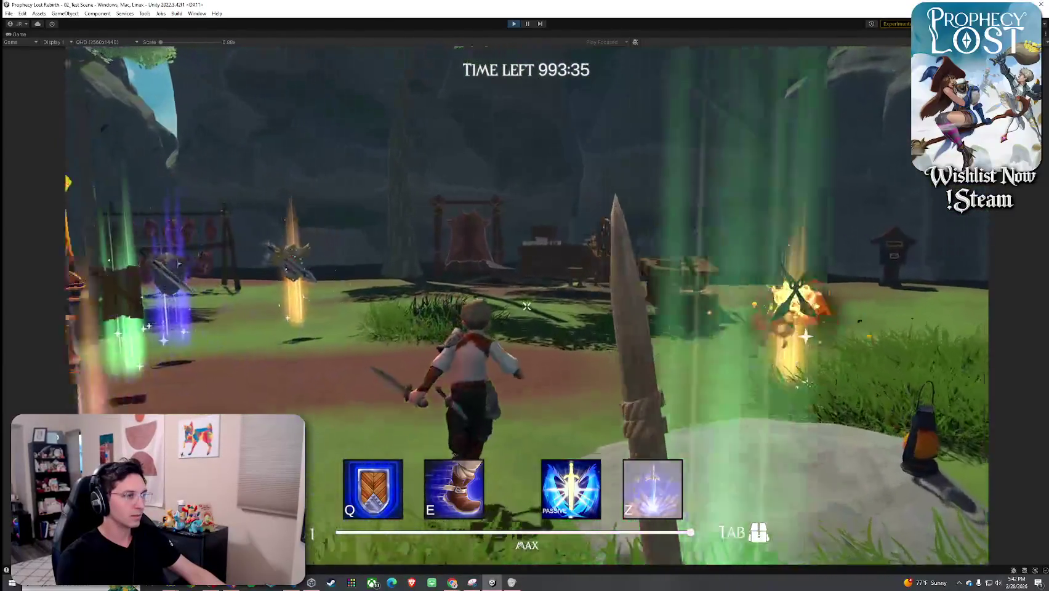
{"action": "left_click", "coordinate": [527, 306]}
{"action": "left_click", "coordinate": [527, 306]}
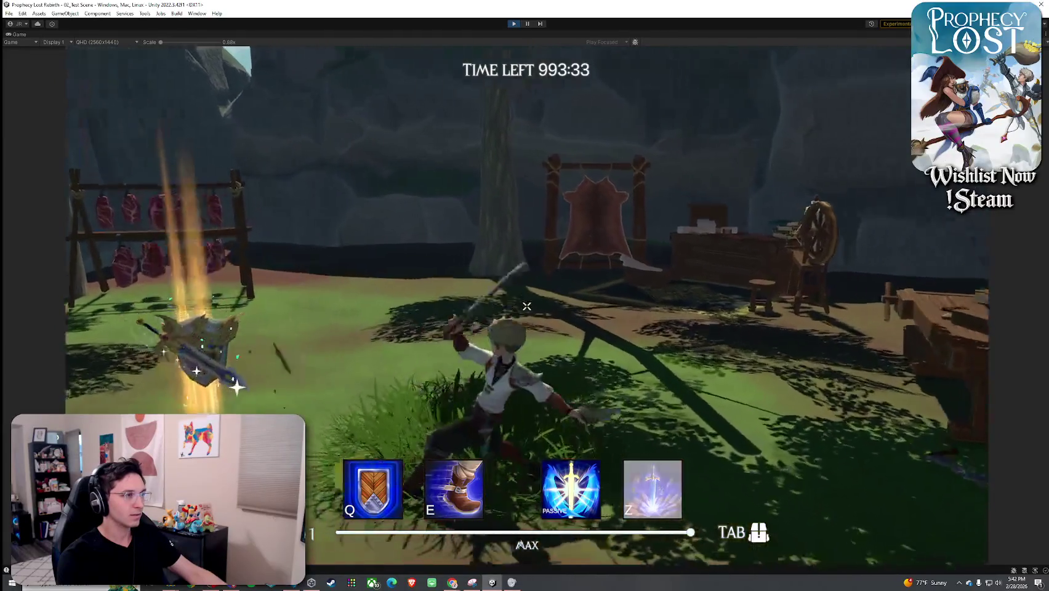
{"action": "key", "text": "Tab"}
{"action": "key", "text": "Tab"}
- Run toward the village and forest, climb the rock, and fire bursts at the reticle
{"action": "key", "text": "w"}
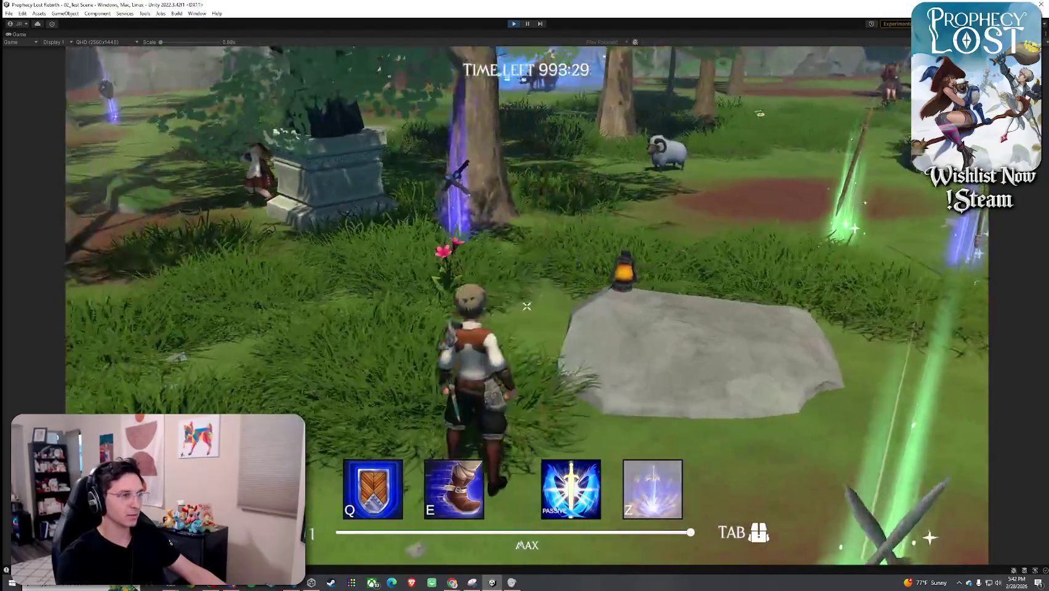
{"action": "key", "text": "Tab"}
{"action": "key", "text": "Tab"}
{"action": "key", "text": "w"}
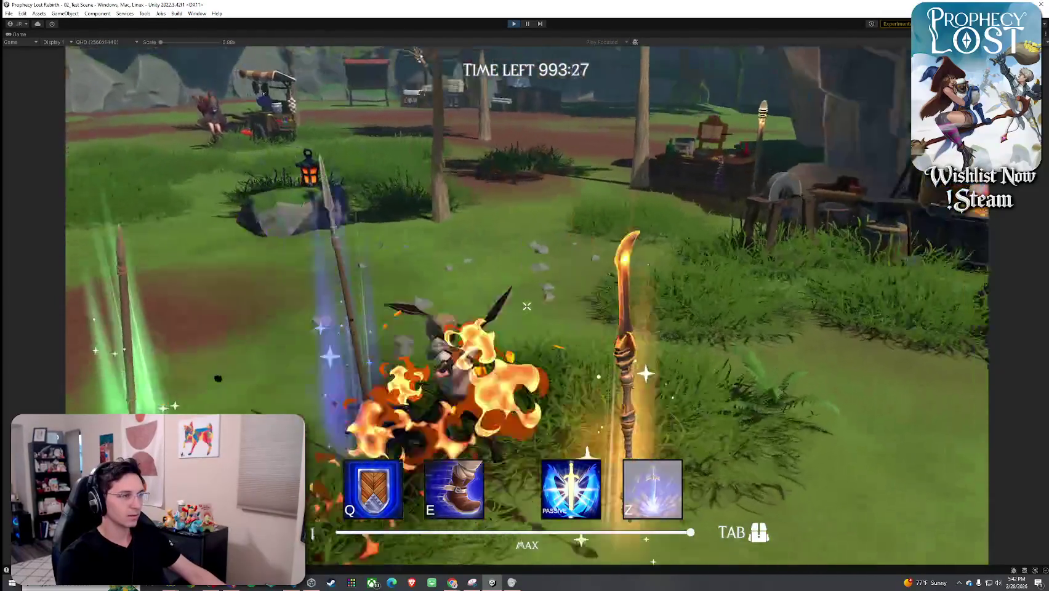
{"action": "key", "text": "w"}
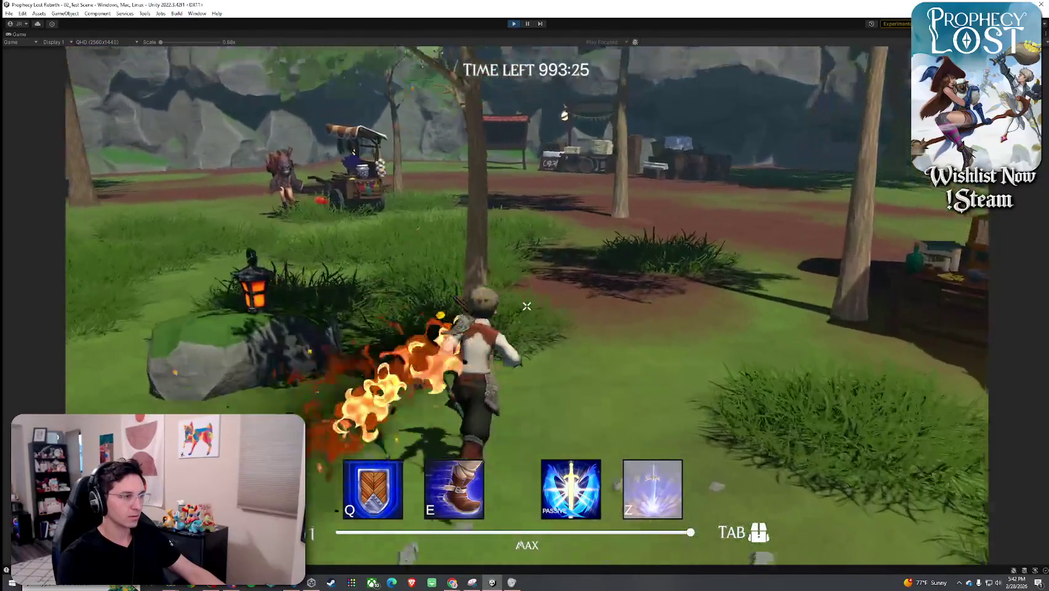
{"action": "key", "text": "w"}
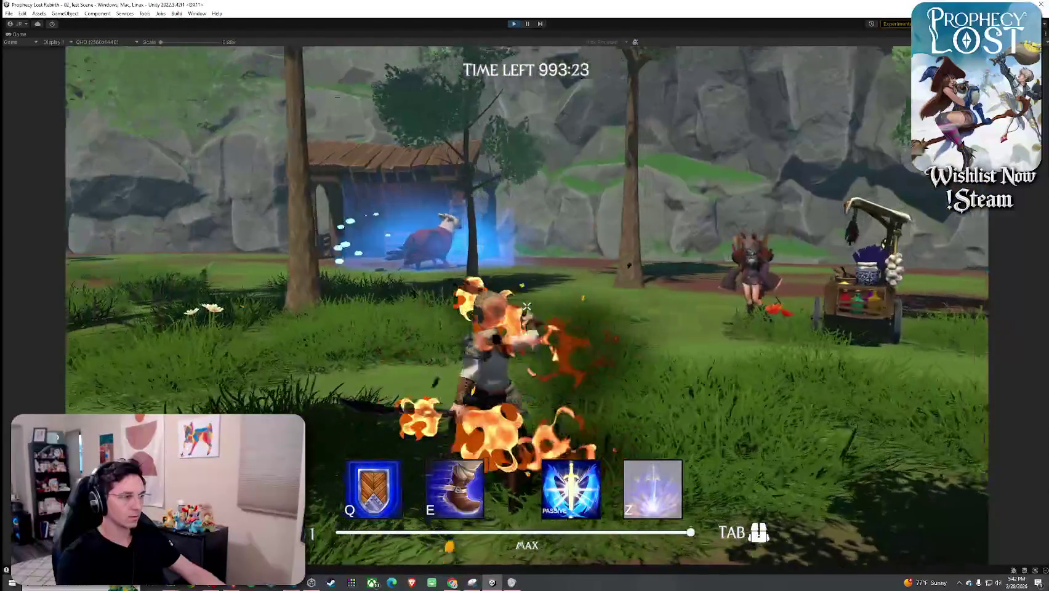
{"action": "key", "text": "w"}
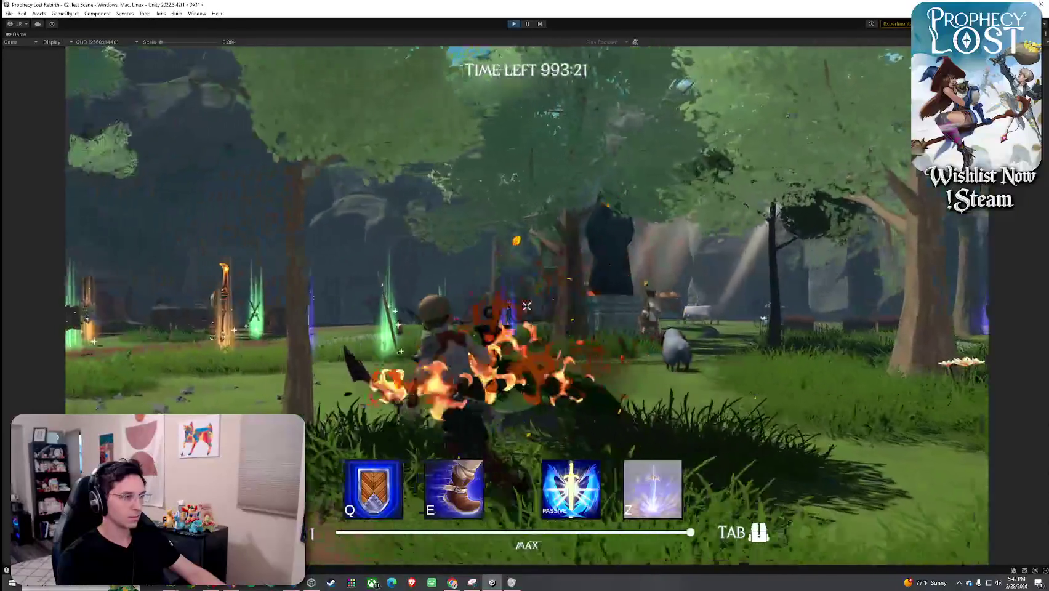
{"action": "key", "text": "Tab"}
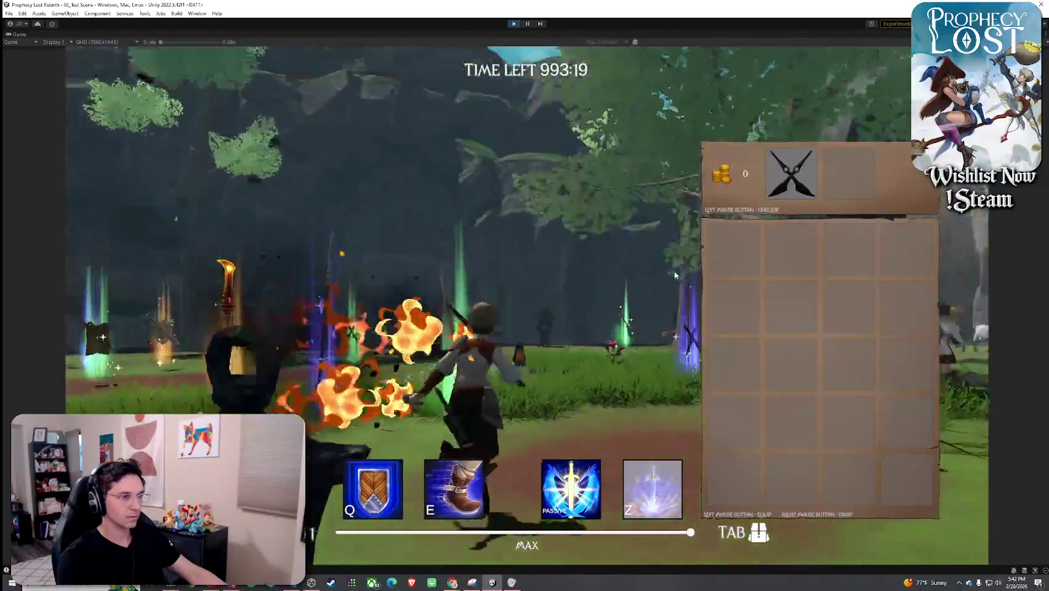
{"action": "key", "text": "Tab"}
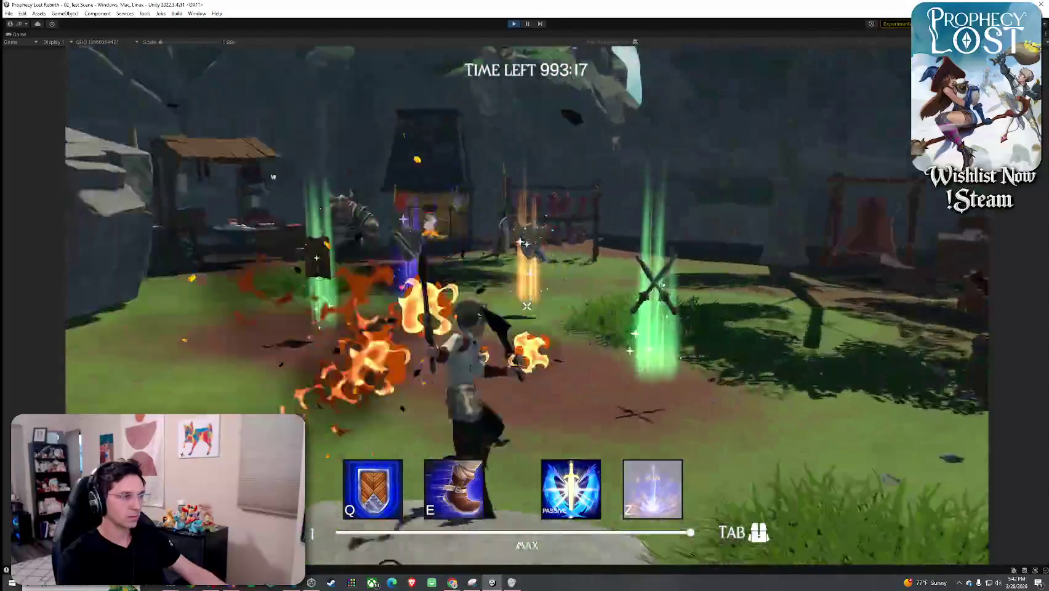
{"action": "key", "text": "w"}
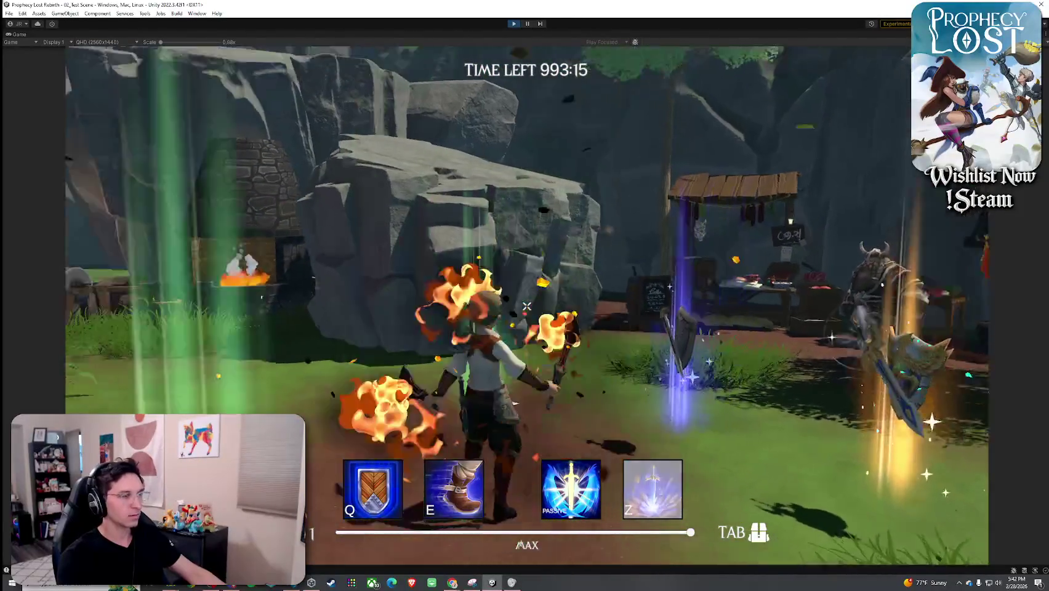
{"action": "key", "text": "w"}
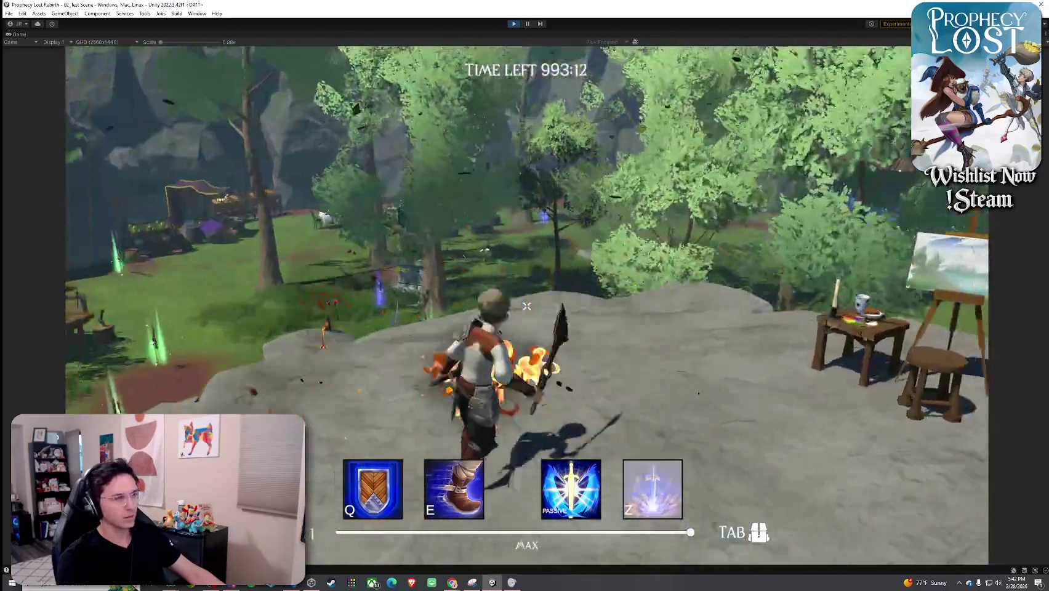
{"action": "left_click", "coordinate": [526, 306]}
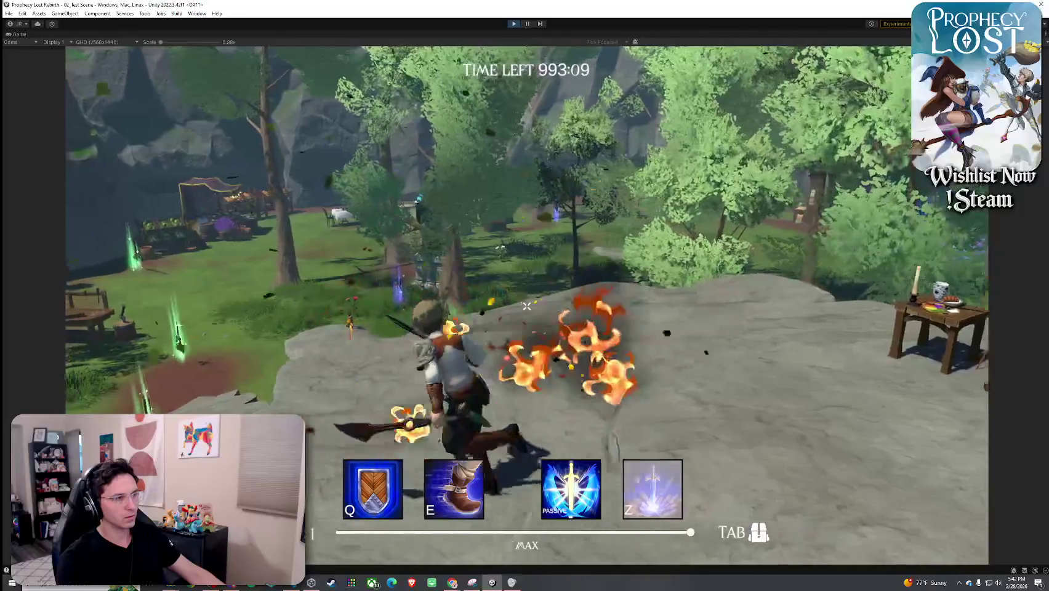
{"action": "key", "text": "Tab"}
{"action": "key", "text": "Tab"}
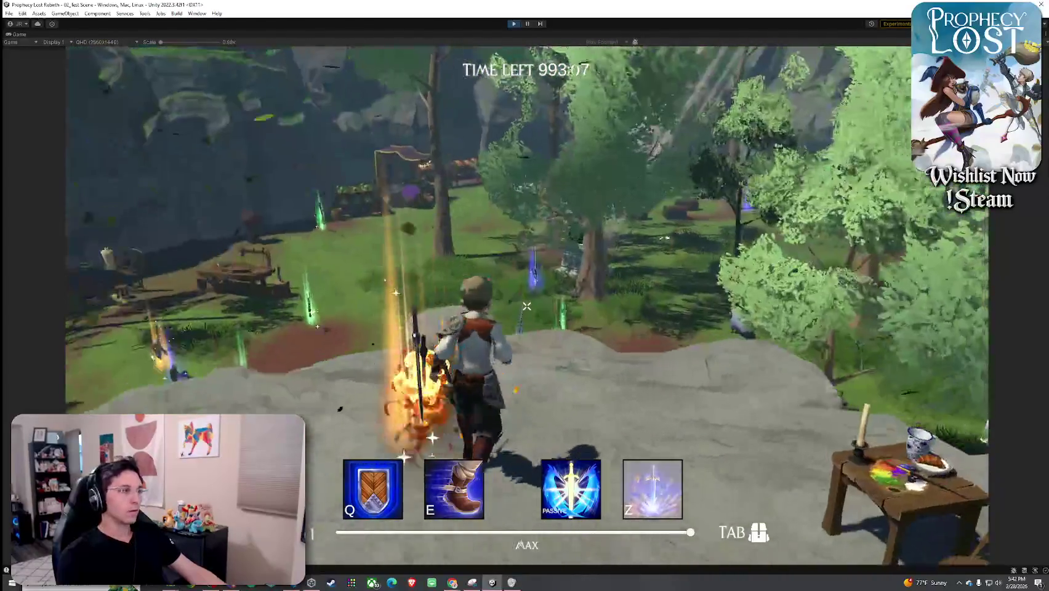
{"action": "key", "text": "super"}
- Stop play mode with Ctrl+P and save the changes via File > Save
{"action": "left_click", "coordinate": [560, 227]}
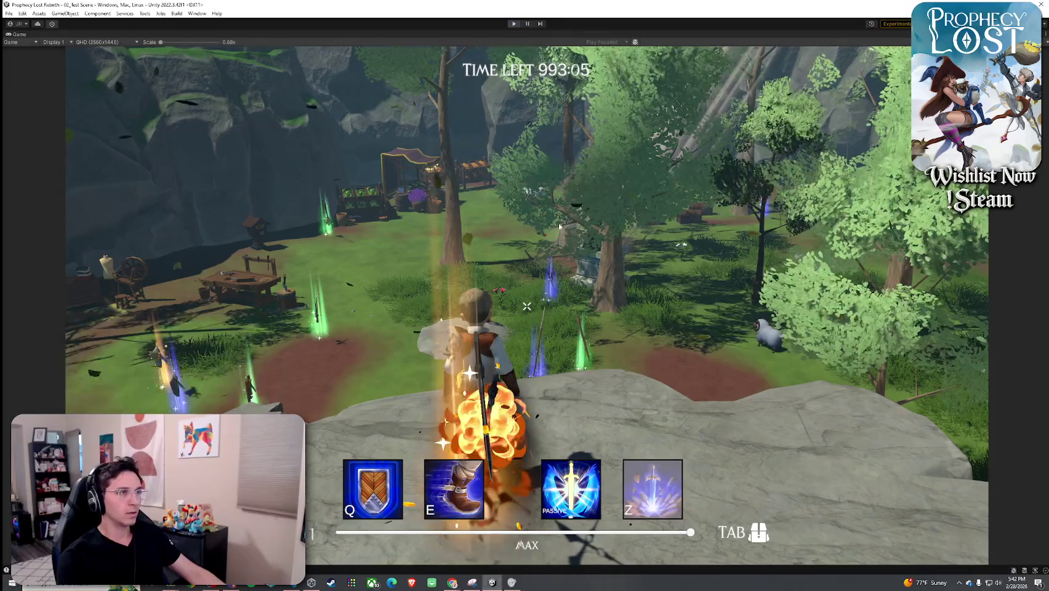
{"action": "key", "text": "ctrl+p"}
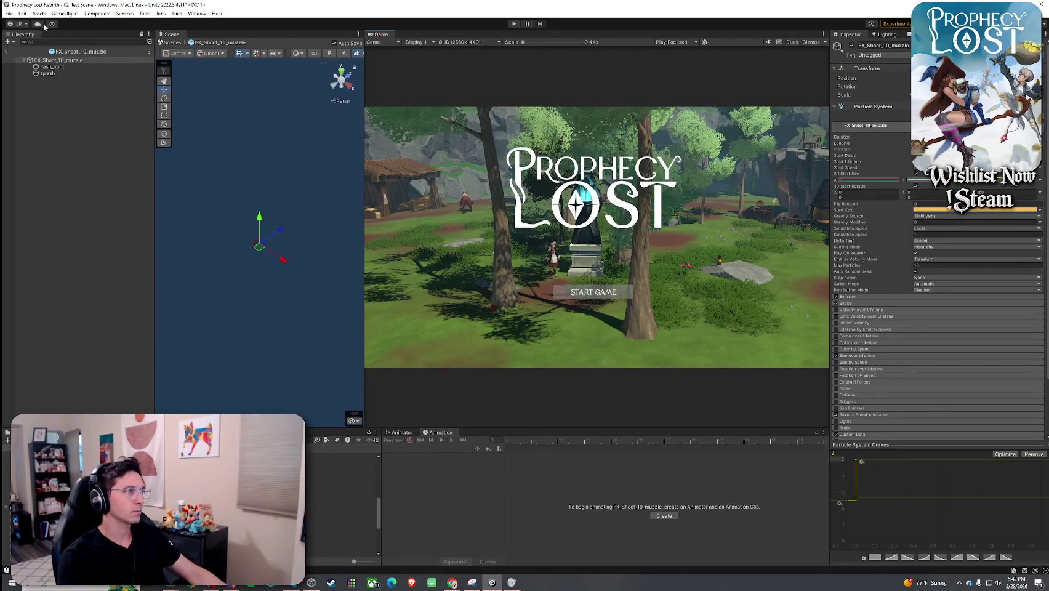
{"action": "left_click", "coordinate": [9, 13]}
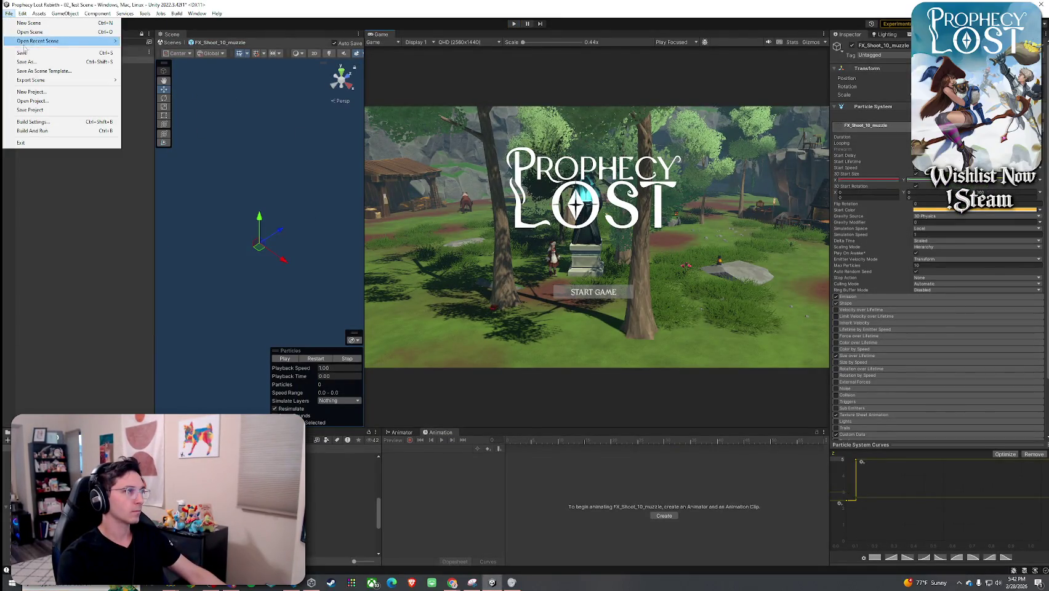
{"action": "left_click", "coordinate": [25, 53]}
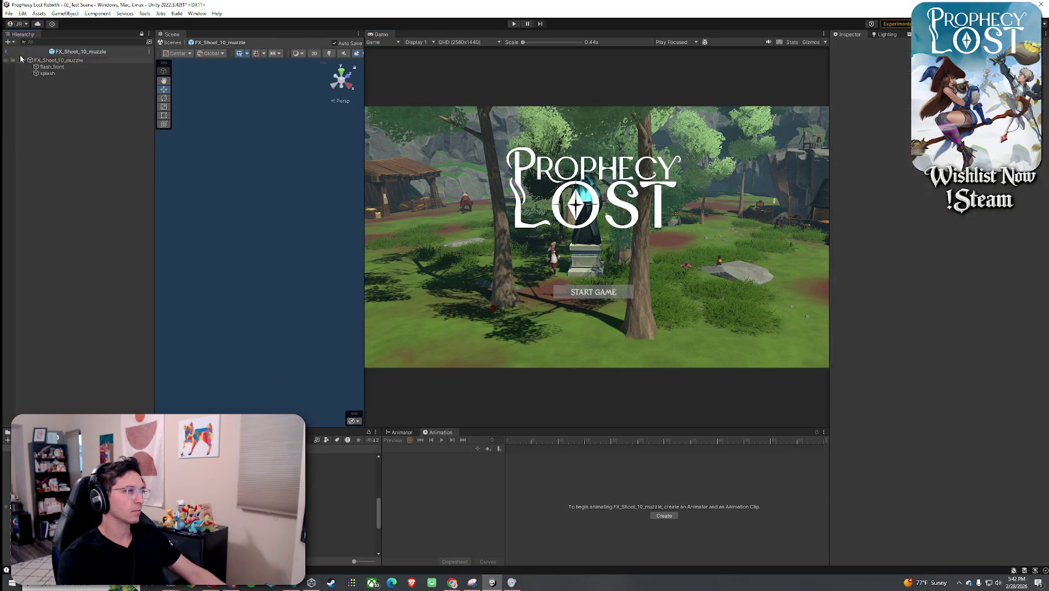
- Leave the muzzle prefab and return to the 02_Test Scene
{"action": "left_click", "coordinate": [5, 51]}
{"action": "left_click", "coordinate": [8, 13]}
{"action": "left_click", "coordinate": [24, 53]}
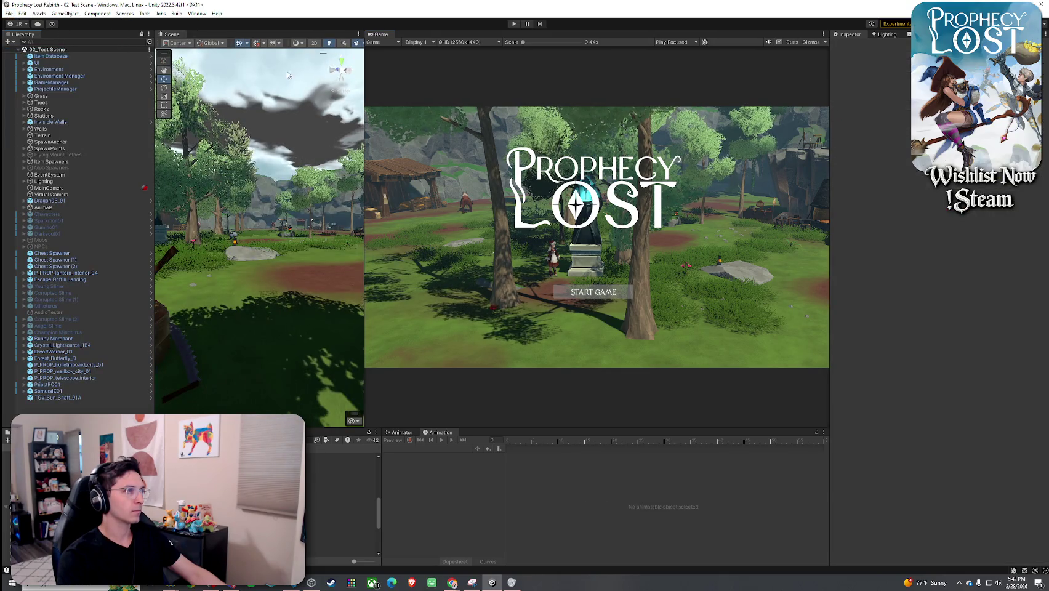
- Dock the Game view in its own panel to the right of the Scene view
{"action": "left_click_drag", "start_coordinate": [380, 37], "coordinate": [200, 34]}
{"action": "left_click", "coordinate": [172, 33]}
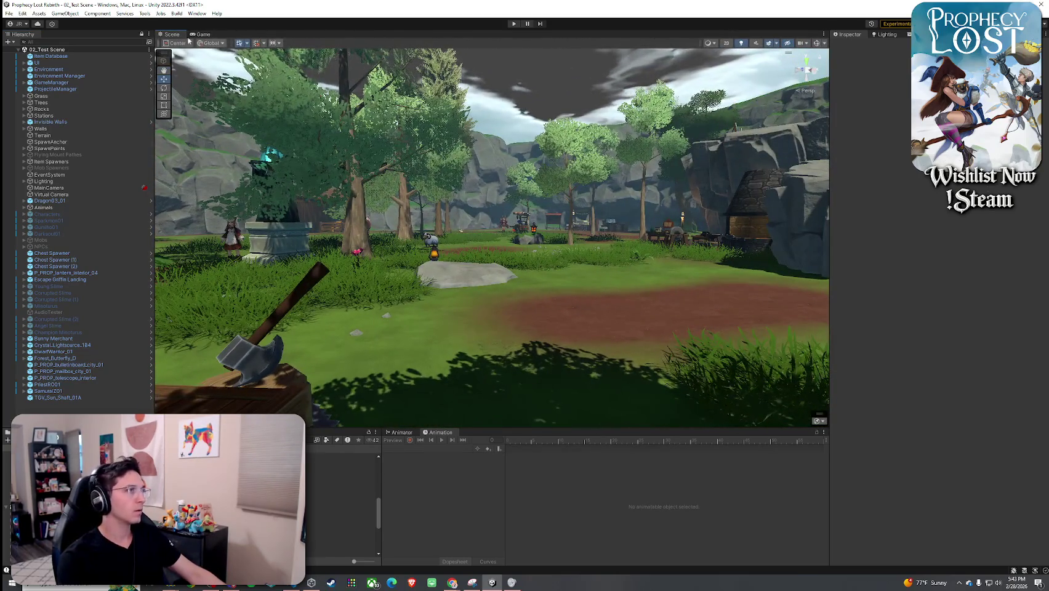
{"action": "left_click_drag", "start_coordinate": [203, 34], "coordinate": [616, 234]}
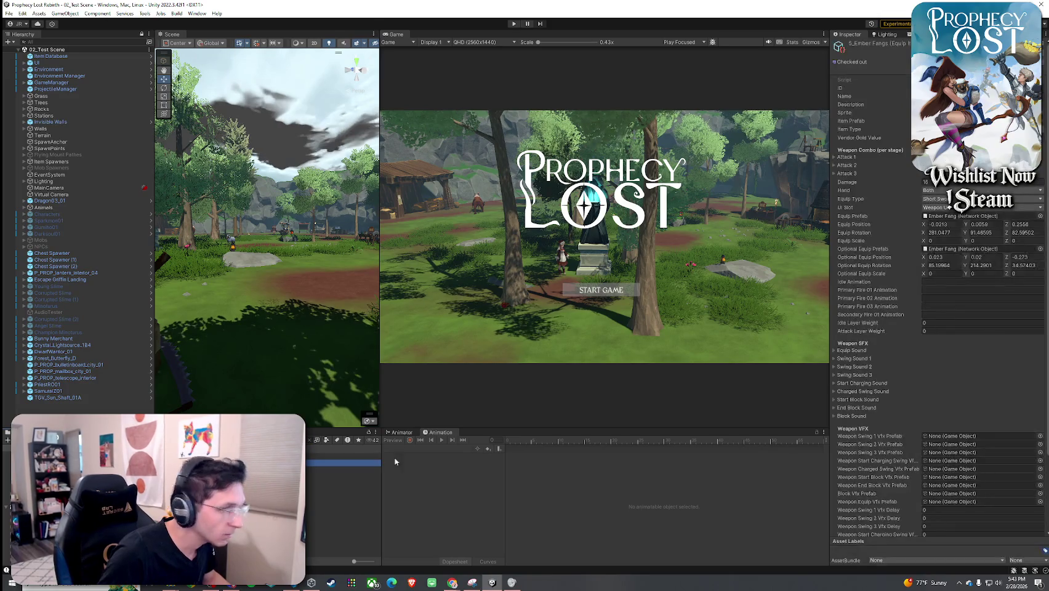
- Check the weapon's Swing Sound 2, Start Charging and Charged Swing sounds, then reach Weapon VFX
{"action": "scroll", "coordinate": [925, 350], "scroll_direction": "down", "scroll_amount": 5}
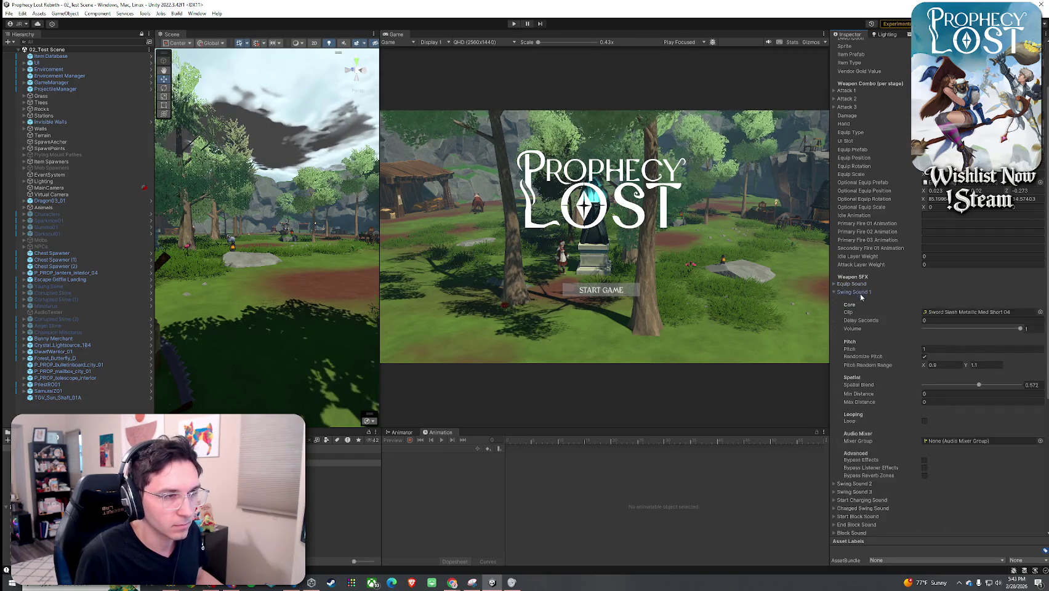
{"action": "left_click", "coordinate": [862, 301]}
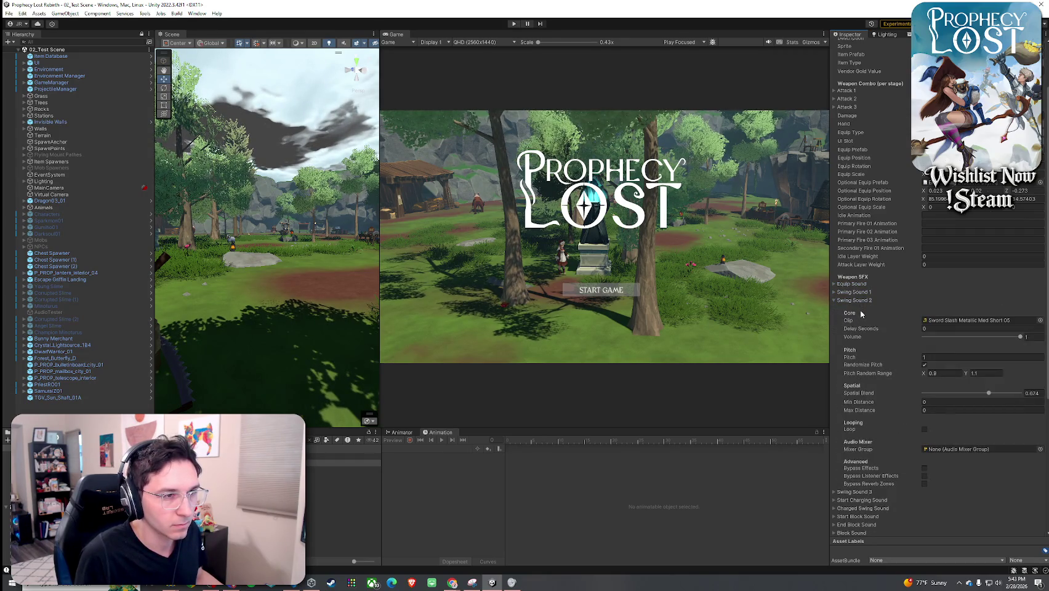
{"action": "left_click", "coordinate": [862, 300]}
{"action": "left_click", "coordinate": [861, 317]}
{"action": "left_click", "coordinate": [861, 318]}
{"action": "left_click", "coordinate": [861, 325]}
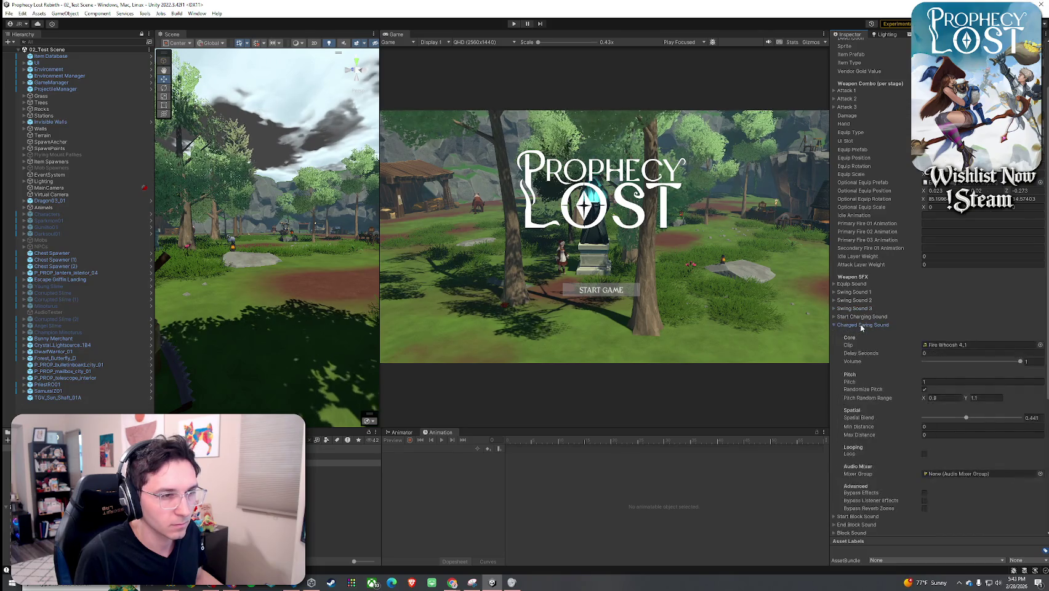
{"action": "left_click", "coordinate": [861, 325]}
{"action": "scroll", "coordinate": [868, 328], "scroll_direction": "down", "scroll_amount": 2}
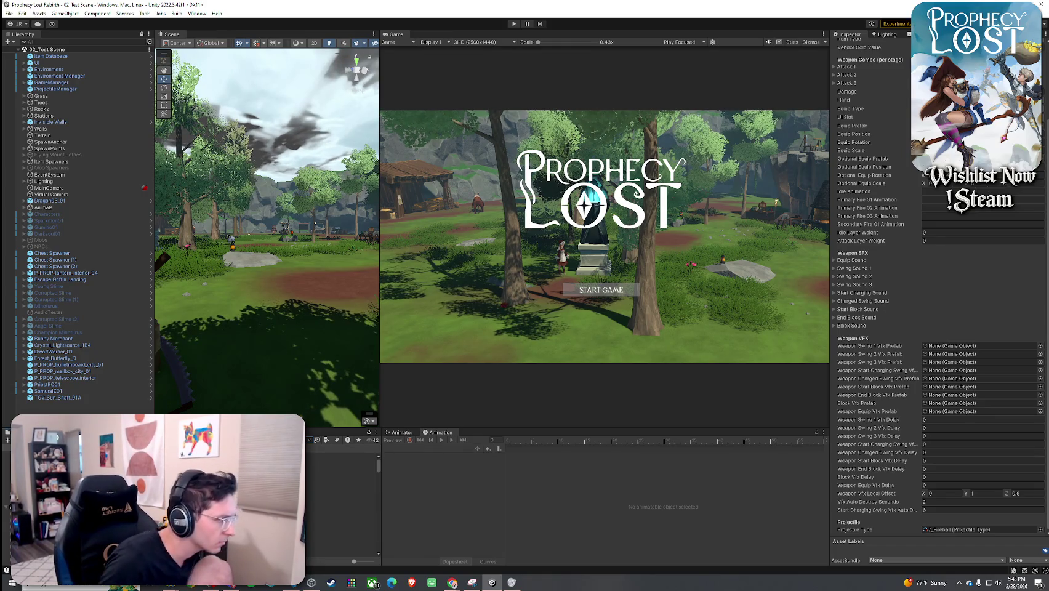
- Filter the Project window to prefabs and preview Sword Slash 1 in prefab mode
{"action": "left_click", "coordinate": [327, 440]}
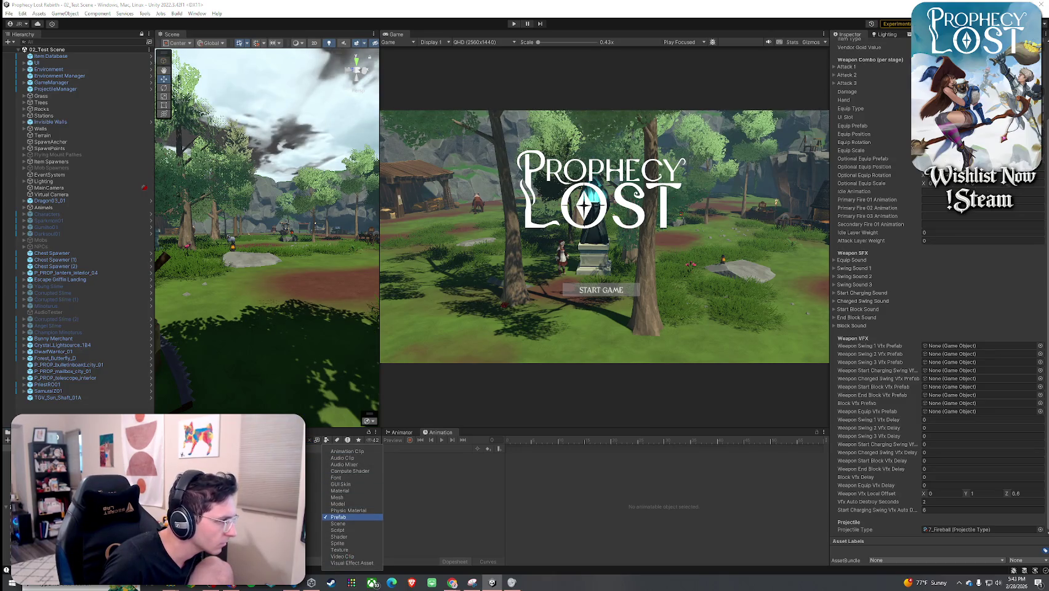
{"action": "left_click", "coordinate": [342, 476]}
{"action": "key", "text": "Down"}
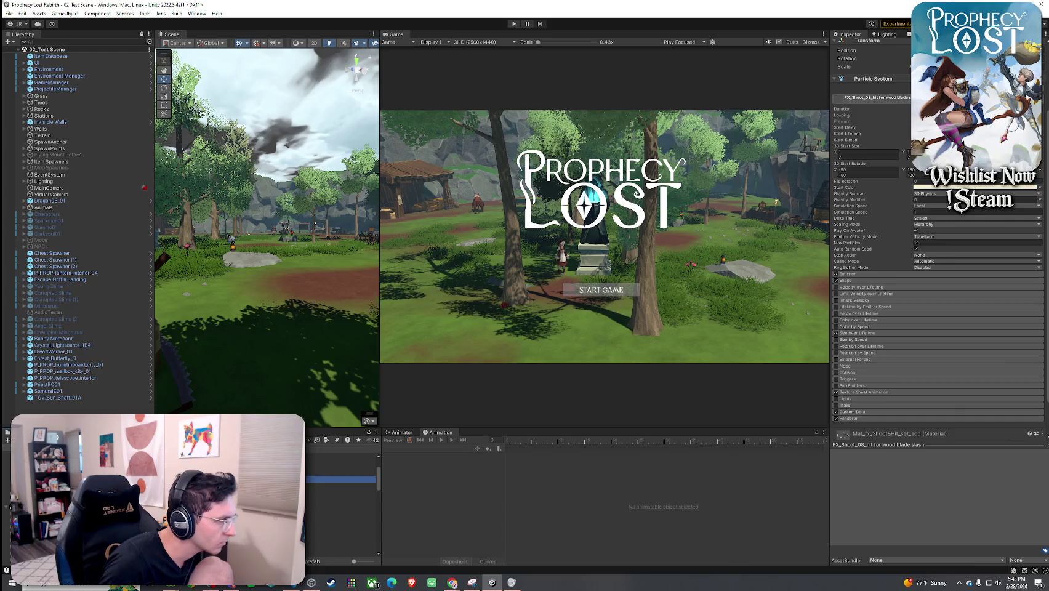
{"action": "key", "text": "Down"}
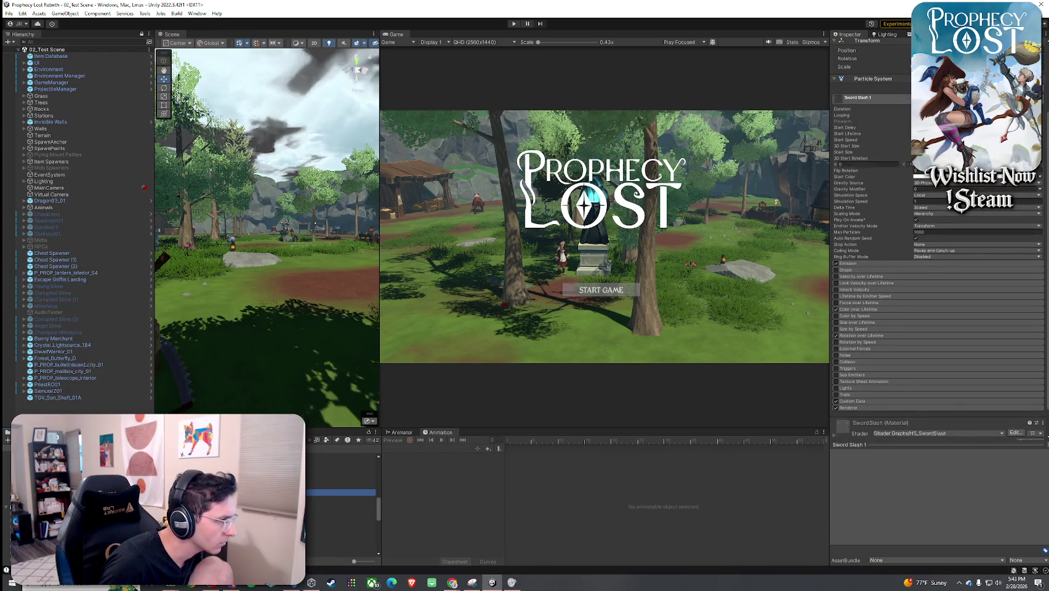
{"action": "key", "text": "Down"}
{"action": "key", "text": "Return"}
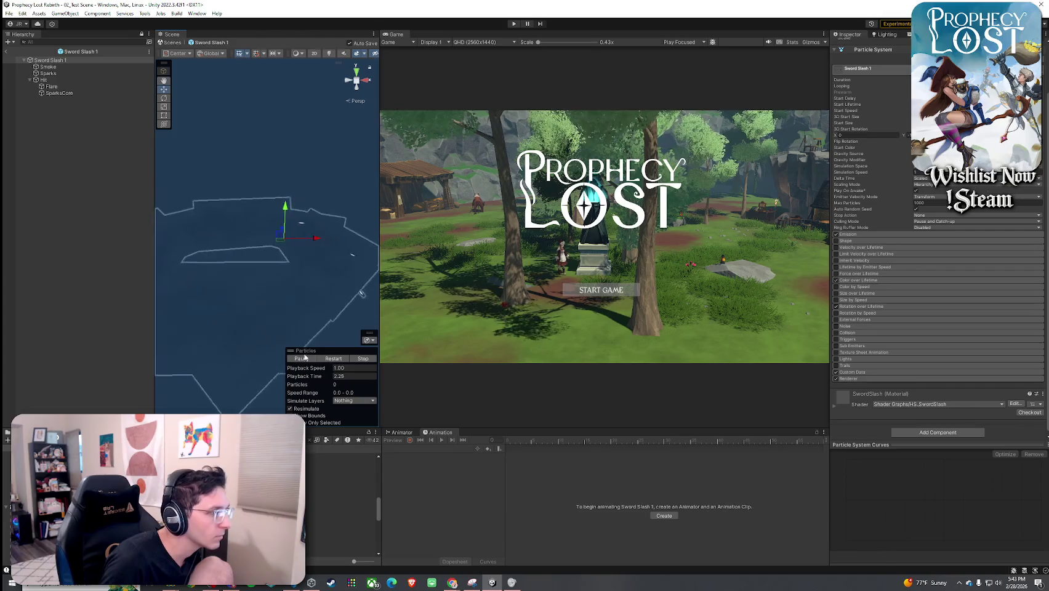
{"action": "left_click", "coordinate": [333, 359]}
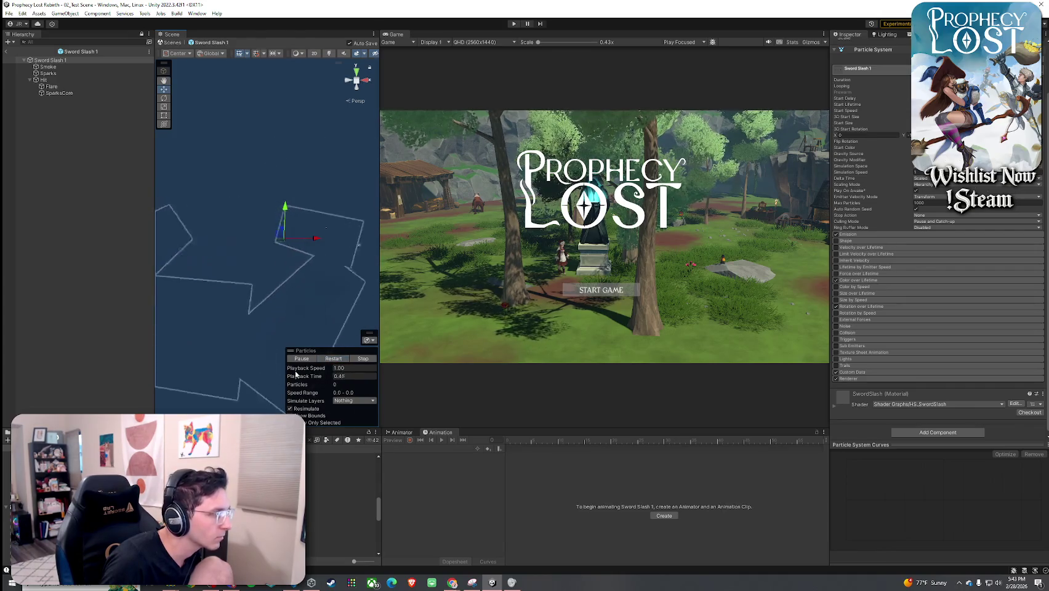
- Preview and replay the Sword Slash 2 and Sword Slash 4 prefabs
{"action": "left_click", "coordinate": [342, 499]}
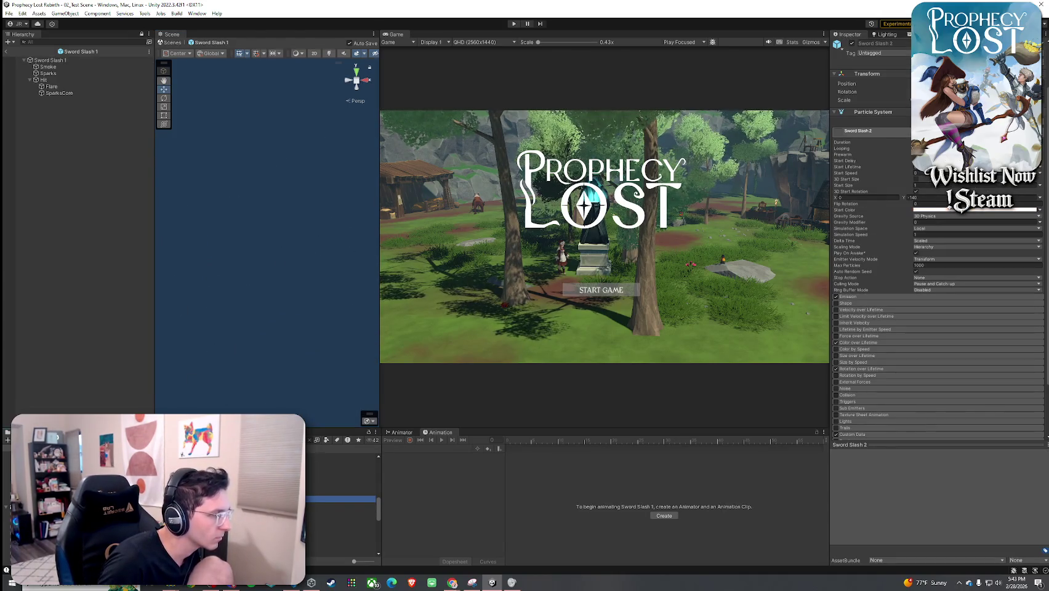
{"action": "double_click", "coordinate": [342, 499]}
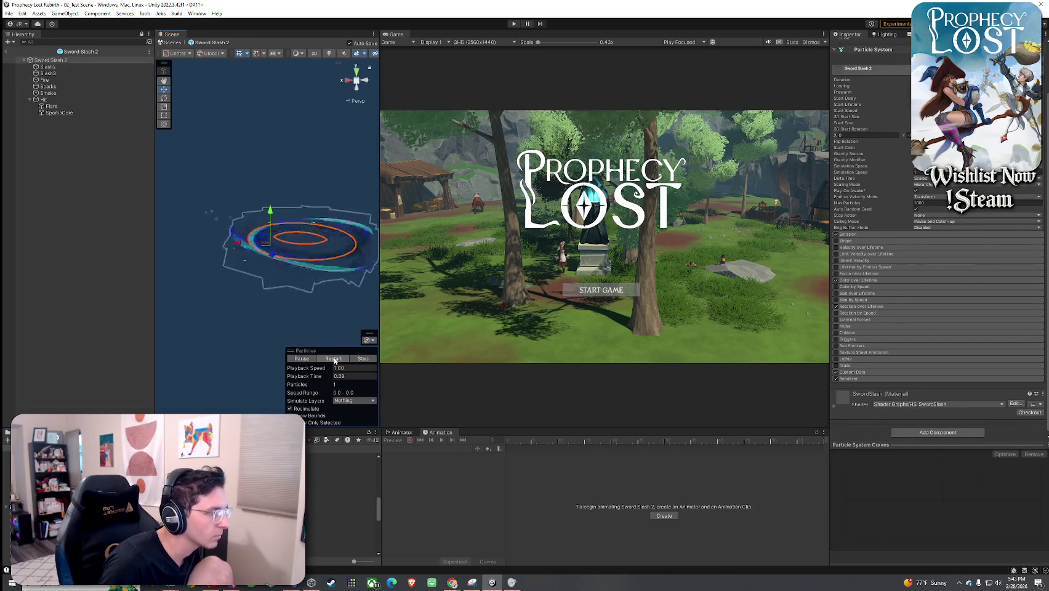
{"action": "left_click", "coordinate": [333, 359]}
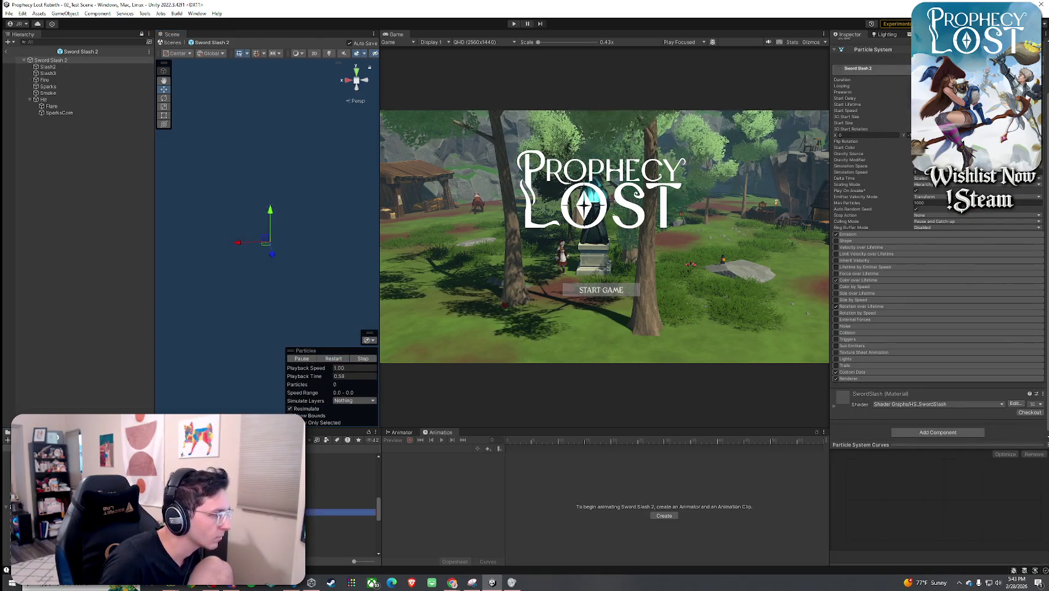
{"action": "double_click", "coordinate": [341, 525]}
{"action": "left_click", "coordinate": [334, 359]}
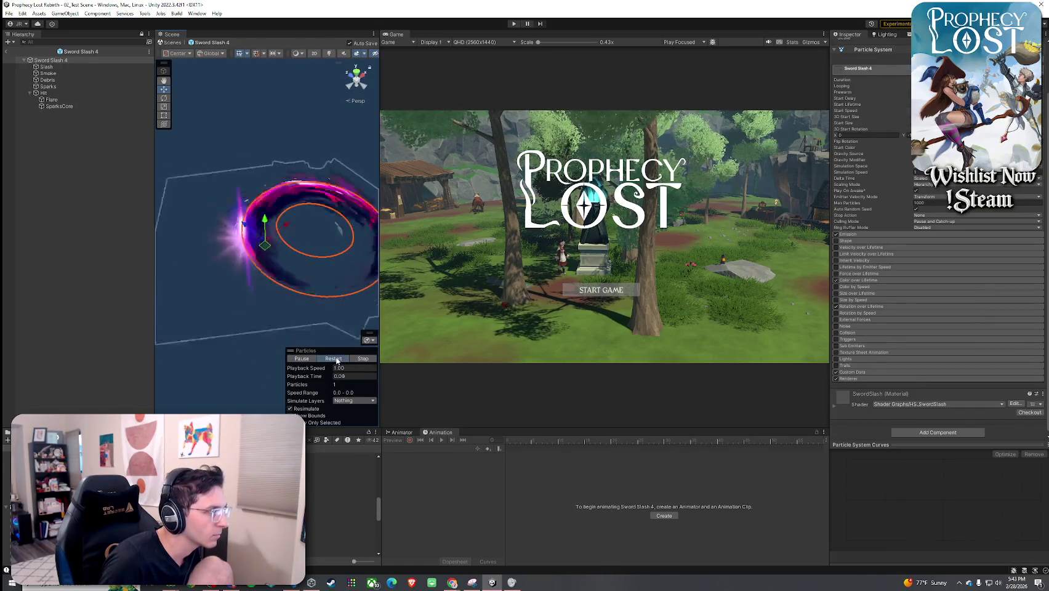
{"action": "left_click", "coordinate": [333, 359]}
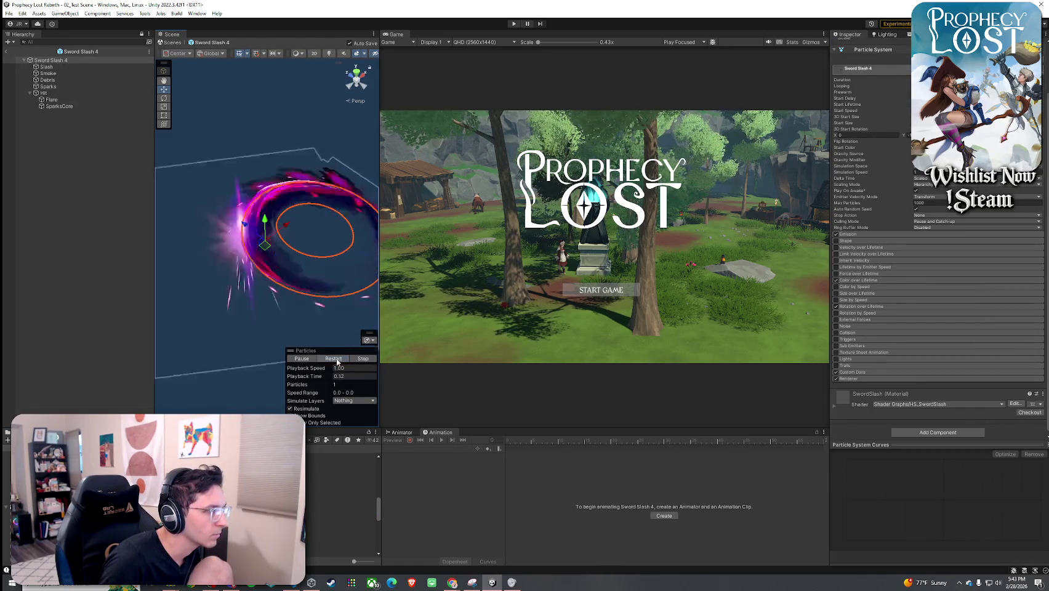
{"action": "double_click", "coordinate": [342, 499]}
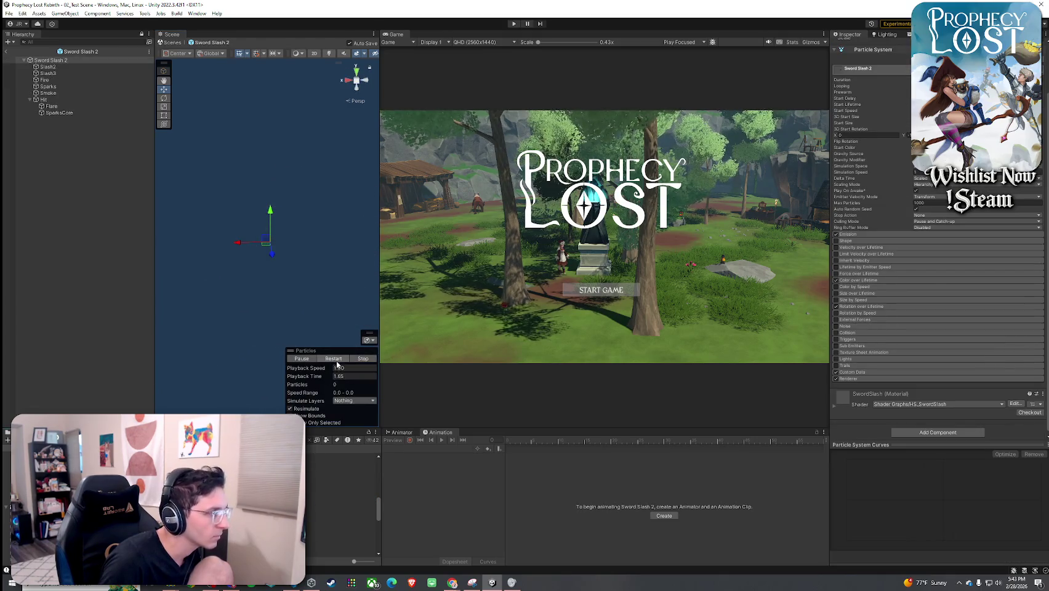
- Open Sword Slash 3, 4, 5 and 6 in turn and replay the slash
{"action": "double_click", "coordinate": [342, 506]}
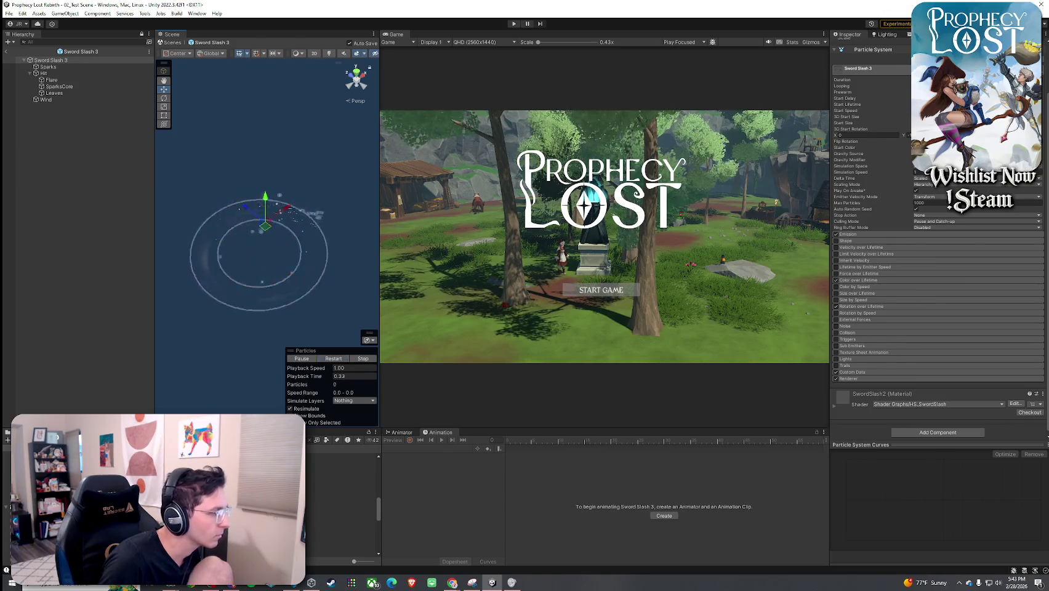
{"action": "double_click", "coordinate": [342, 513]}
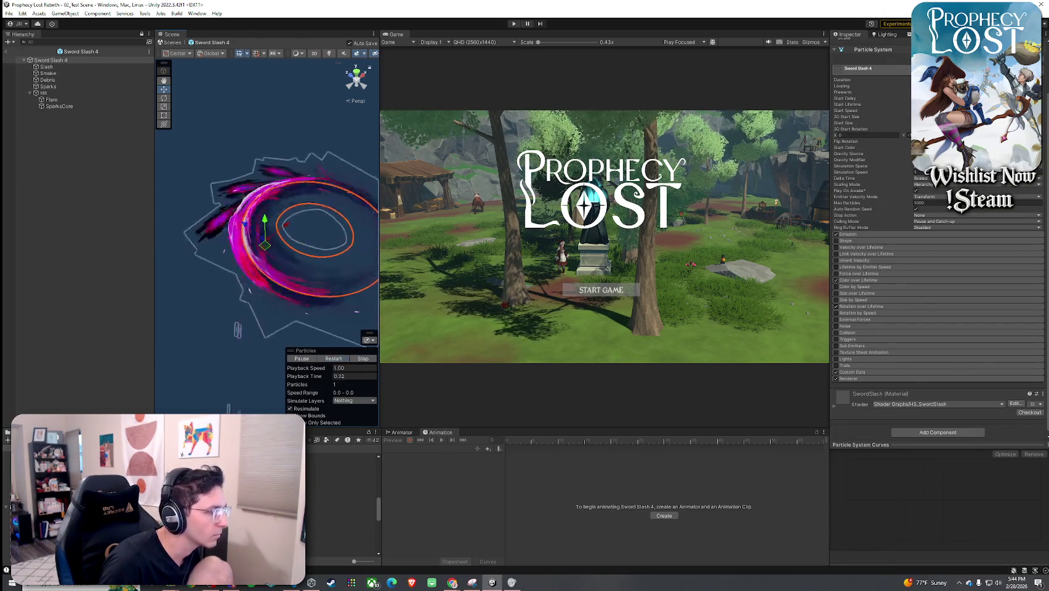
{"action": "double_click", "coordinate": [341, 521]}
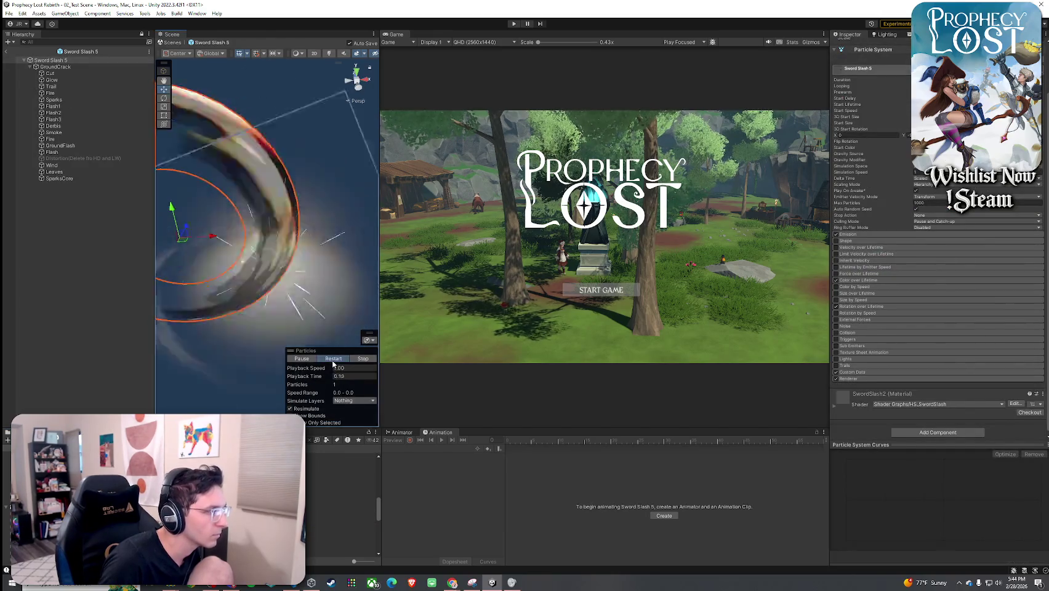
{"action": "double_click", "coordinate": [342, 528]}
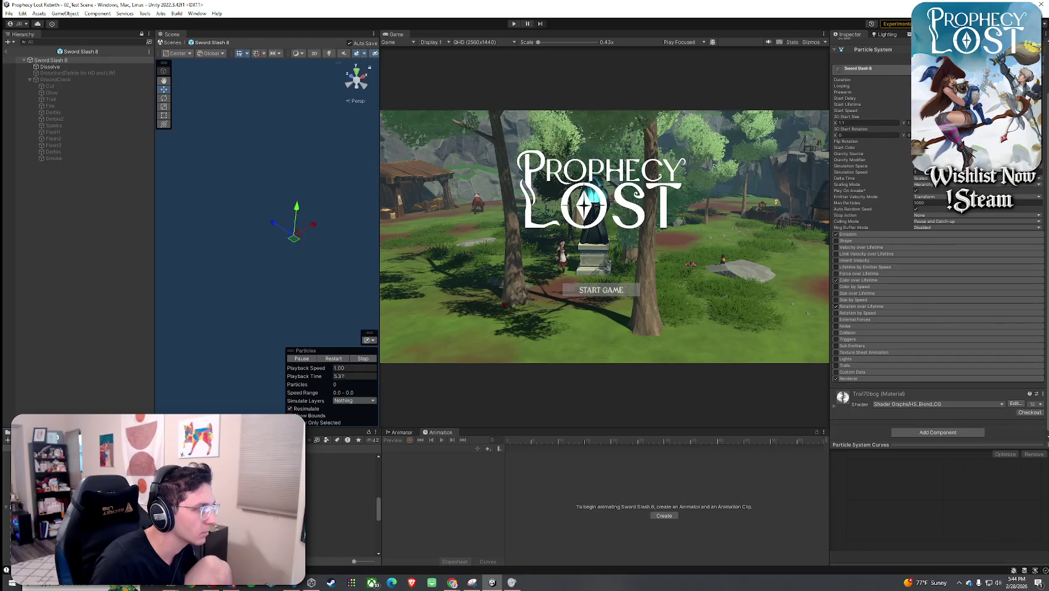
{"action": "left_click", "coordinate": [330, 361]}
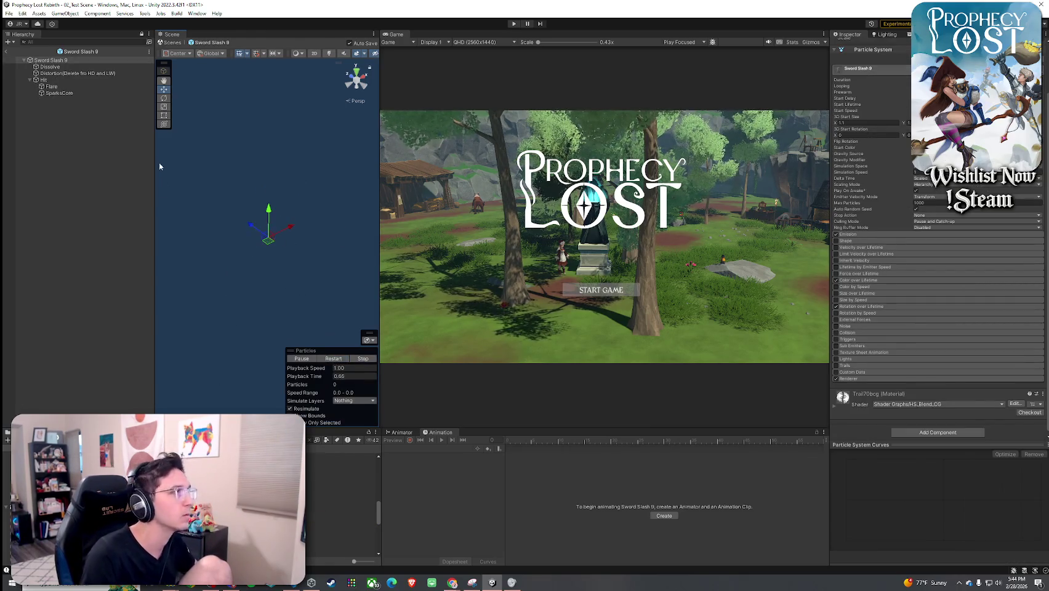
- Disable the Distortion child in Sword Slash 9 and replay the slash
{"action": "left_click", "coordinate": [117, 73]}
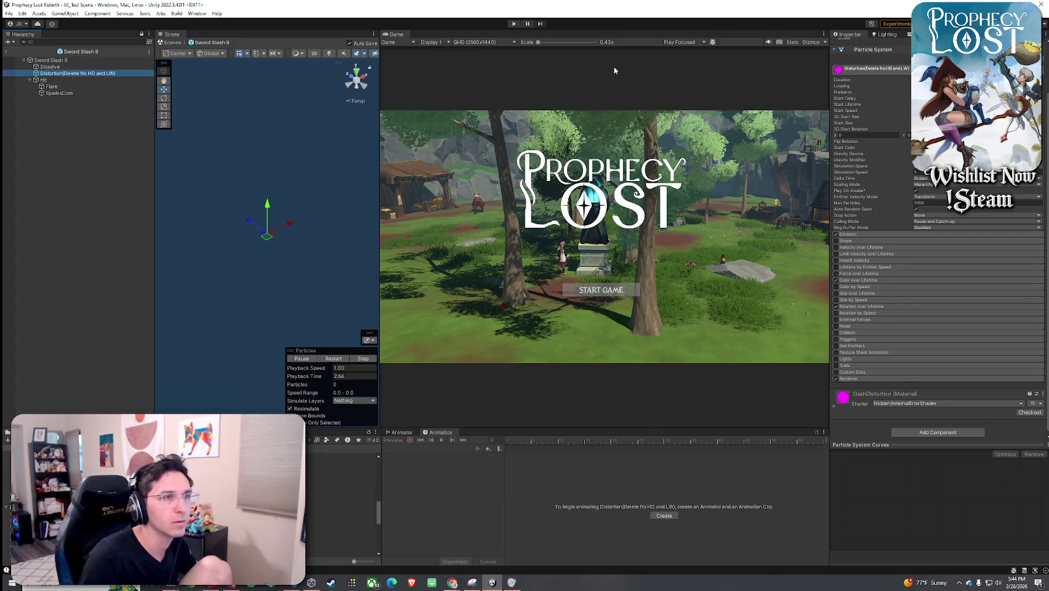
{"action": "scroll", "coordinate": [853, 46], "scroll_direction": "up", "scroll_amount": 2}
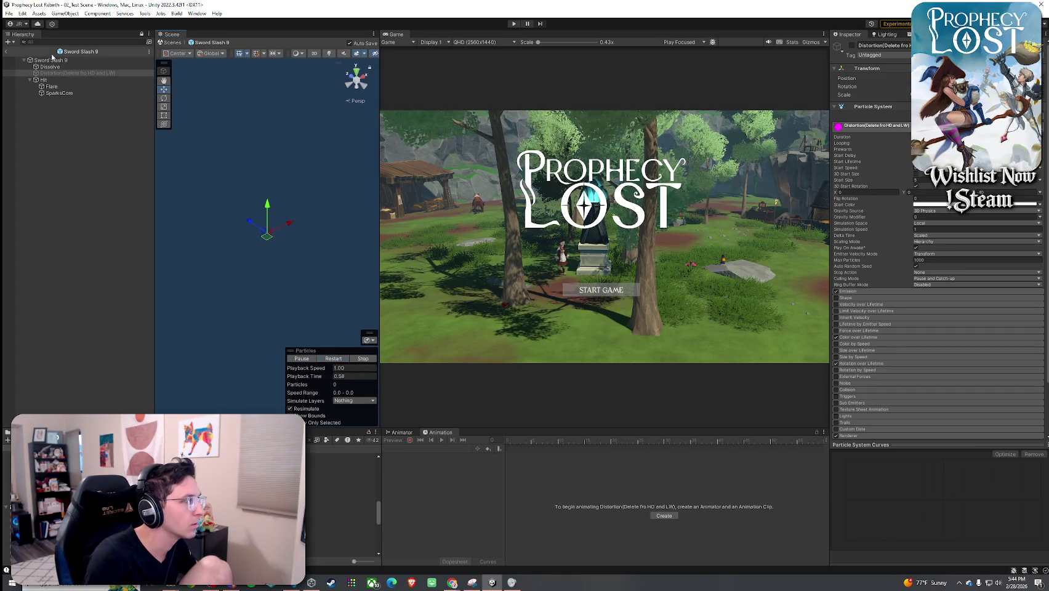
{"action": "left_click", "coordinate": [53, 61]}
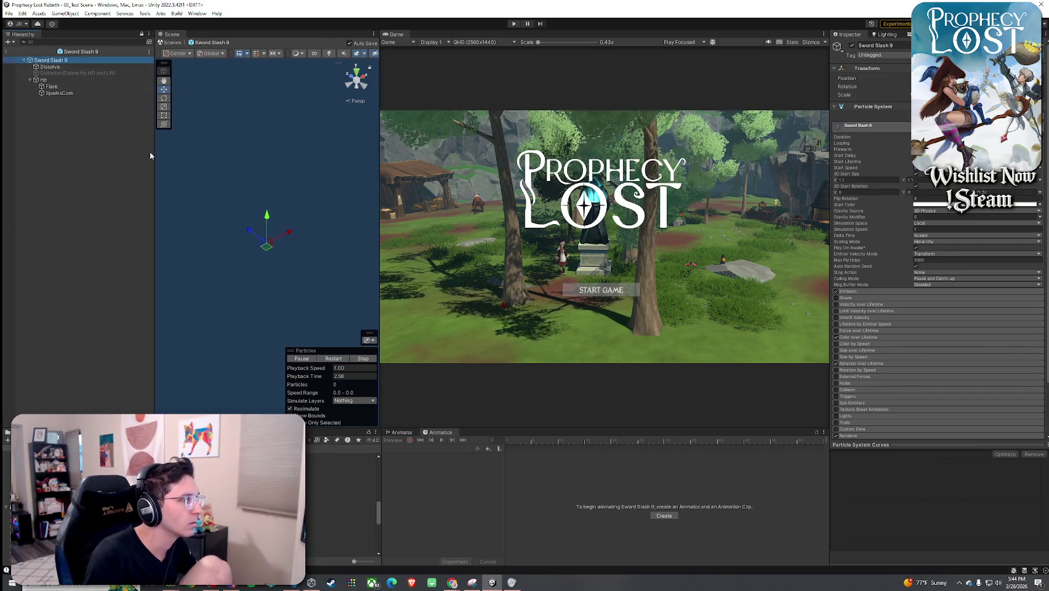
{"action": "left_click_drag", "start_coordinate": [315, 324], "coordinate": [311, 319]}
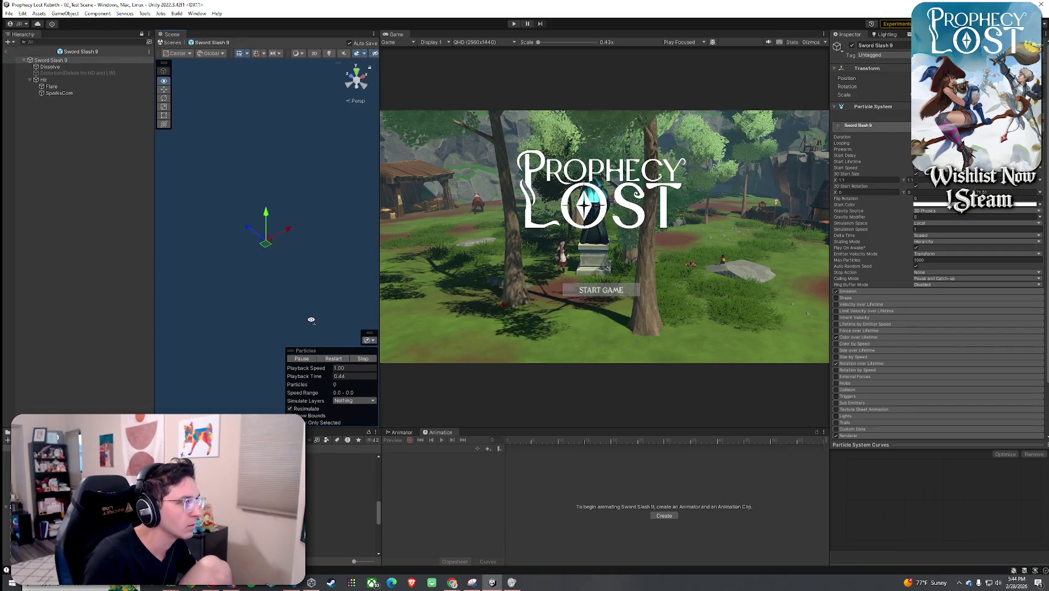
{"action": "left_click", "coordinate": [333, 359]}
{"action": "left_click", "coordinate": [332, 360]}
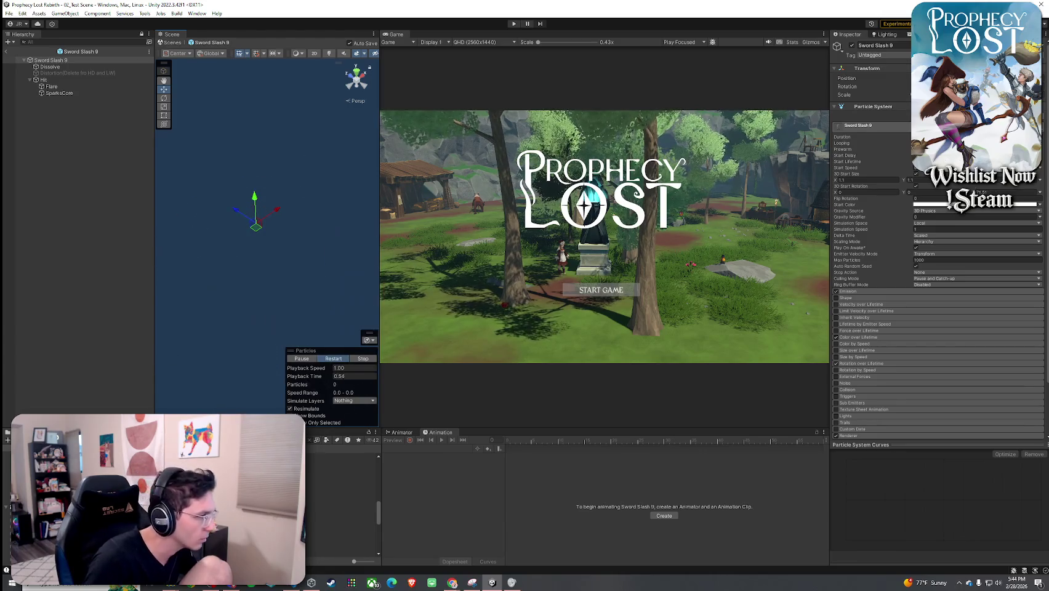
- Open Sword Slash 10, disable its Distortion(Delete for Mobile) child, and replay the effect
{"action": "double_click", "coordinate": [339, 528]}
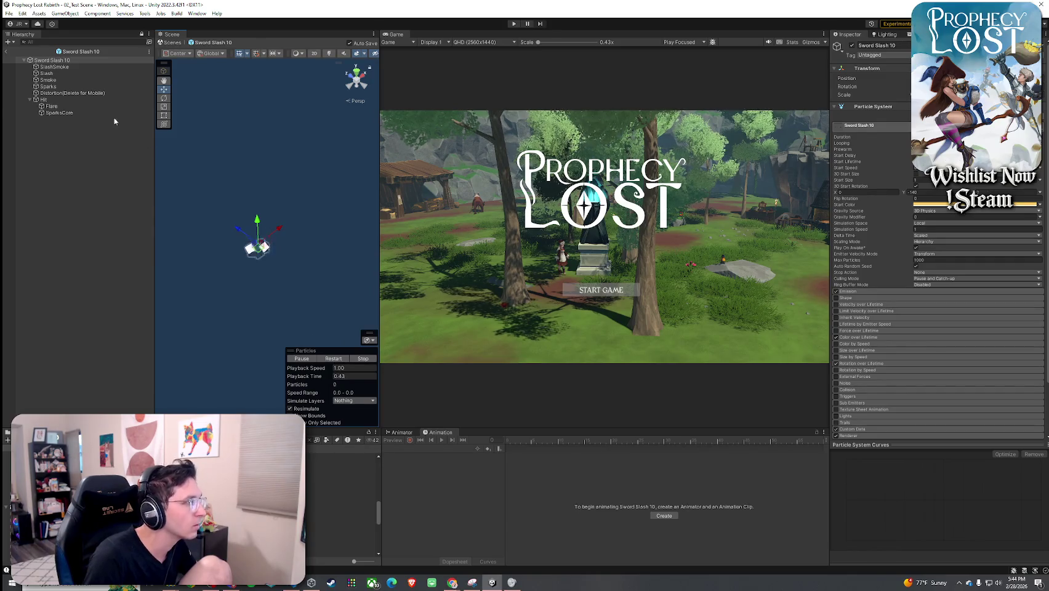
{"action": "left_click", "coordinate": [92, 93]}
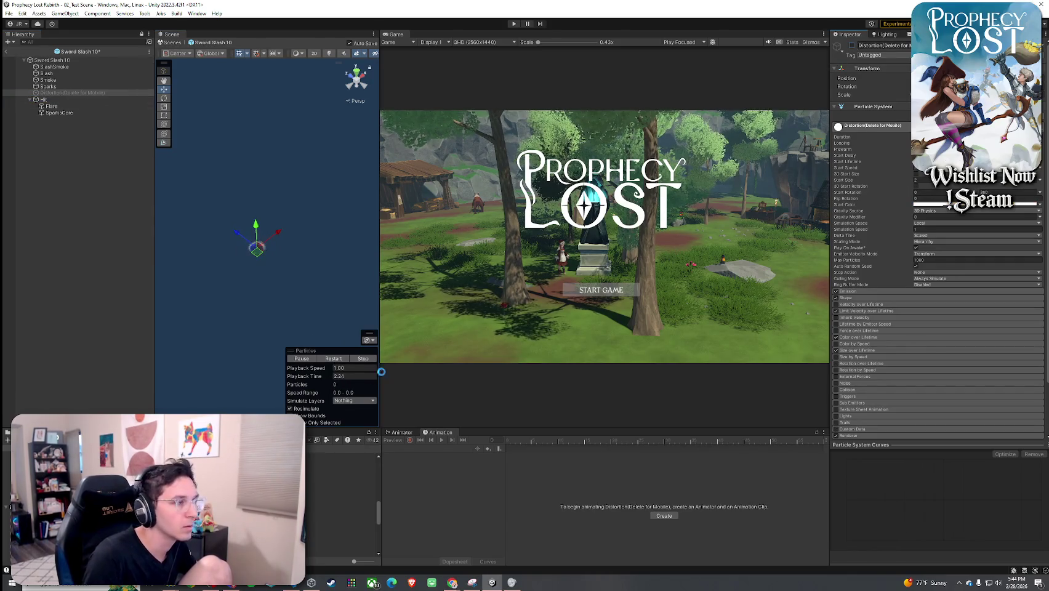
{"action": "left_click", "coordinate": [69, 60]}
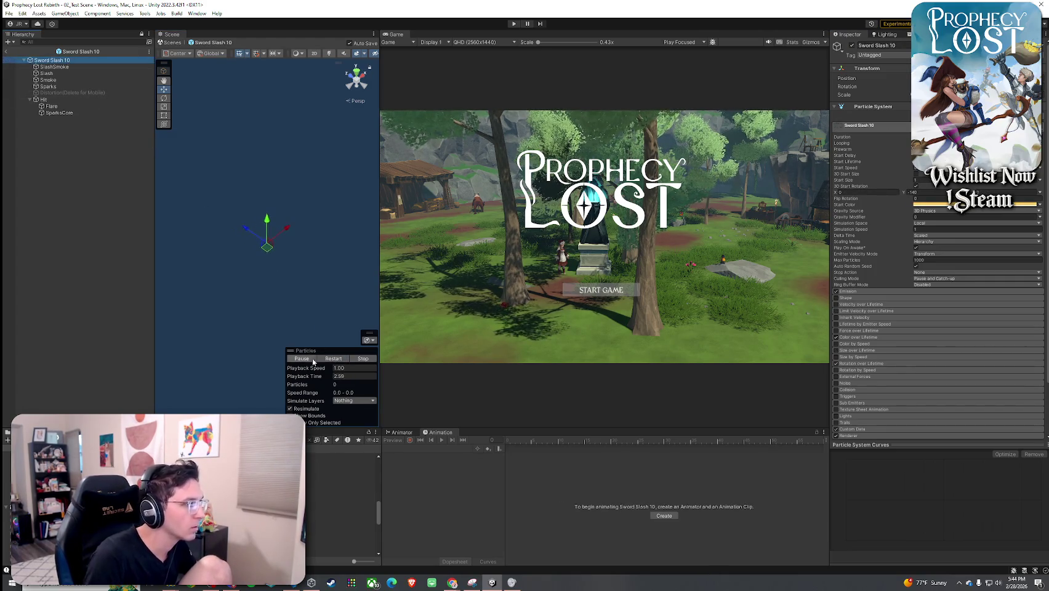
{"action": "right_click", "coordinate": [314, 320]}
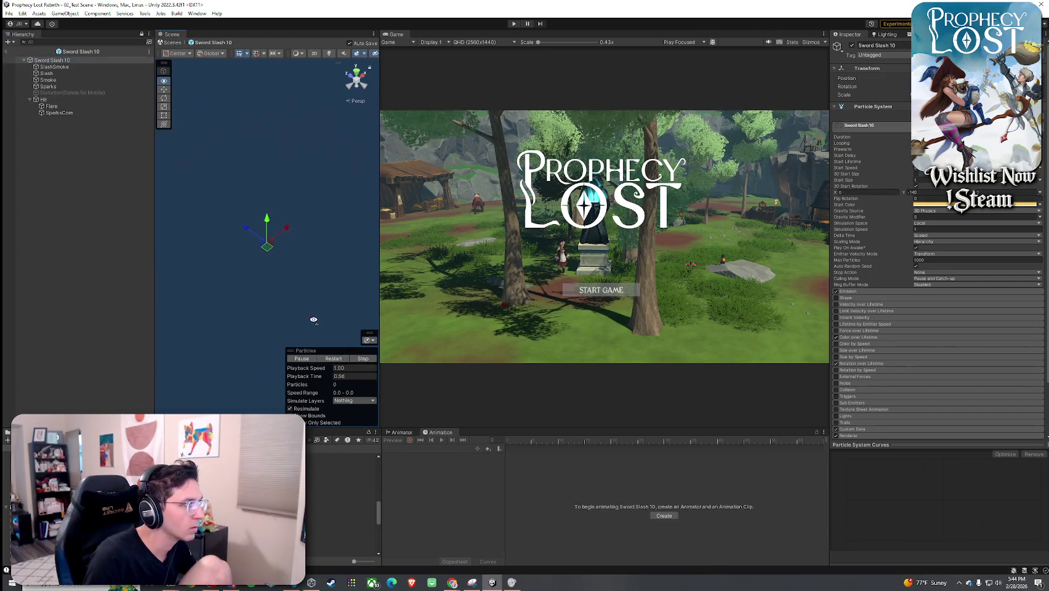
{"action": "left_click", "coordinate": [328, 360]}
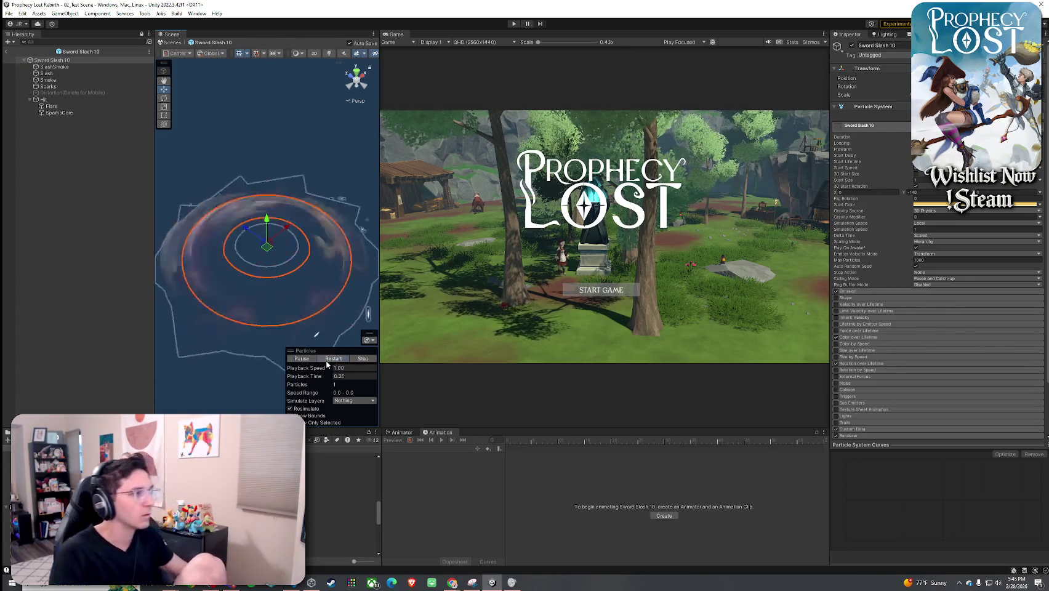
{"action": "left_click", "coordinate": [328, 359]}
{"action": "left_click", "coordinate": [328, 360]}
{"action": "left_click", "coordinate": [329, 359]}
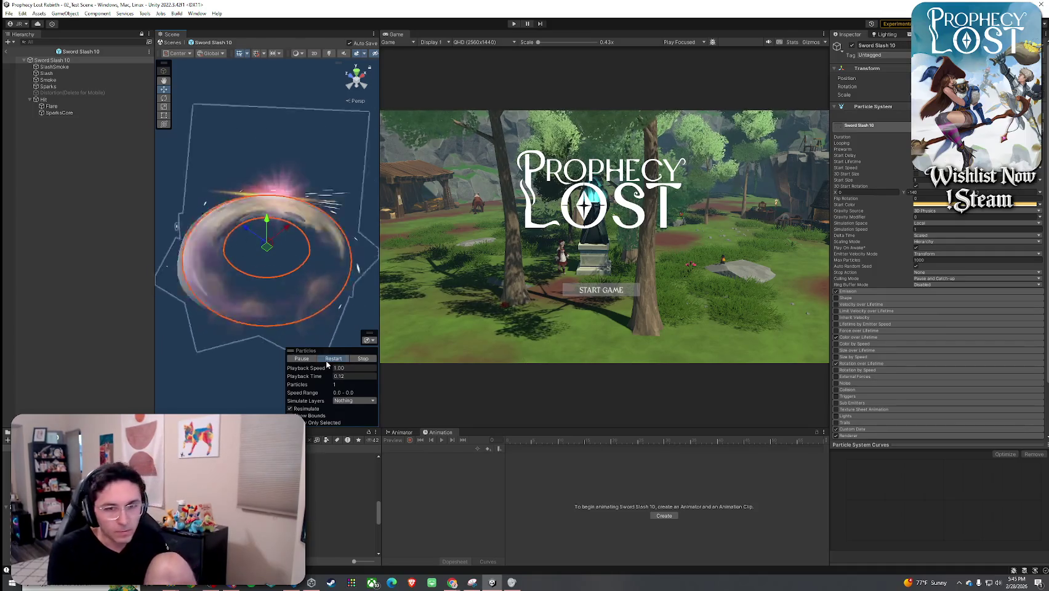
{"action": "left_click", "coordinate": [327, 359]}
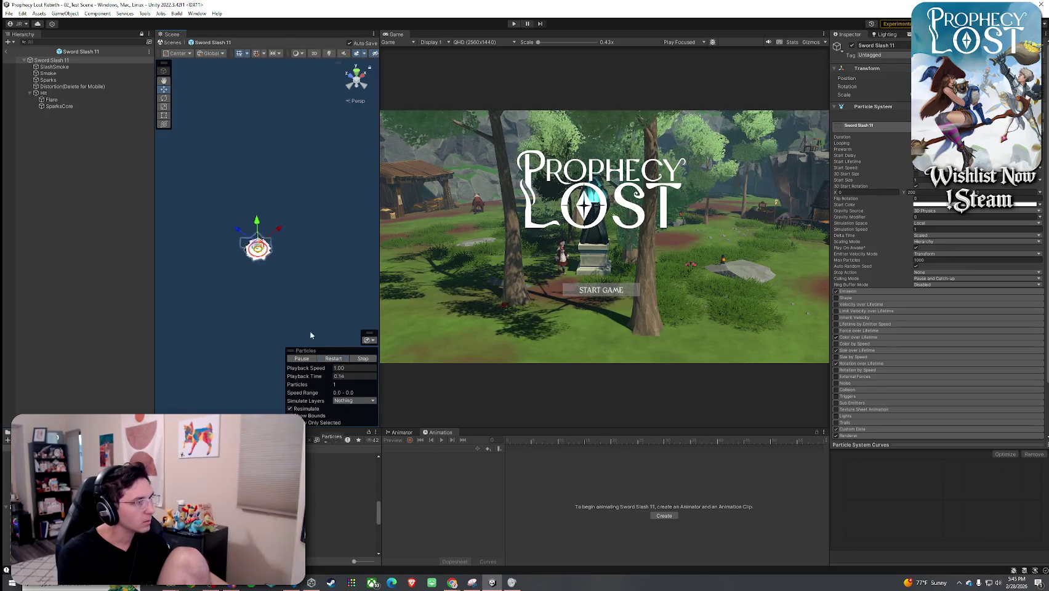
- Disable the Distortion(Delete for Mobile) child in Sword Slash 11 and replay it
{"action": "left_click", "coordinate": [86, 86]}
{"action": "left_click", "coordinate": [852, 46]}
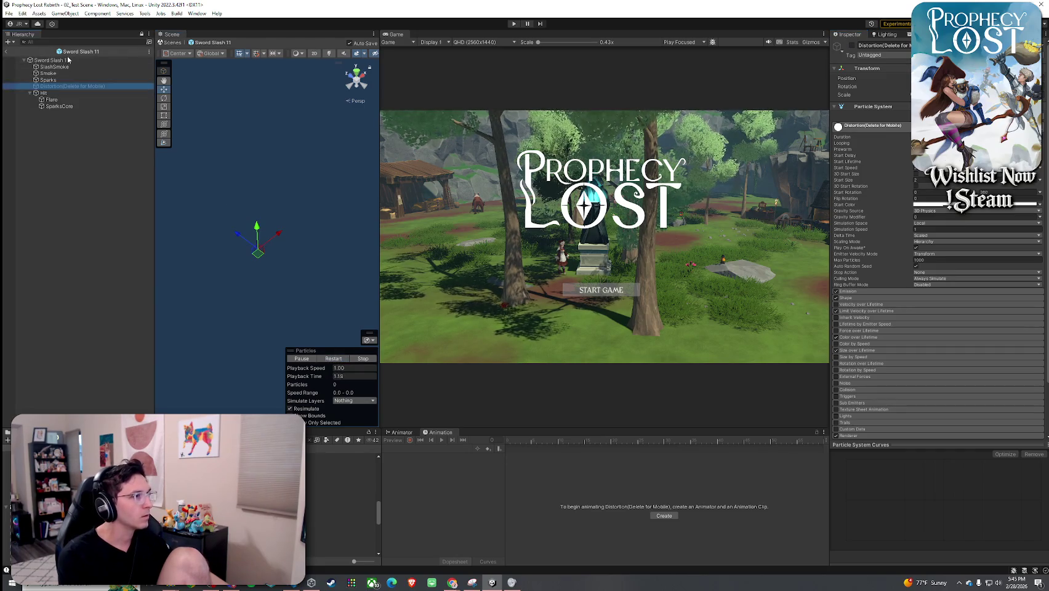
{"action": "left_click", "coordinate": [86, 61]}
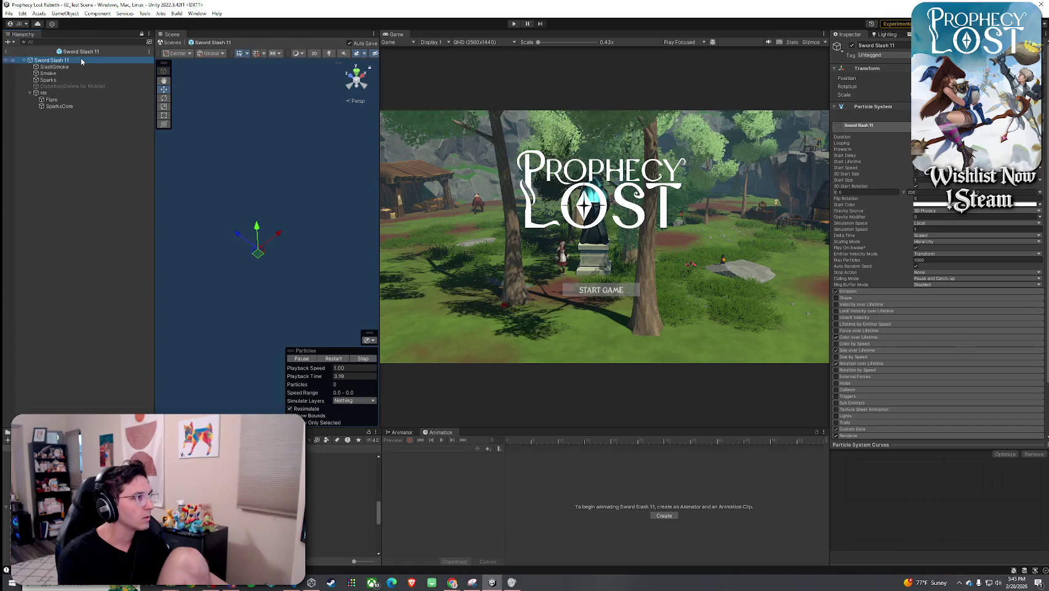
{"action": "left_click_drag", "start_coordinate": [261, 286], "coordinate": [272, 291]}
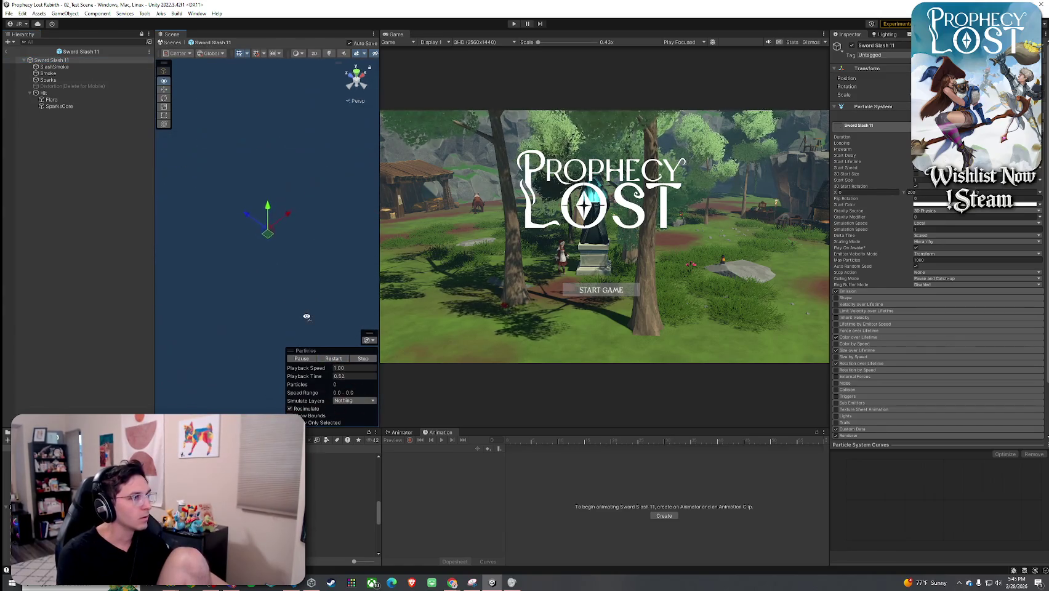
{"action": "left_click", "coordinate": [329, 360]}
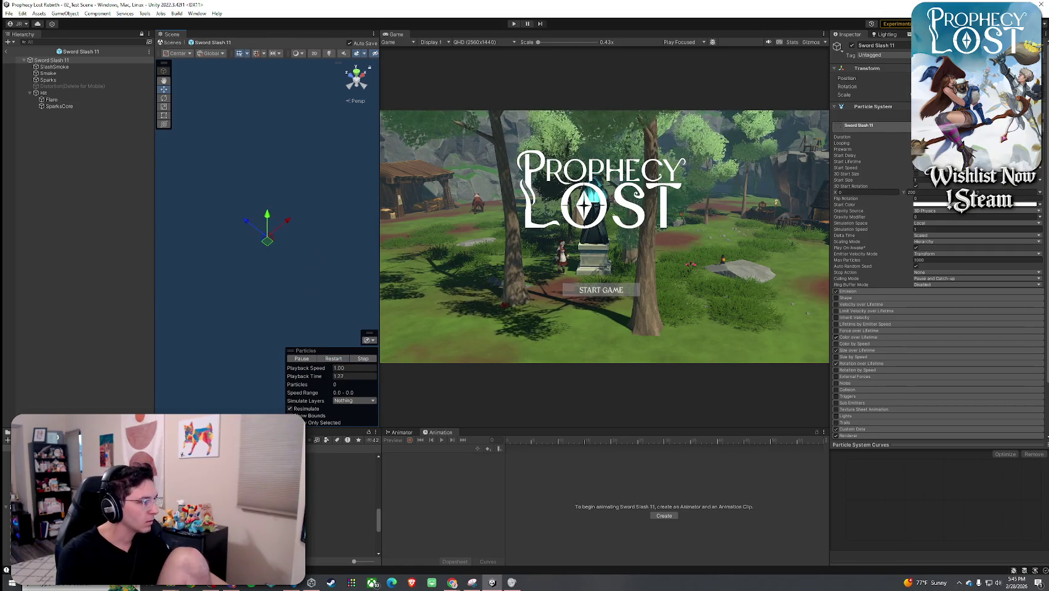
- Open Sword Slash 12 and delete its Distortion(Delete for Mobile) child
{"action": "double_click", "coordinate": [92, 492]}
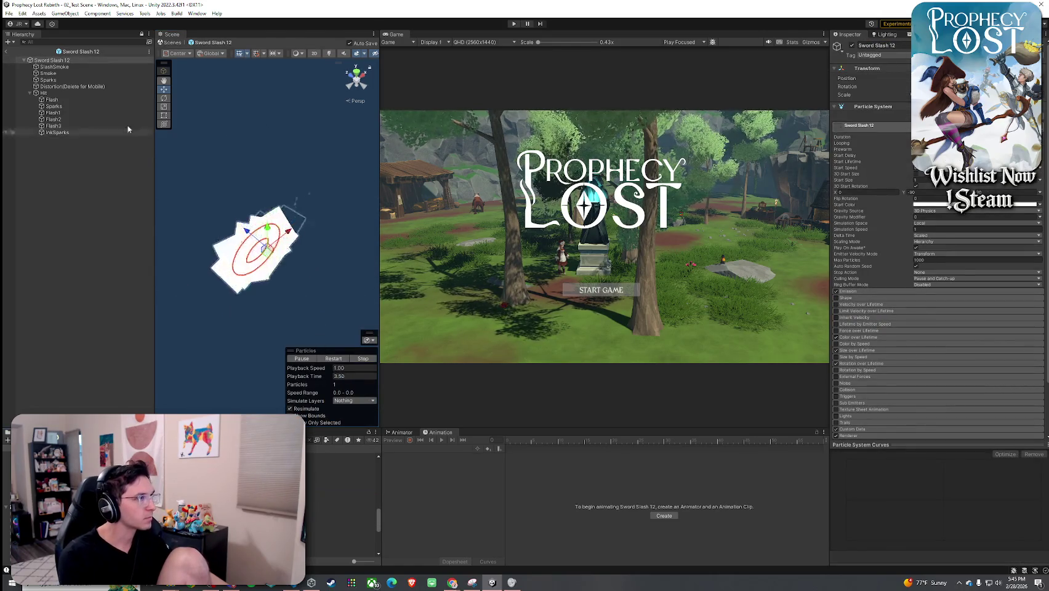
{"action": "left_click", "coordinate": [129, 87]}
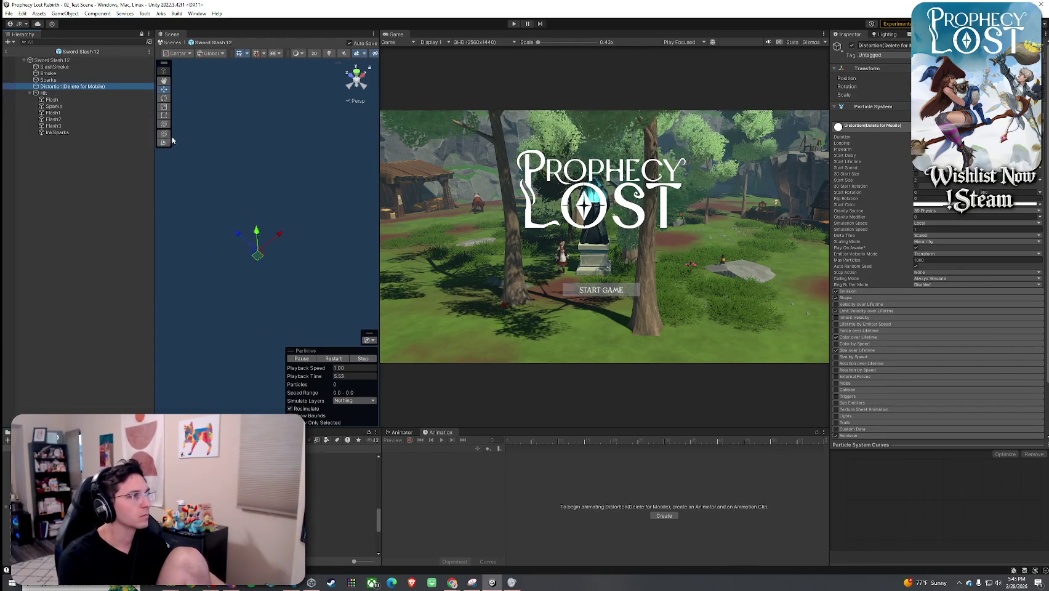
{"action": "key", "text": "Delete"}
{"action": "left_click", "coordinate": [74, 62]}
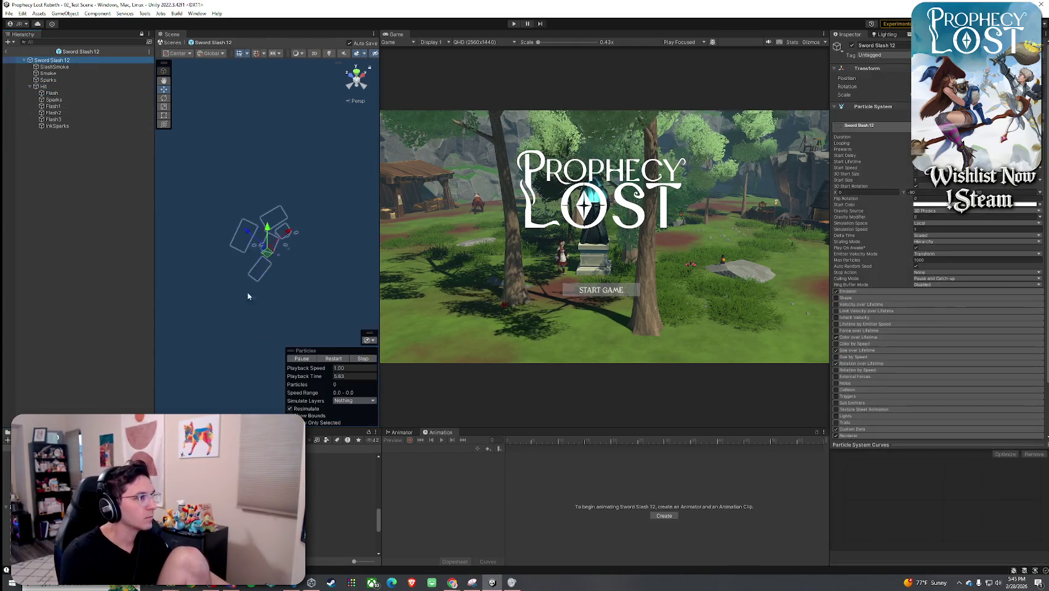
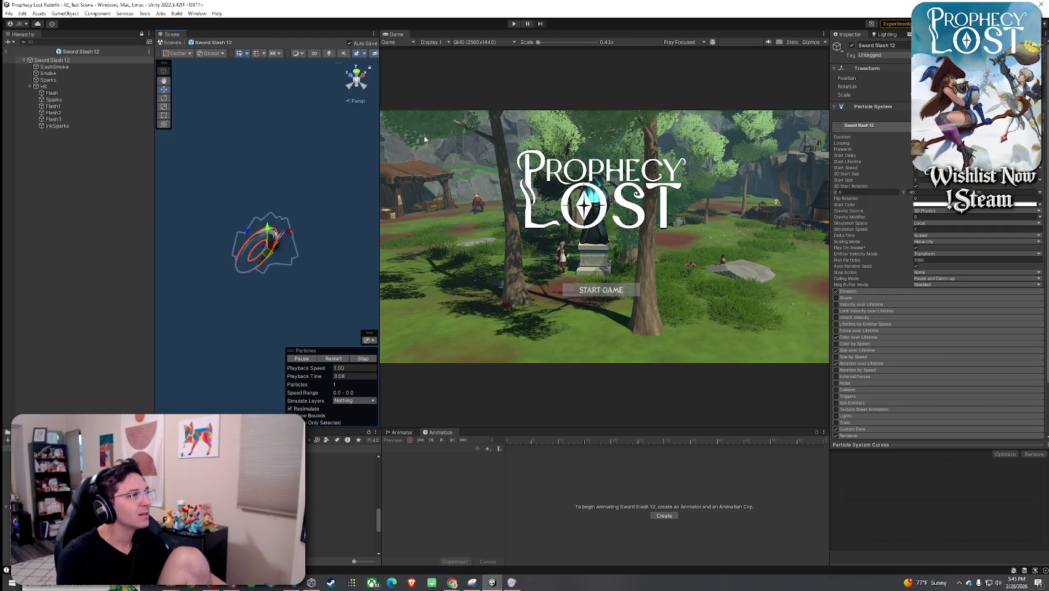
- Orbit around the Sword Slash 12 slash effect and replay it from the start
{"action": "left_click", "coordinate": [78, 61]}
{"action": "right_click", "coordinate": [289, 299]}
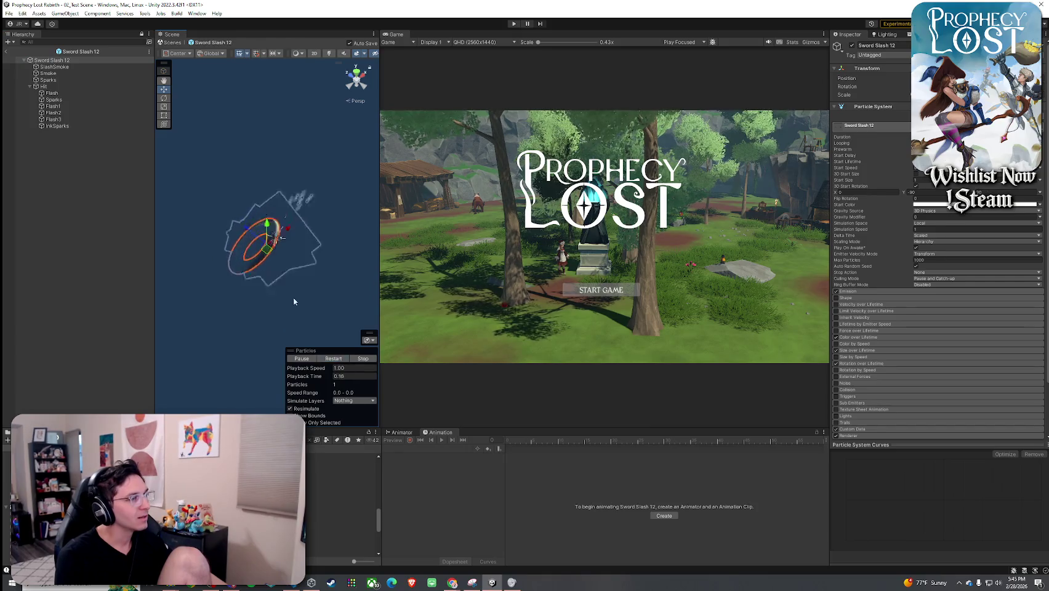
{"action": "left_click_drag", "start_coordinate": [279, 301], "coordinate": [330, 333]}
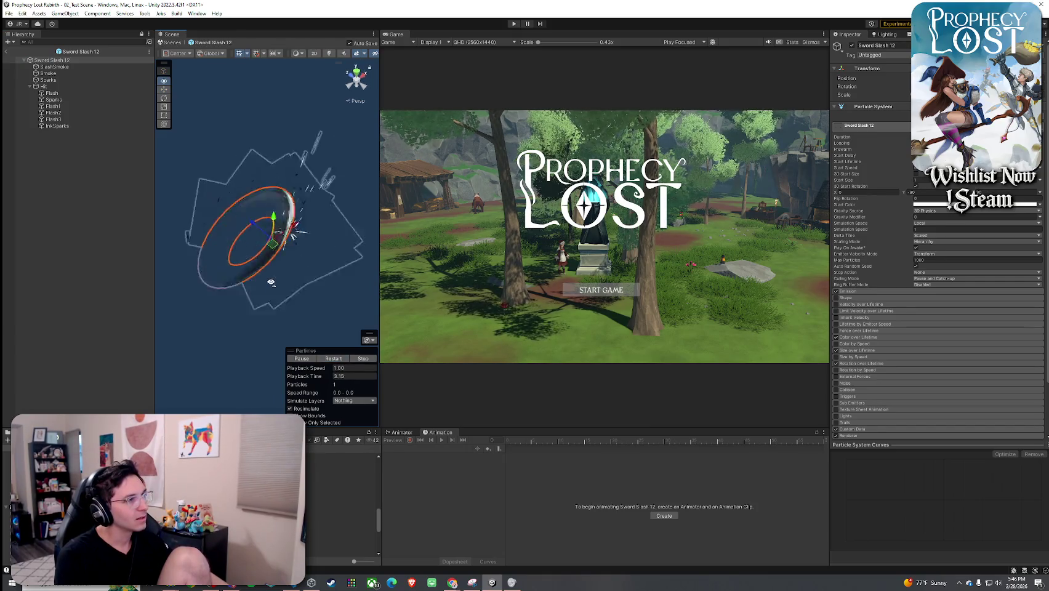
{"action": "left_click", "coordinate": [334, 359]}
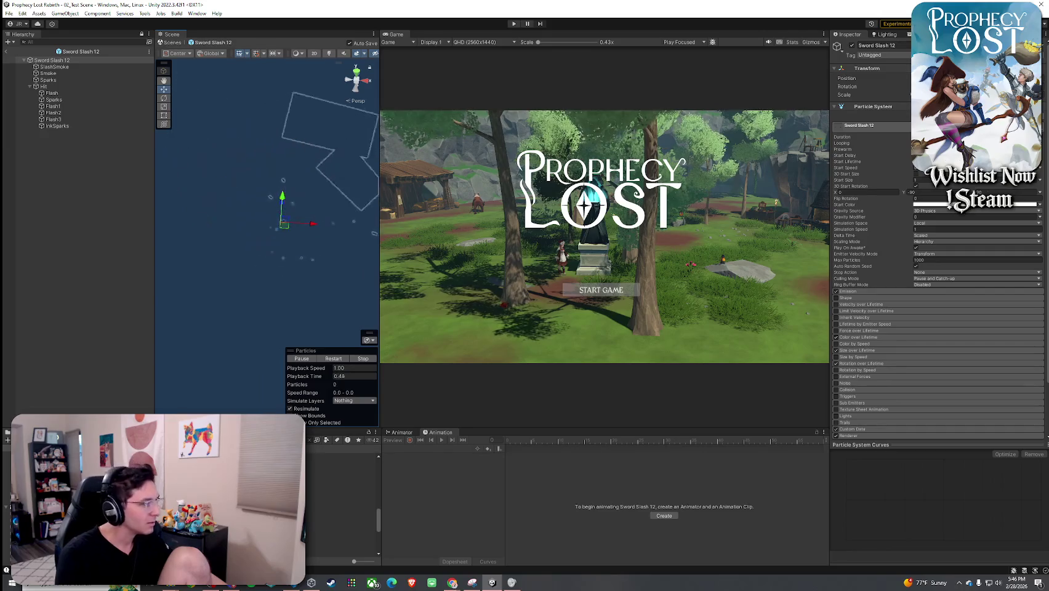
- Move to Sword Slash 13, delete its Distortion(Delete for Mobile) child, and replay the effect
{"action": "key", "text": "Down"}
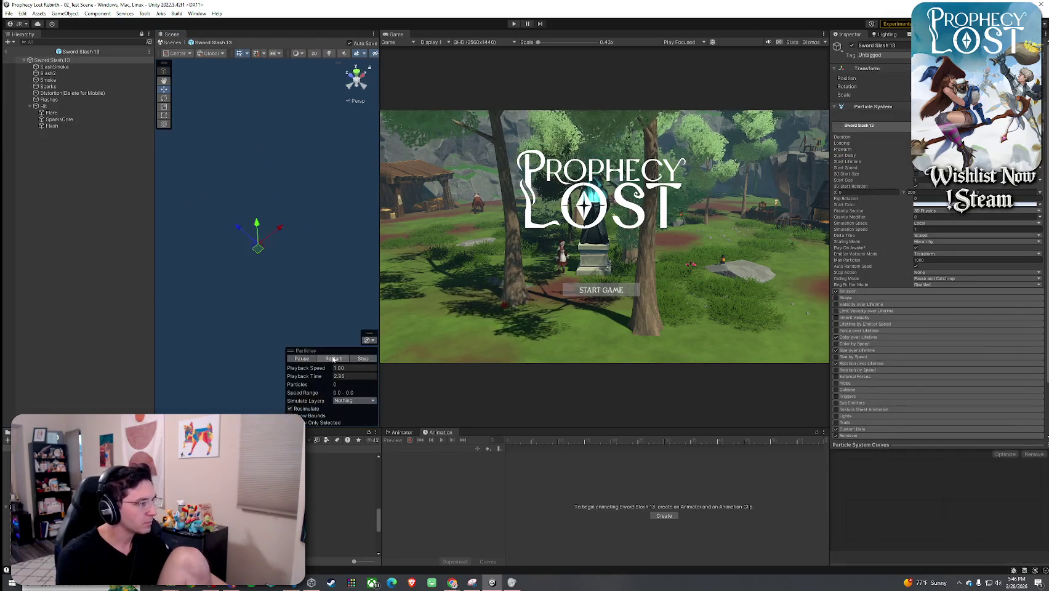
{"action": "left_click", "coordinate": [92, 93]}
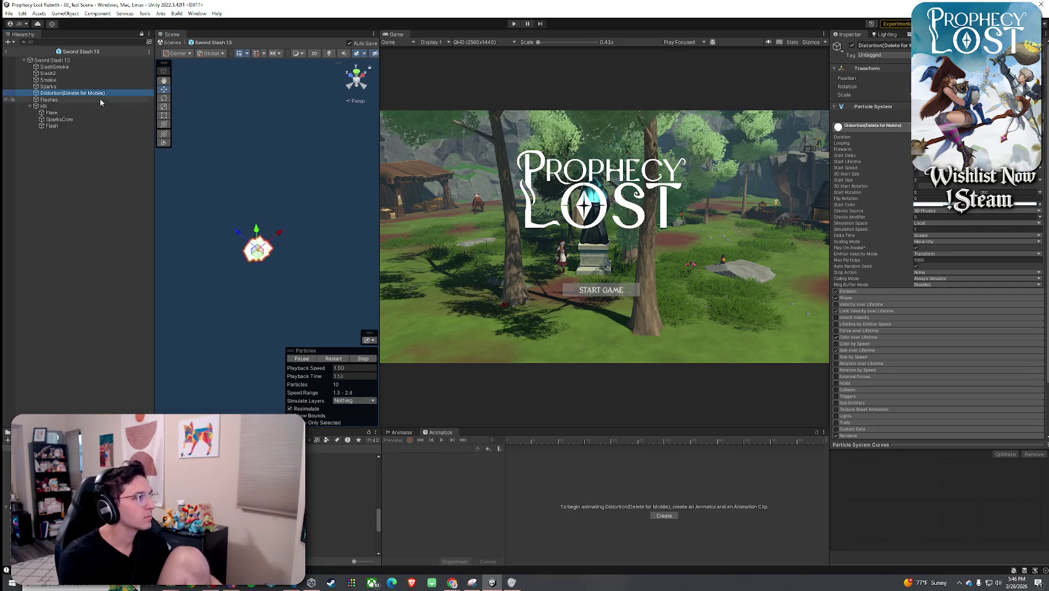
{"action": "key", "text": "Delete"}
{"action": "left_click", "coordinate": [62, 60]}
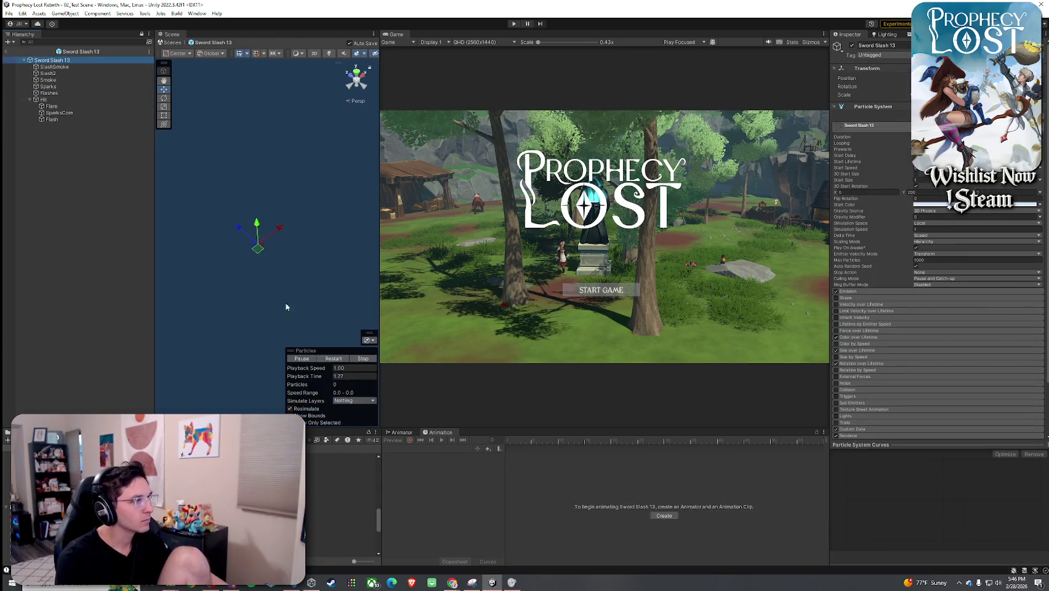
{"action": "left_click", "coordinate": [334, 359]}
- Replay Sword Slash 13 repeatedly from a new angle, then select Sword Slash 14's Distortion child
{"action": "left_click", "coordinate": [78, 59]}
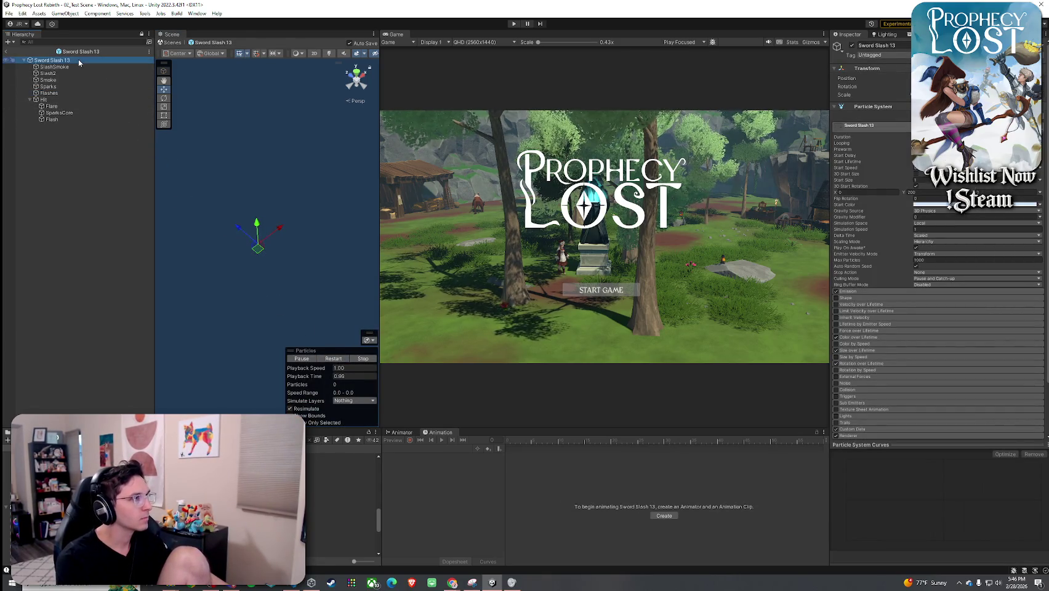
{"action": "left_click", "coordinate": [334, 359]}
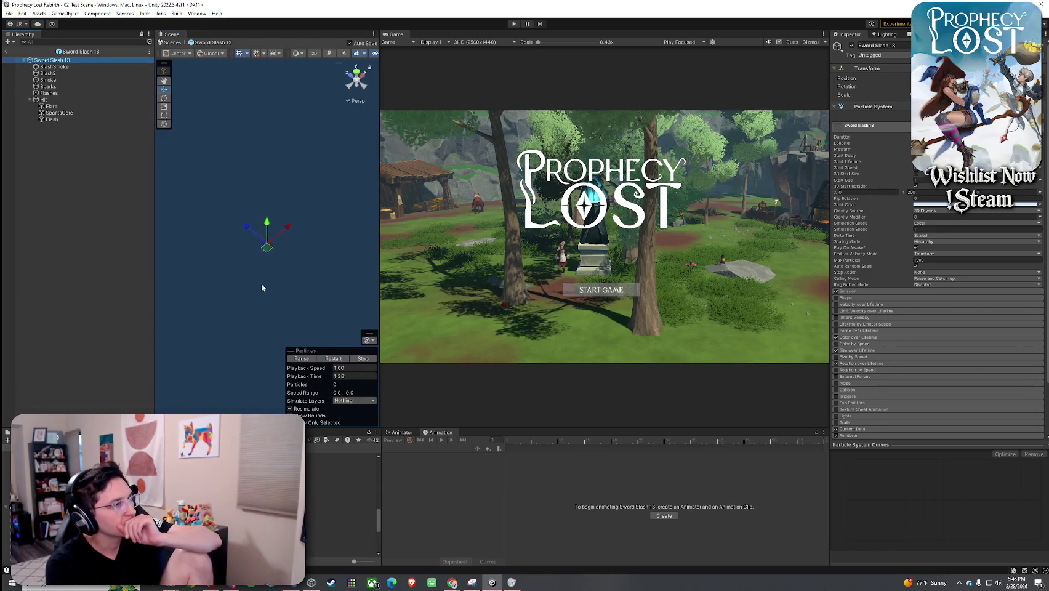
{"action": "left_click", "coordinate": [334, 359]}
{"action": "left_click_drag", "start_coordinate": [283, 290], "coordinate": [283, 329]}
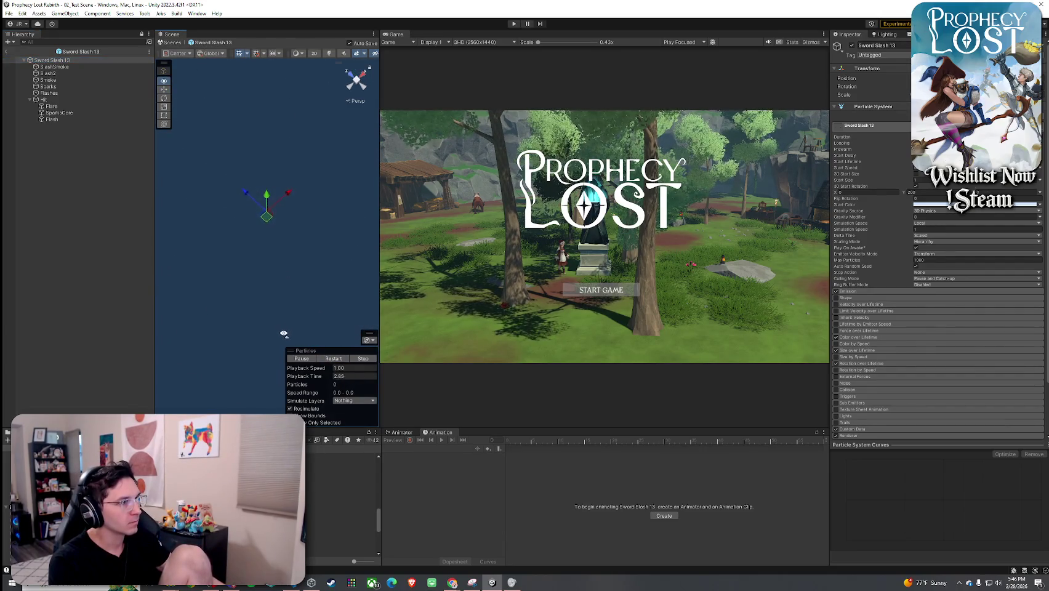
{"action": "left_click", "coordinate": [332, 360]}
{"action": "left_click", "coordinate": [329, 362]}
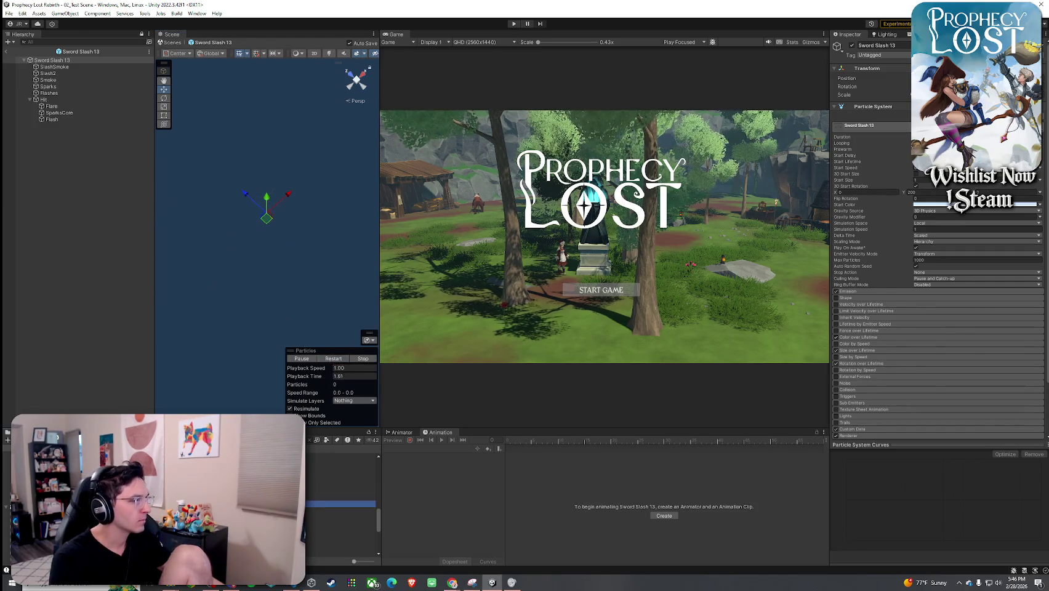
{"action": "left_click", "coordinate": [72, 86]}
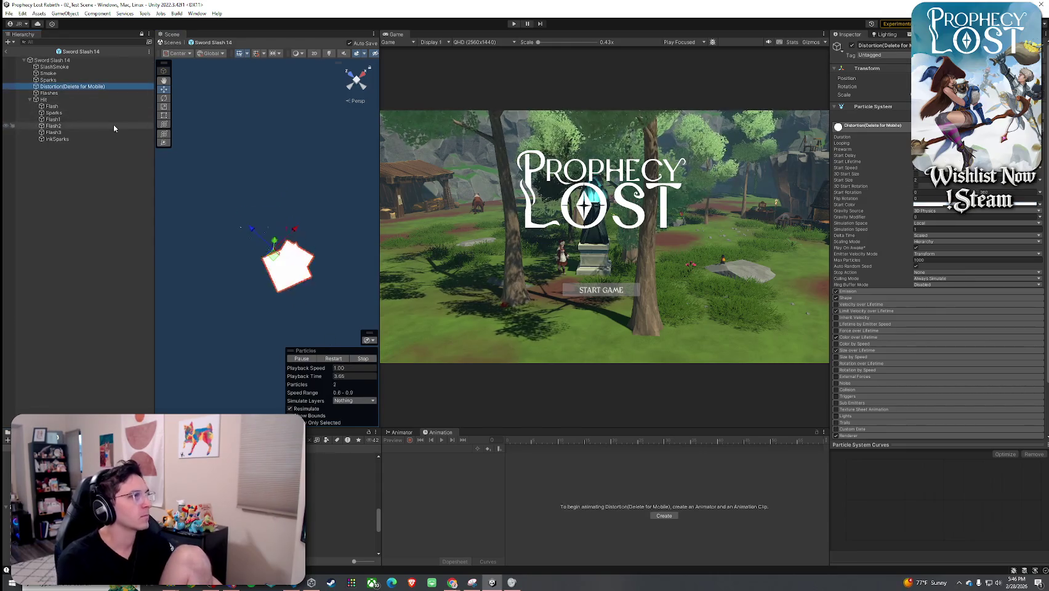
- Delete Sword Slash 14's Distortion(Delete for Mobile) child, then replay and orbit its effect
{"action": "key", "text": "Delete"}
{"action": "left_click", "coordinate": [61, 61]}
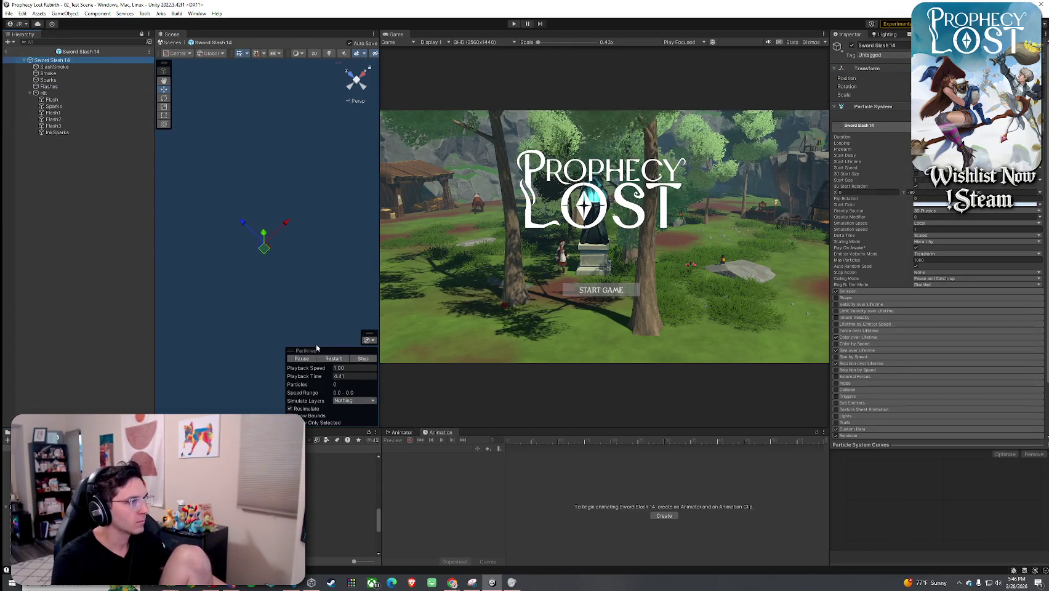
{"action": "left_click", "coordinate": [333, 359]}
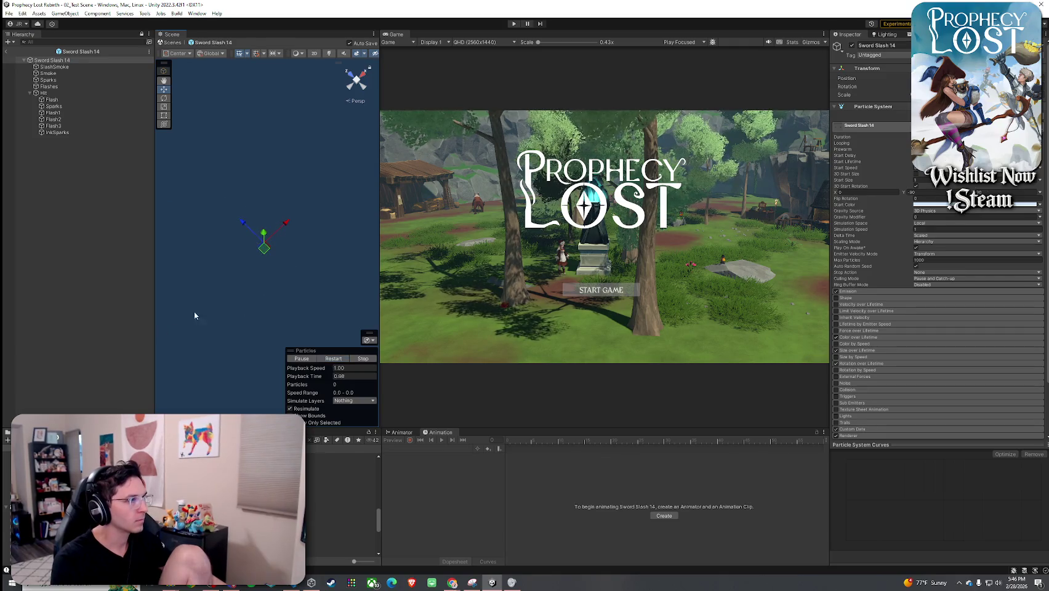
{"action": "mouse_move", "coordinate": [220, 304]}
{"action": "left_mouse_down"}
{"action": "mouse_move", "coordinate": [187, 316]}
{"action": "mouse_move", "coordinate": [269, 304]}
{"action": "mouse_move", "coordinate": [349, 265]}
{"action": "mouse_move", "coordinate": [344, 300]}
{"action": "left_mouse_up"}
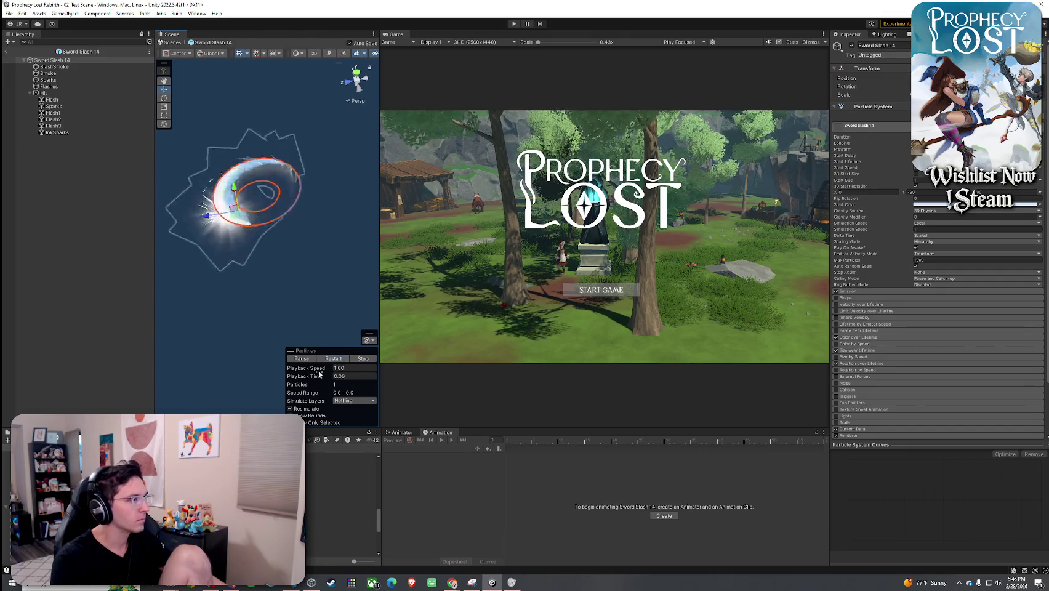
- Open Sword Slash 15, remove its Distortion(Delete for Mobile) child, and replay the effect
{"action": "double_click", "coordinate": [185, 492]}
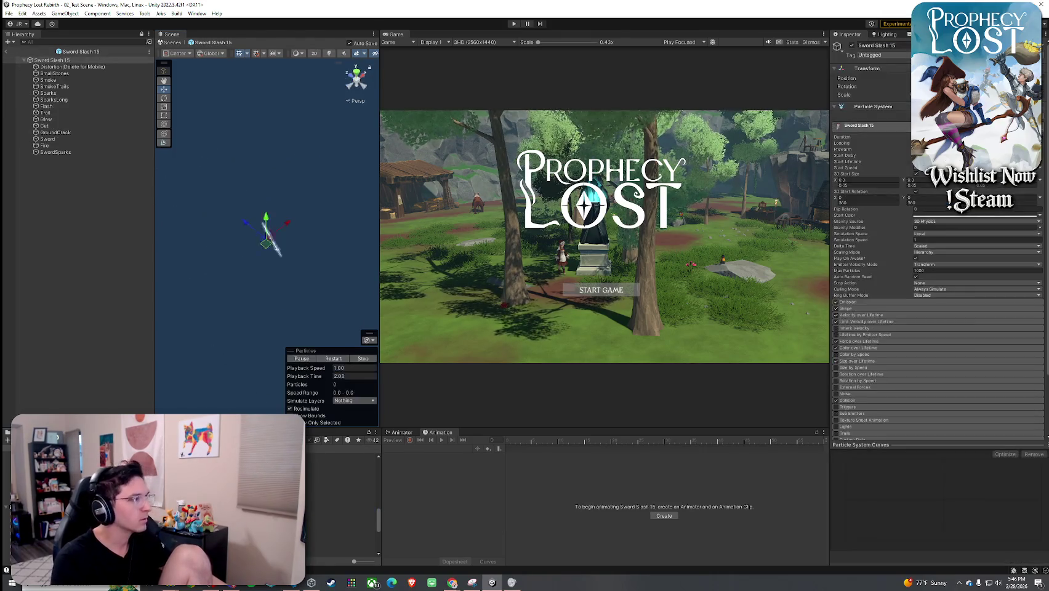
{"action": "left_click", "coordinate": [90, 67]}
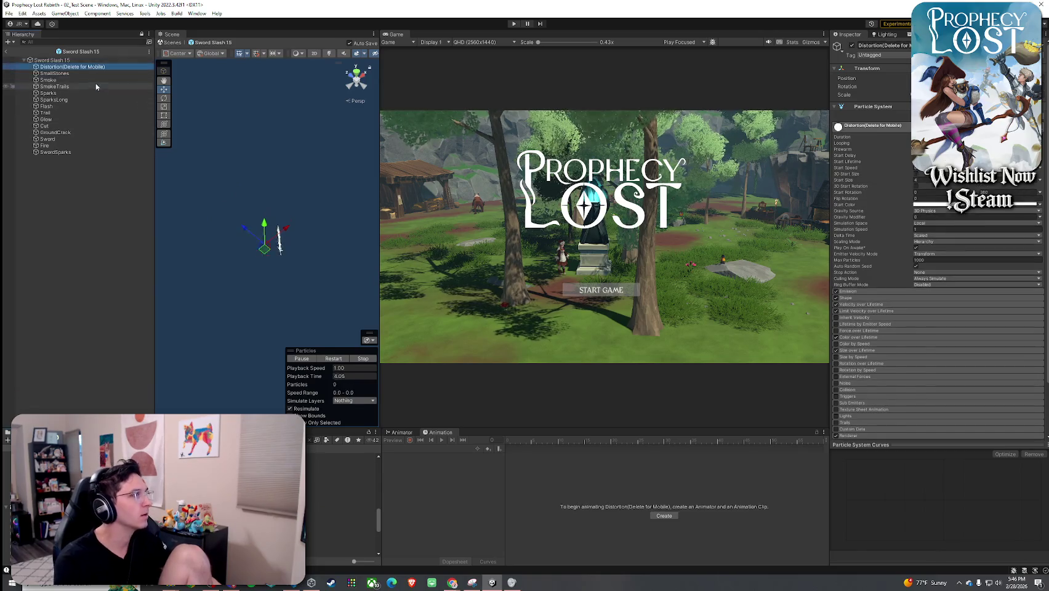
{"action": "key", "text": "Delete"}
{"action": "left_click", "coordinate": [93, 60]}
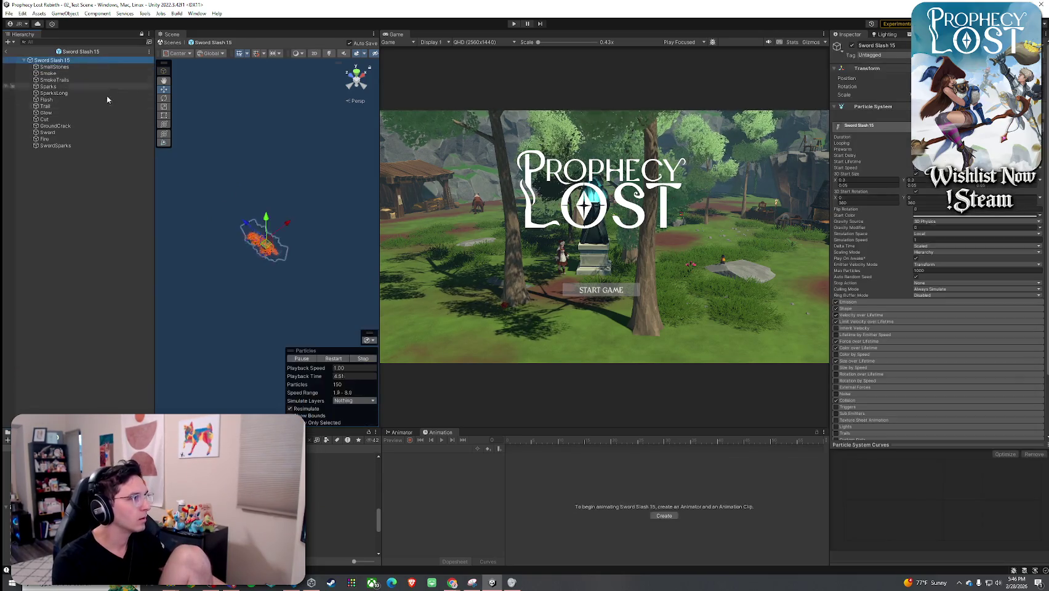
{"action": "left_click", "coordinate": [329, 358]}
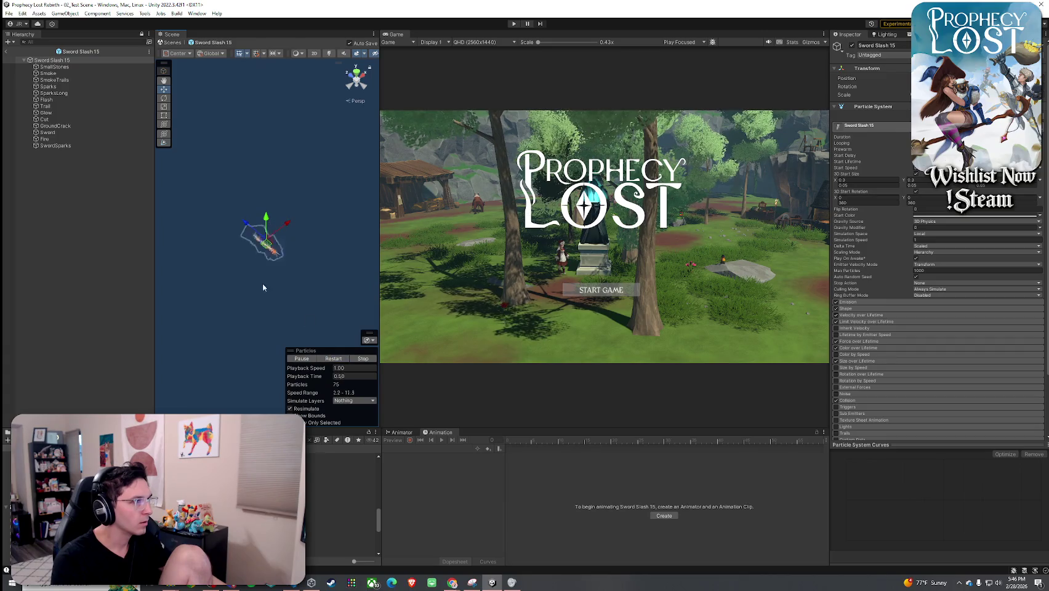
- Orbit around Sword Slash 15's fiery slash and replay it over and over
{"action": "mouse_move", "coordinate": [263, 289]}
{"action": "left_mouse_down"}
{"action": "mouse_move", "coordinate": [269, 298]}
{"action": "mouse_move", "coordinate": [302, 280]}
{"action": "left_mouse_up"}
{"action": "left_click_drag", "start_coordinate": [342, 235], "coordinate": [337, 238]}
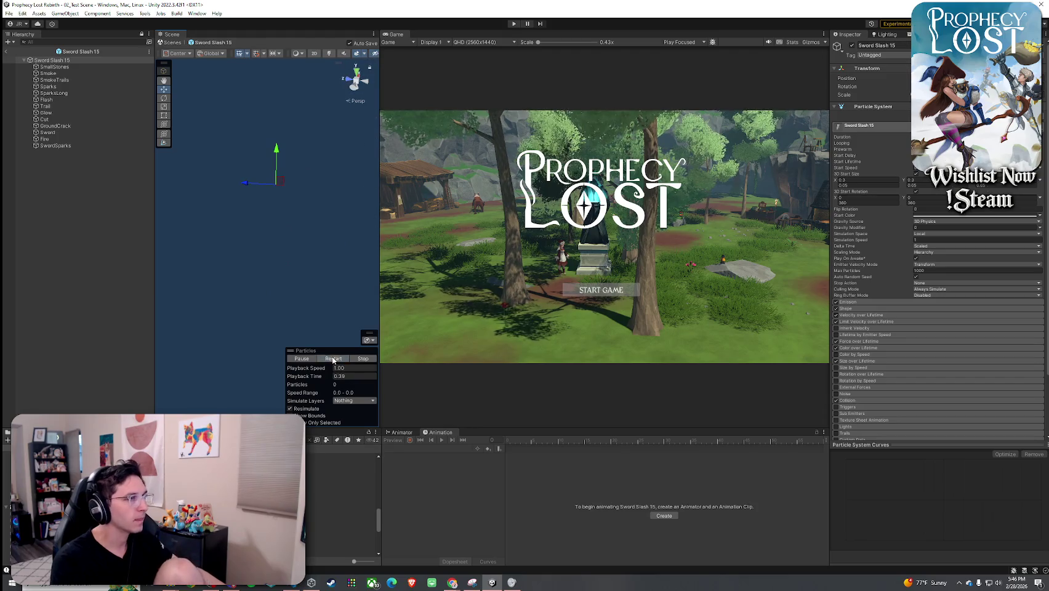
{"action": "left_click", "coordinate": [333, 358]}
{"action": "left_click", "coordinate": [333, 358]}
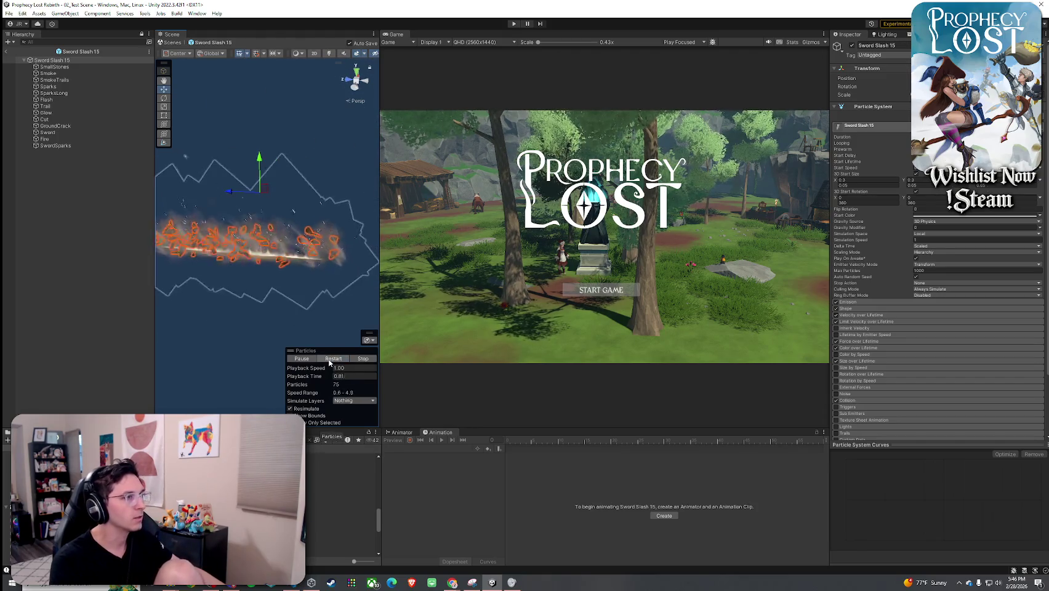
{"action": "left_click", "coordinate": [332, 358]}
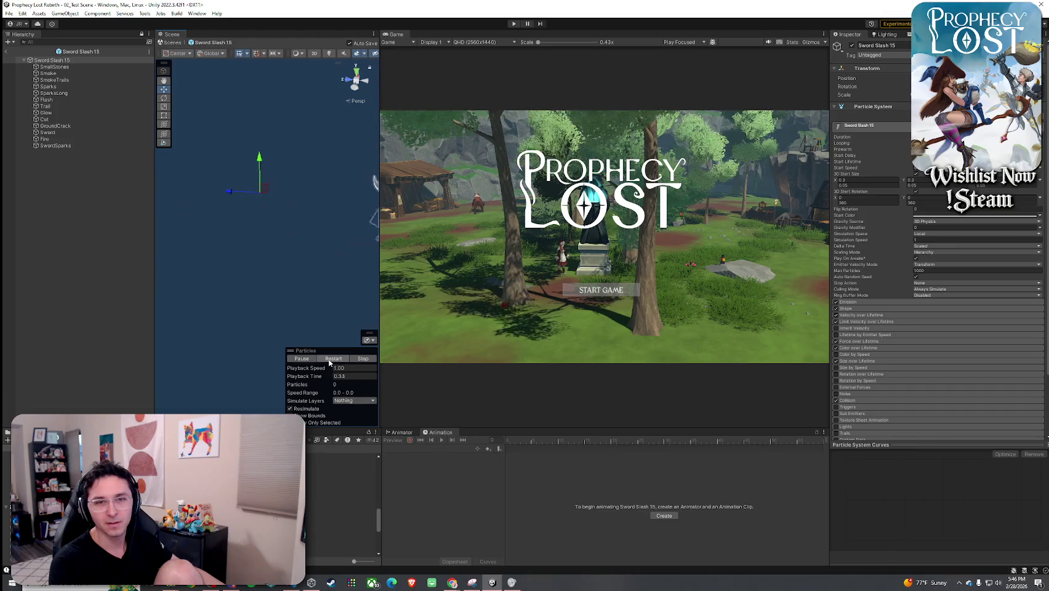
{"action": "left_click", "coordinate": [333, 358]}
{"action": "left_click", "coordinate": [333, 358]}
{"action": "left_click", "coordinate": [328, 359]}
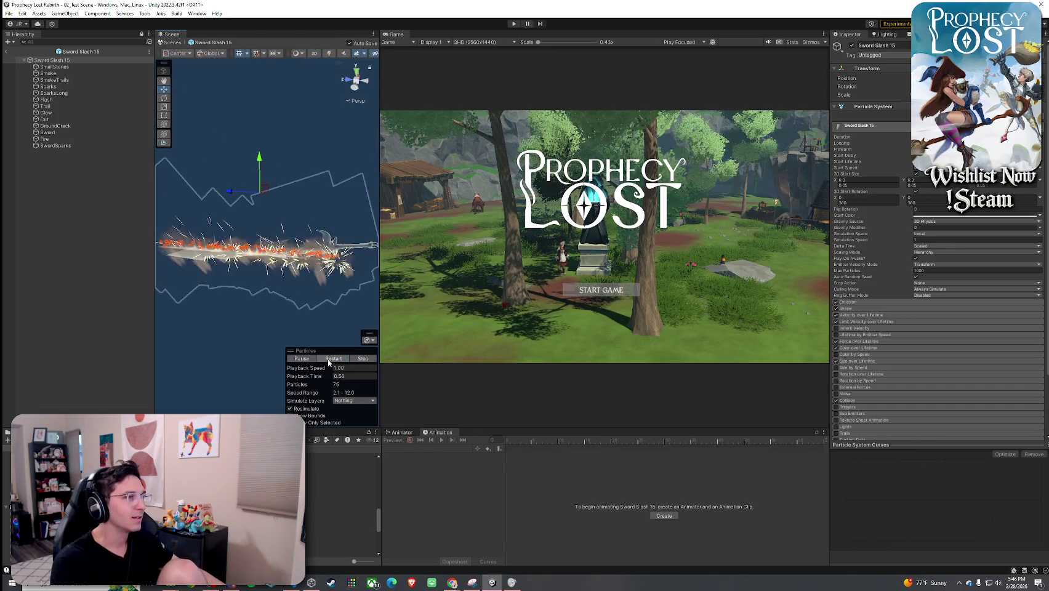
{"action": "left_click", "coordinate": [328, 359]}
{"action": "left_click", "coordinate": [327, 359]}
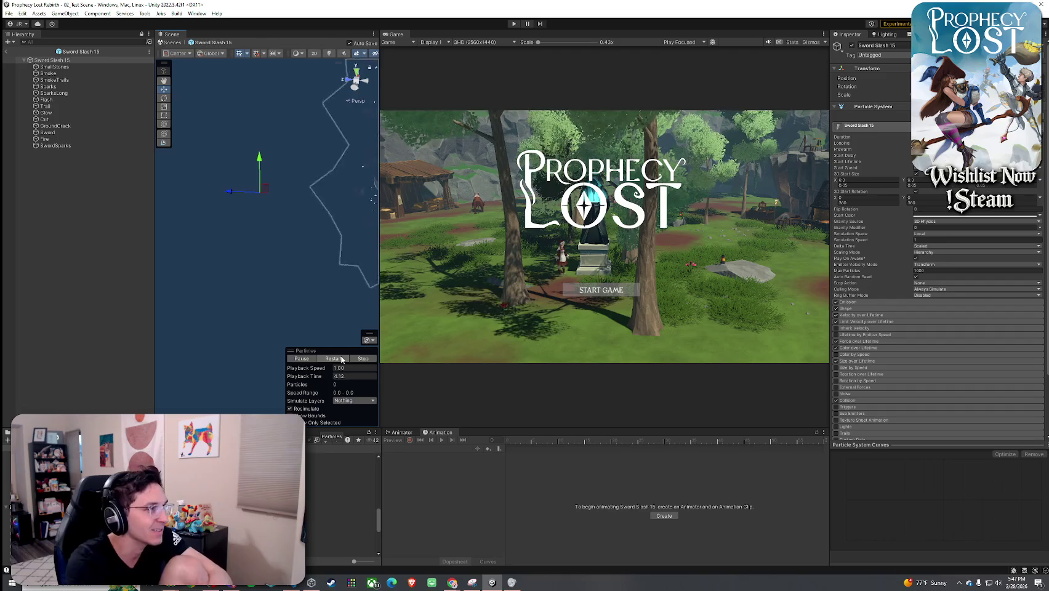
{"action": "left_click", "coordinate": [342, 359]}
{"action": "left_click", "coordinate": [341, 359]}
{"action": "left_click", "coordinate": [342, 359]}
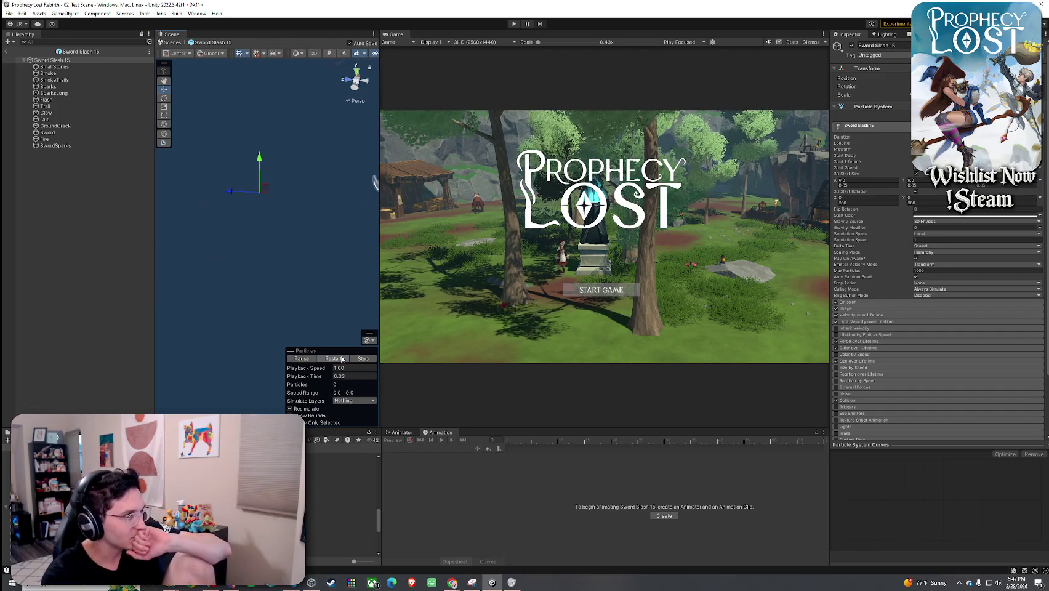
{"action": "left_click", "coordinate": [342, 359]}
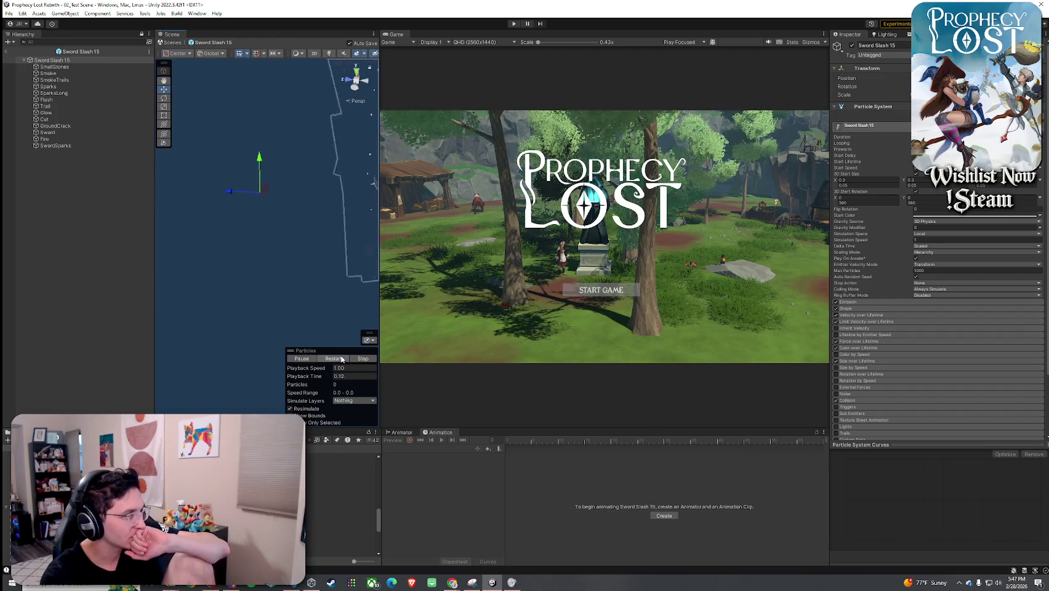
{"action": "left_click", "coordinate": [342, 359]}
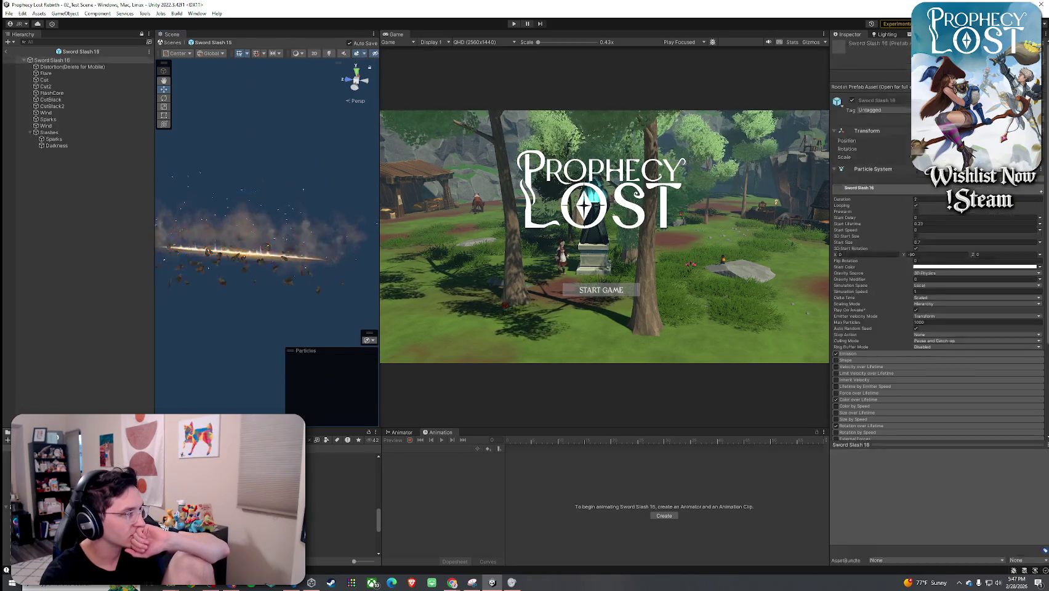
- Delete Sword Slash 16's Distortion(Delete for Mobile) child, replay it, then undo twice with Ctrl+Z
{"action": "left_click", "coordinate": [328, 361]}
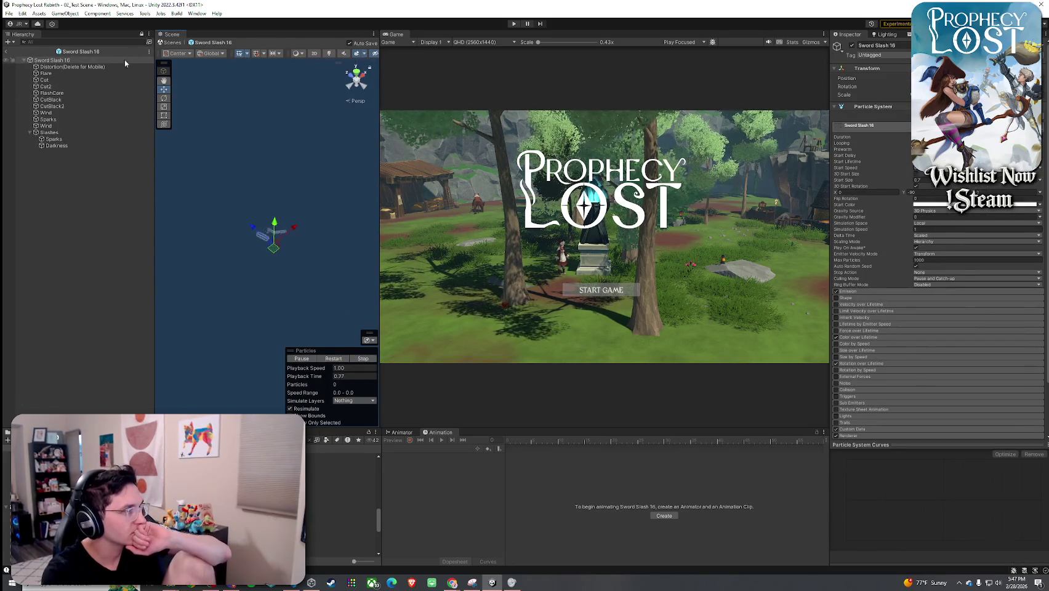
{"action": "left_click", "coordinate": [122, 66]}
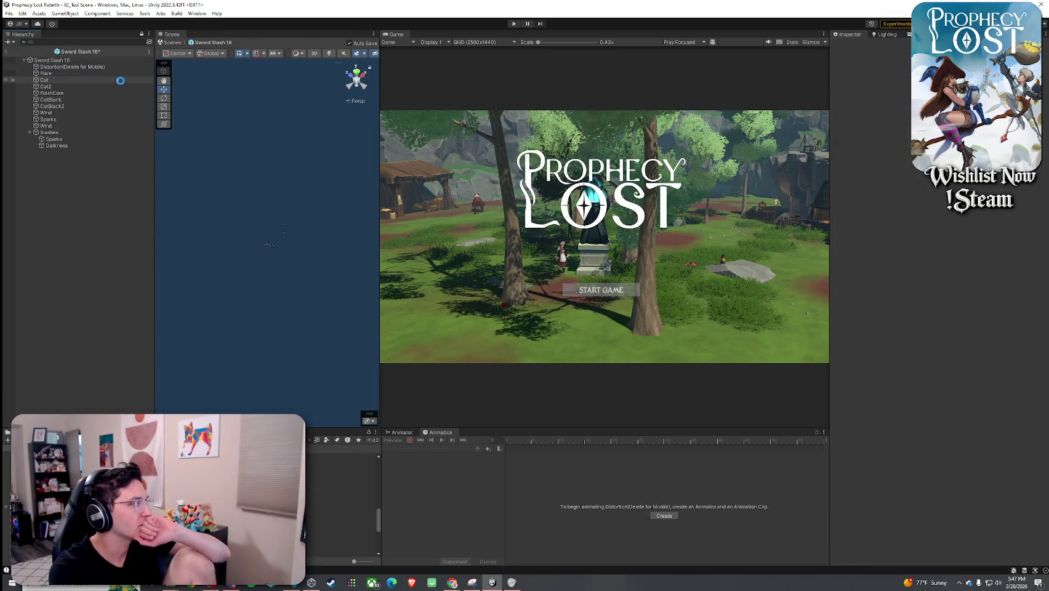
{"action": "key", "text": "Delete"}
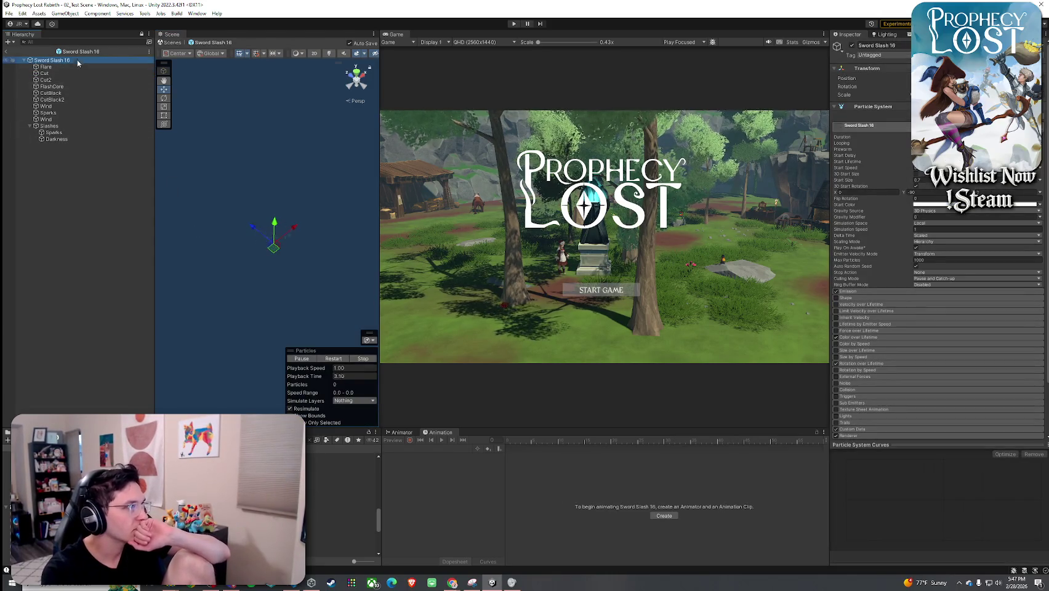
{"action": "left_click", "coordinate": [332, 359]}
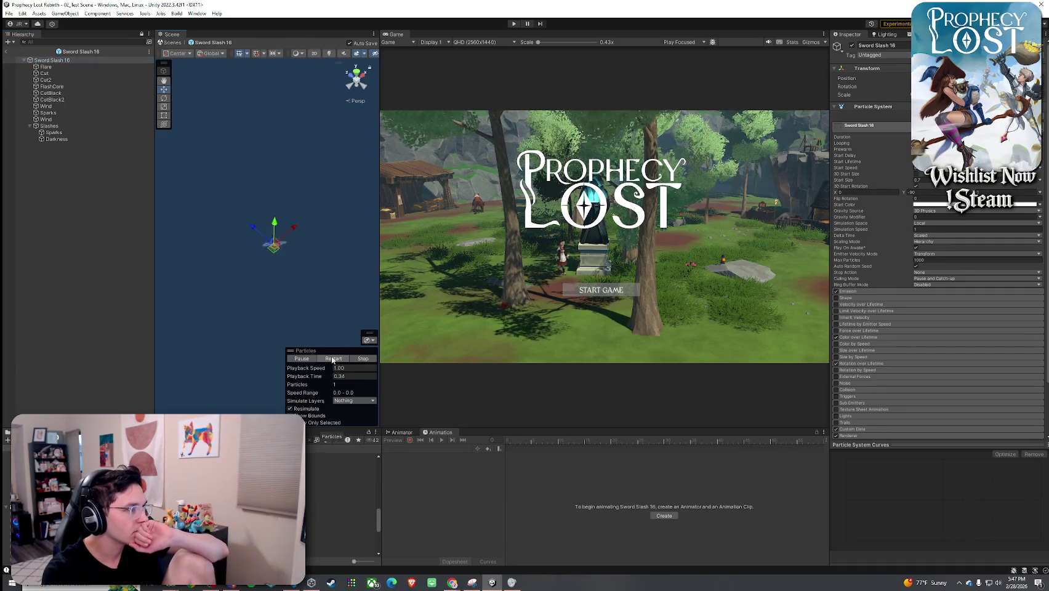
{"action": "key", "text": "ctrl+z"}
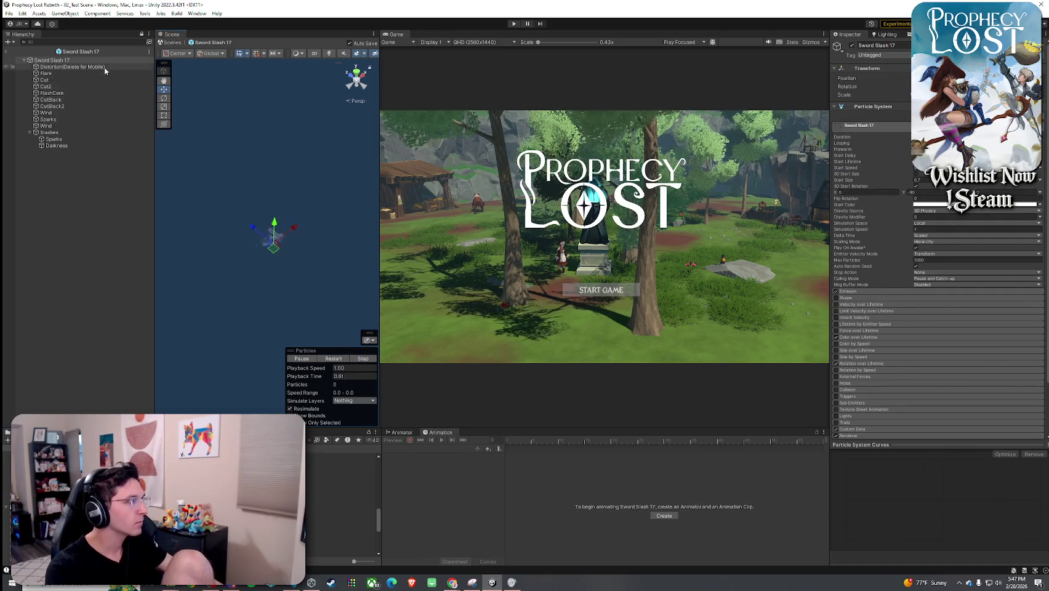
{"action": "key", "text": "ctrl+z"}
{"action": "key", "text": "ctrl+z"}
- Replay Sword Slash 17 from several orbited angles, then open Sword Slash 18
{"action": "left_click", "coordinate": [78, 61]}
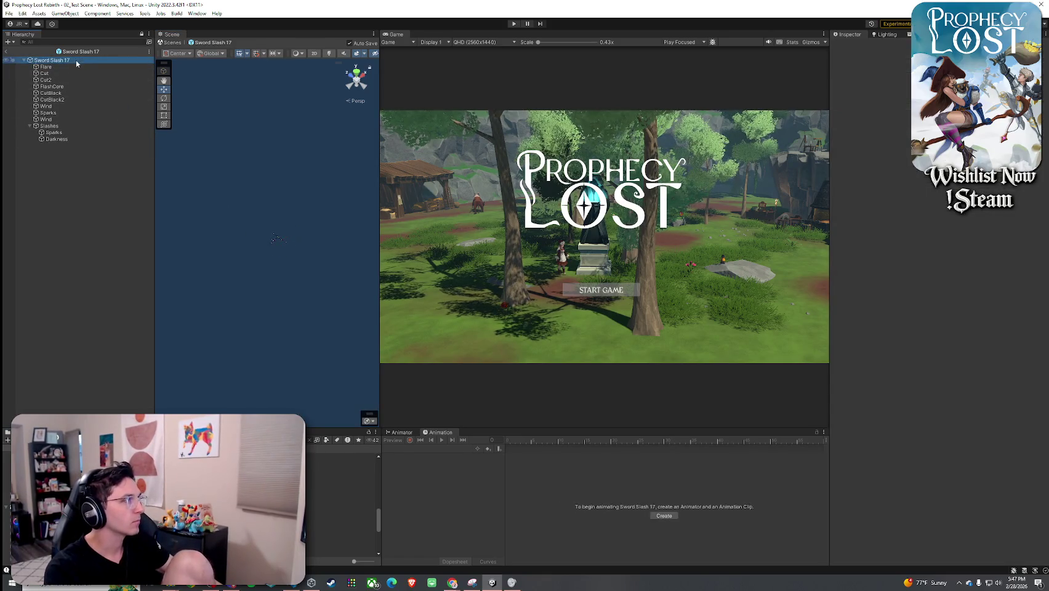
{"action": "left_click", "coordinate": [326, 362]}
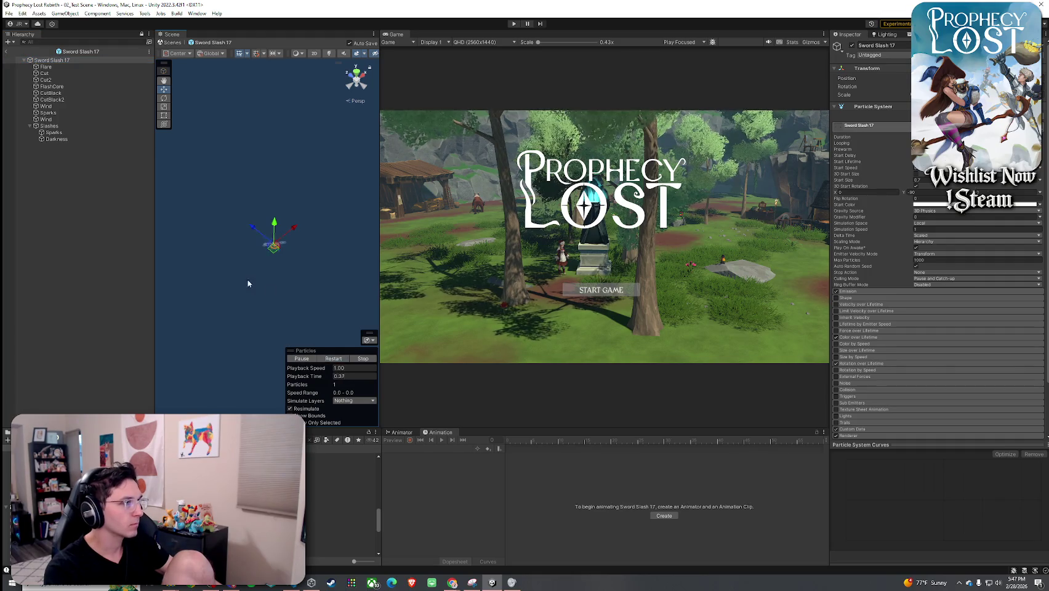
{"action": "mouse_move", "coordinate": [277, 289]}
{"action": "left_mouse_down"}
{"action": "mouse_move", "coordinate": [300, 319]}
{"action": "mouse_move", "coordinate": [233, 304]}
{"action": "mouse_move", "coordinate": [352, 324]}
{"action": "mouse_move", "coordinate": [321, 281]}
{"action": "mouse_move", "coordinate": [298, 275]}
{"action": "left_mouse_up"}
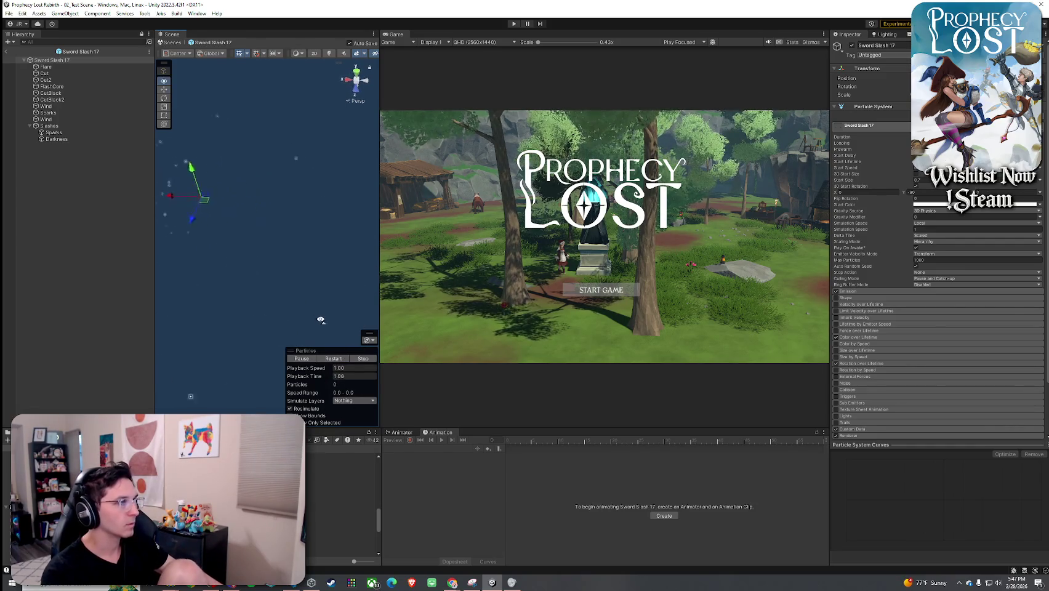
{"action": "mouse_move", "coordinate": [327, 354]}
{"action": "left_mouse_down"}
{"action": "mouse_move", "coordinate": [311, 327]}
{"action": "mouse_move", "coordinate": [300, 328]}
{"action": "left_mouse_up"}
{"action": "left_click", "coordinate": [332, 359]}
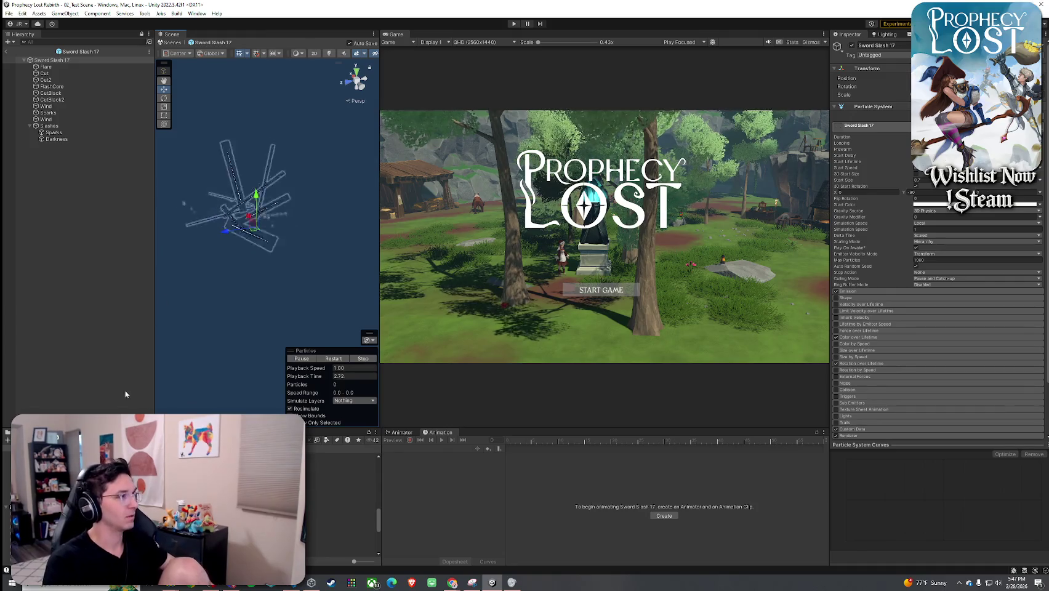
{"action": "double_click", "coordinate": [80, 492]}
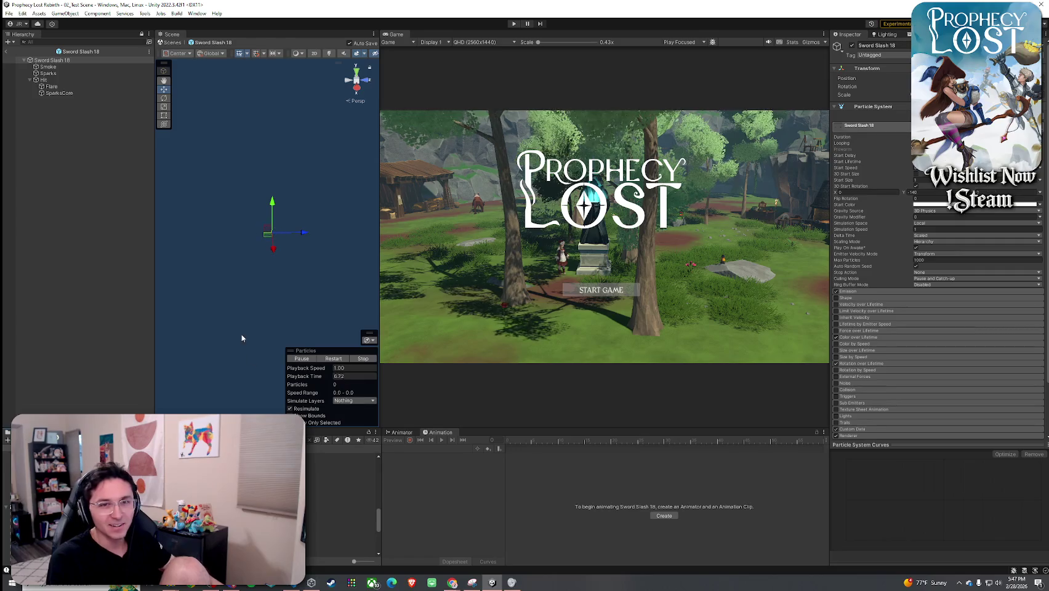
- Replay the Sword Slash 18 effect twice, then exit prefab mode back to 02_Test Scene
{"action": "left_click", "coordinate": [327, 359]}
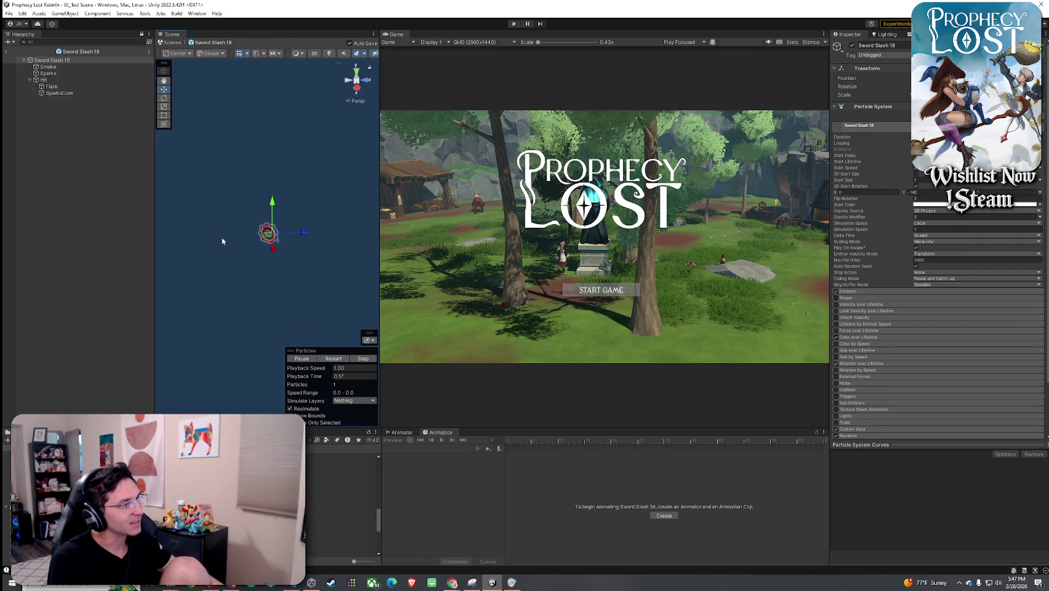
{"action": "left_click", "coordinate": [60, 61]}
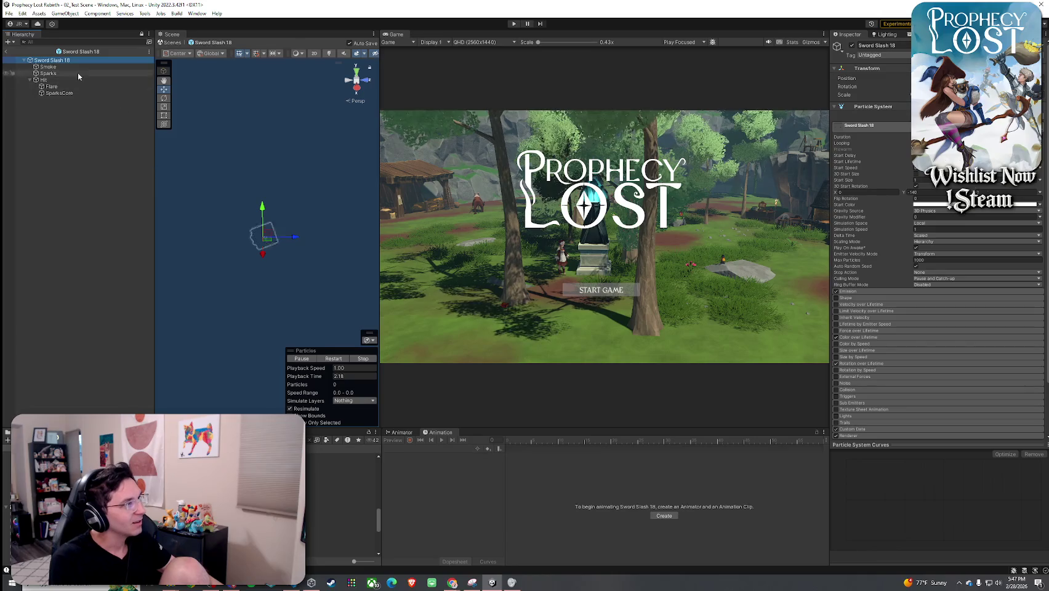
{"action": "right_click", "coordinate": [268, 286]}
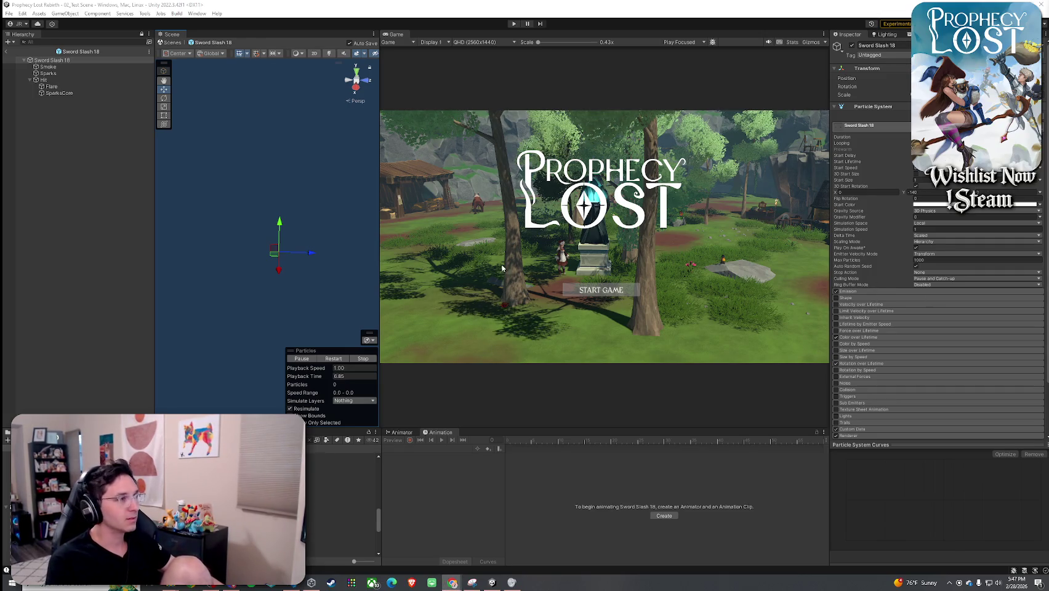
{"action": "left_click", "coordinate": [330, 359]}
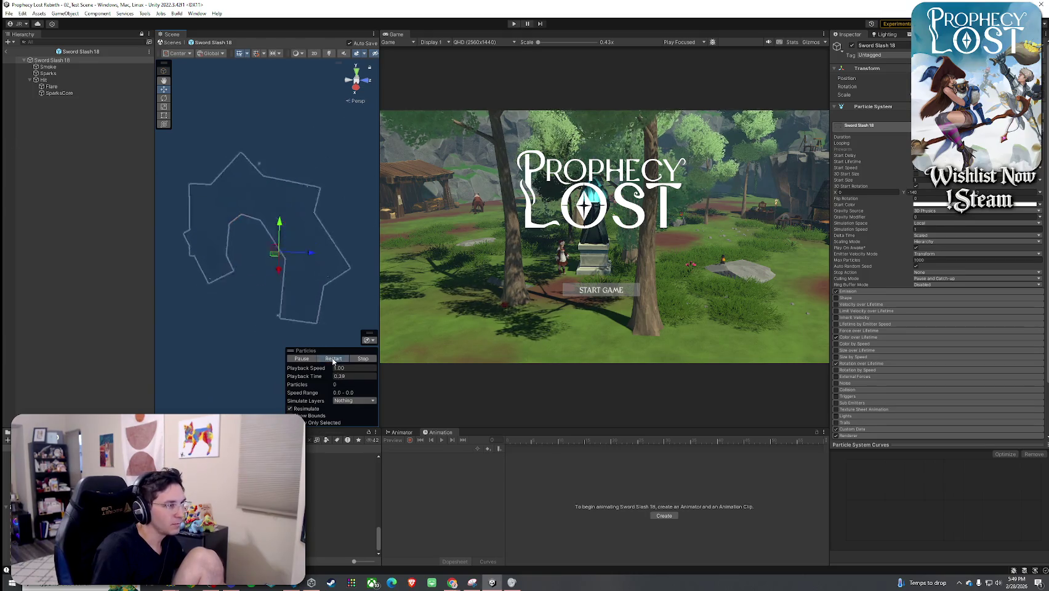
{"action": "left_click", "coordinate": [6, 51]}
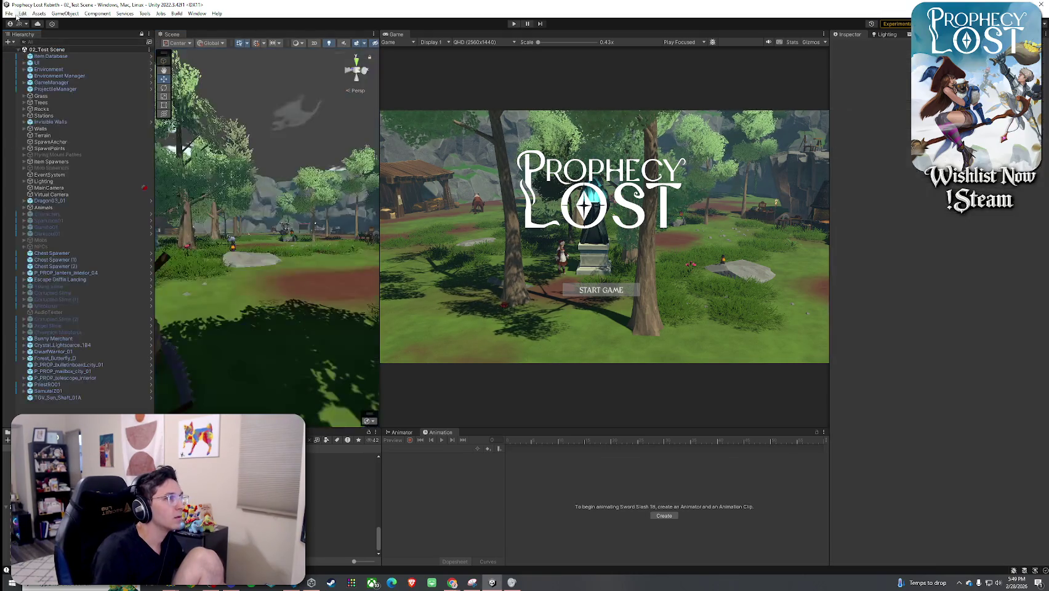
- Save the 02_Test Scene and bring up the Project panel's asset type filter list
{"action": "left_click", "coordinate": [9, 13]}
{"action": "left_click", "coordinate": [24, 52]}
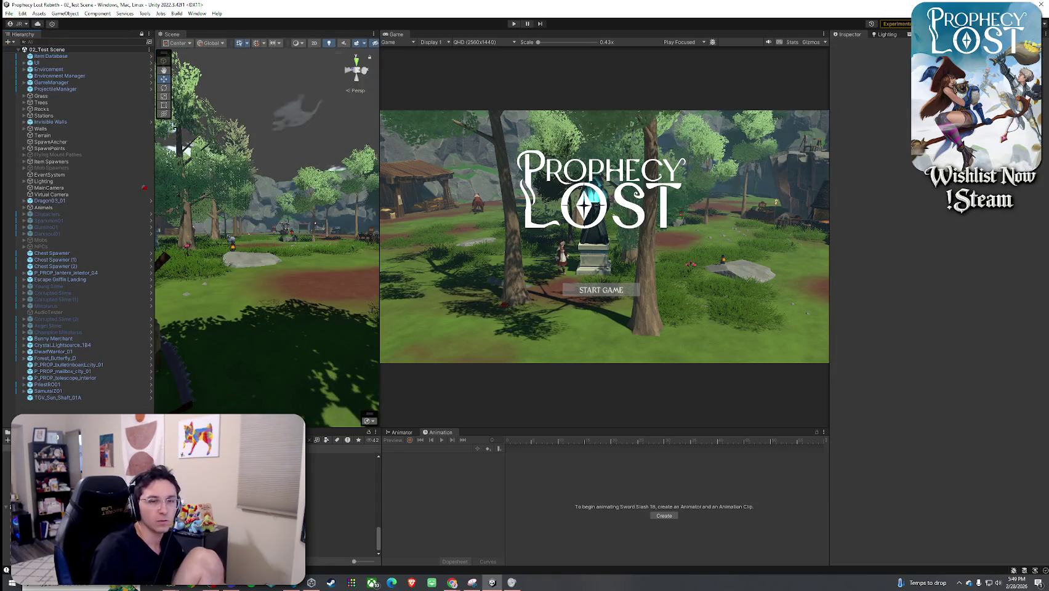
{"action": "key", "text": "XF86AudioLowerVolume"}
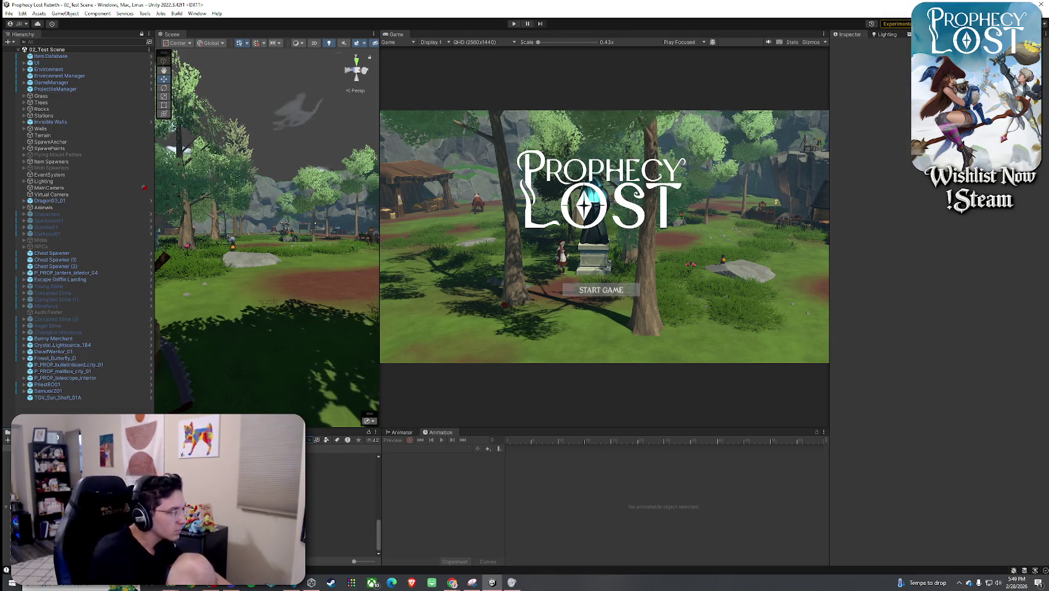
{"action": "scroll", "coordinate": [341, 499], "scroll_direction": "up", "scroll_amount": 5}
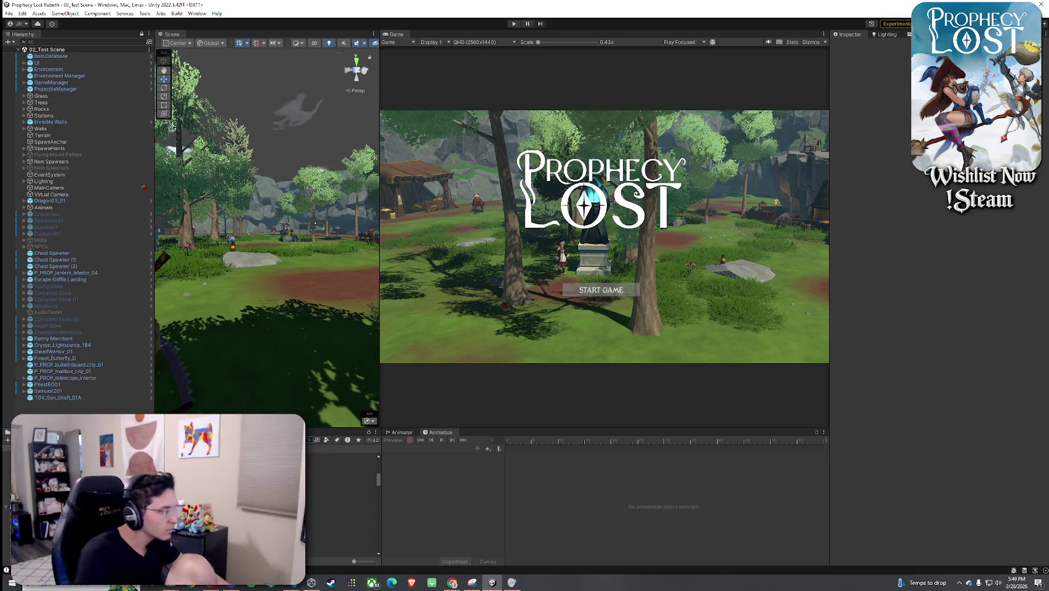
{"action": "left_click", "coordinate": [320, 441]}
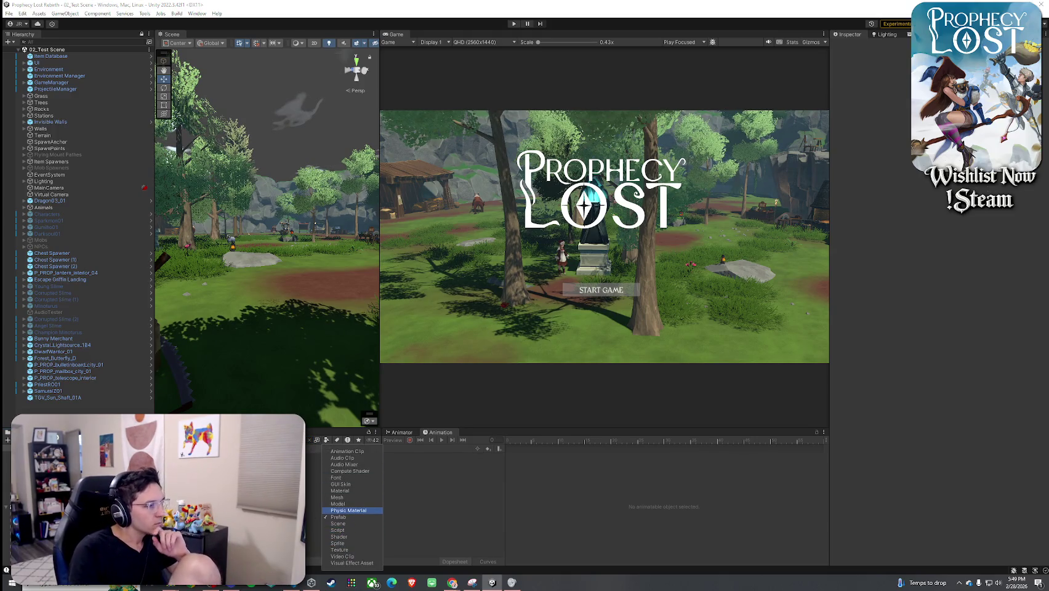
- Filter the Project to prefabs, step from Bonfire through the campfires, and open Cross_Projectile_Hit_Fire
{"action": "left_click", "coordinate": [349, 511]}
{"action": "left_click", "coordinate": [342, 456]}
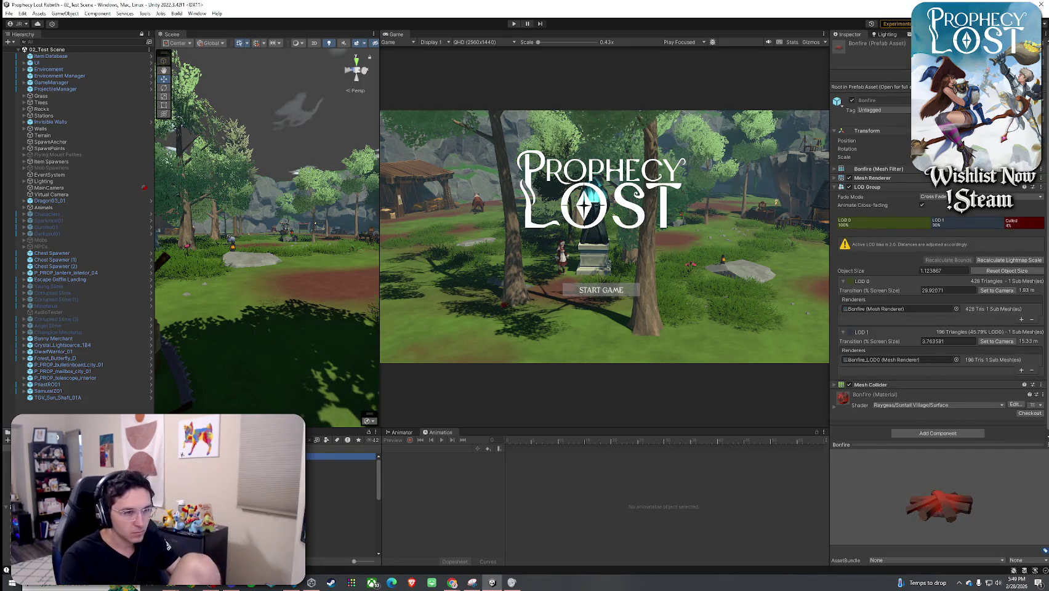
{"action": "left_click", "coordinate": [342, 488]}
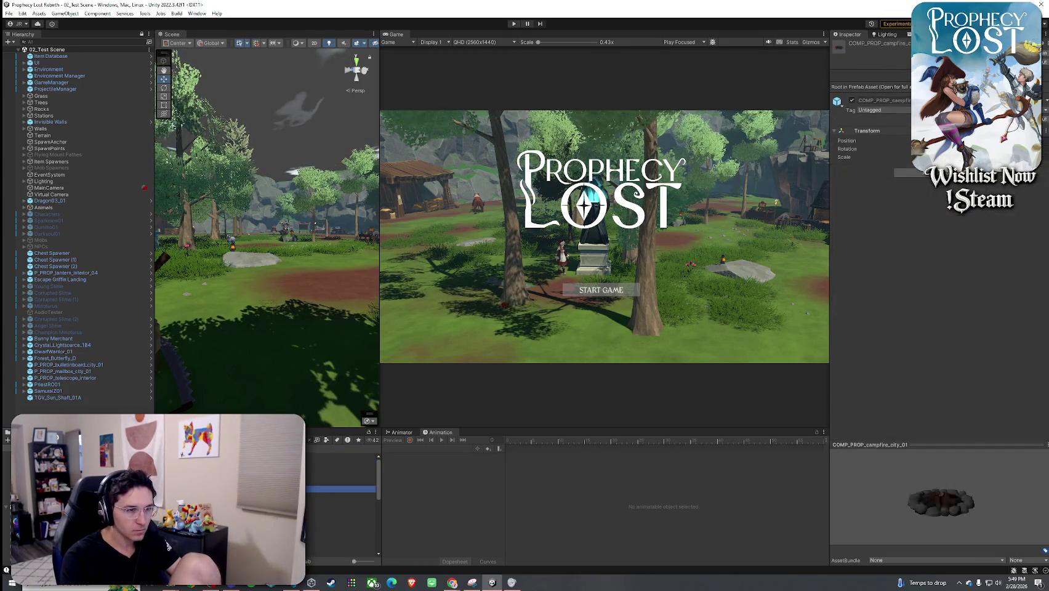
{"action": "key", "text": "Down"}
{"action": "key", "text": "Down"}
{"action": "key", "text": "Down"}
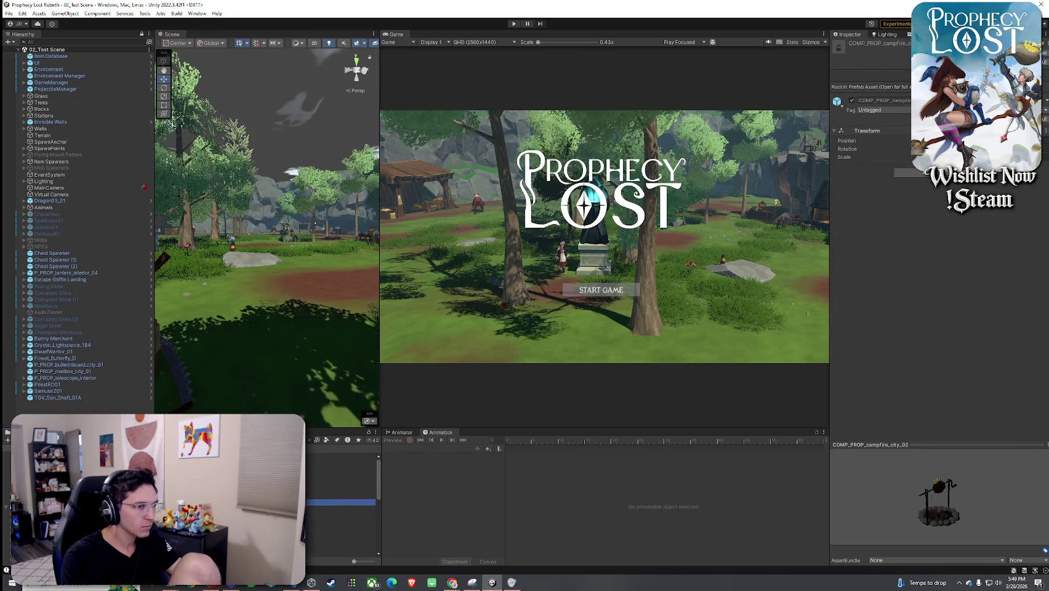
{"action": "key", "text": "Down"}
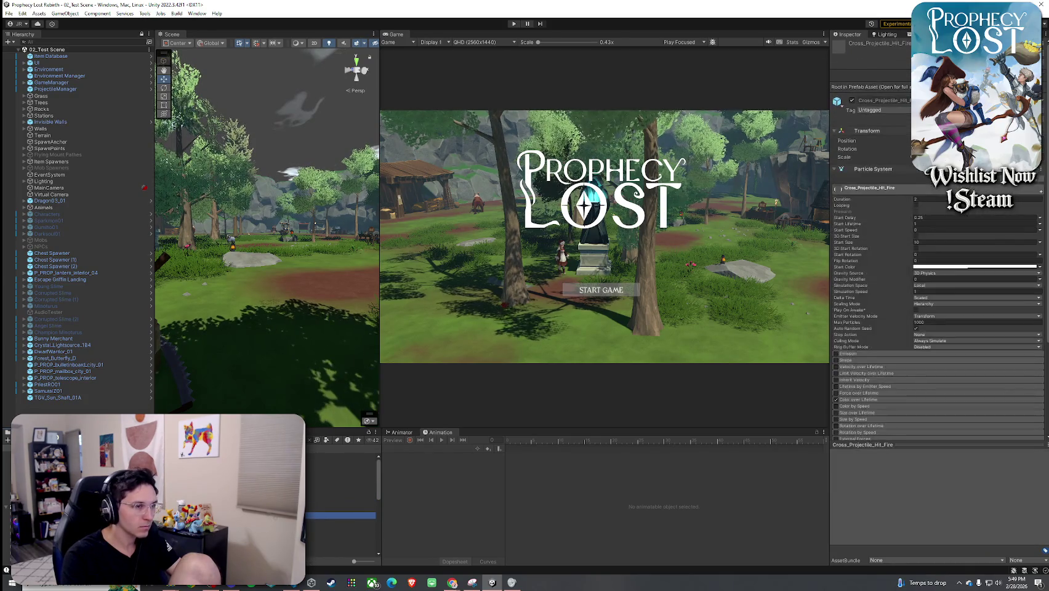
{"action": "key", "text": "Return"}
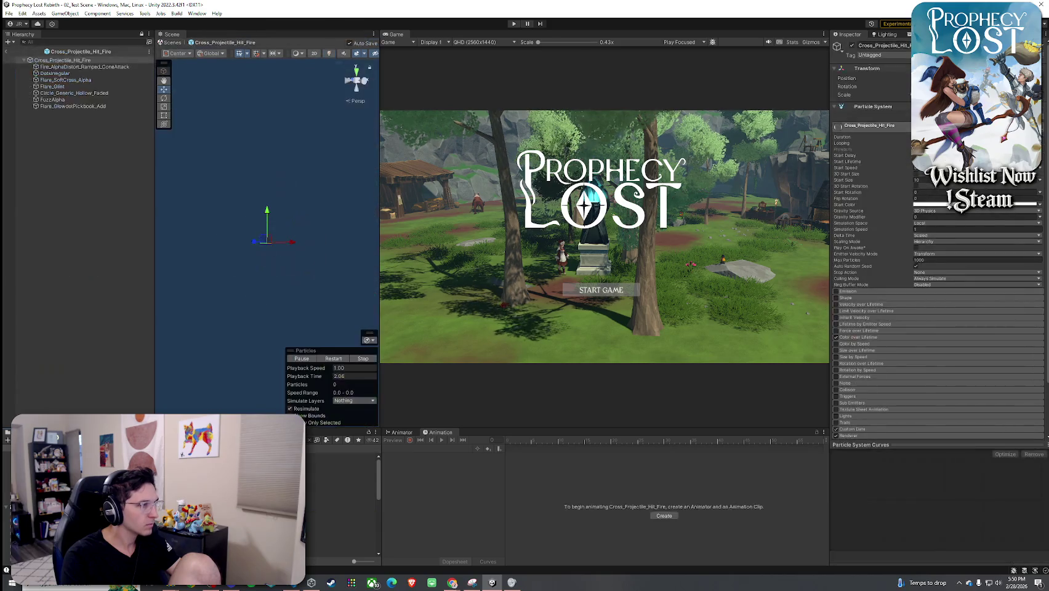
- Replay the Cross_Projectile_Hit_Fire burst several times with its root selected
{"action": "left_click", "coordinate": [333, 359]}
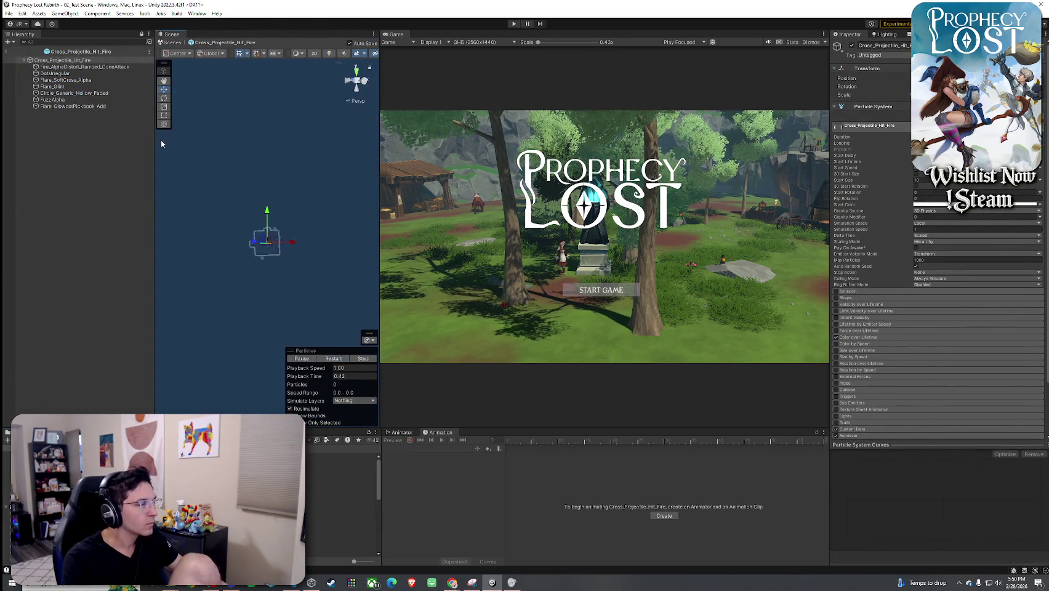
{"action": "left_click", "coordinate": [62, 60]}
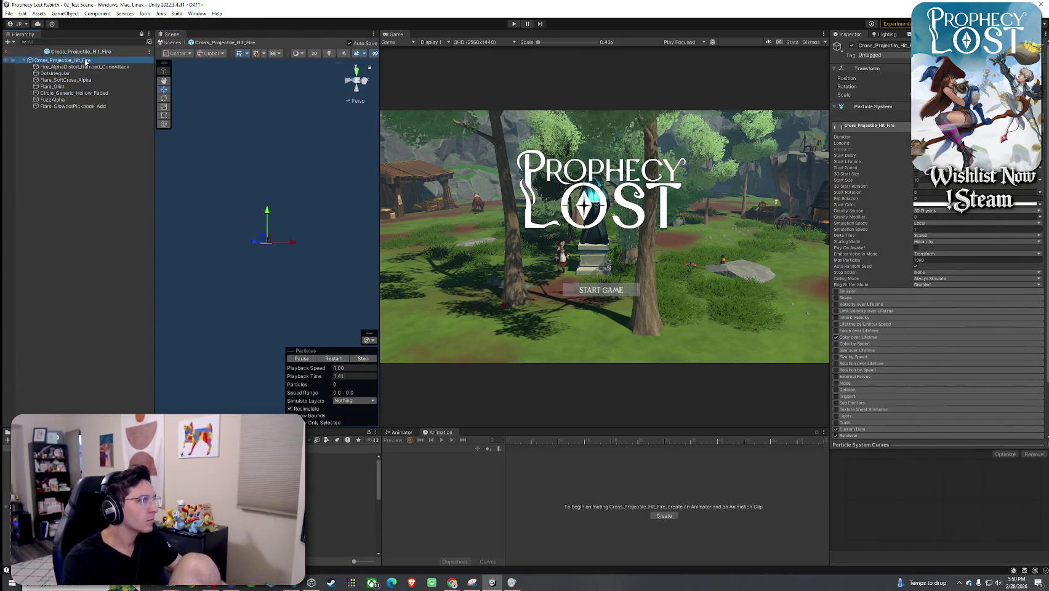
{"action": "left_click", "coordinate": [333, 359]}
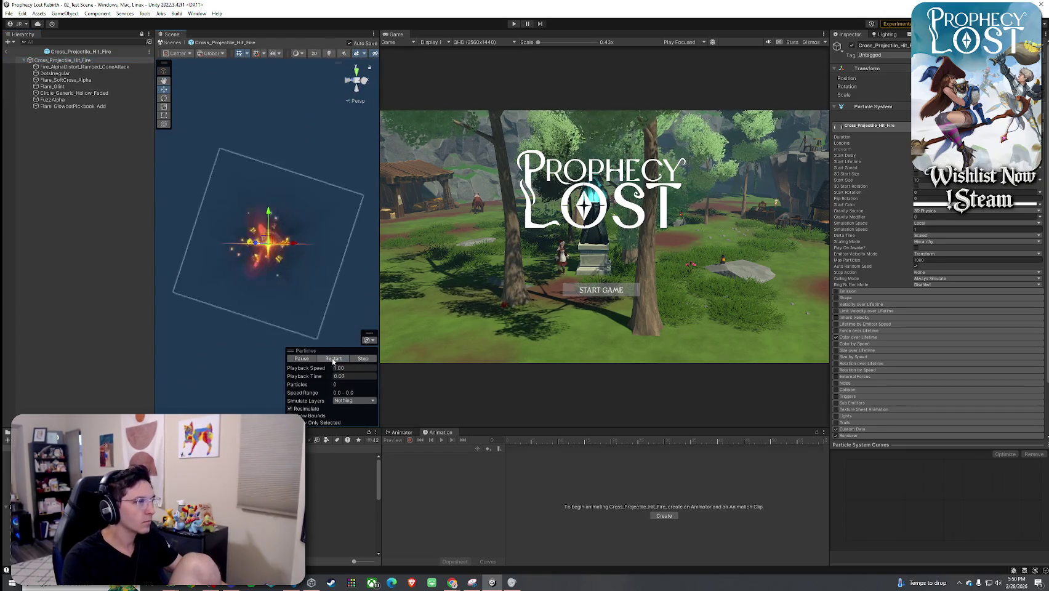
{"action": "left_click", "coordinate": [333, 360]}
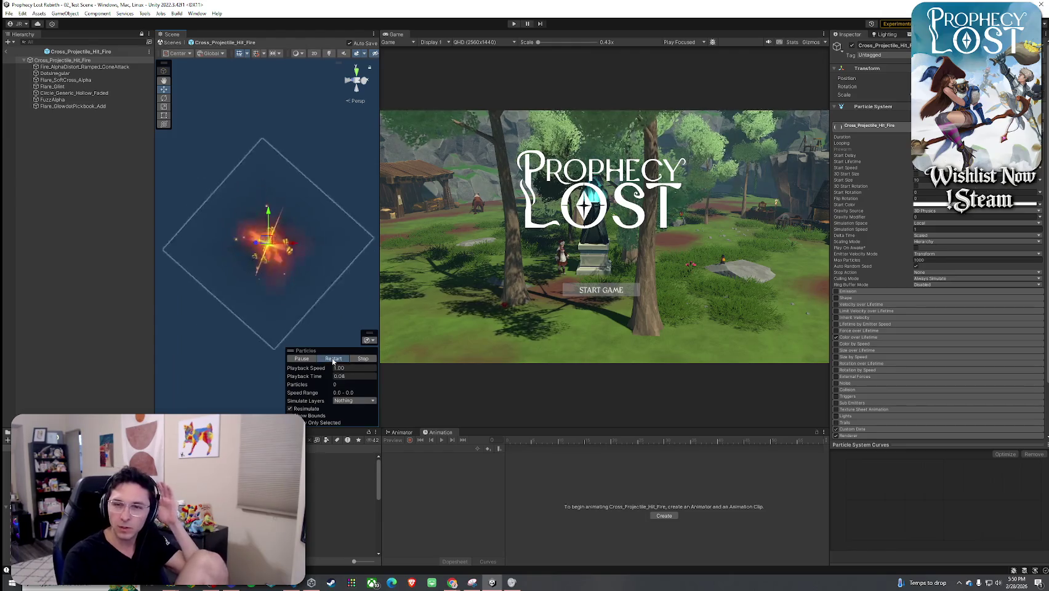
{"action": "left_click", "coordinate": [333, 359]}
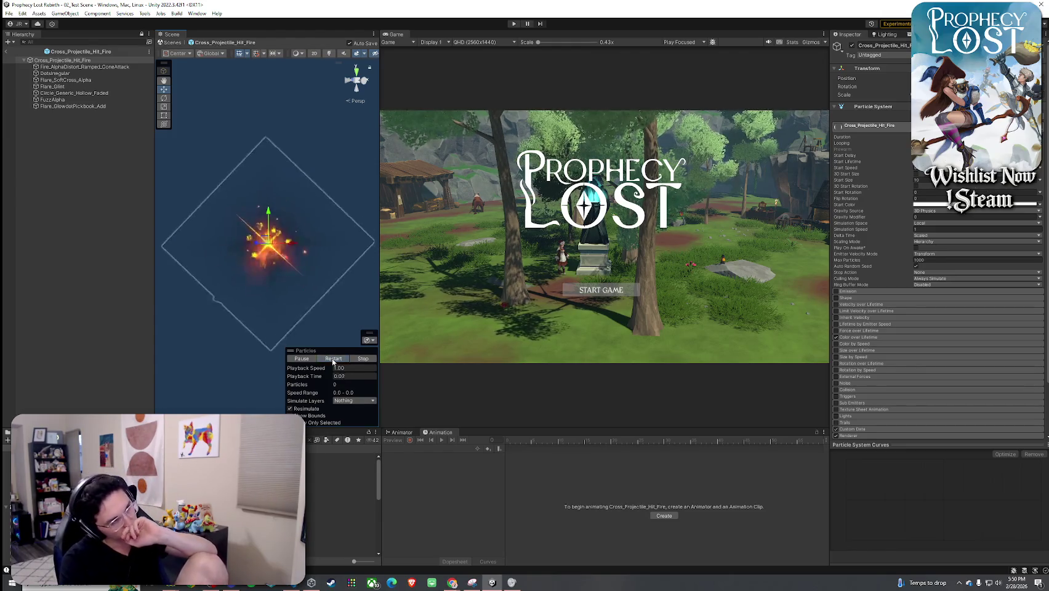
{"action": "left_click", "coordinate": [332, 359]}
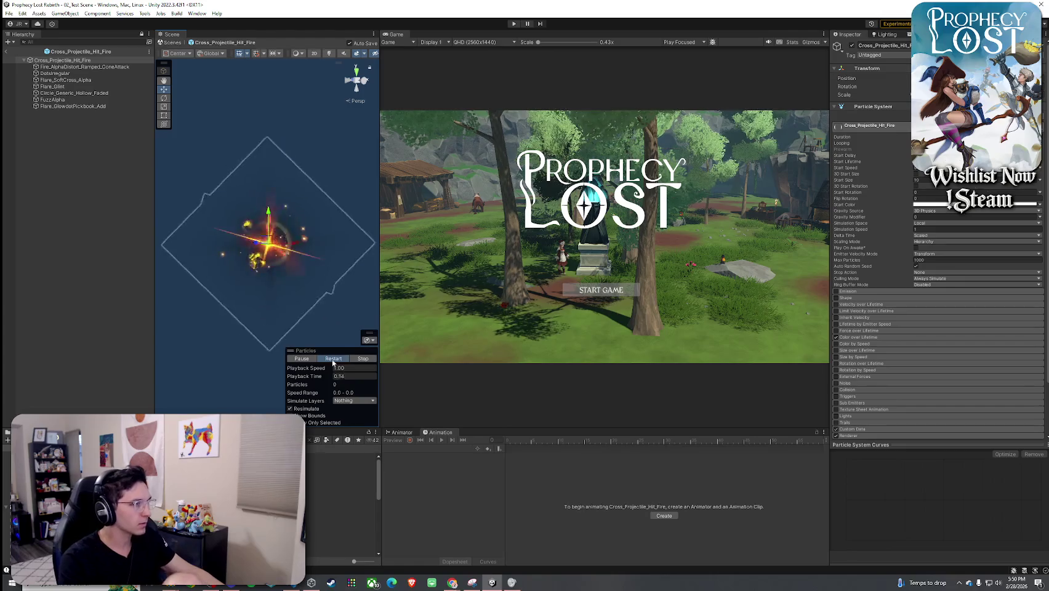
{"action": "left_click", "coordinate": [332, 359]}
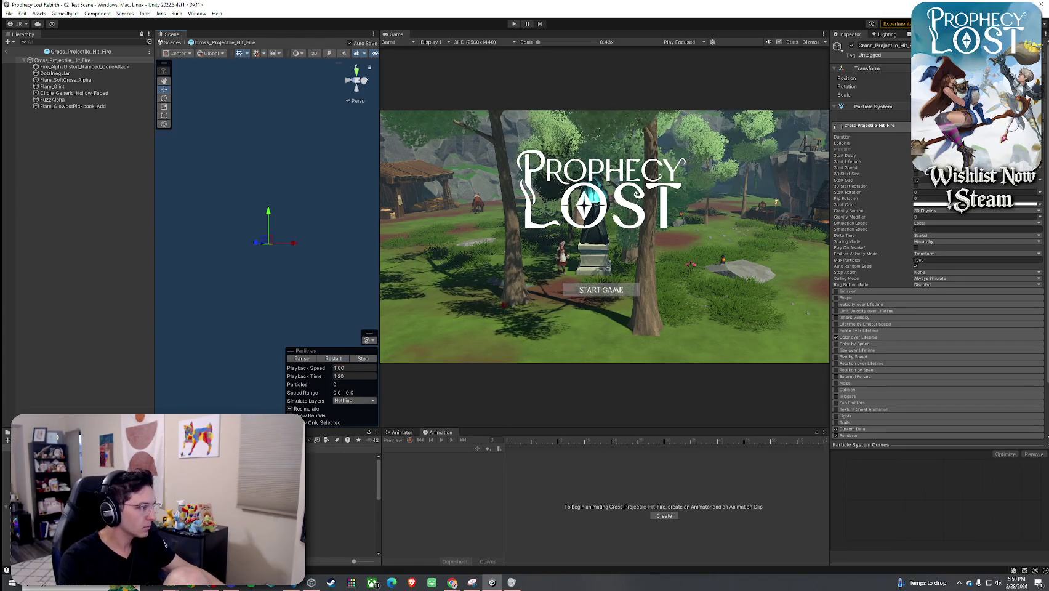
- Open the Fire aura and Candle Fire prefabs and replay the Candle Fire effect
{"action": "double_click", "coordinate": [259, 467]}
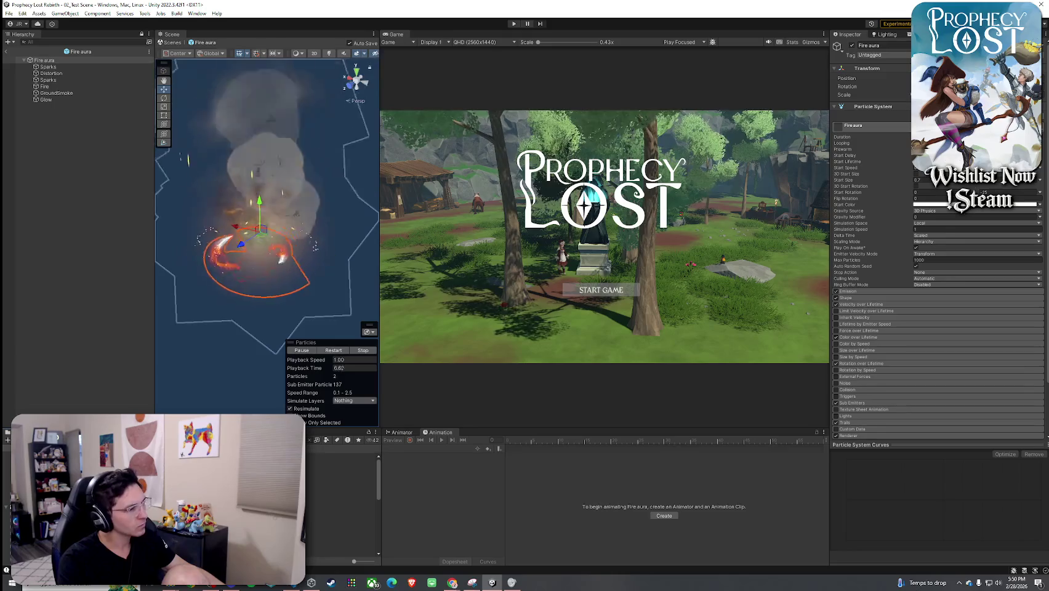
{"action": "double_click", "coordinate": [259, 467]}
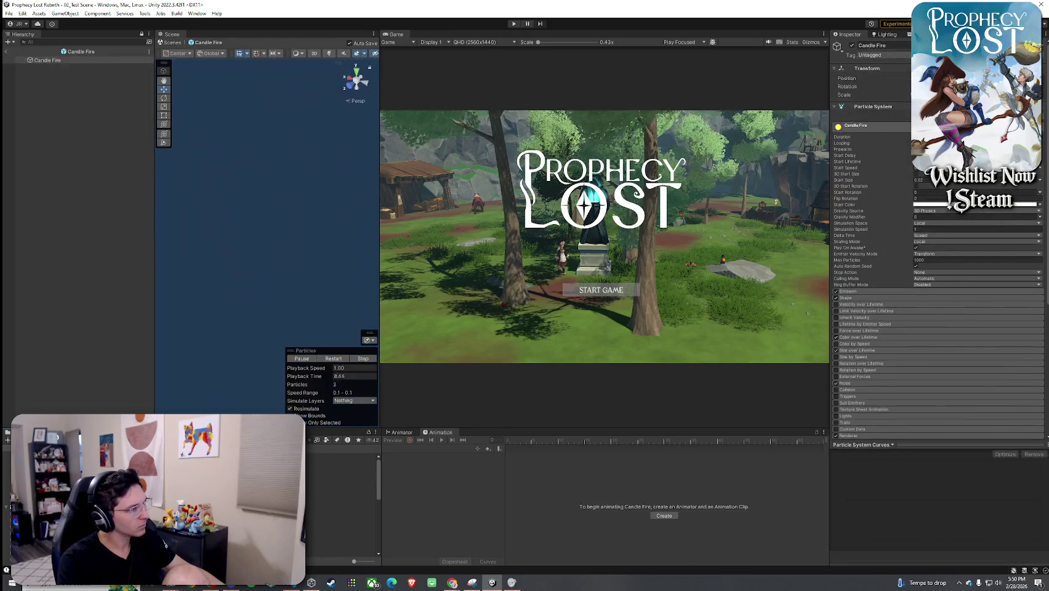
{"action": "left_click", "coordinate": [330, 360]}
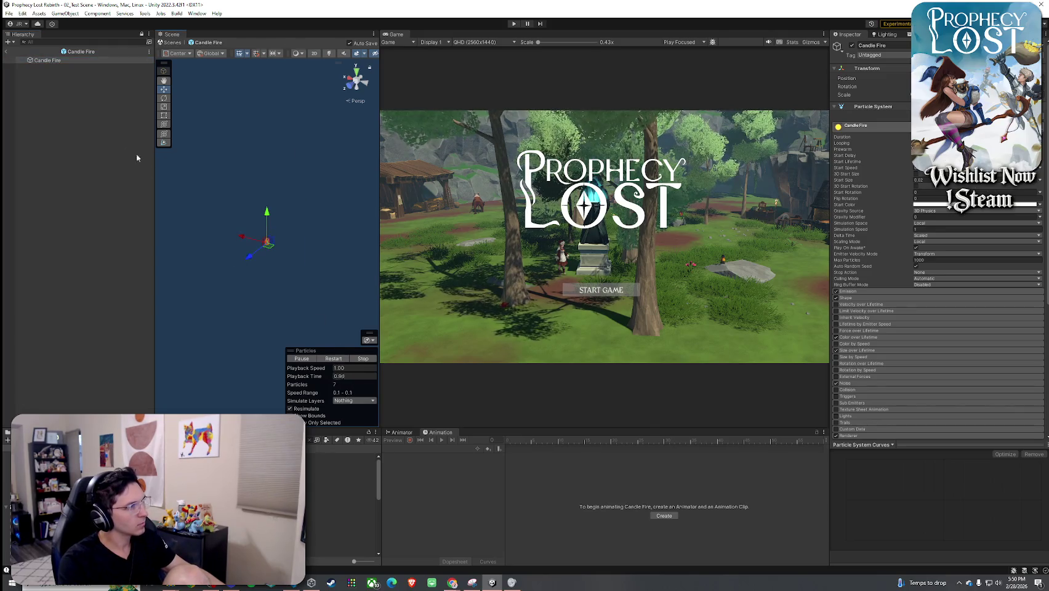
{"action": "left_click", "coordinate": [62, 61]}
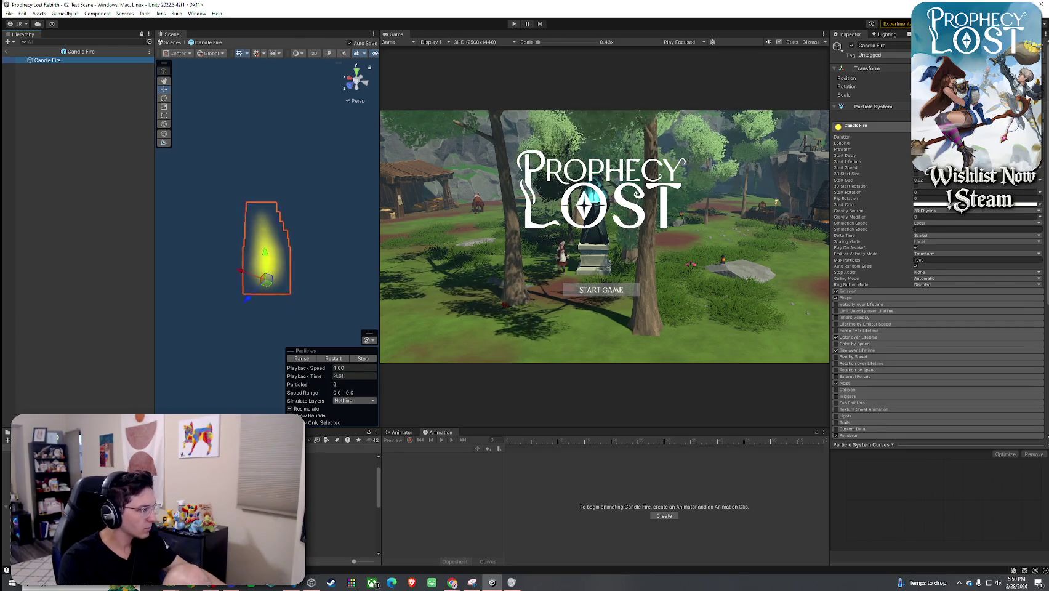
- Open HCFX_Fire_01, compare it with HCFX_Fire_02, then return to HCFX_Fire_01
{"action": "left_click", "coordinate": [342, 508]}
{"action": "double_click", "coordinate": [342, 508]}
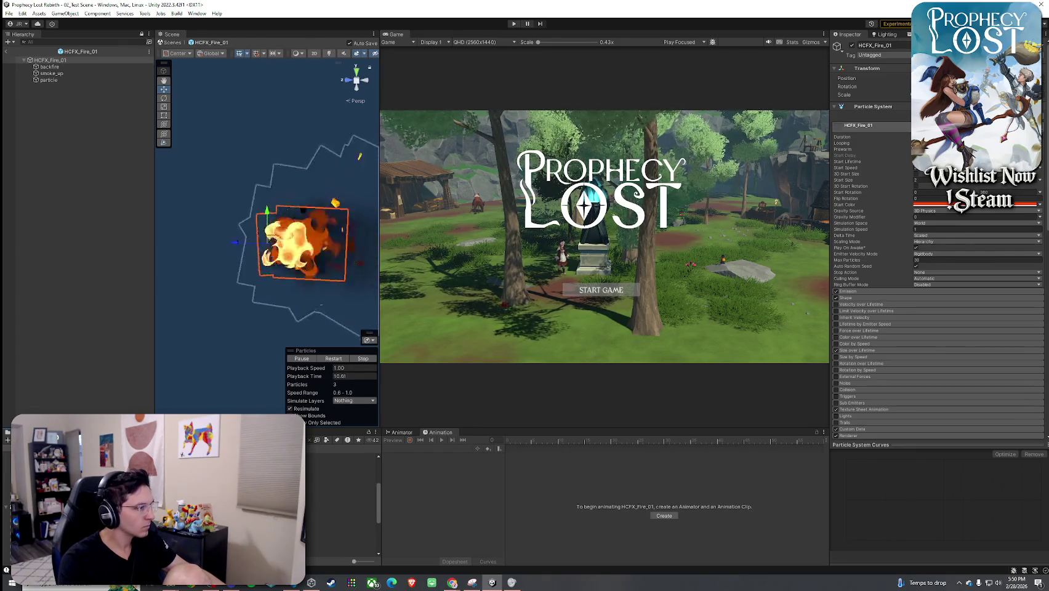
{"action": "key", "text": "Down"}
{"action": "key", "text": "Return"}
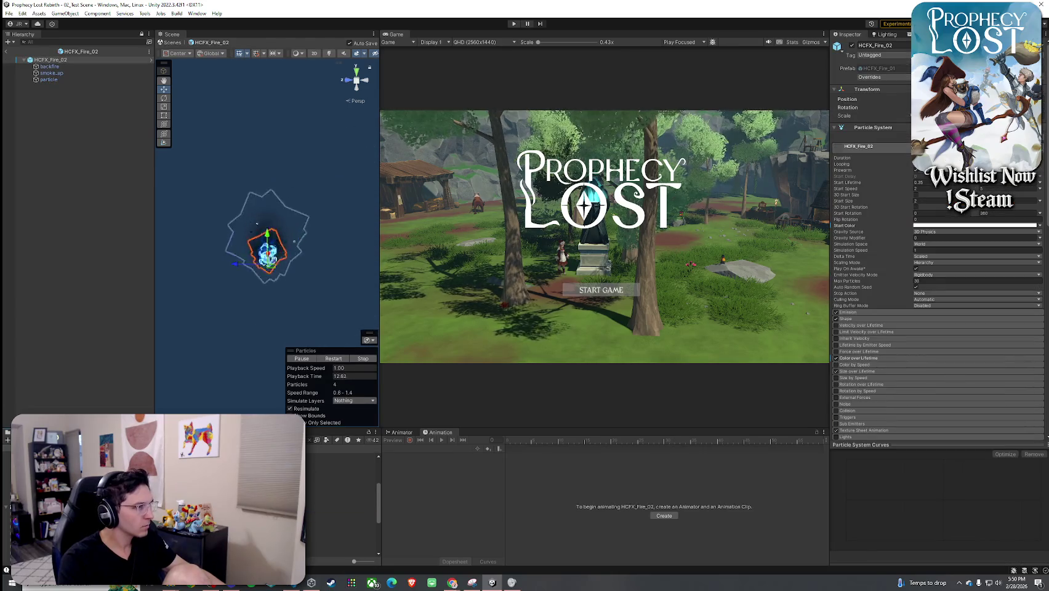
{"action": "key", "text": "Up"}
{"action": "key", "text": "Return"}
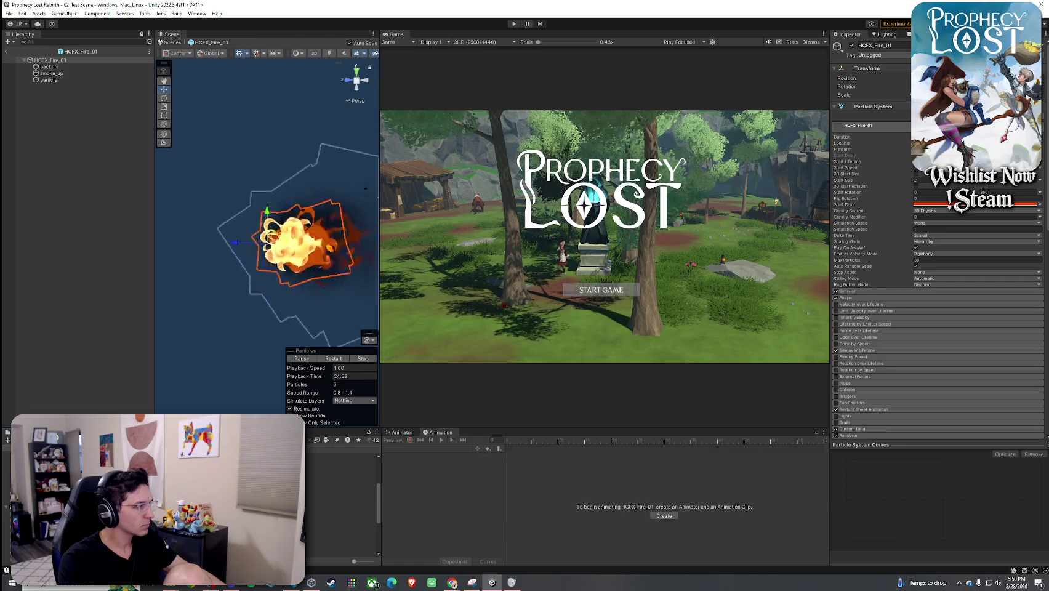
{"action": "left_click", "coordinate": [341, 489]}
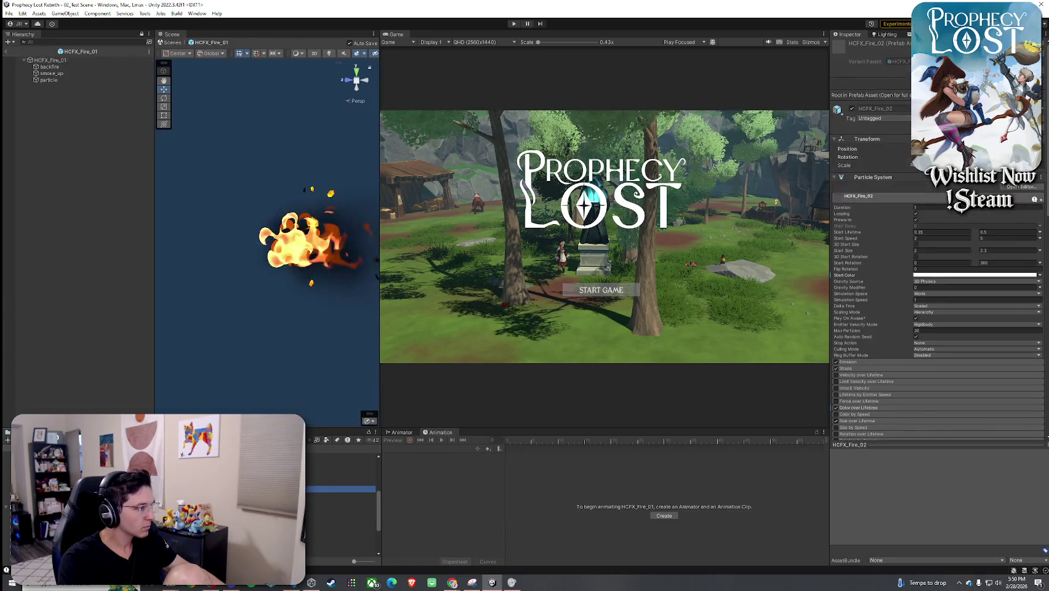
- Scroll past P_fwOF_Campfire_01 and open Slash_Wave_Fire, then Slash_Wave_Fire_Cast, in prefab mode
{"action": "left_click", "coordinate": [342, 502]}
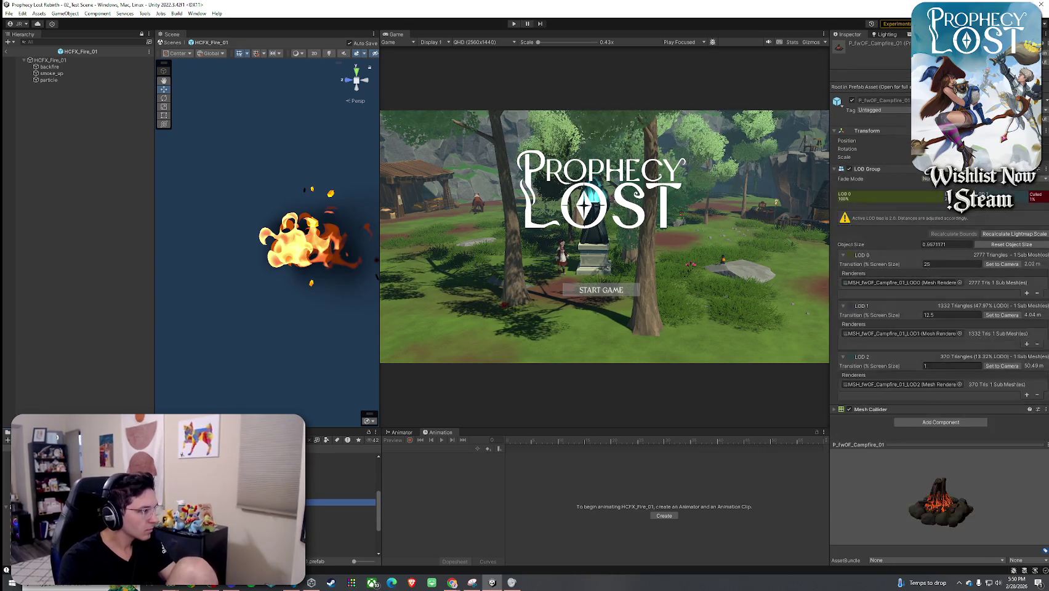
{"action": "scroll", "coordinate": [342, 502], "scroll_direction": "down", "scroll_amount": 4}
{"action": "scroll", "coordinate": [342, 502], "scroll_direction": "down", "scroll_amount": 2}
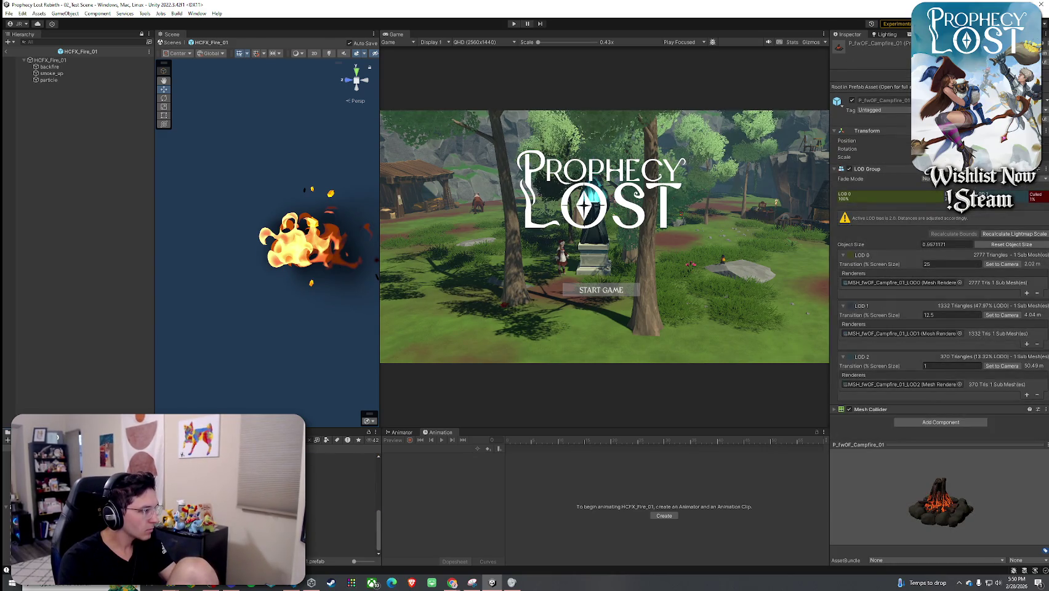
{"action": "double_click", "coordinate": [342, 535]}
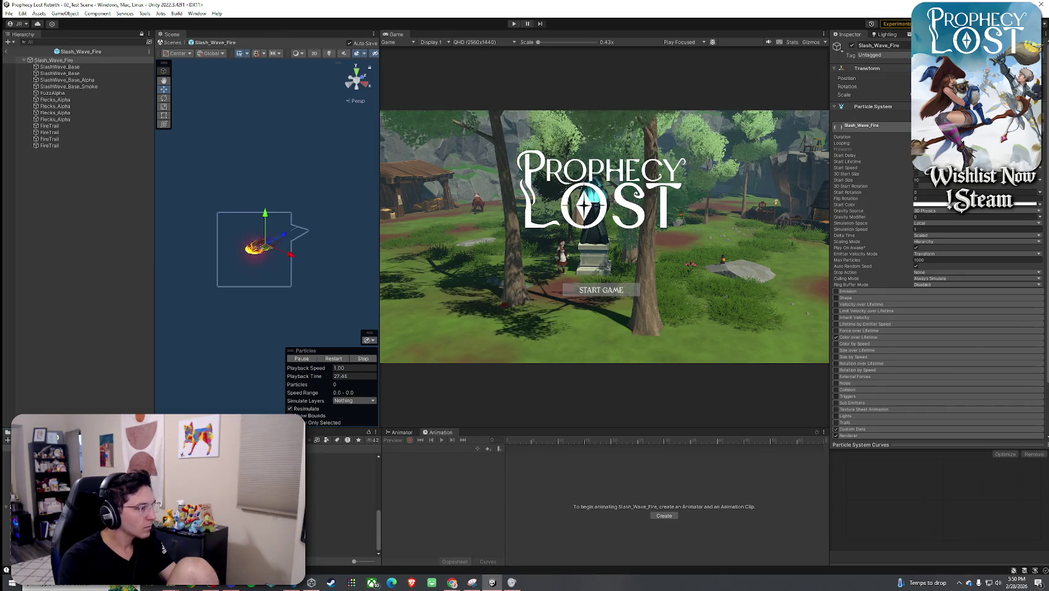
{"action": "double_click", "coordinate": [342, 541]}
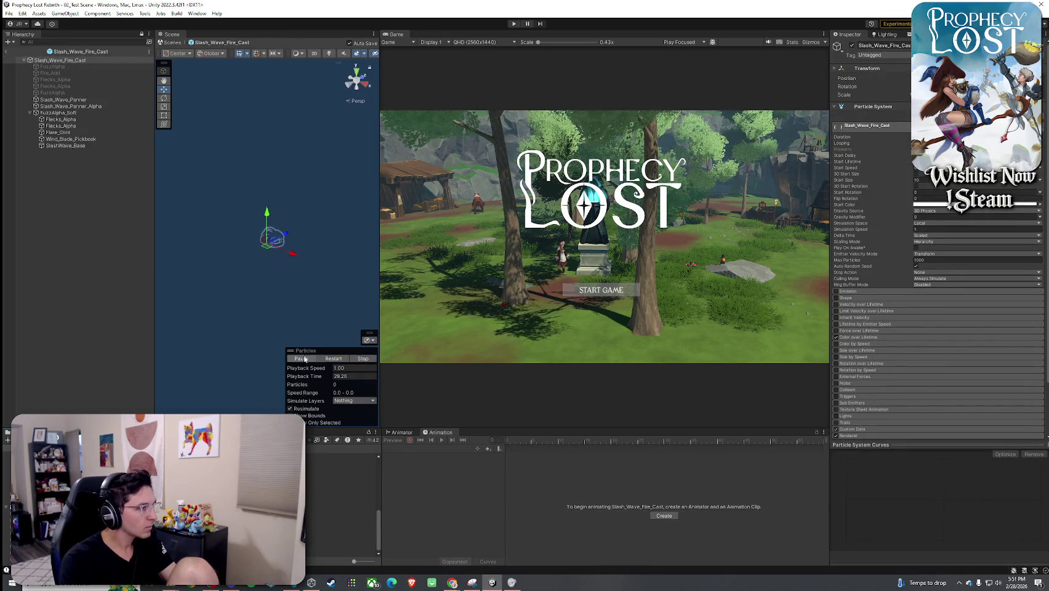
- Replay the Slash_Wave_Fire_Cast slash effect repeatedly from an orbited angle
{"action": "left_click", "coordinate": [329, 361]}
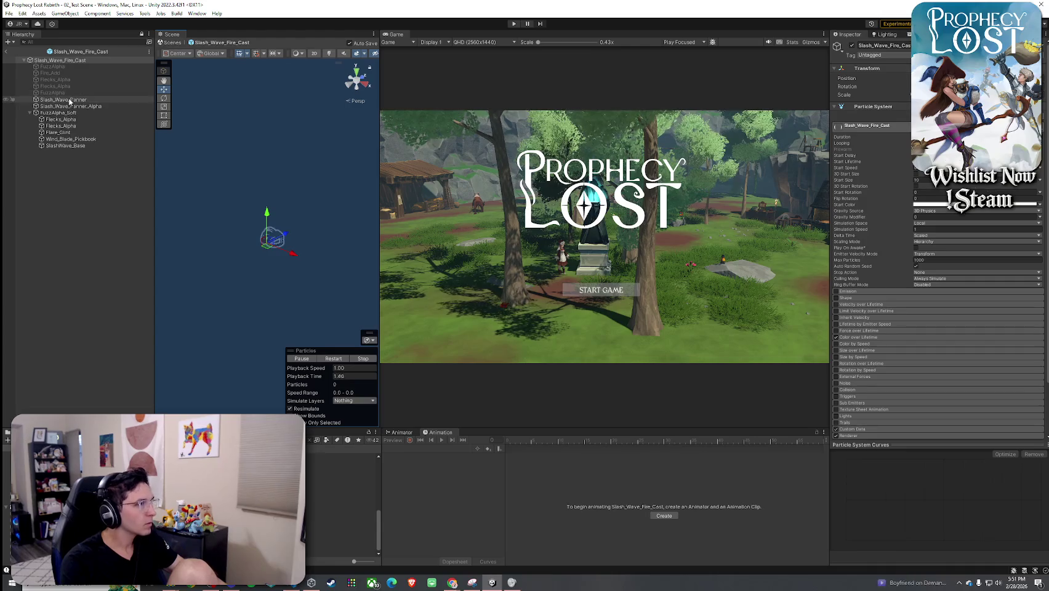
{"action": "left_click", "coordinate": [72, 61]}
{"action": "mouse_move", "coordinate": [319, 316]}
{"action": "left_mouse_down"}
{"action": "mouse_move", "coordinate": [305, 295]}
{"action": "mouse_move", "coordinate": [316, 304]}
{"action": "left_mouse_up"}
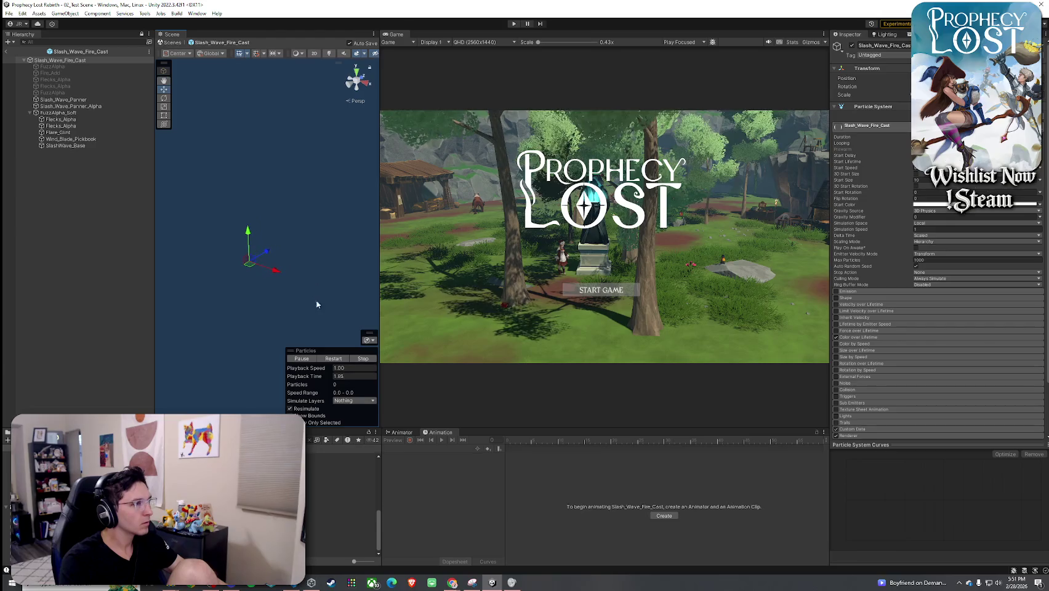
{"action": "left_click", "coordinate": [338, 361]}
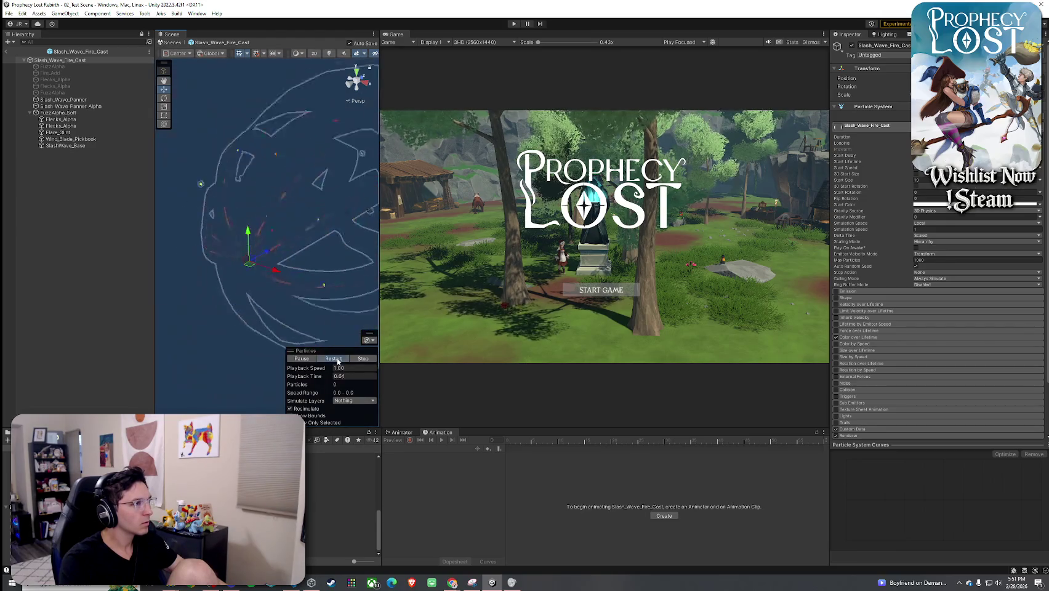
{"action": "left_click", "coordinate": [337, 361]}
{"action": "left_click", "coordinate": [337, 362]}
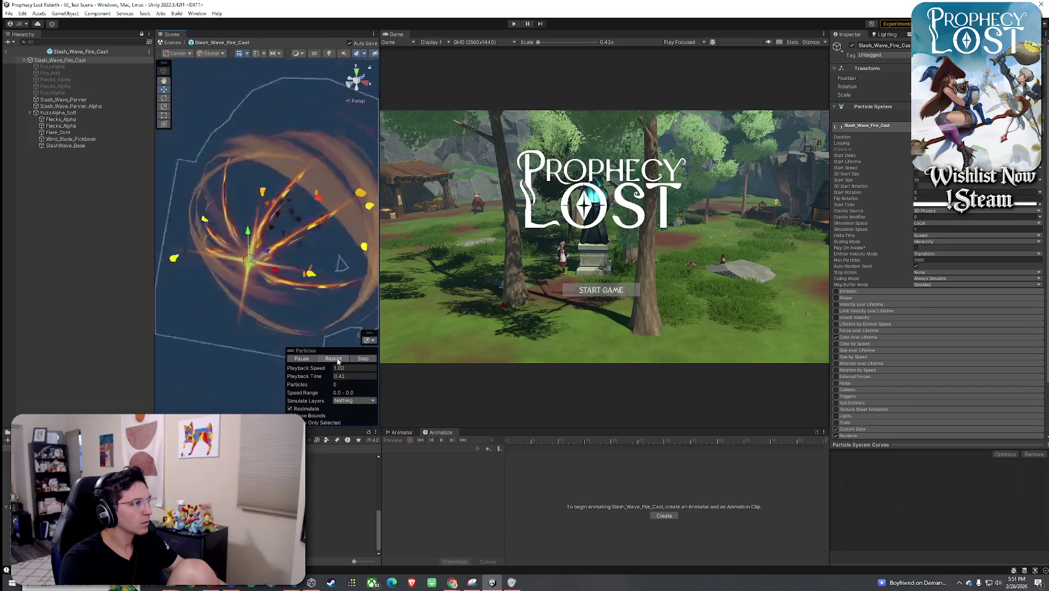
{"action": "left_click", "coordinate": [337, 361]}
{"action": "left_click", "coordinate": [337, 361]}
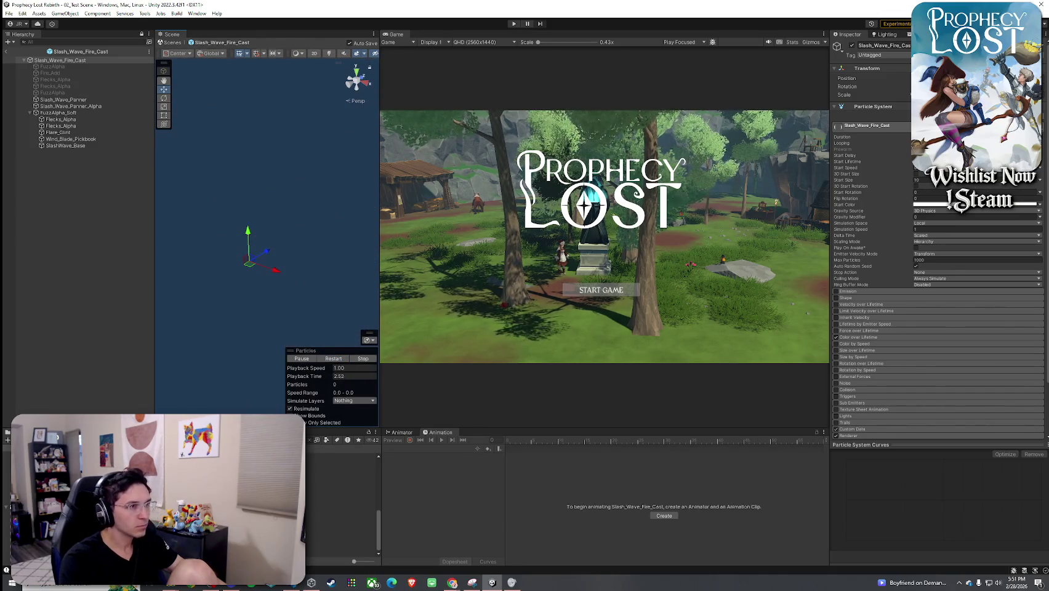
{"action": "key", "text": "super"}
{"action": "type", "text": "night light"}
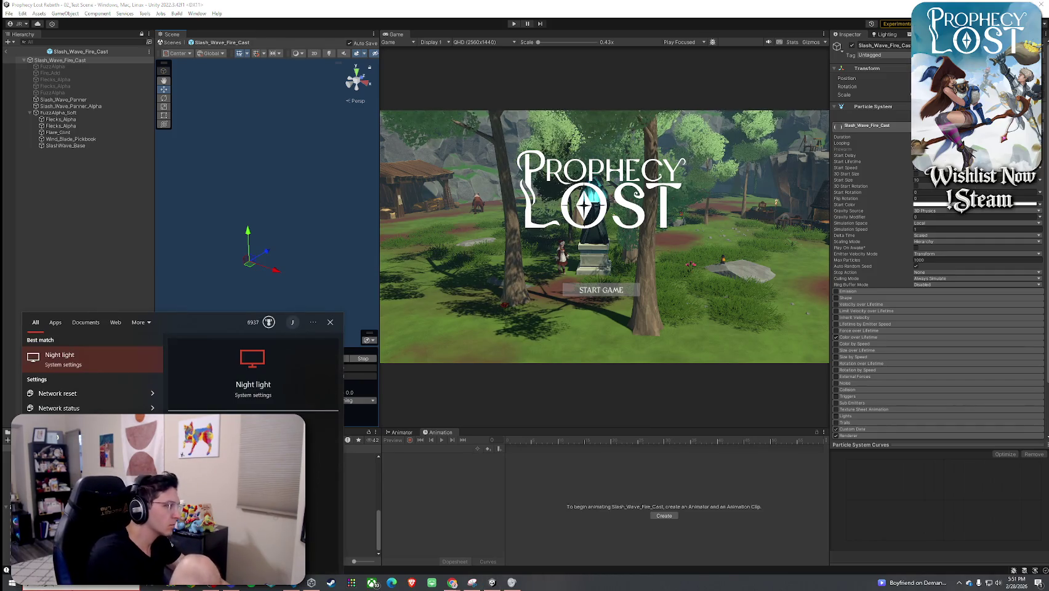
{"action": "key", "text": "Return"}
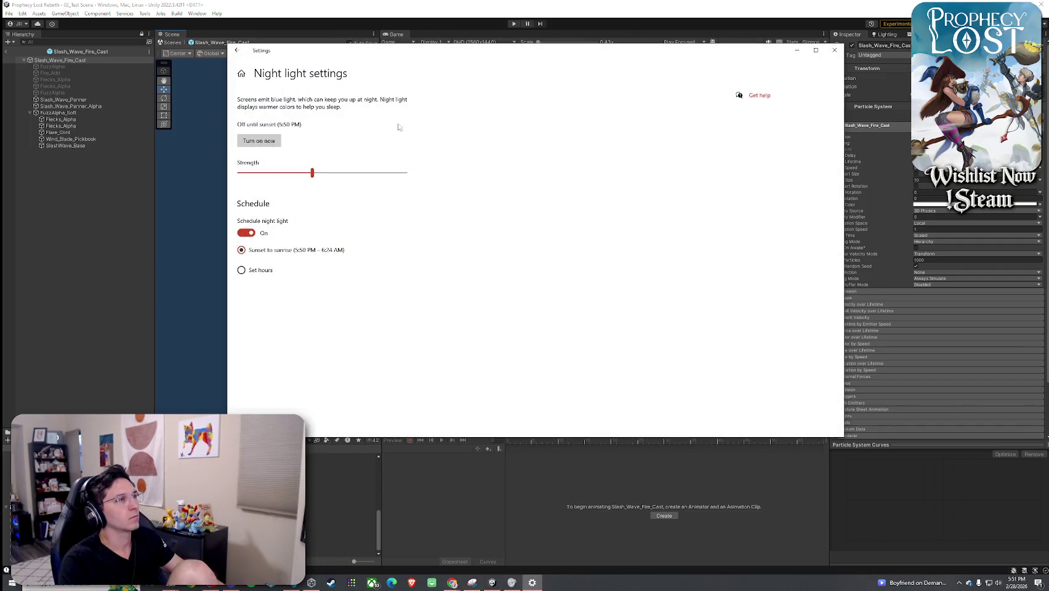
{"action": "left_click", "coordinate": [797, 50]}
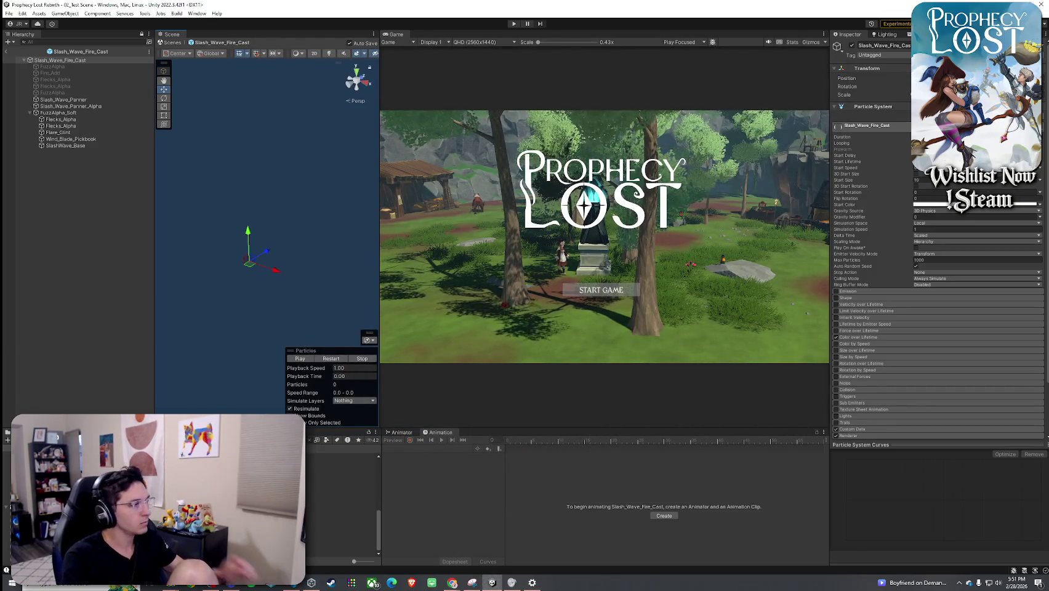
- Browse fire prefabs: fireplace interior, campfire poles, P_fwOF_Campfire_01 and HCFX_Firecracker
{"action": "key", "text": "comma"}
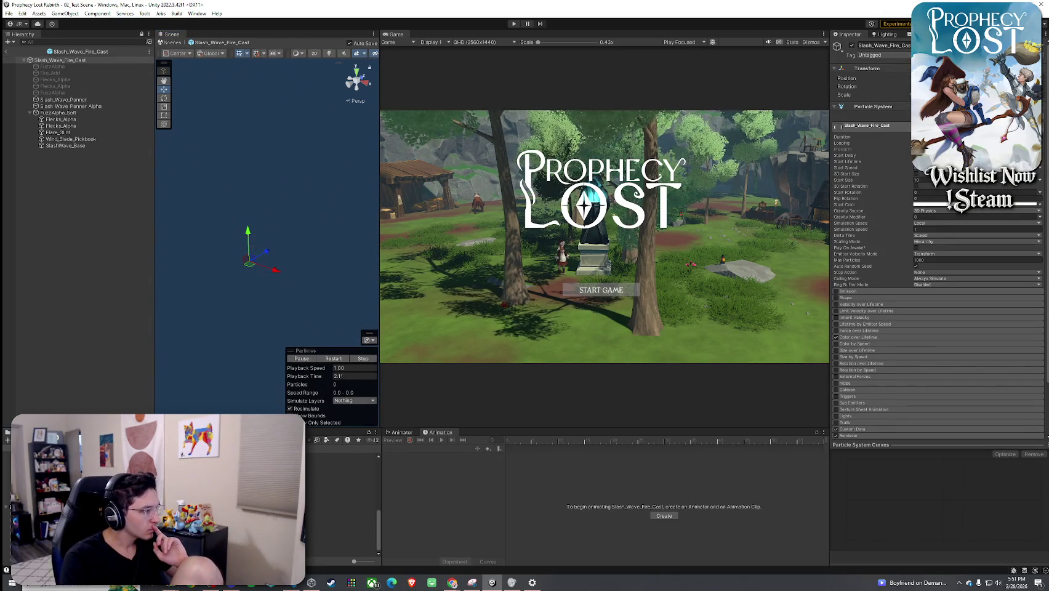
{"action": "left_click", "coordinate": [339, 547]}
{"action": "key", "text": "Up"}
{"action": "key", "text": "Up"}
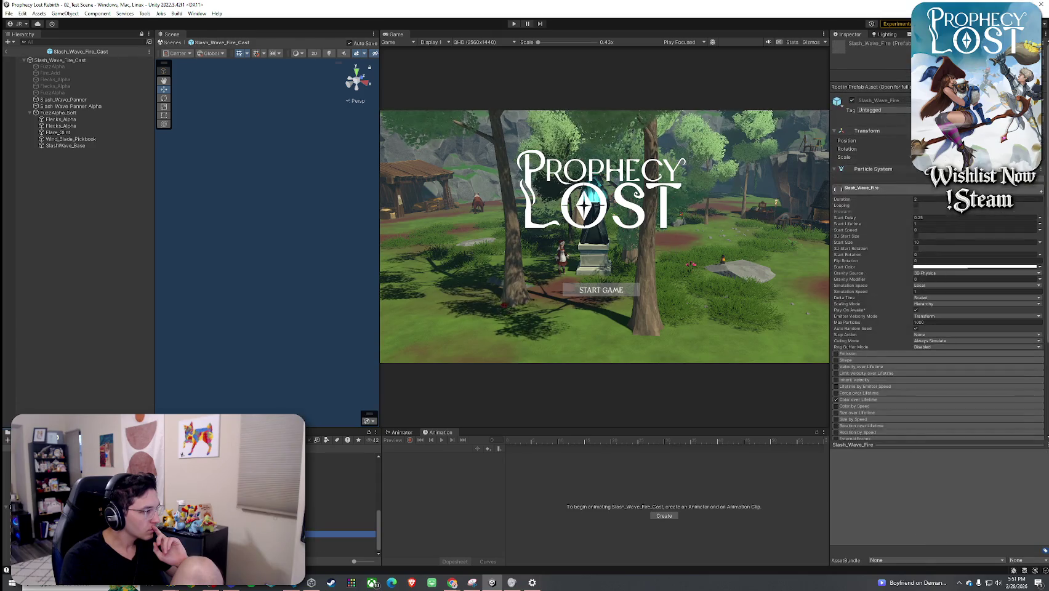
{"action": "key", "text": "Up"}
{"action": "key", "text": "Up"}
{"action": "key", "text": "Up"}
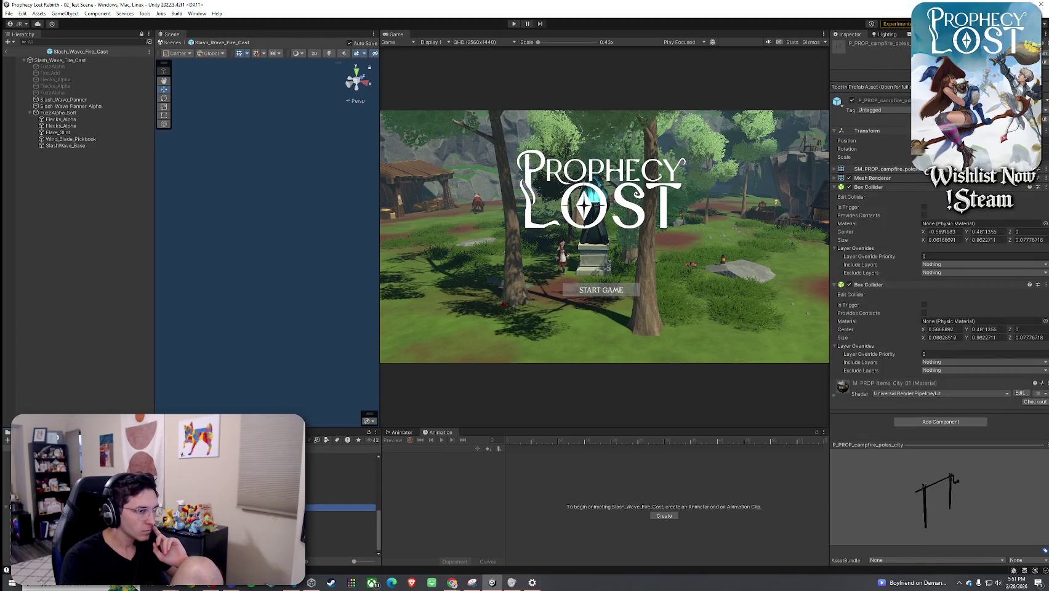
{"action": "key", "text": "Down"}
{"action": "key", "text": "Down"}
{"action": "key", "text": "Down"}
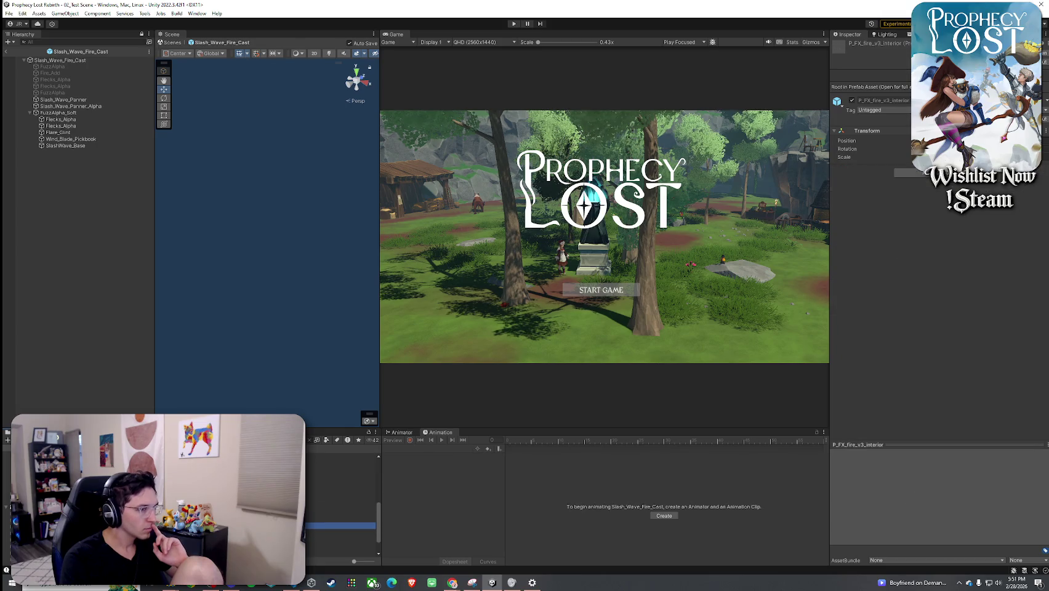
{"action": "key", "text": "Up"}
{"action": "key", "text": "Up"}
{"action": "key", "text": "Up"}
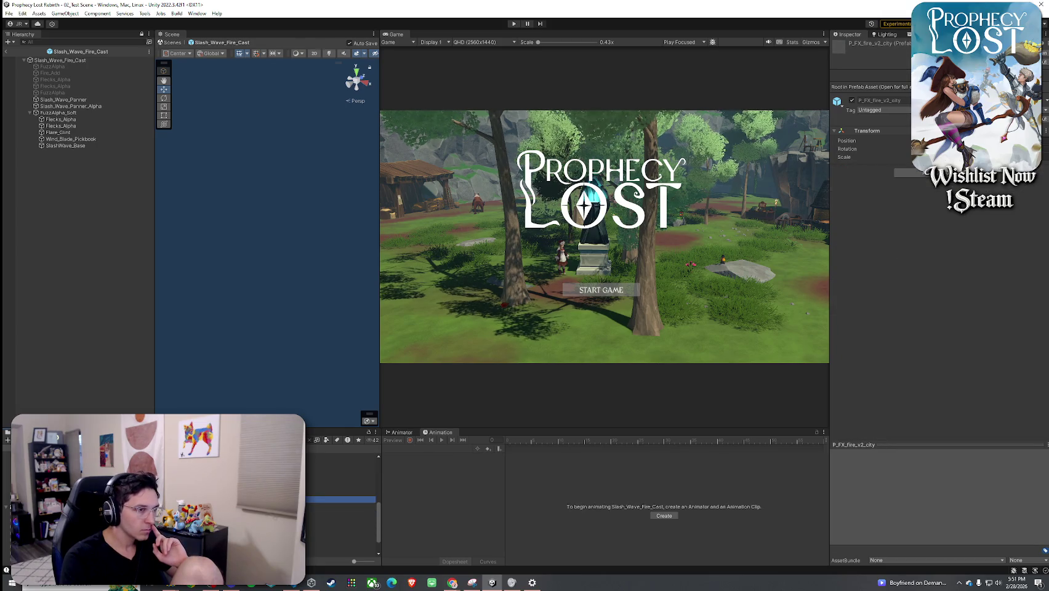
{"action": "key", "text": "Up"}
{"action": "key", "text": "Up"}
{"action": "key", "text": "Up"}
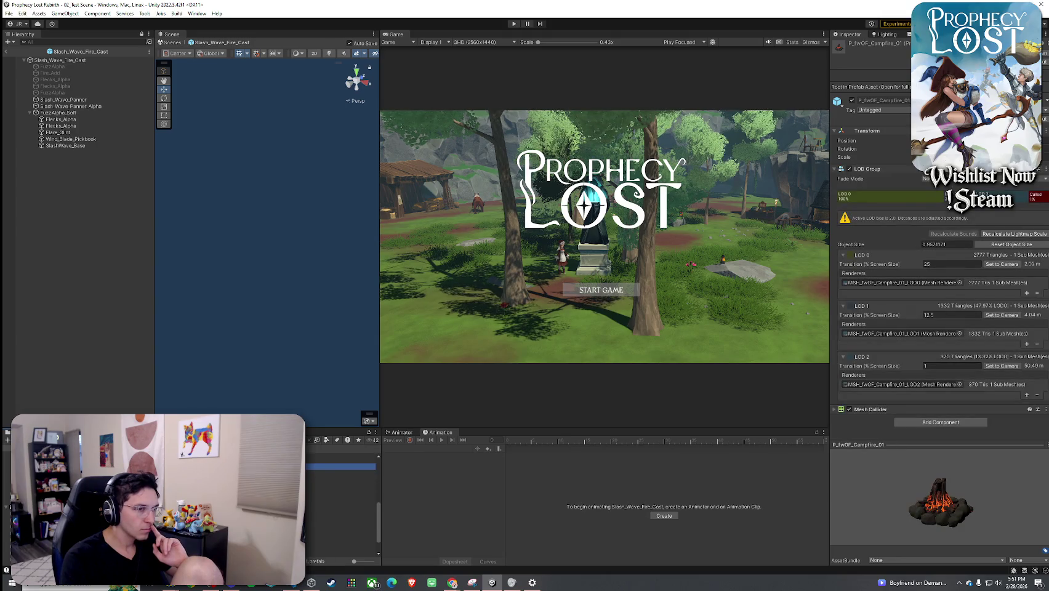
{"action": "key", "text": "Up"}
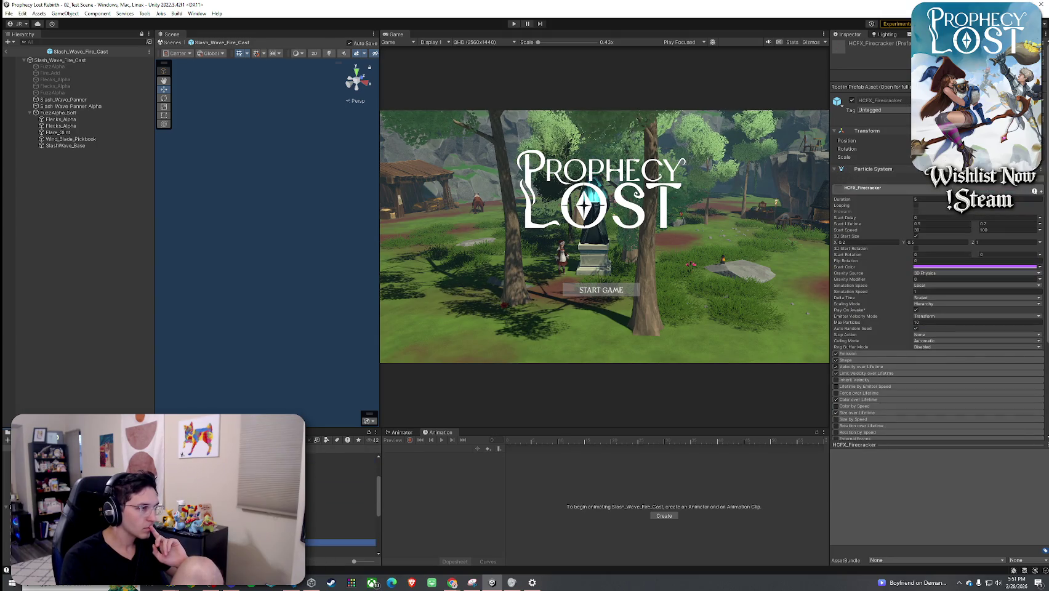
- Open HCFX_Fire_02, then HCFX_Fire_01 in prefab mode, and finally Sword Slash 19
{"action": "key", "text": "Up"}
{"action": "key", "text": "Return"}
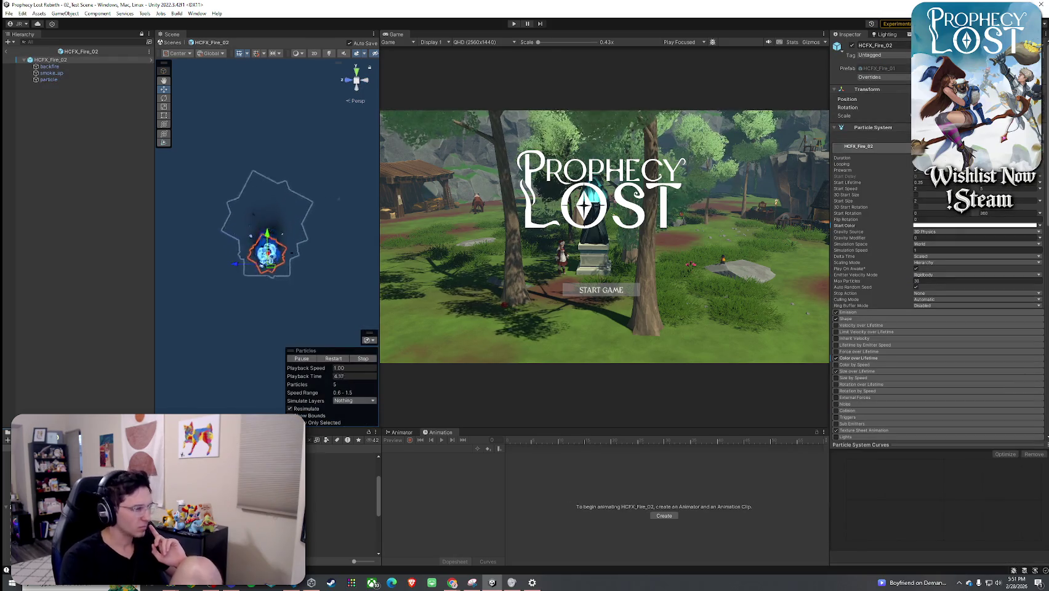
{"action": "key", "text": "Up"}
{"action": "key", "text": "Return"}
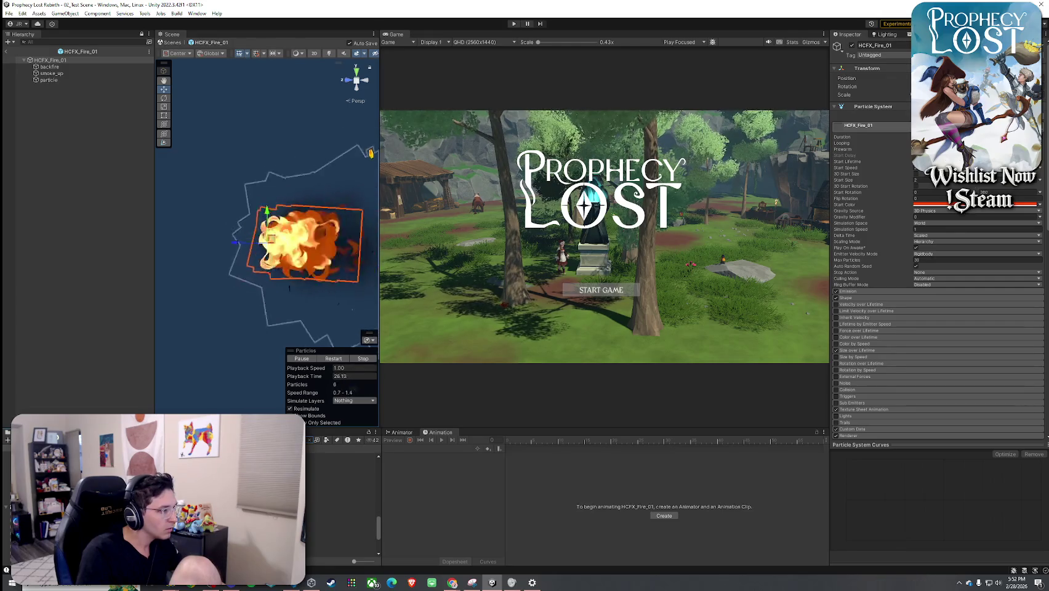
{"action": "double_click", "coordinate": [341, 488]}
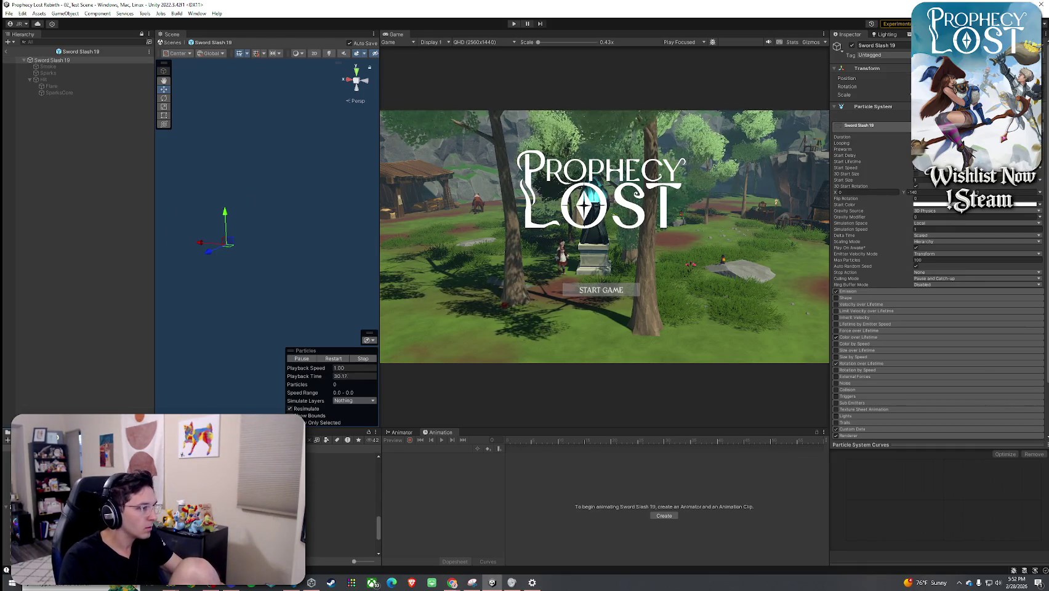
- Open Sword Slash 23 and 24 in prefab mode, then return to 02_Test Scene
{"action": "double_click", "coordinate": [339, 515]}
{"action": "double_click", "coordinate": [342, 521]}
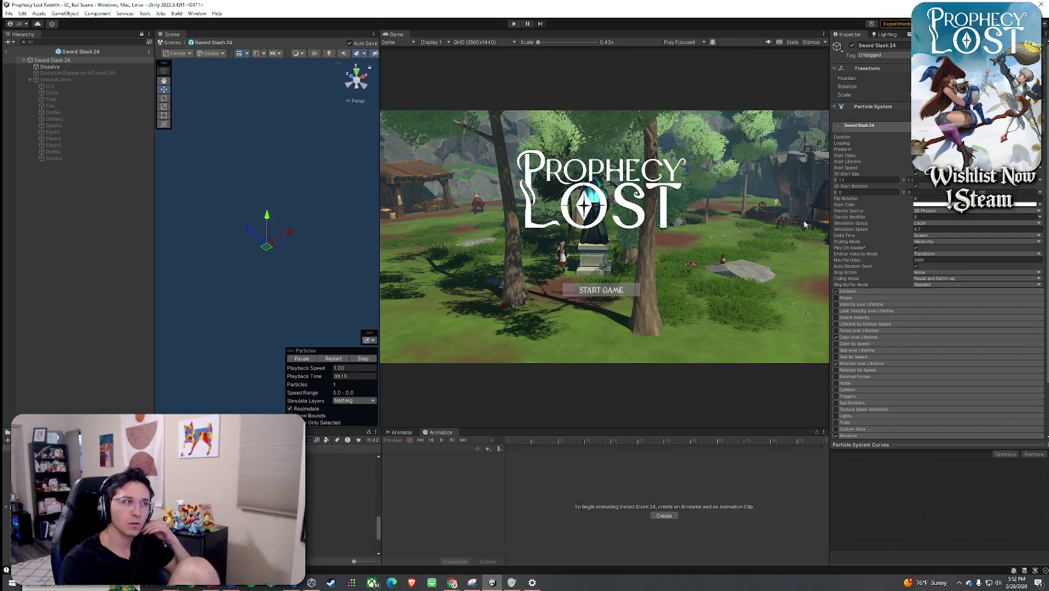
{"action": "left_click", "coordinate": [6, 51]}
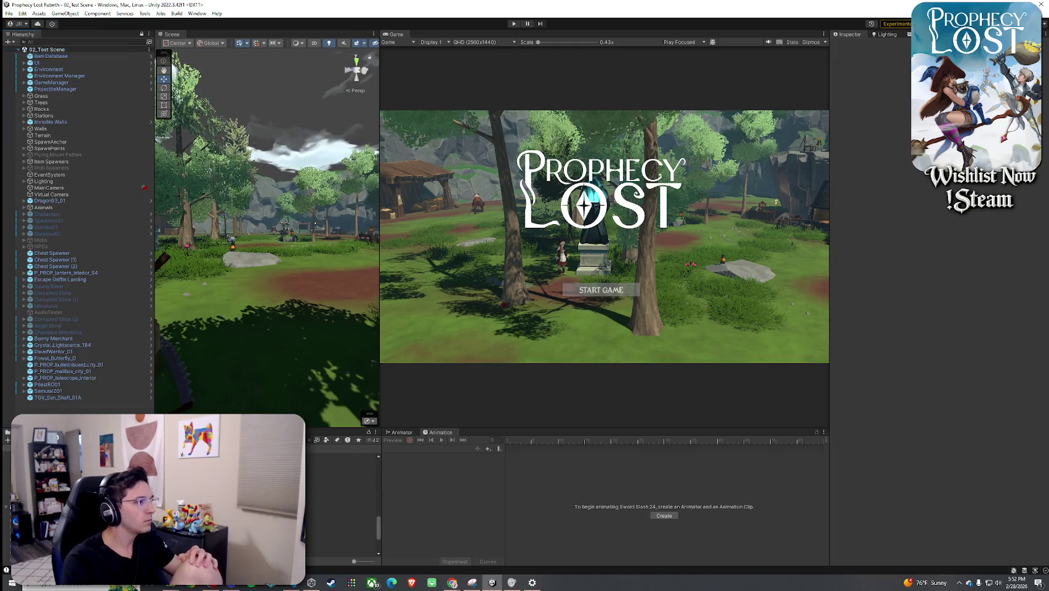